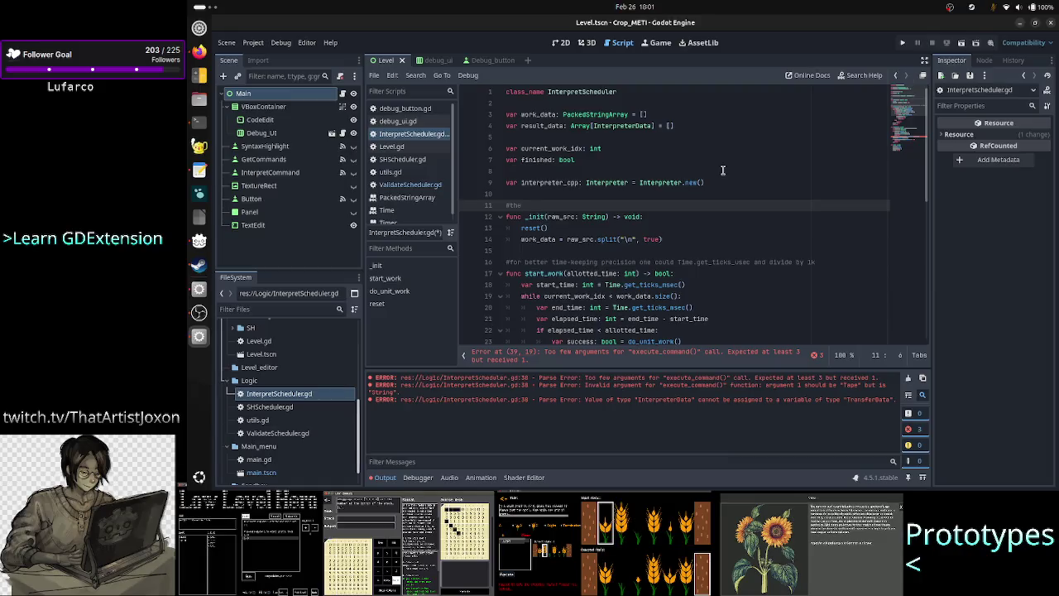
Comment above _init that work units aren't independent: the 2nd command needs the previous command's result data as input
text(work units )
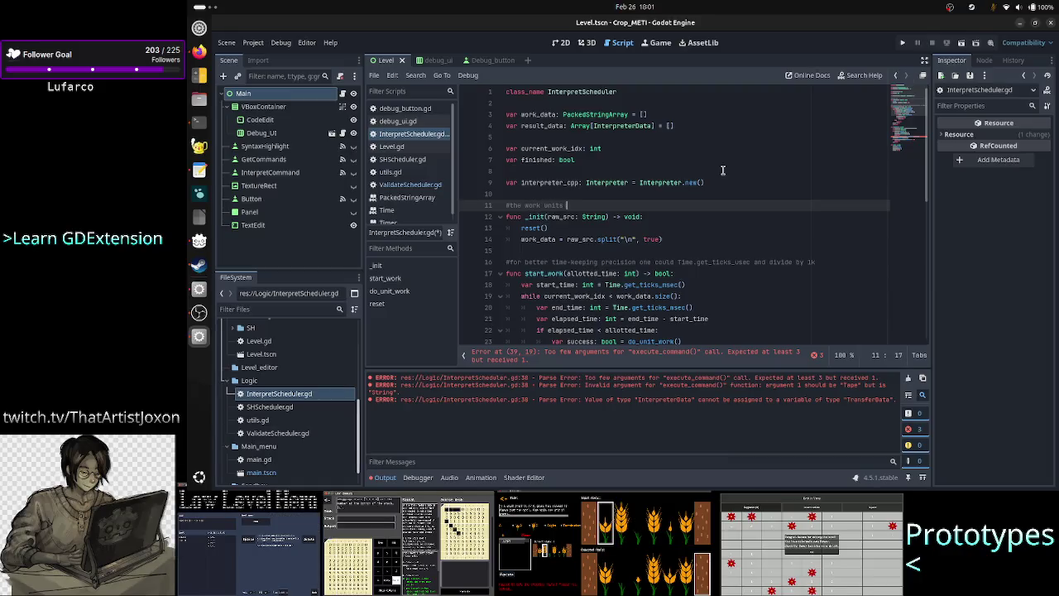
text(are not indepen)
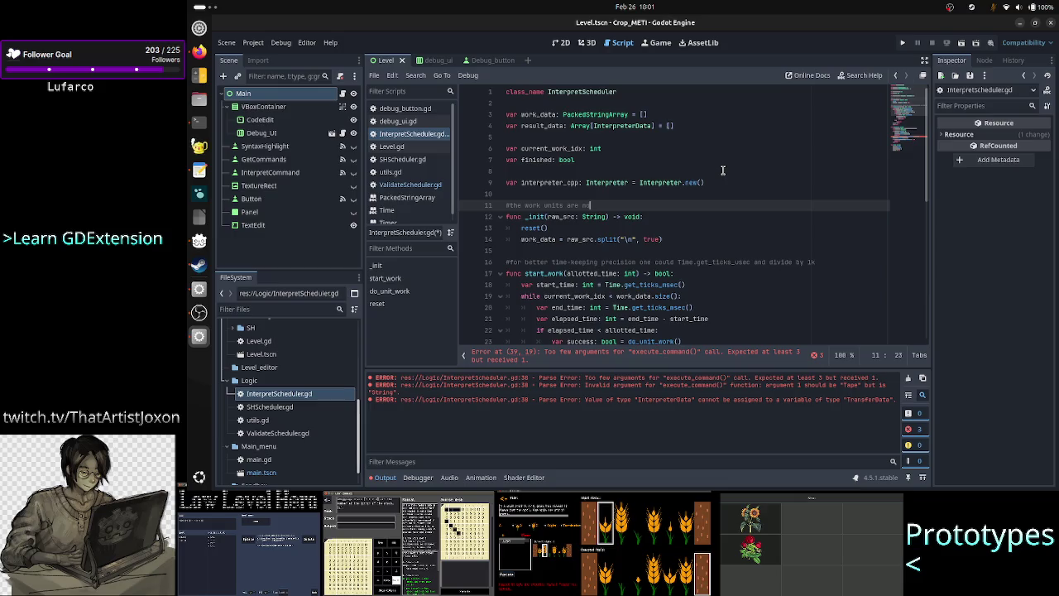
text(dent anymore)
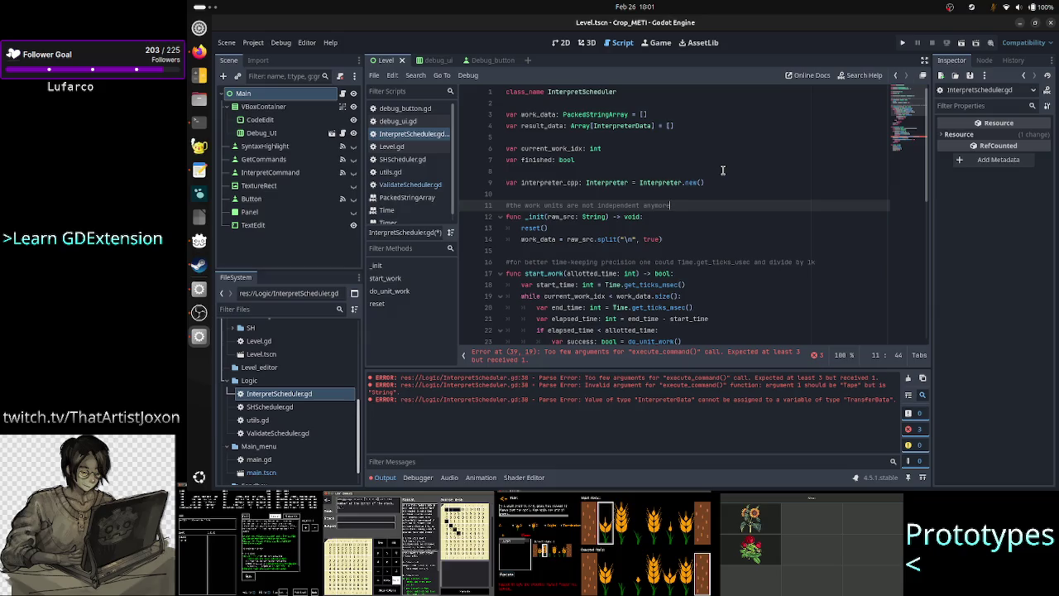
text(: in)
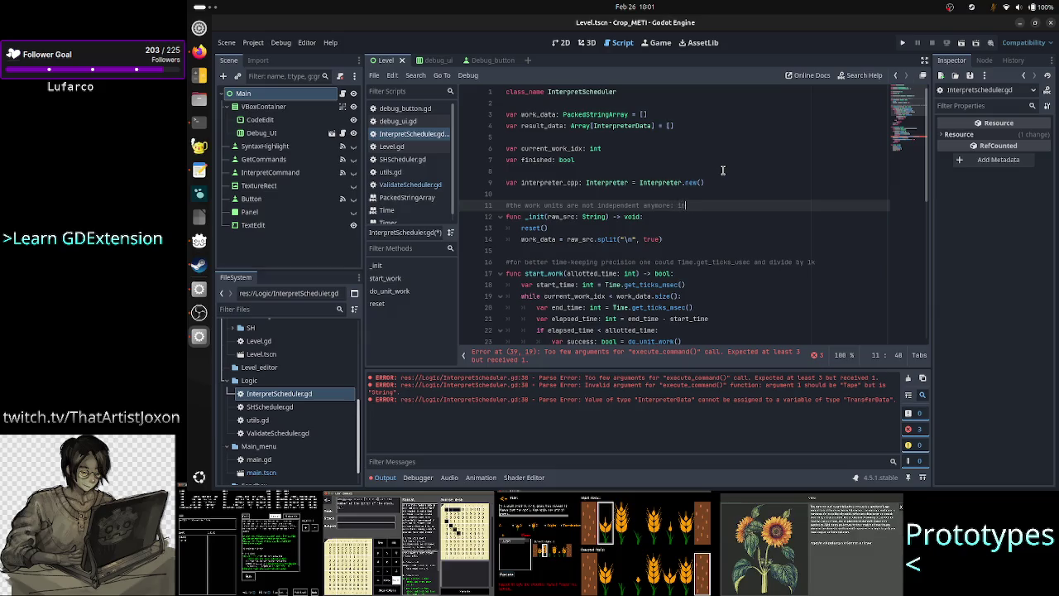
text(terpreting the )
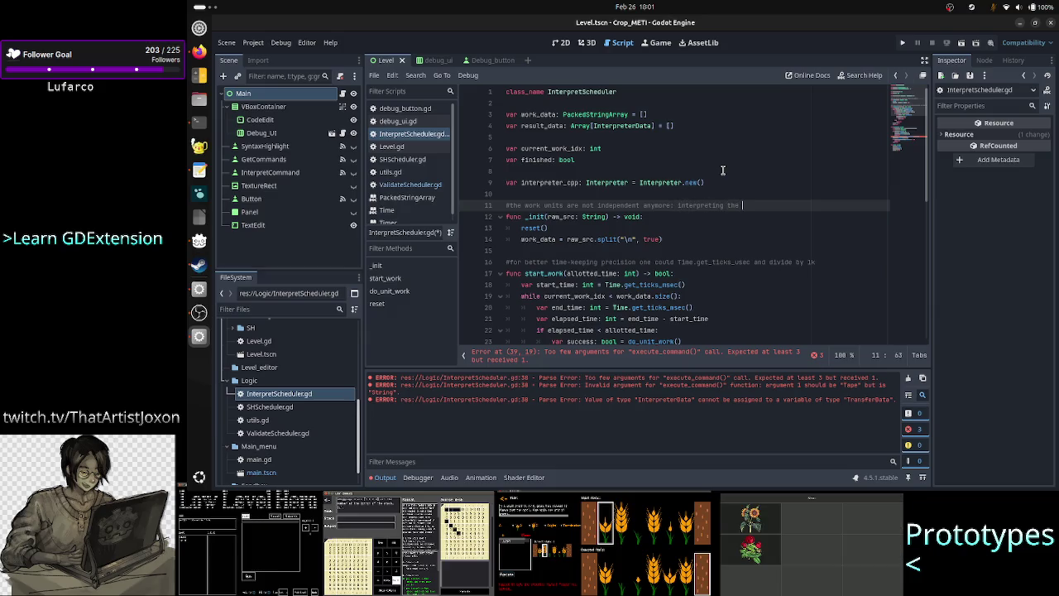
text(2nd command n)
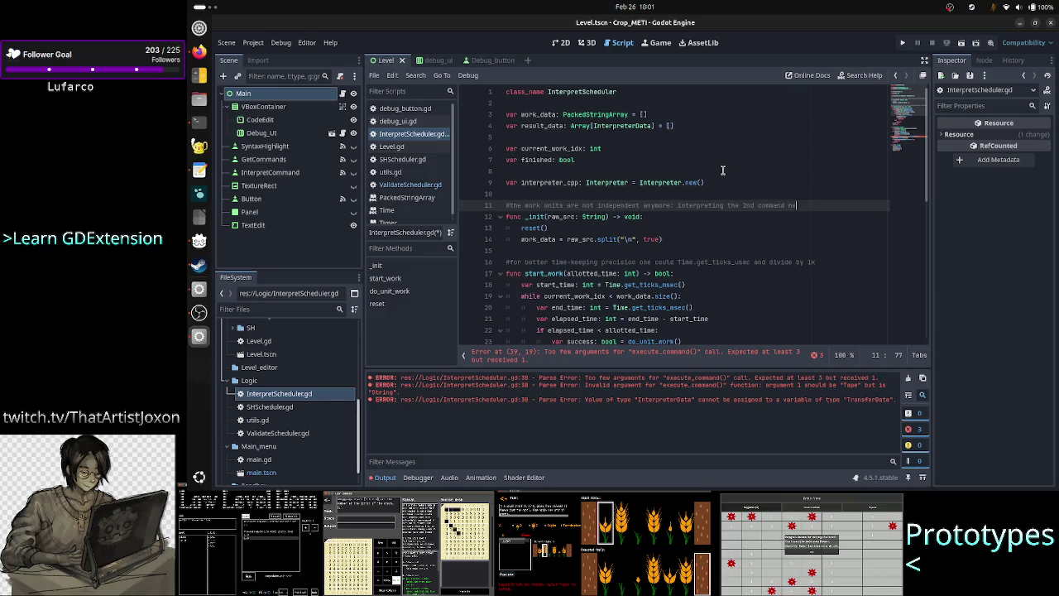
text(eeded)
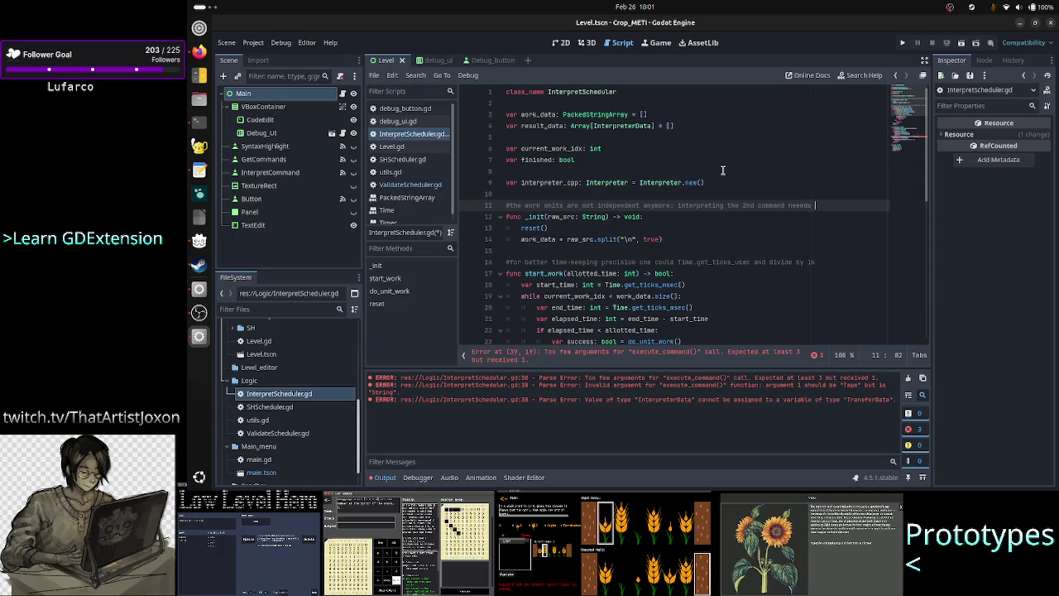
text( as inpu)
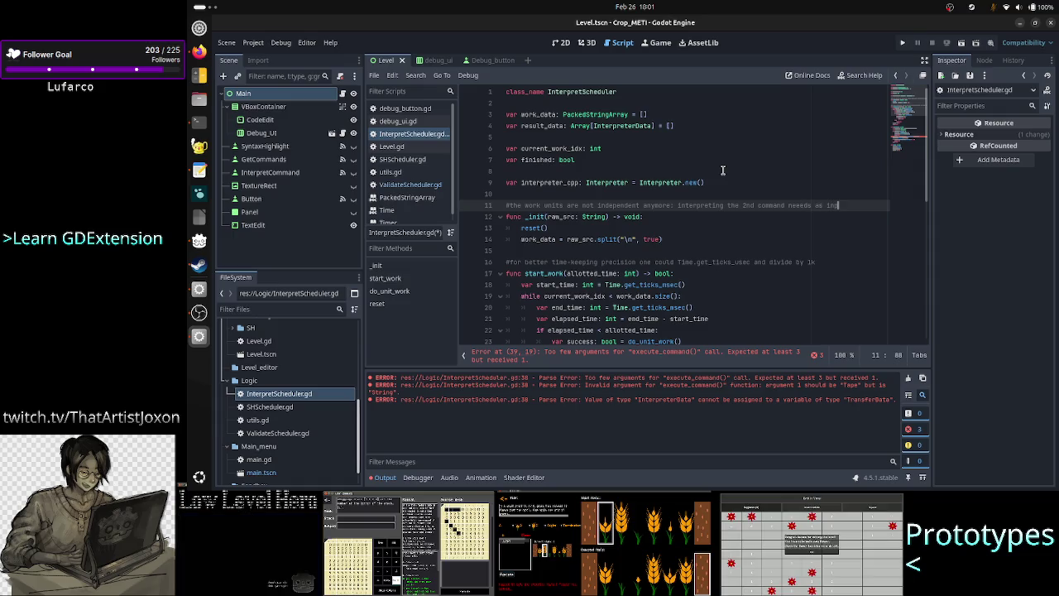
key(BackSpace)
key(BackSpace)
key(BackSpace)
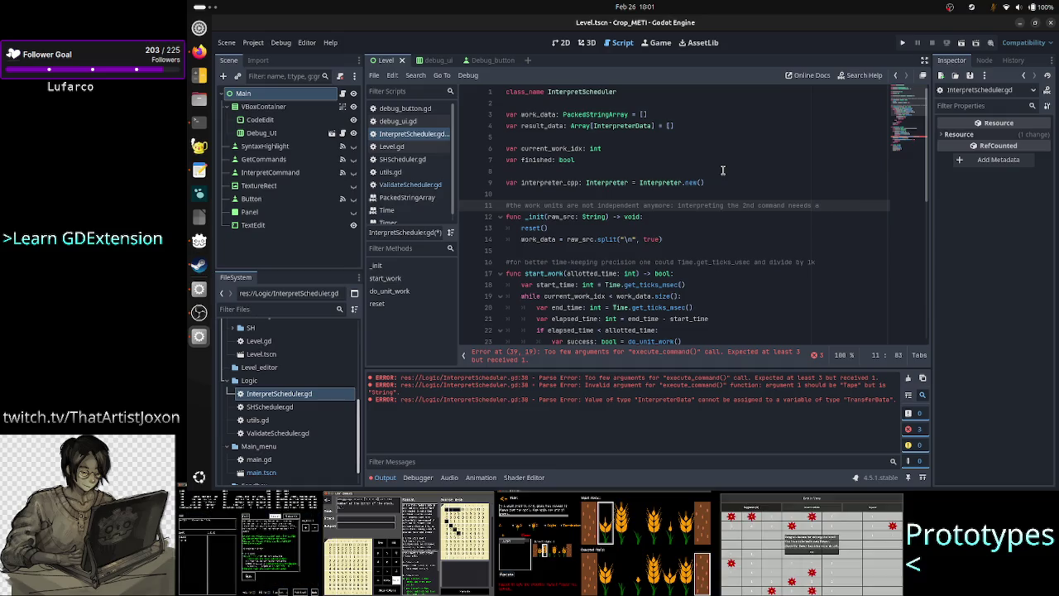
text(s inpu)
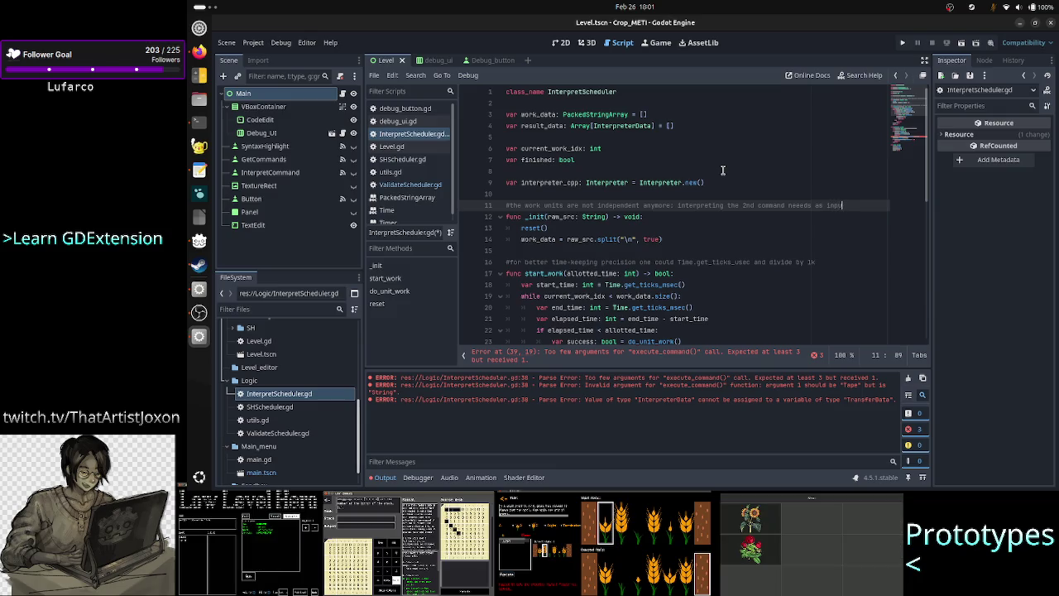
text(t work data)
key(Return)
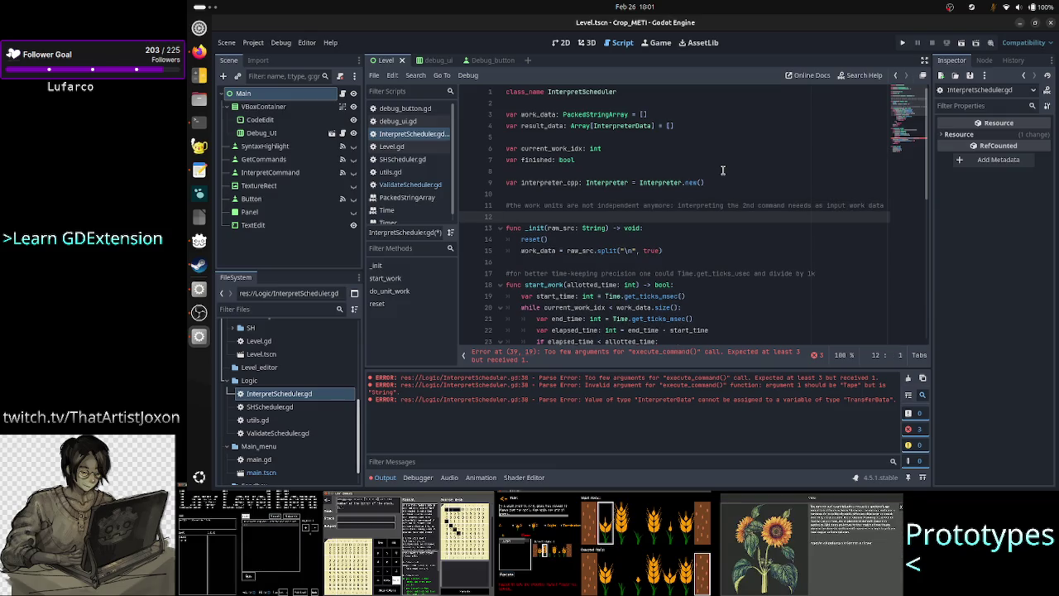
text(# the )
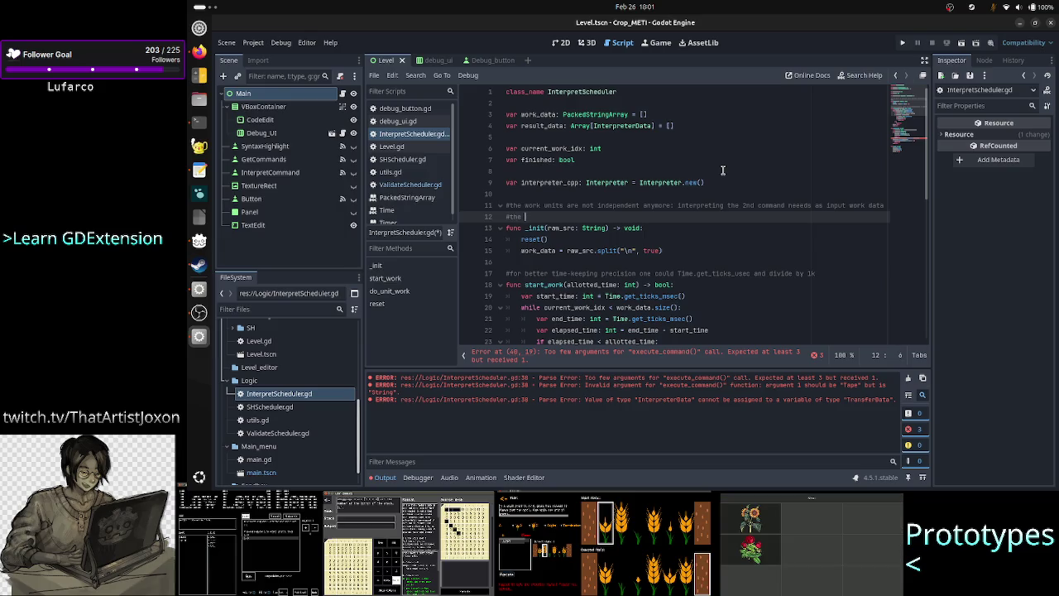
text(re)
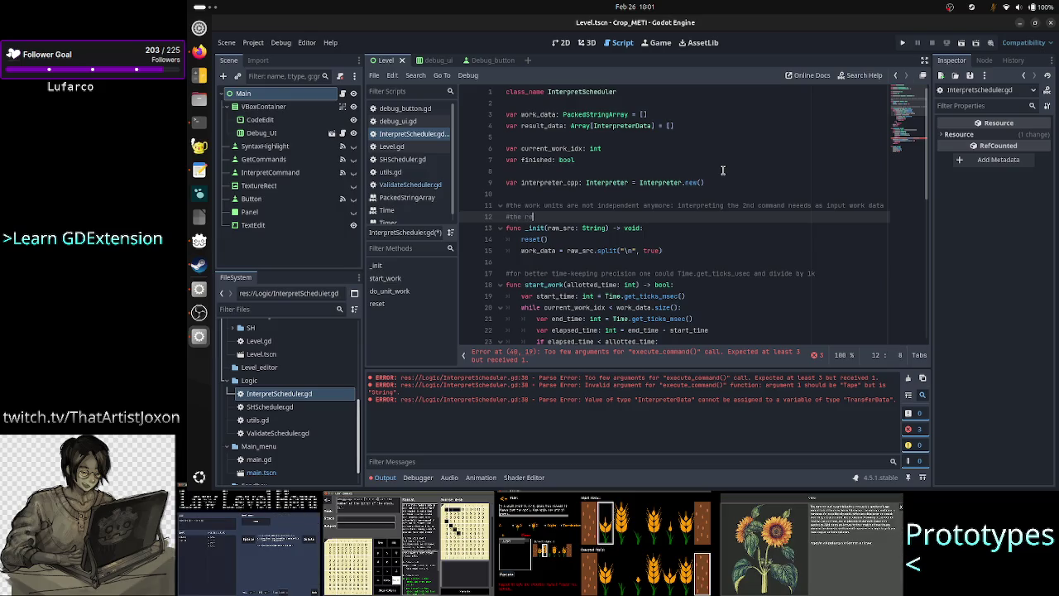
text(sultsata fro)
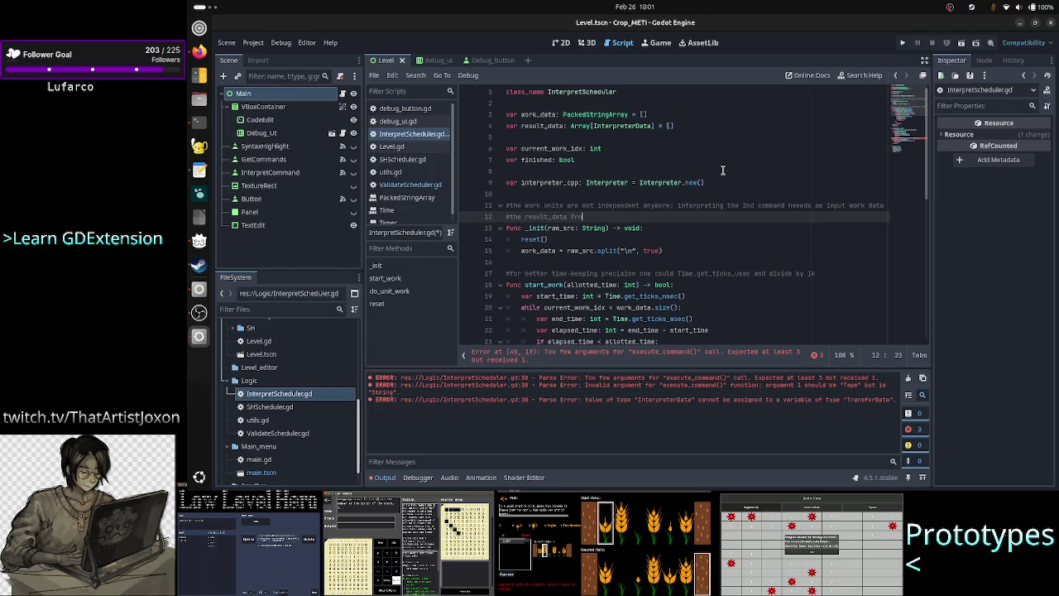
text(m the previous )
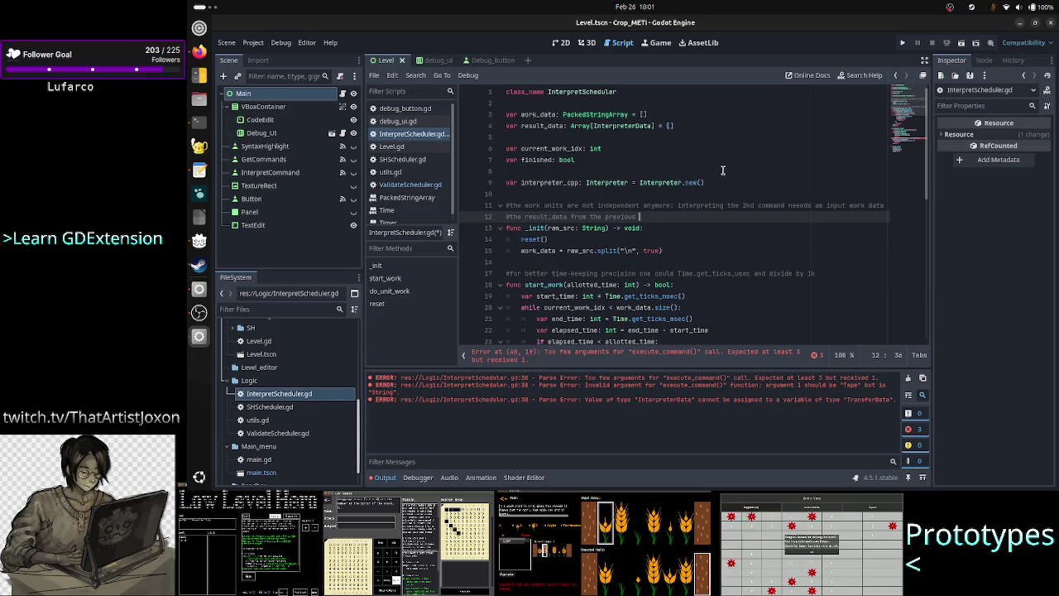
text(comman)
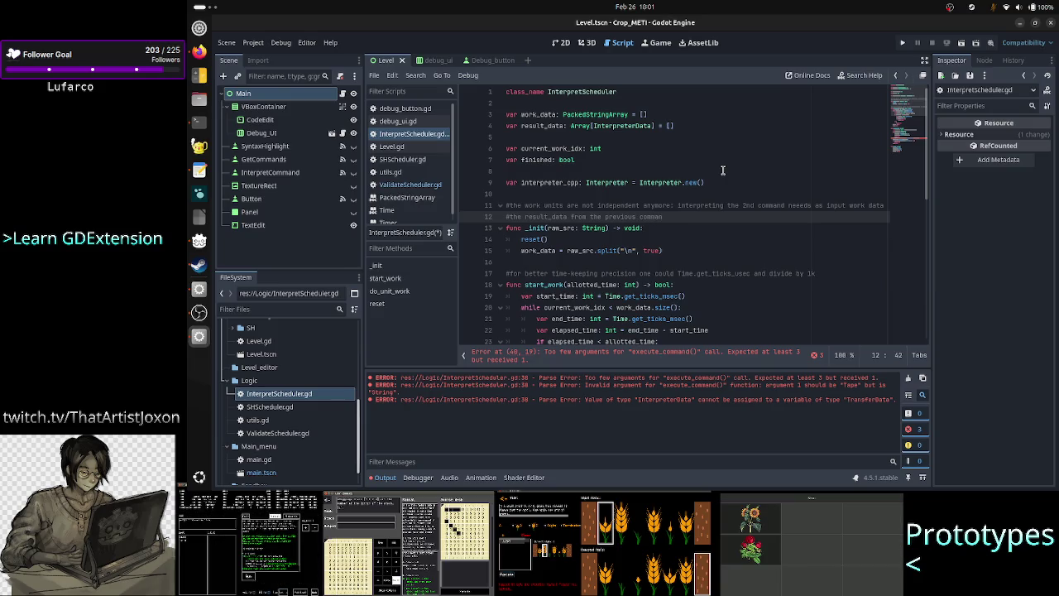
text(d interpretat)
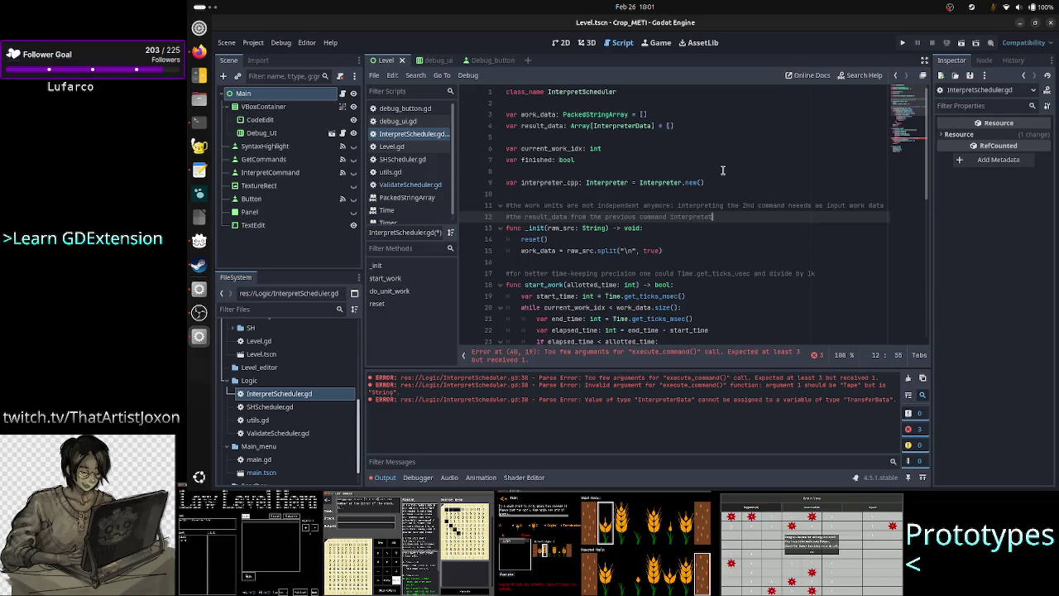
text(ion)
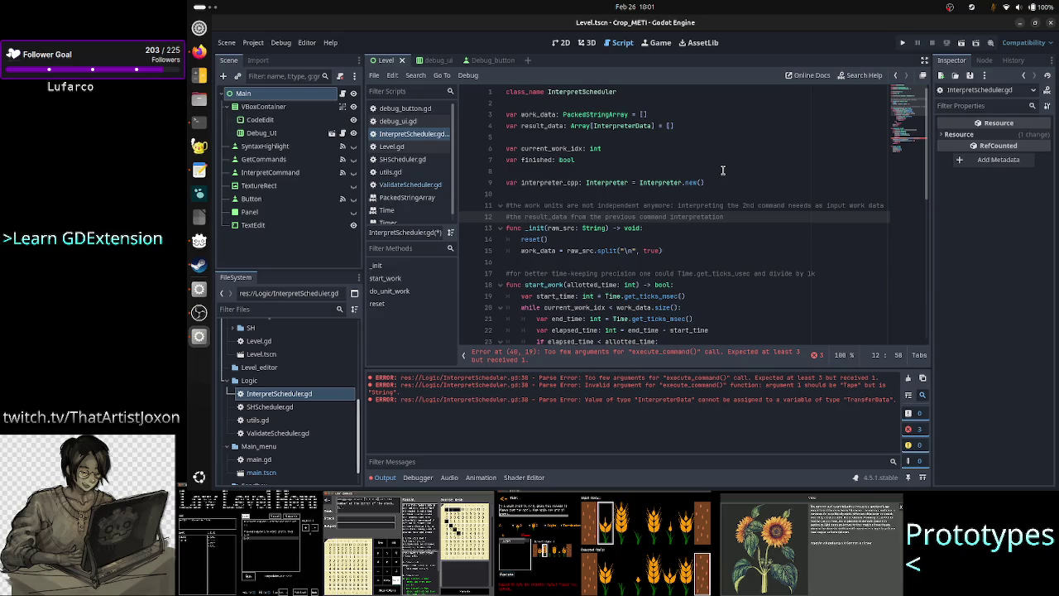
Add the comment '#can't initiate the TS with all interpreter work units' on line 13, then switch to the notes
key(Return)
text(#can't)
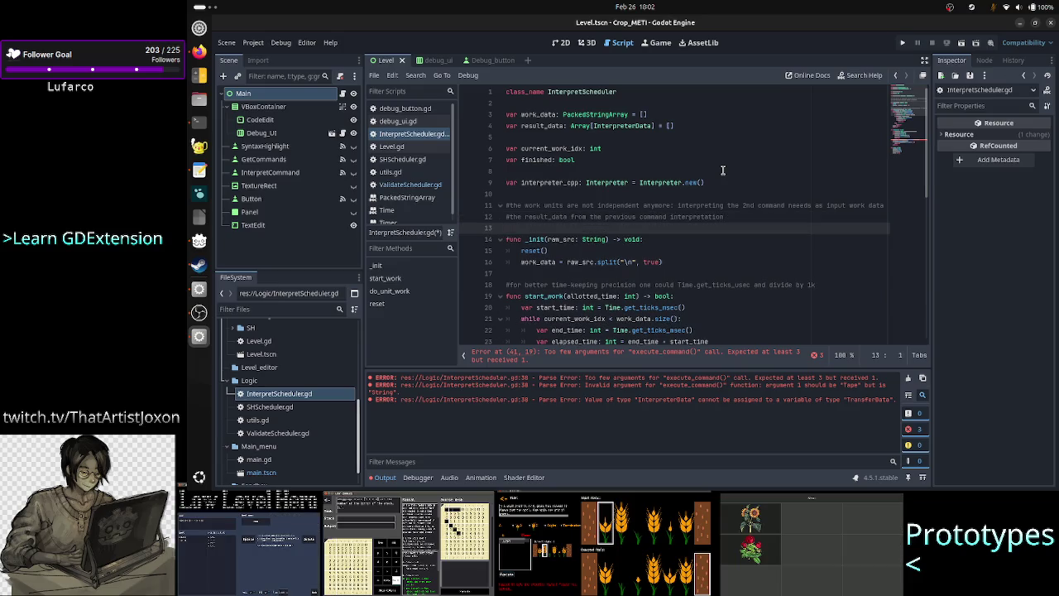
text( in)
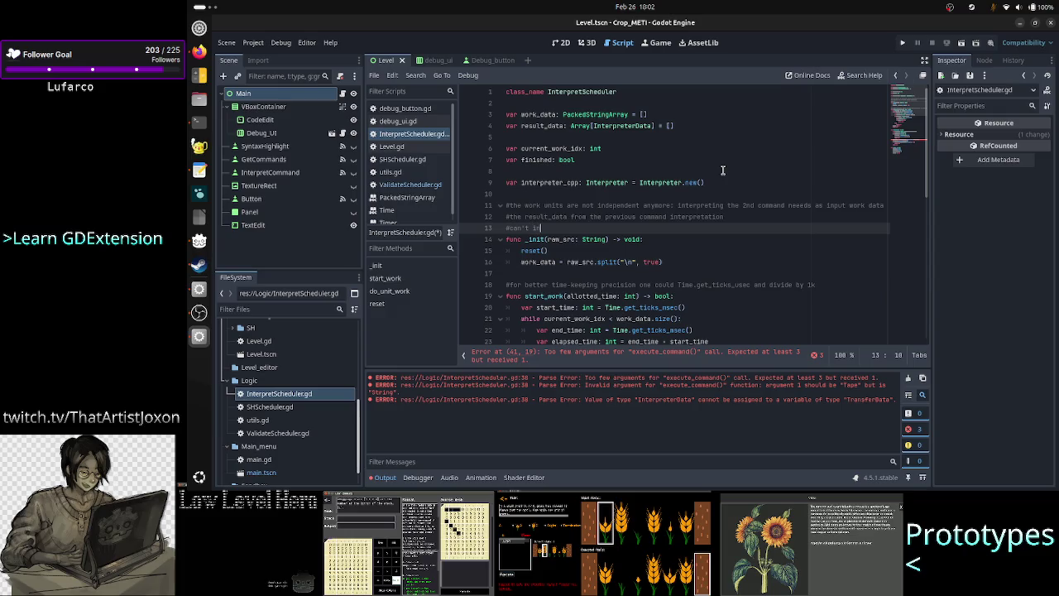
text(itiale)
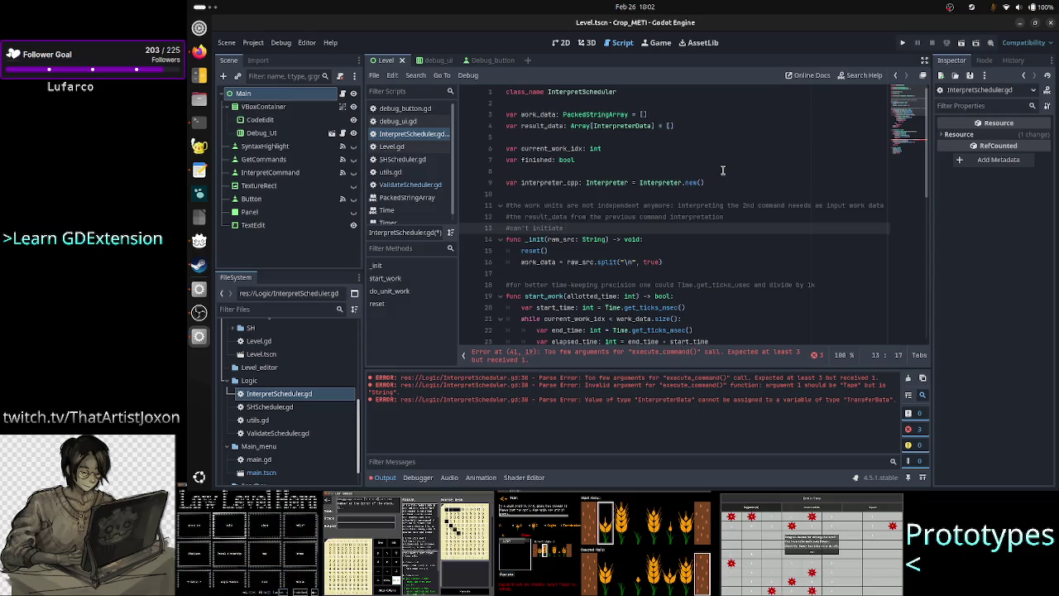
key(BackSpace)
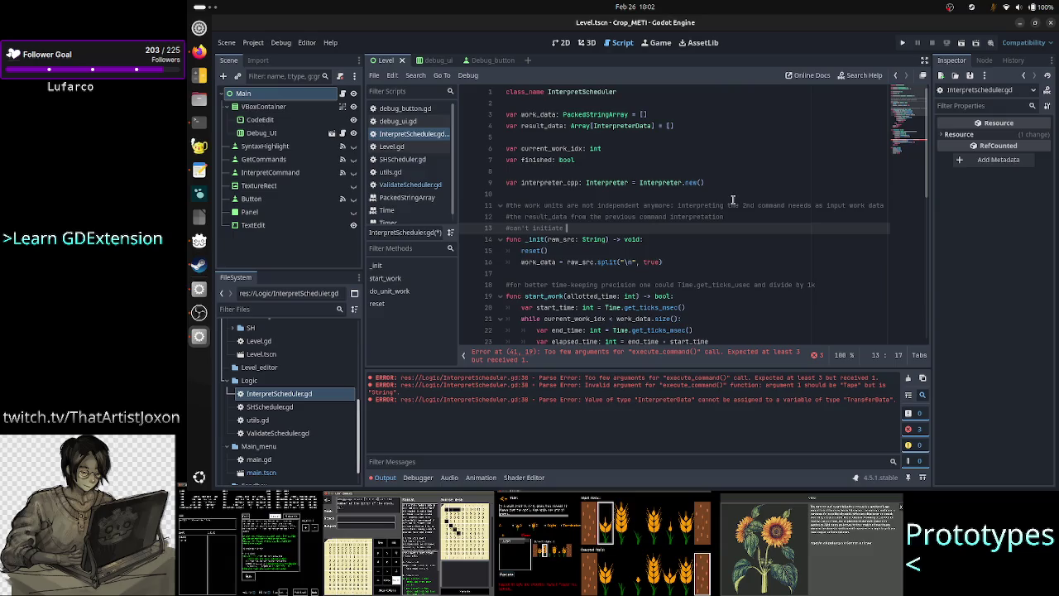
text(the )
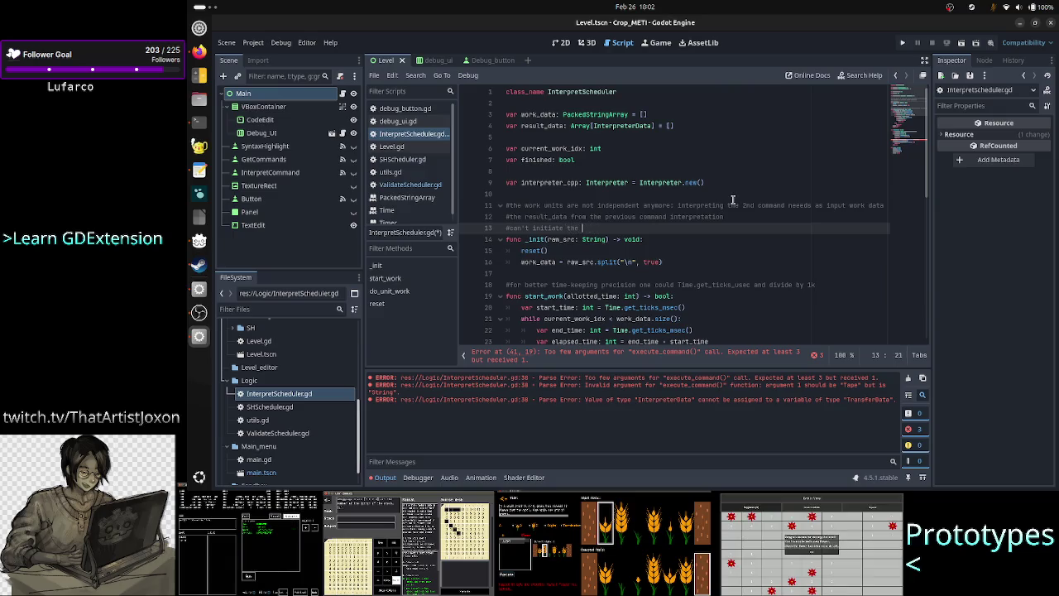
text(exTS with all )
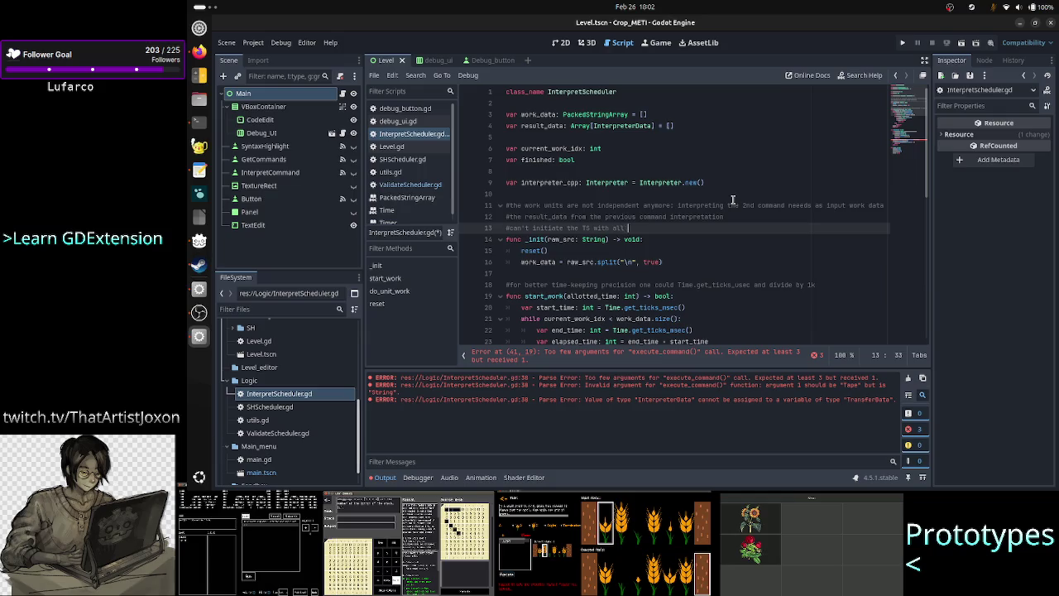
text(interpreter wor)
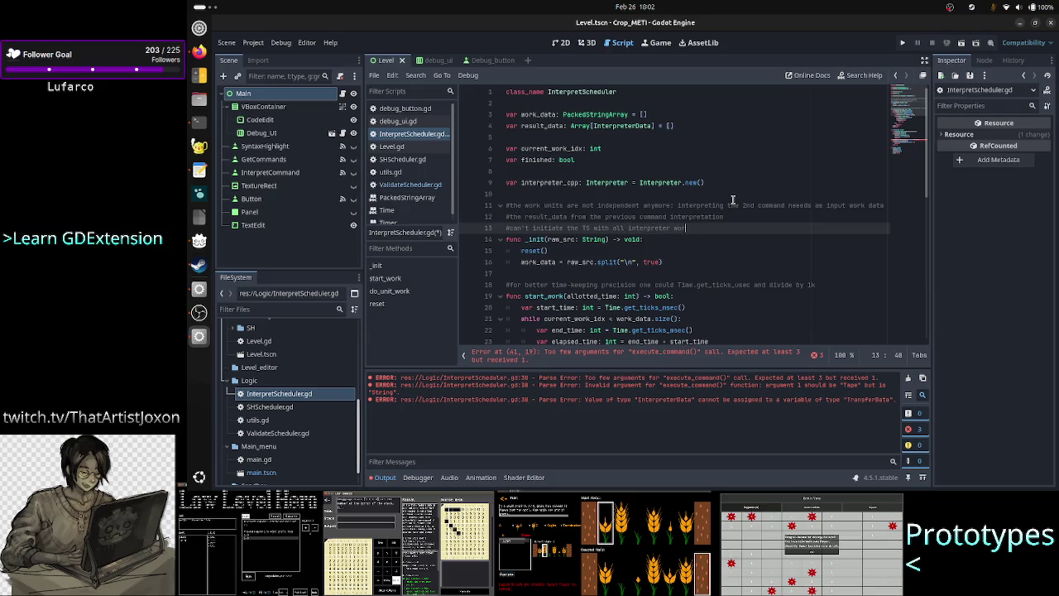
text(k units)
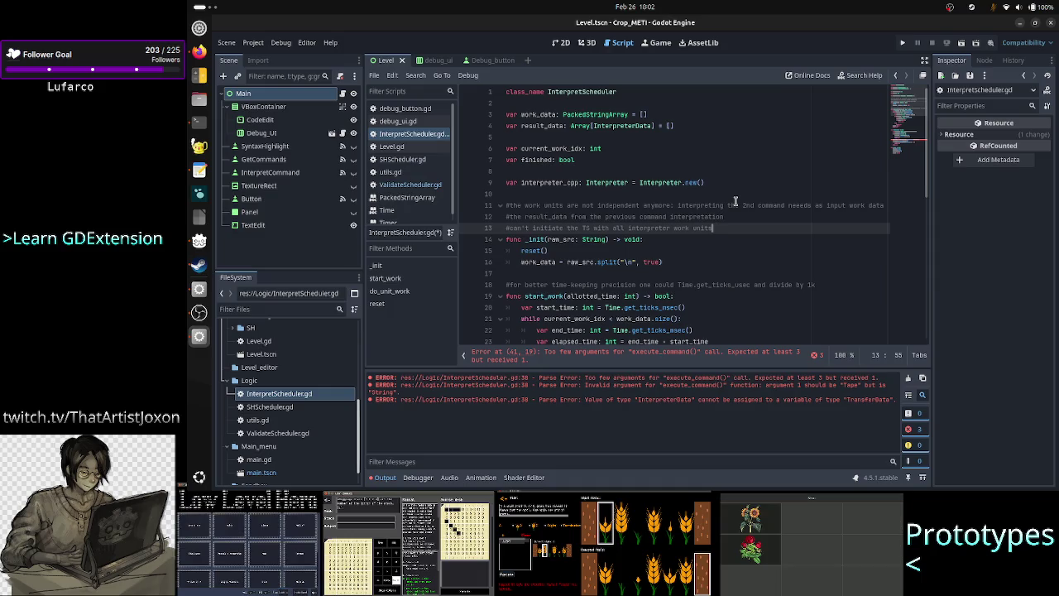
key(alt+Tab)
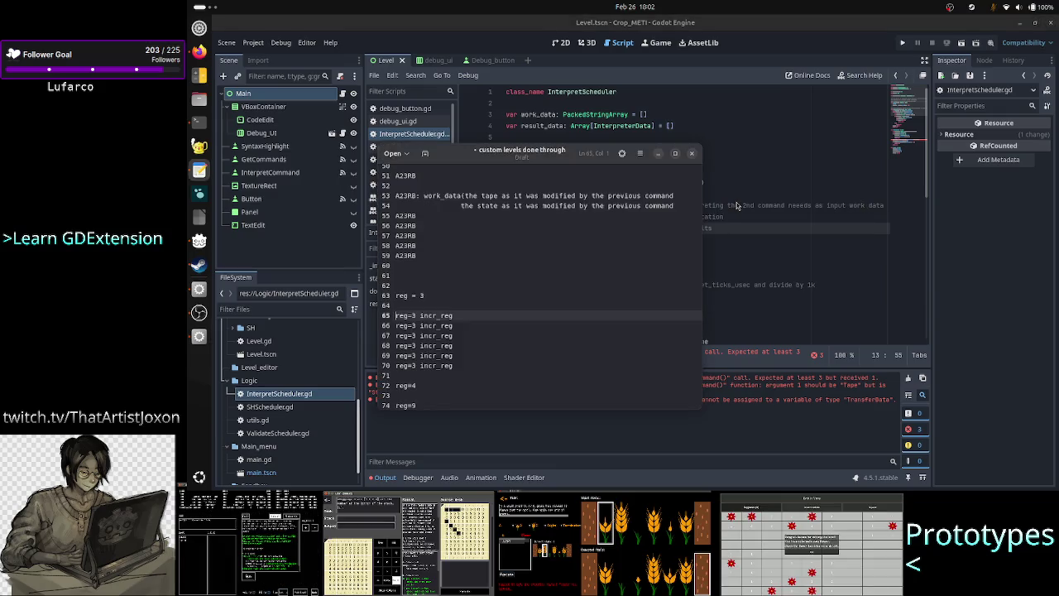
Renumber the incr_reg lines so reg counts up 4, 5, 6, 7 in the notes
key(ctrl+shift+Right)
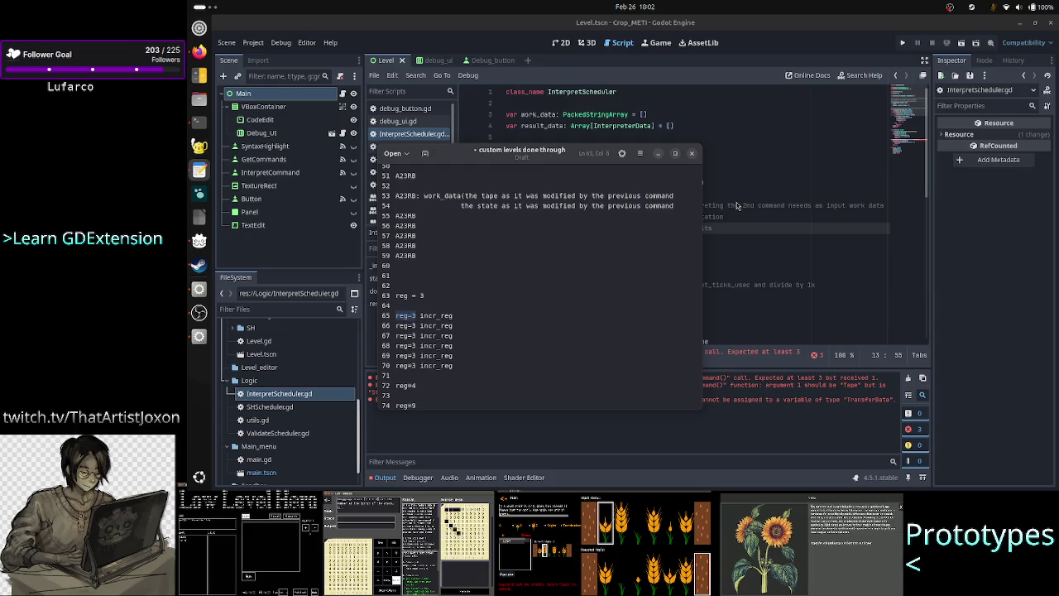
key(Up)
key(Up)
key(Down)
key(Down)
key(Down)
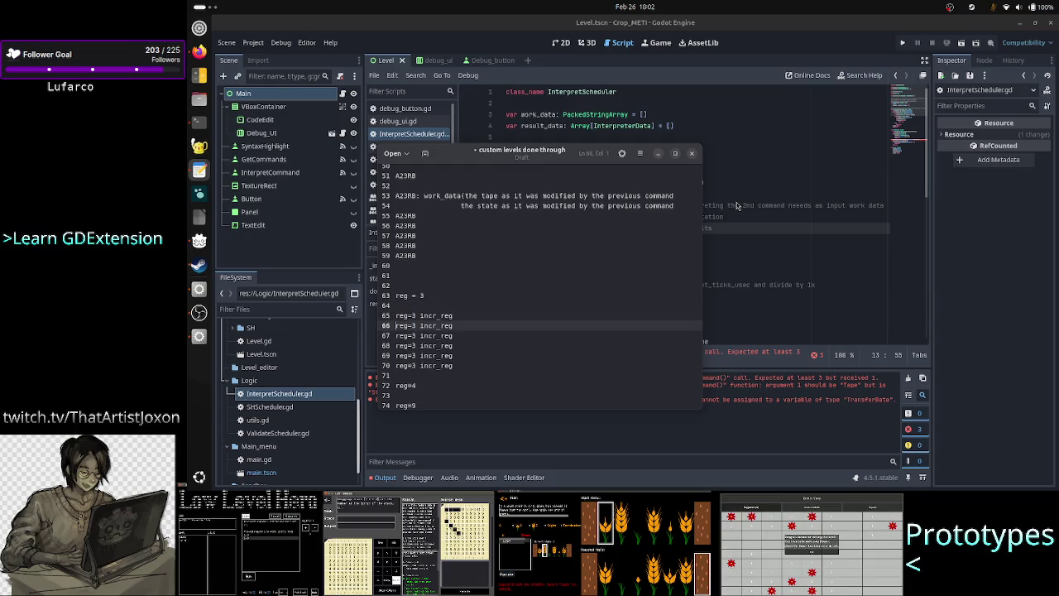
key(Up)
key(Up)
key(Up)
key(Right)
key(Right)
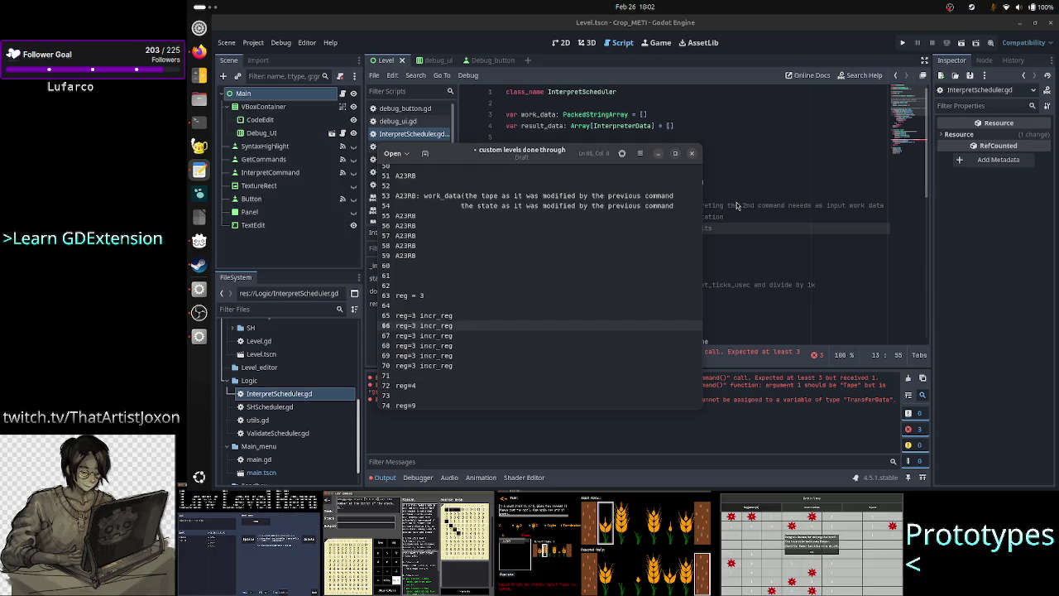
key(Delete)
text(4)
key(Down)
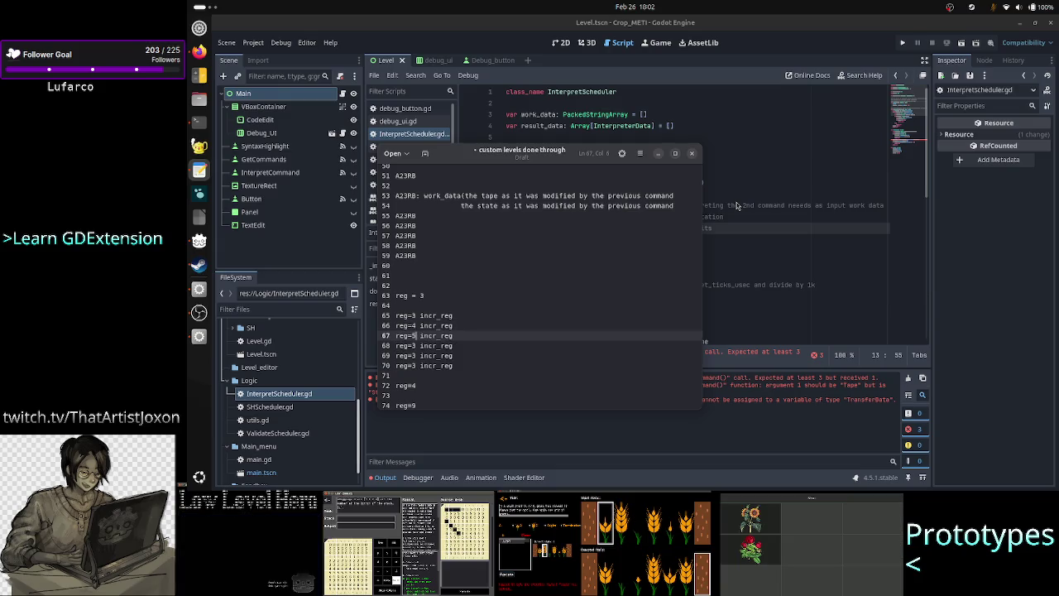
key(BackSpace)
text(5)
key(Down)
key(BackSpace)
text(6)
key(Down)
key(BackSpace)
text(7)
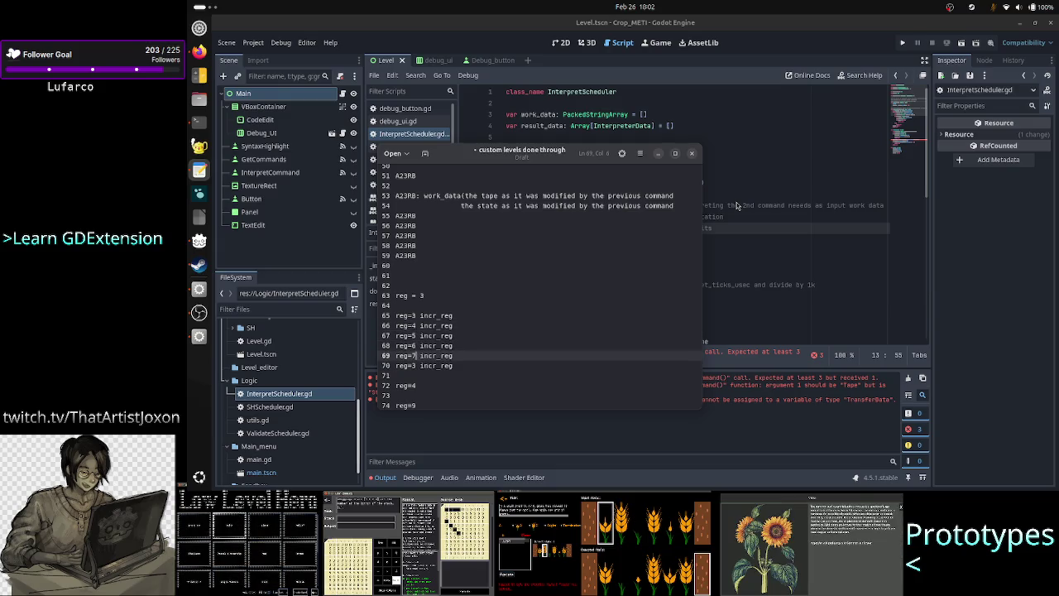
key(Down)
Check the reg sequence from the reg=4 line down to the reg=9 line
key(Up)
key(Up)
key(Up)
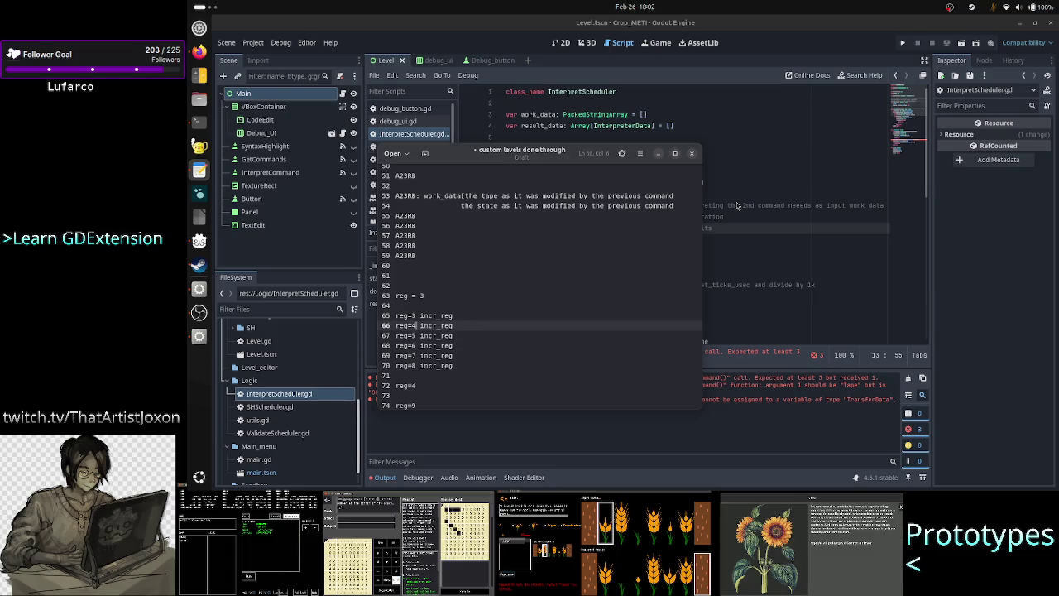
key(Left)
key(Left)
key(Left)
key(Up)
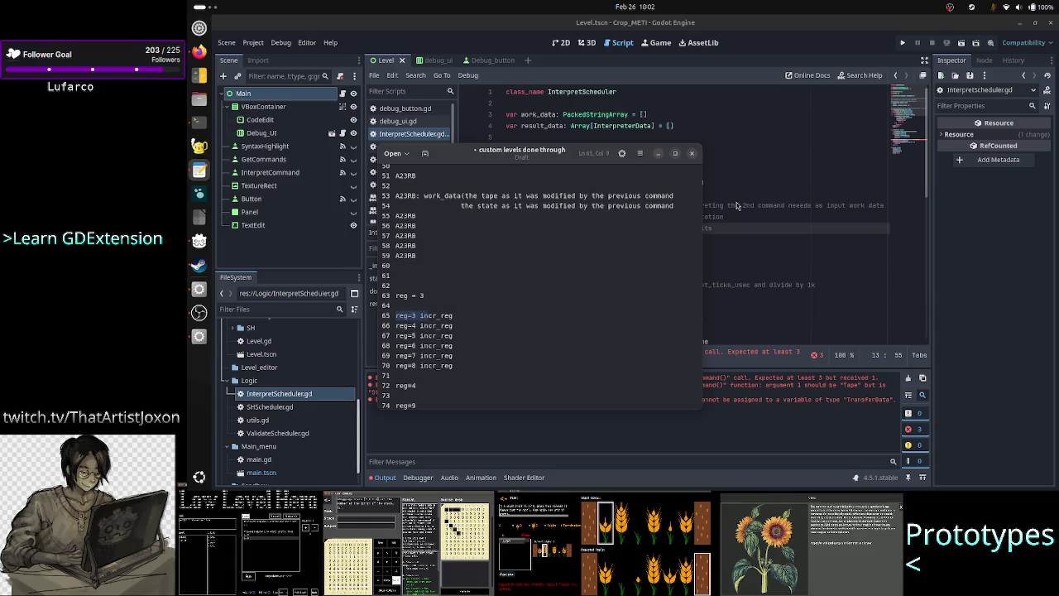
key(End)
key(Down)
key(Down)
key(Down)
key(Home)
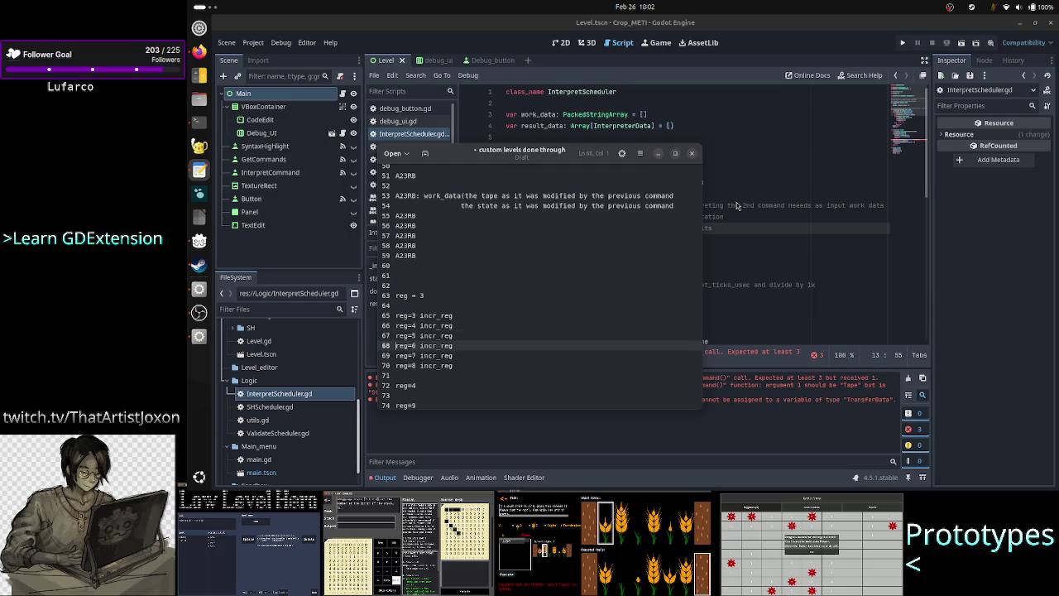
key(Down)
key(Down)
key(Down)
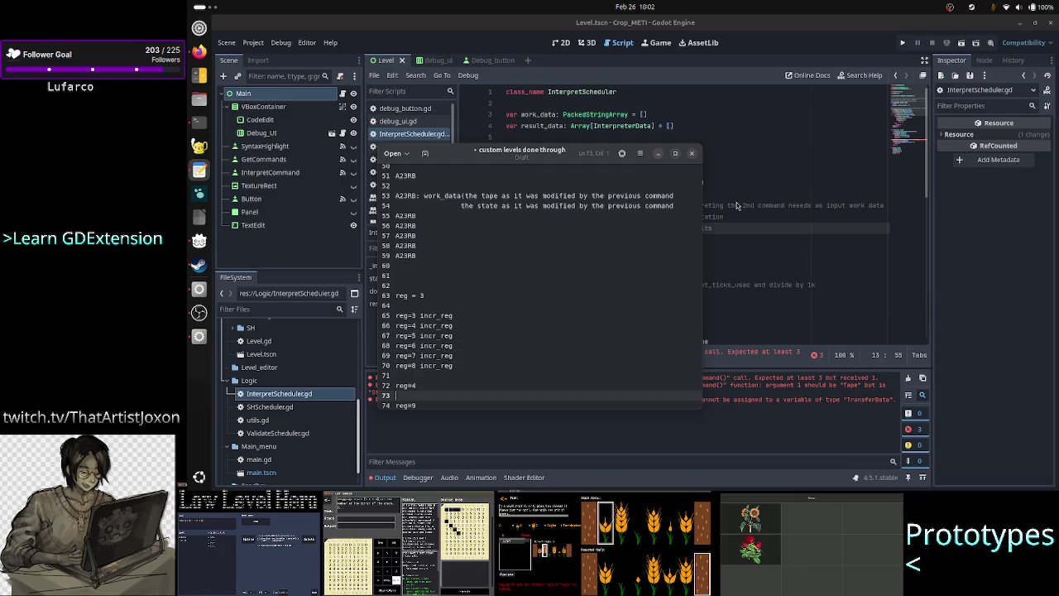
key(shift+End)
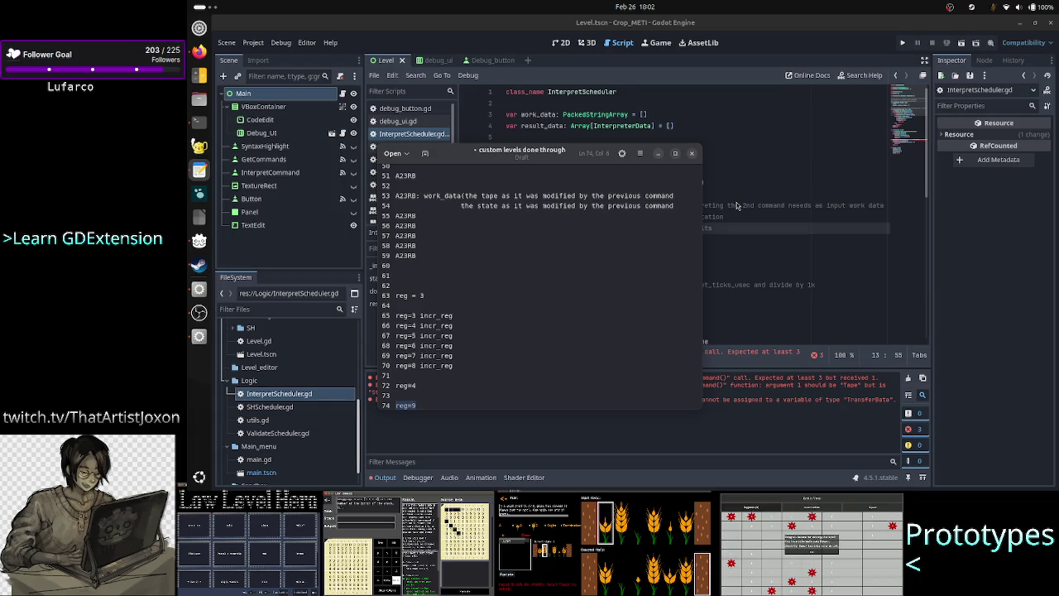
key(Right)
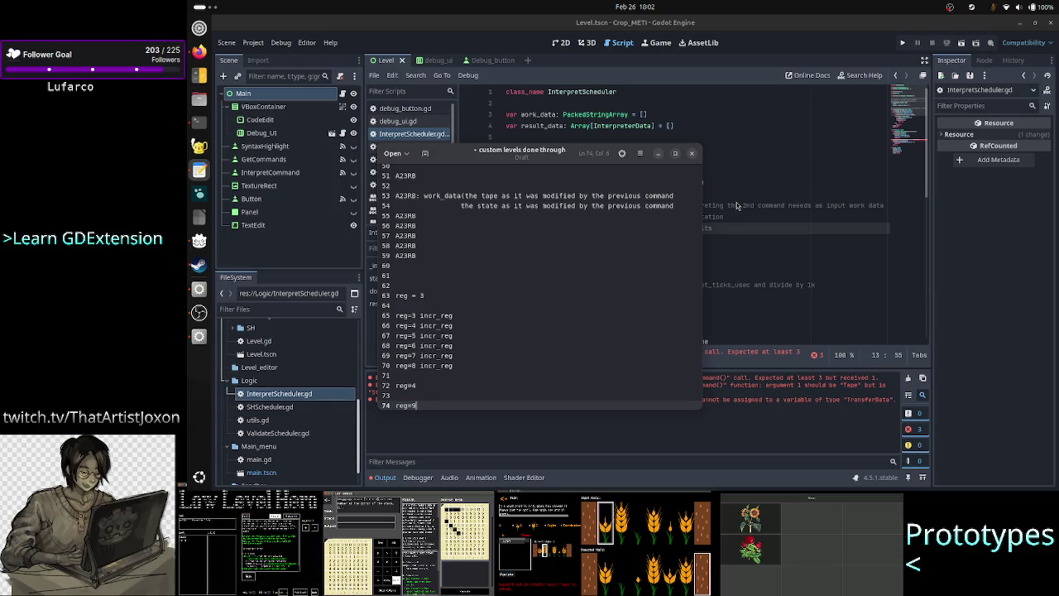
key(Up)
key(Up)
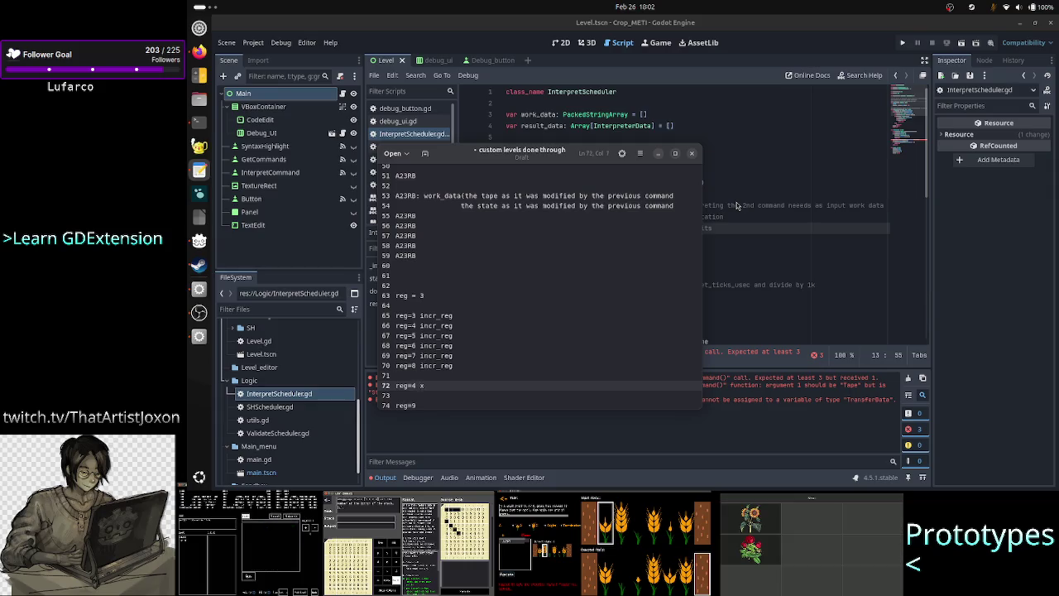
key(Down)
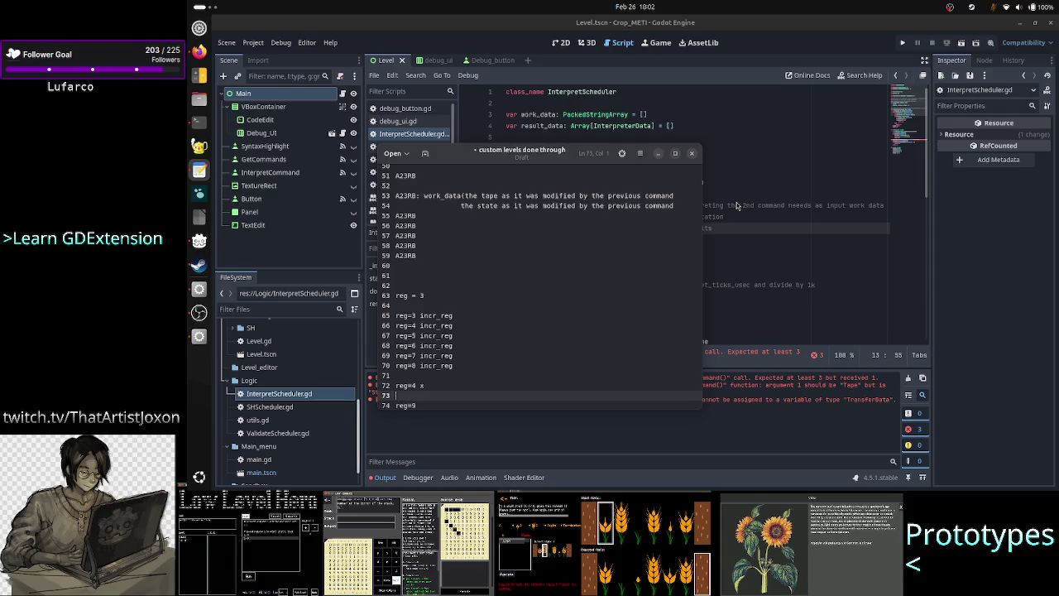
Remove the raw_src: String parameter so _init() takes no arguments
click(769, 166)
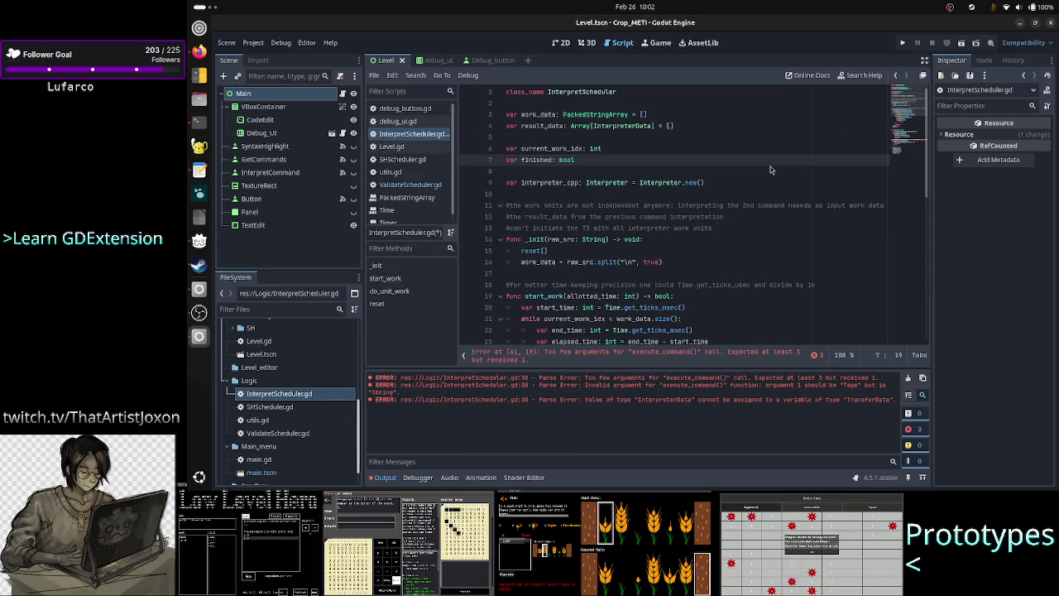
key(Down)
key(Down)
key(Down)
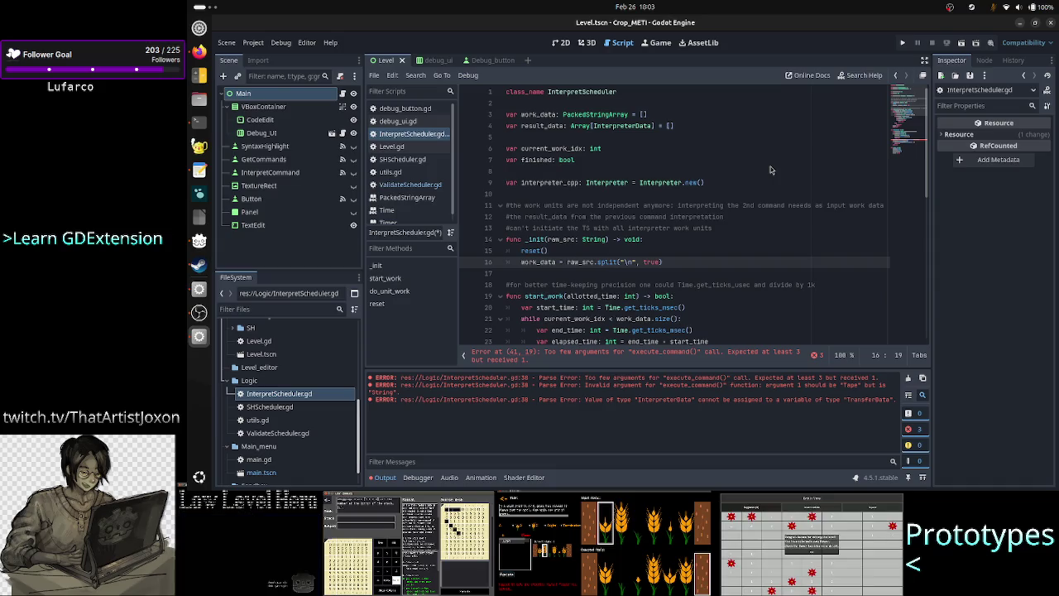
key(Up)
key(Up)
key(Up)
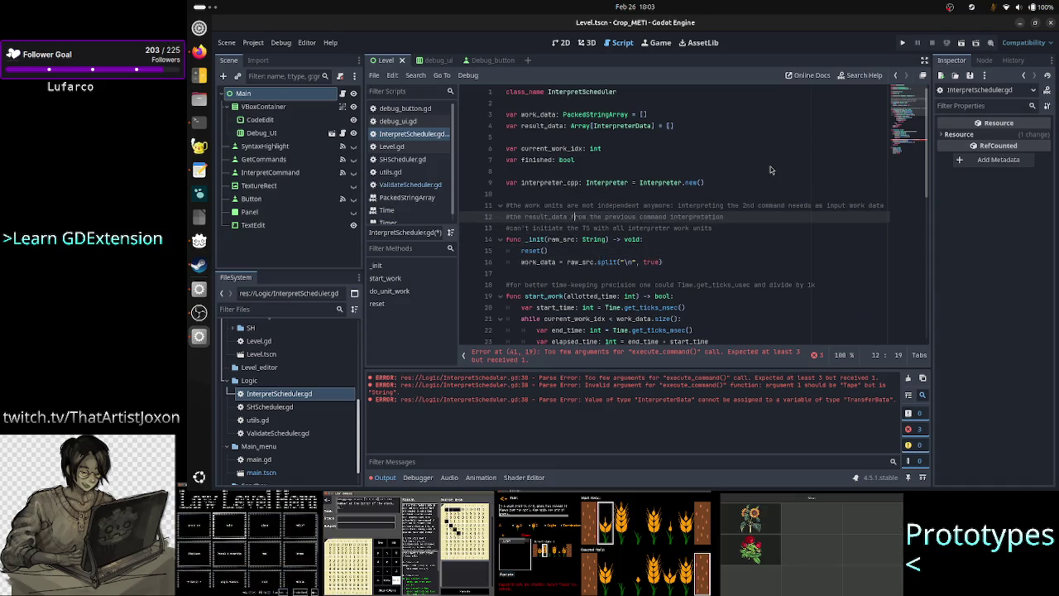
key(Down)
key(Down)
key(Down)
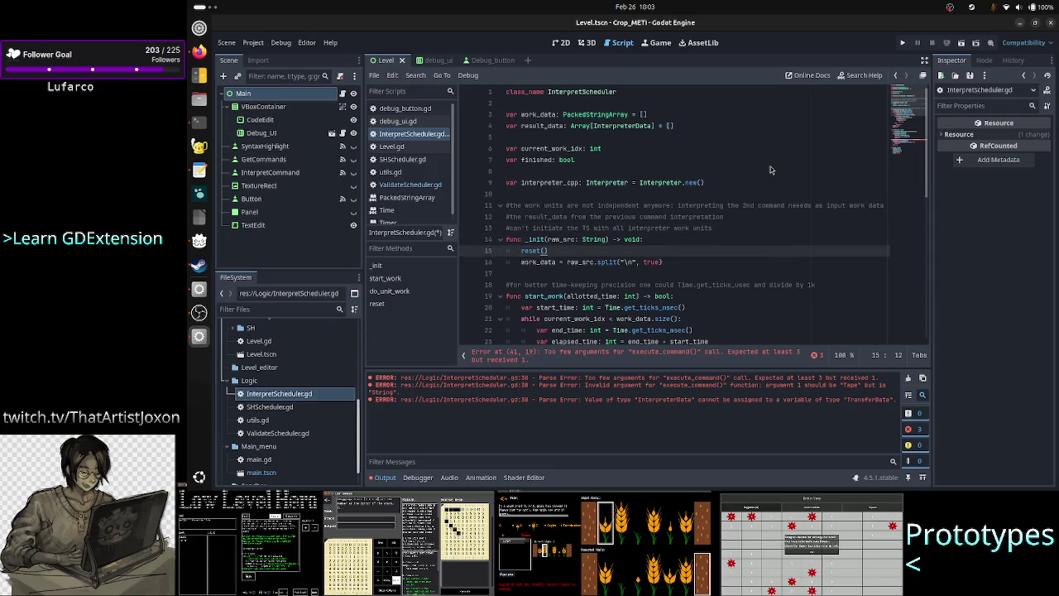
key(Up)
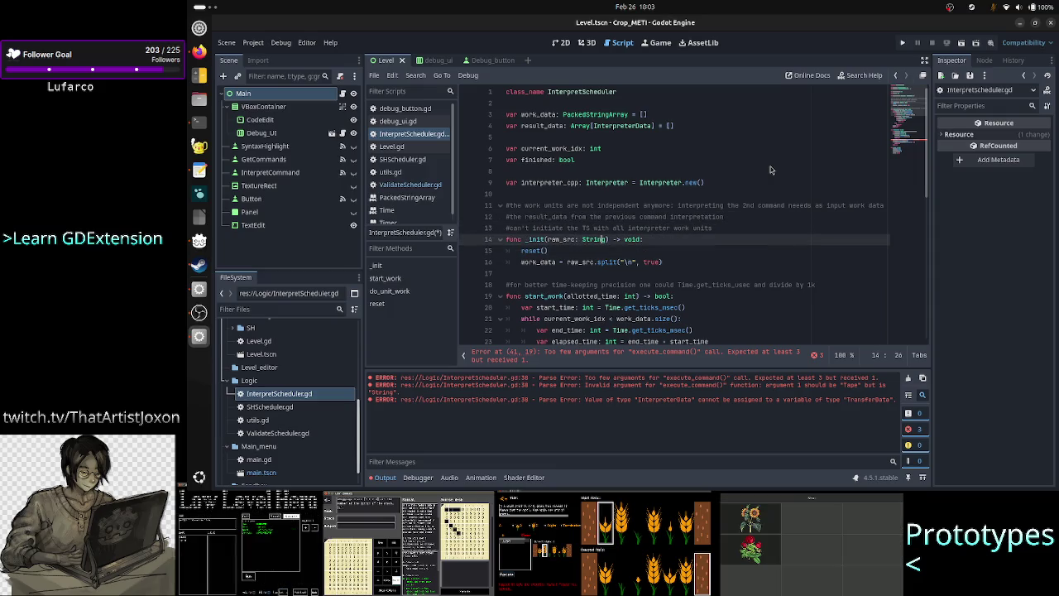
key(BackSpace)
key(BackSpace)
key(BackSpace)
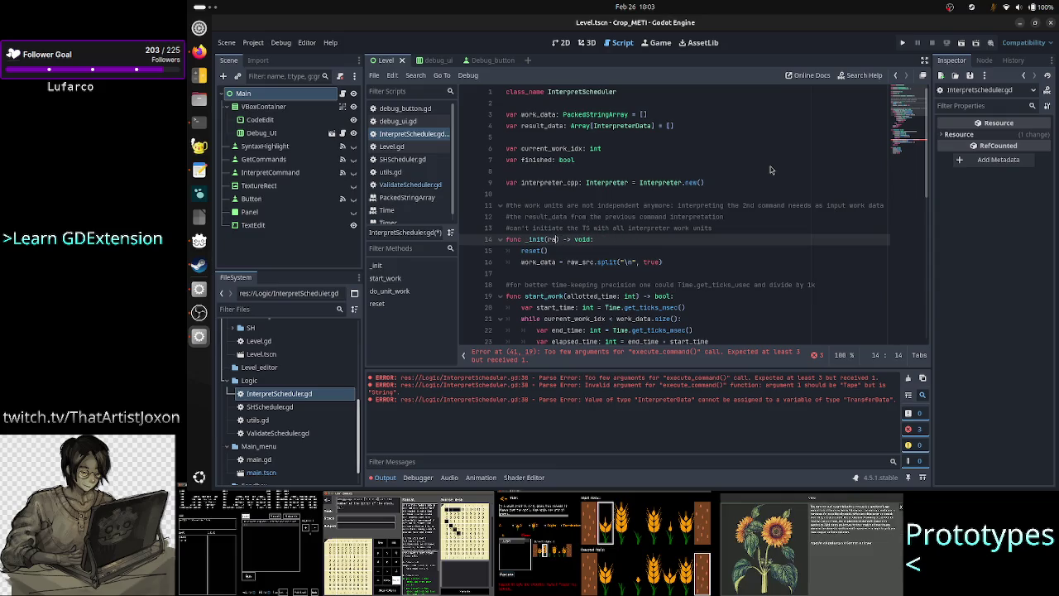
key(BackSpace)
key(BackSpace)
Delete the line that split raw_src into work_data
key(Down)
key(Down)
key(Home)
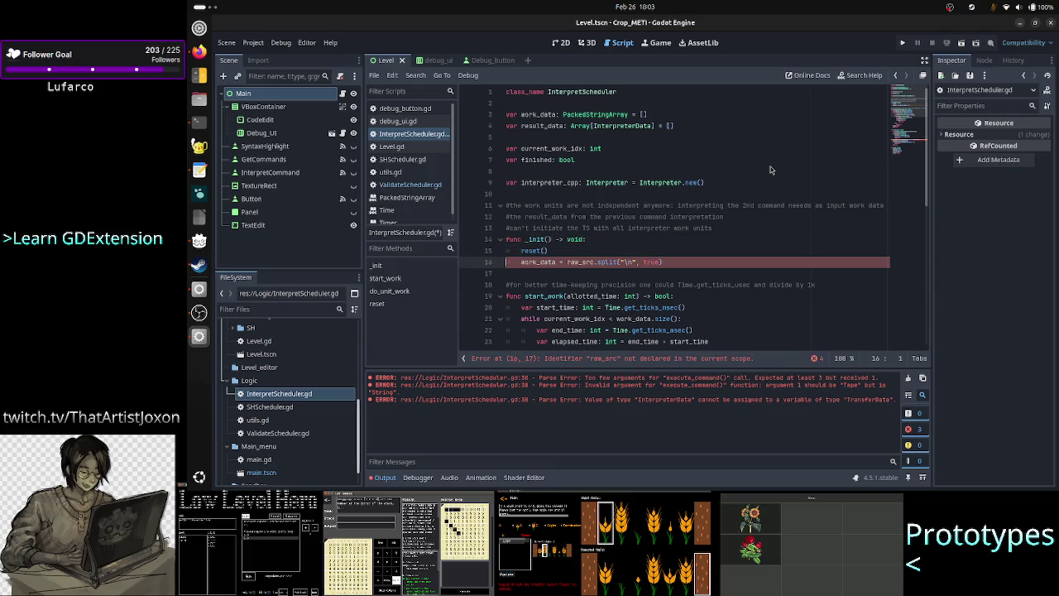
key(shift+End)
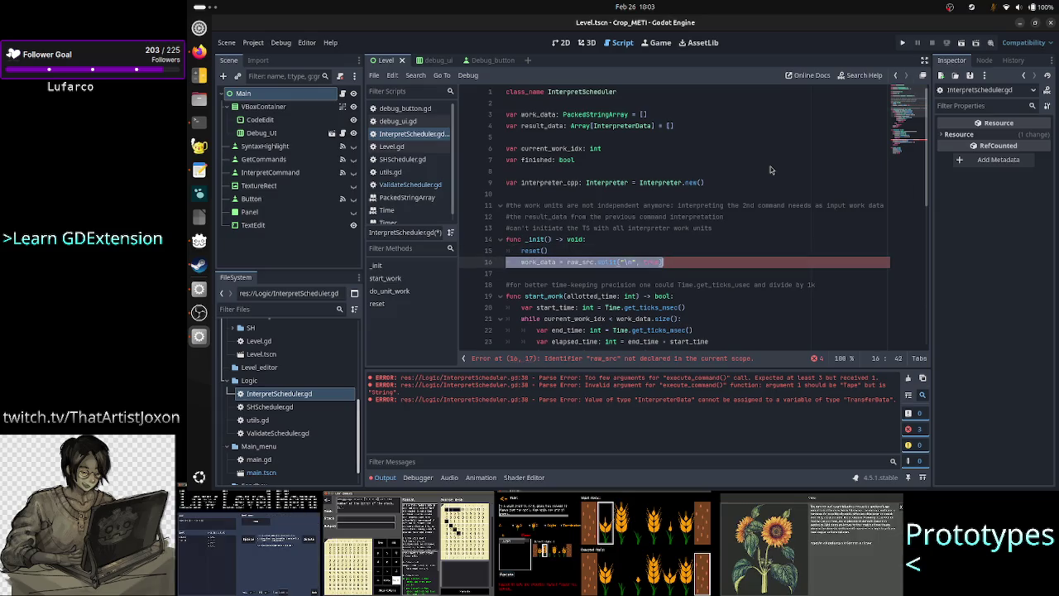
key(BackSpace)
key(BackSpace)
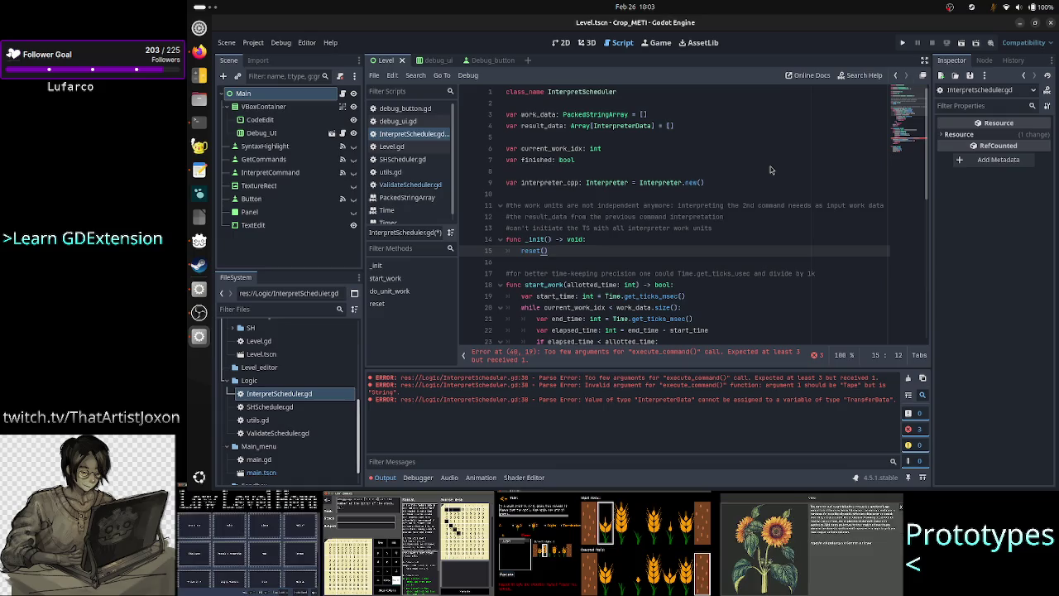
key(Down)
key(Down)
key(Down)
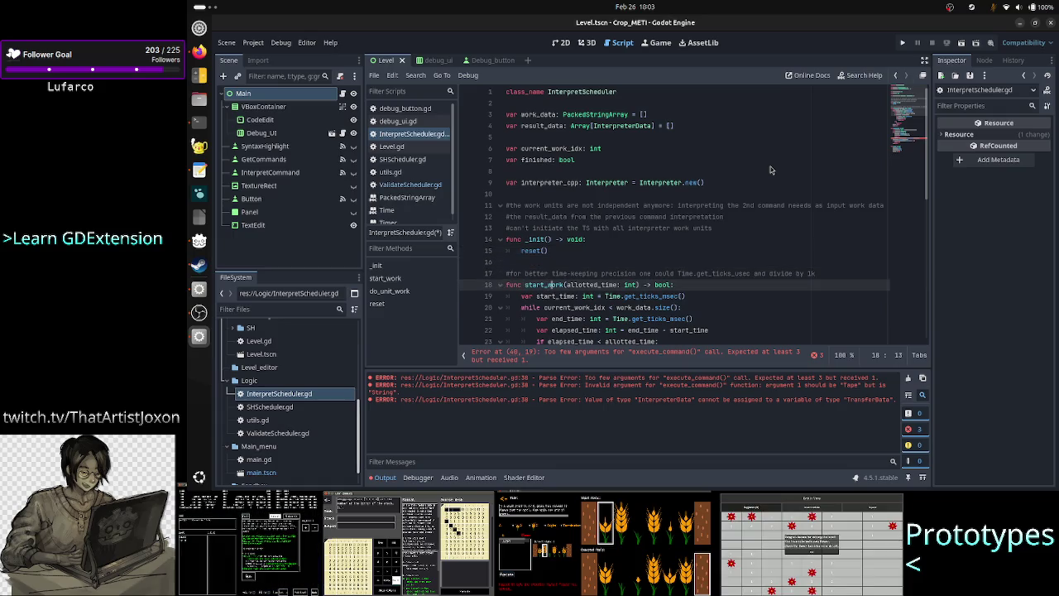
Add an input: Tape parameter after allotted_time in start_work, checking the C++ signature
key(Right)
key(Right)
key(Right)
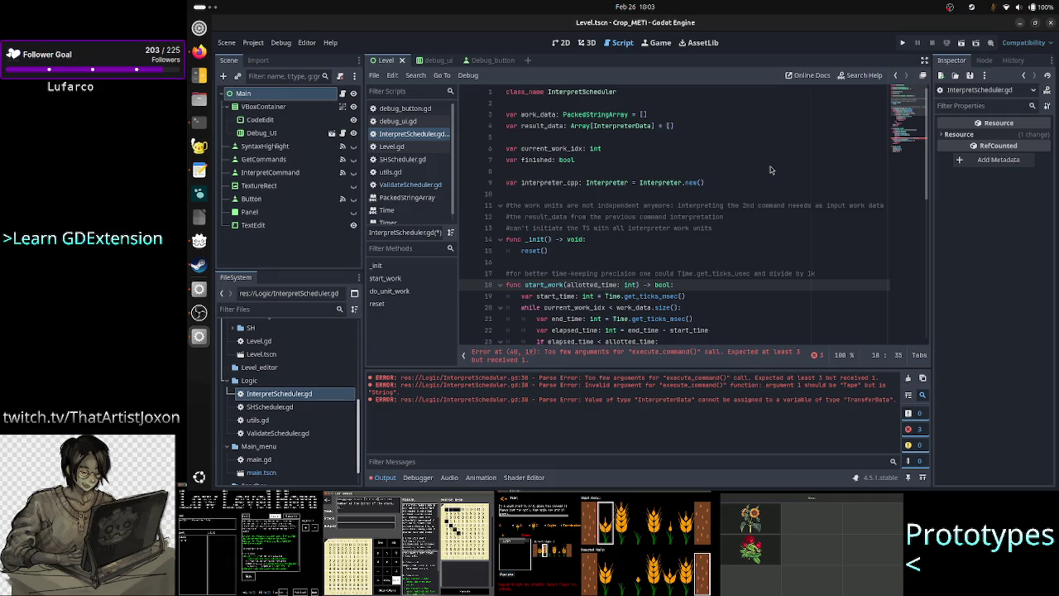
text(,)
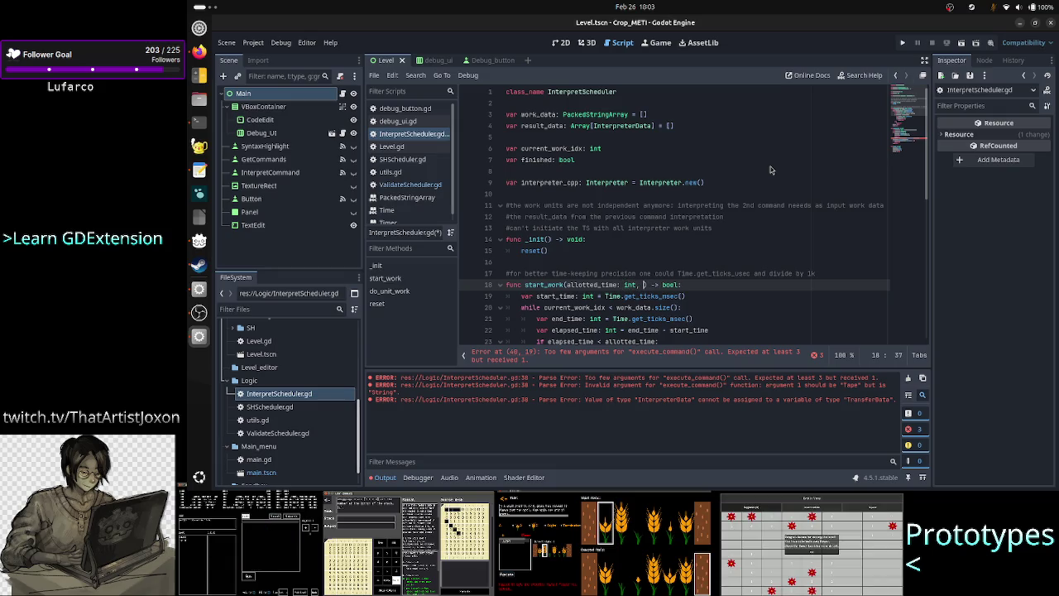
key(alt+Tab)
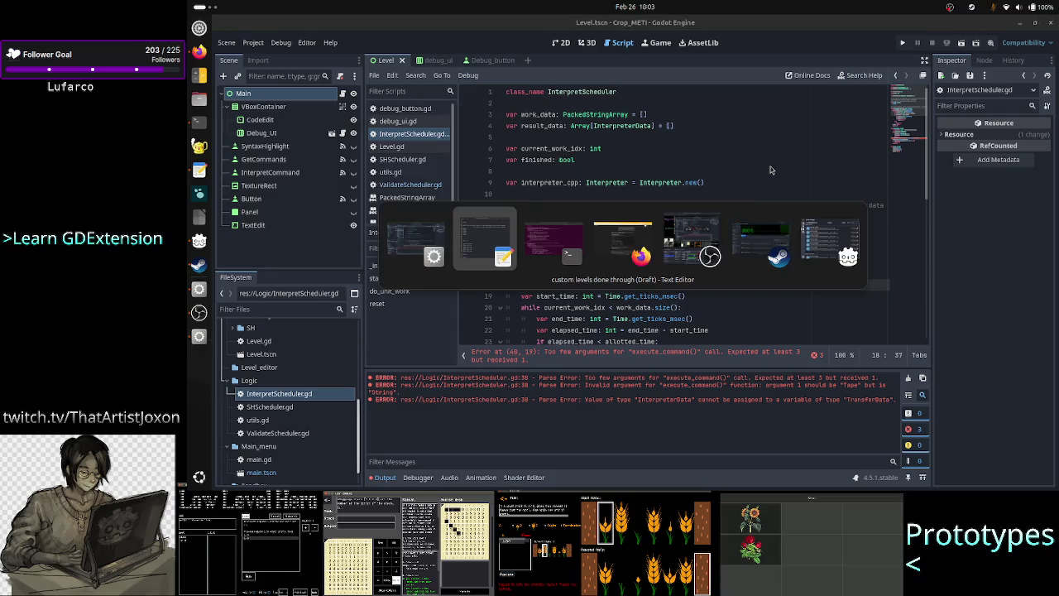
key(Tab)
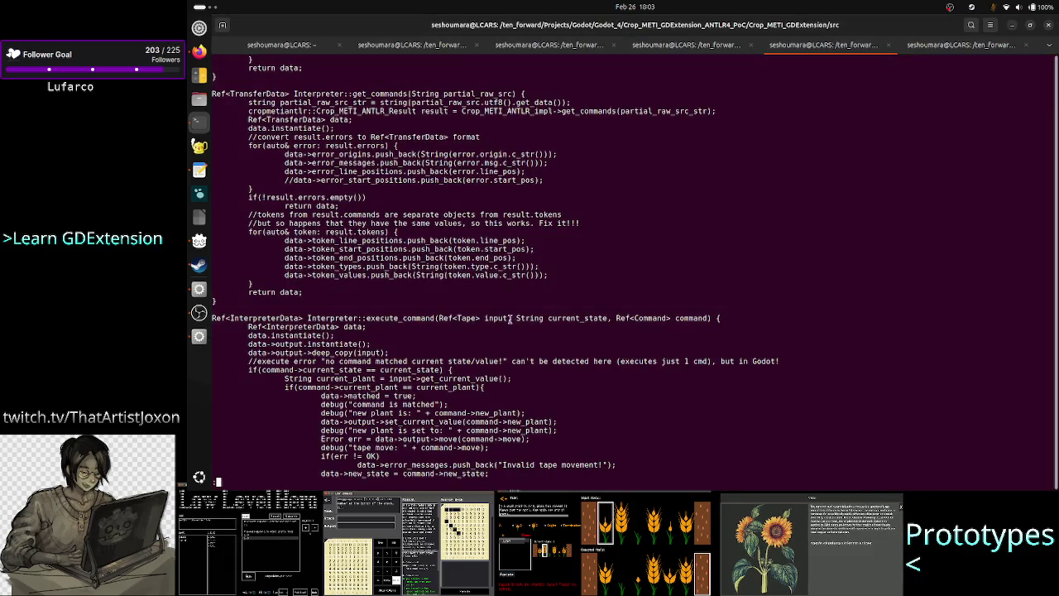
key(alt+Tab)
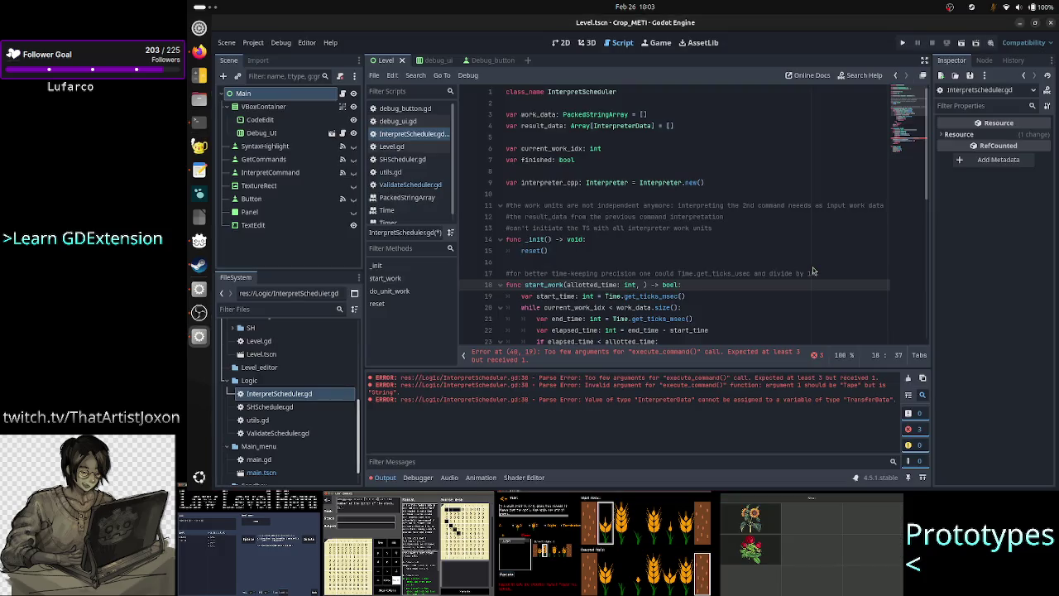
text(input:)
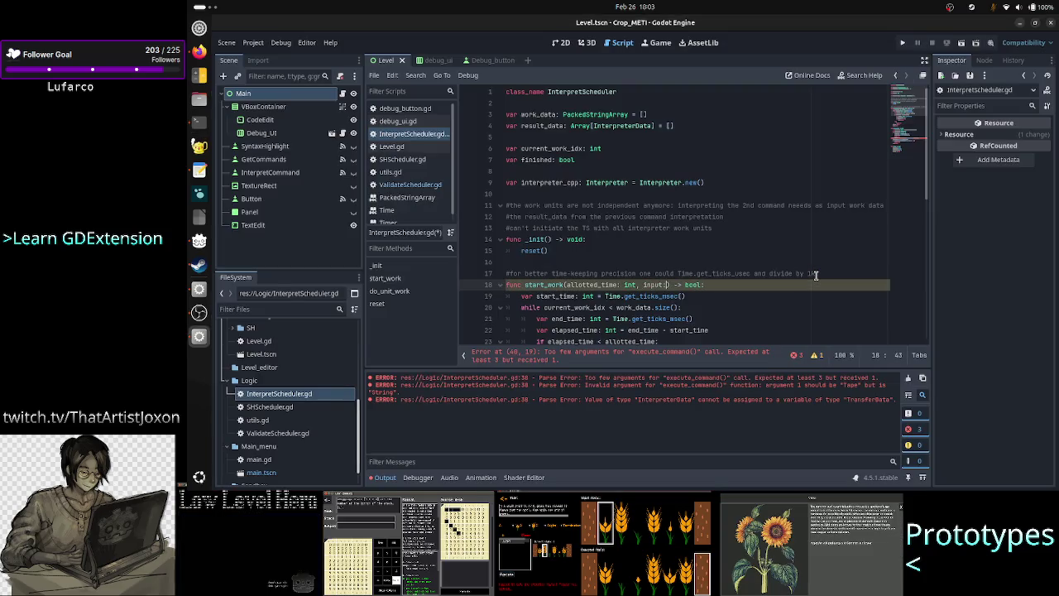
text( Tape)
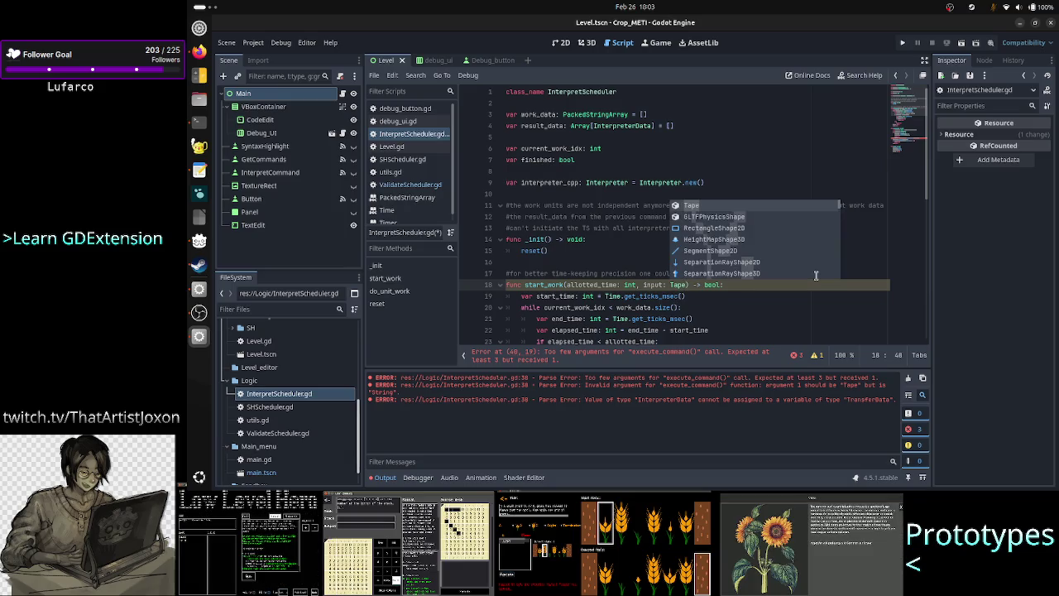
text(,)
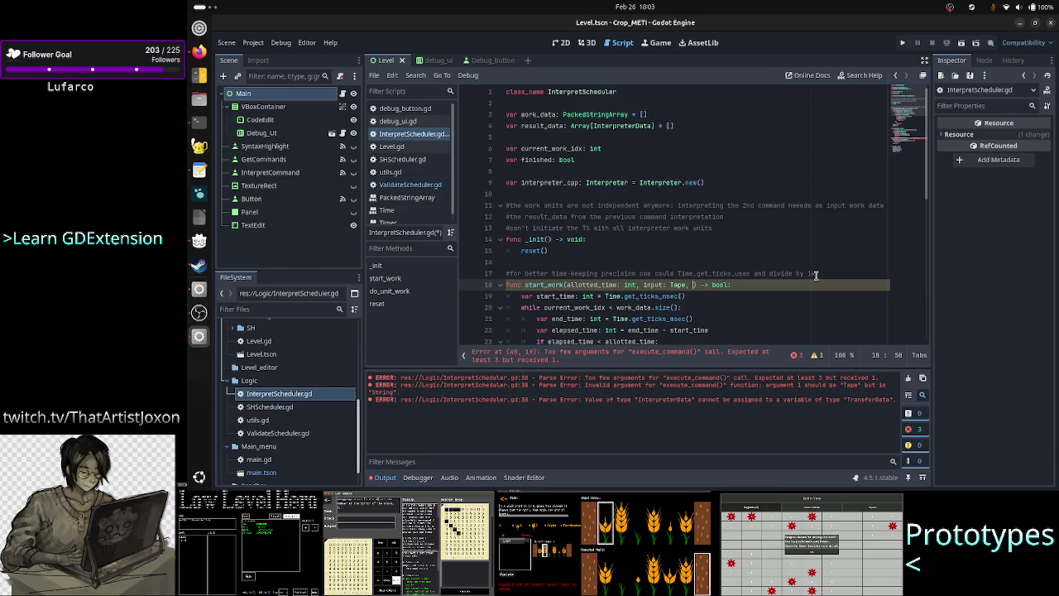
key(alt+Tab)
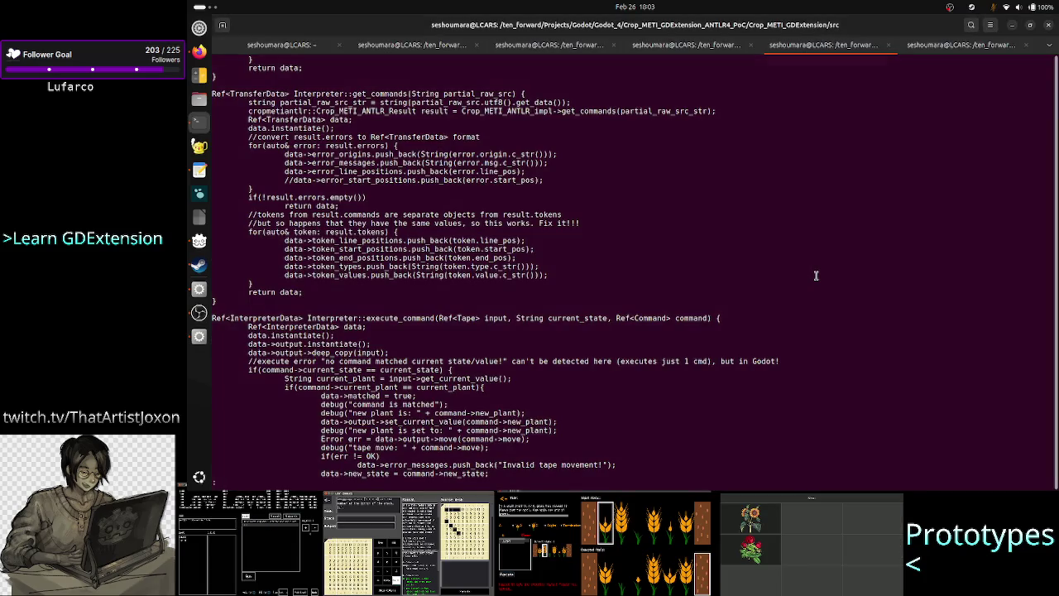
key(alt+Tab)
Append a current_state: String parameter to start_work's signature
text(current_)
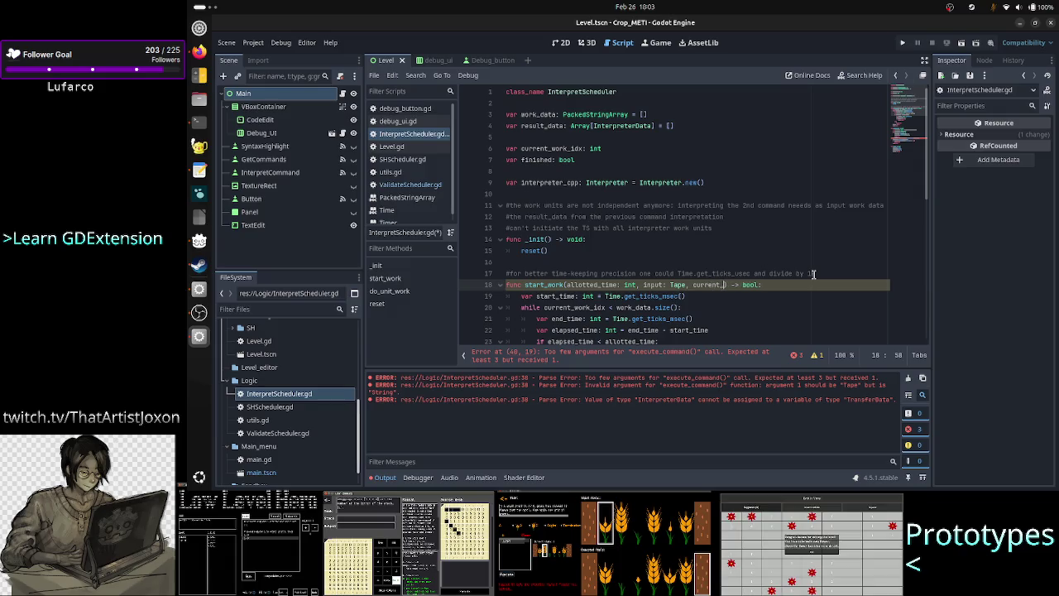
text(state:)
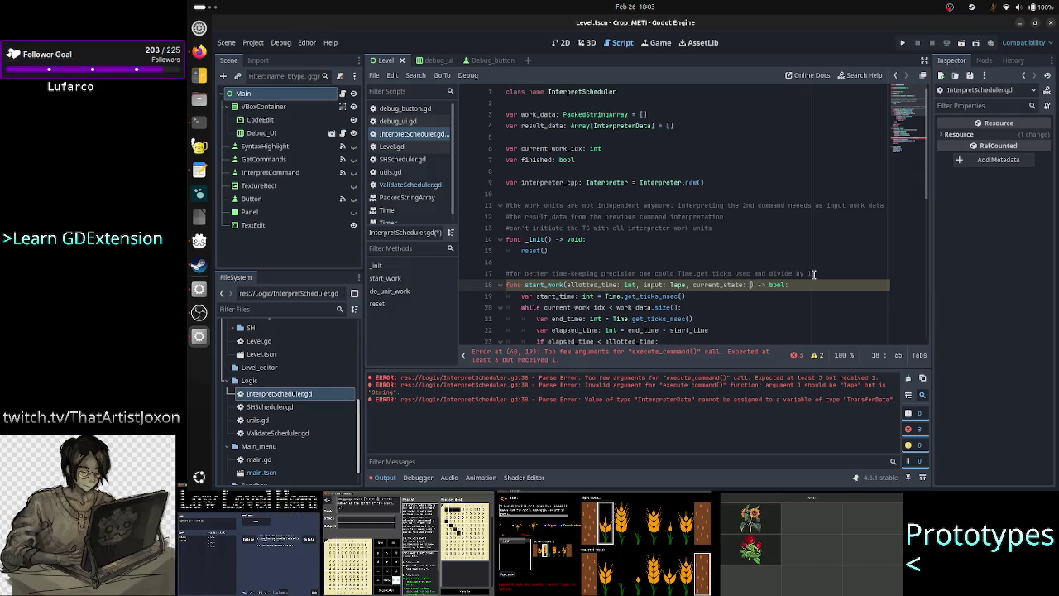
key(alt+Tab)
key(alt+Tab)
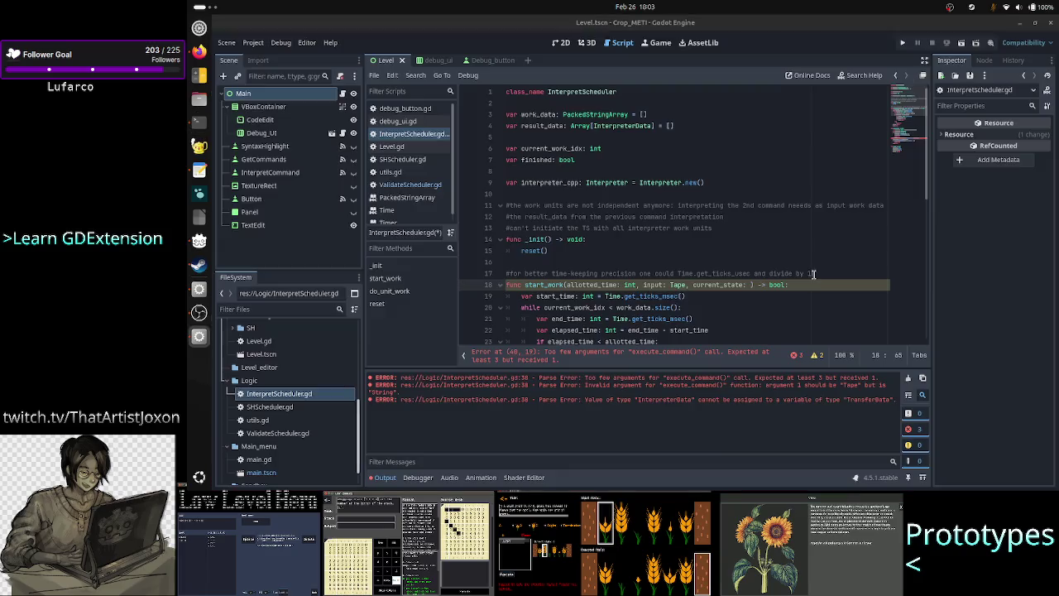
text(String)
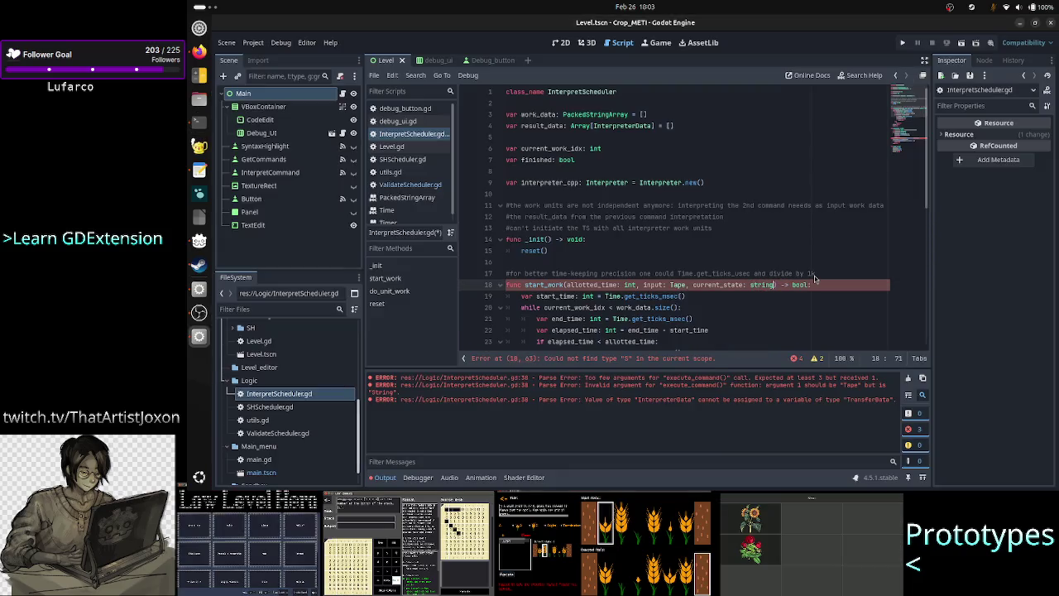
key(Return)
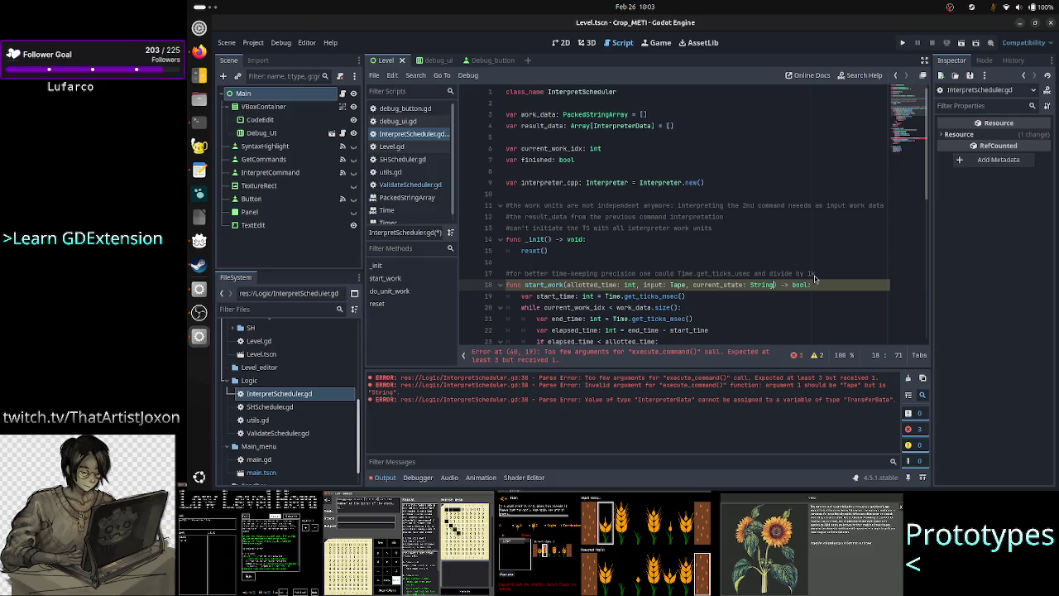
text(,)
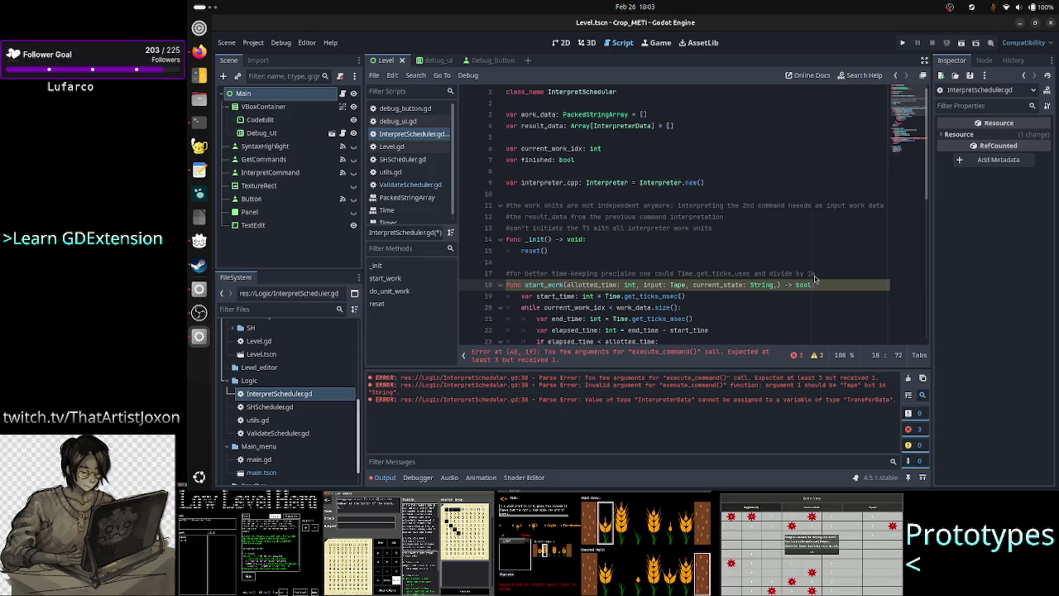
key(BackSpace)
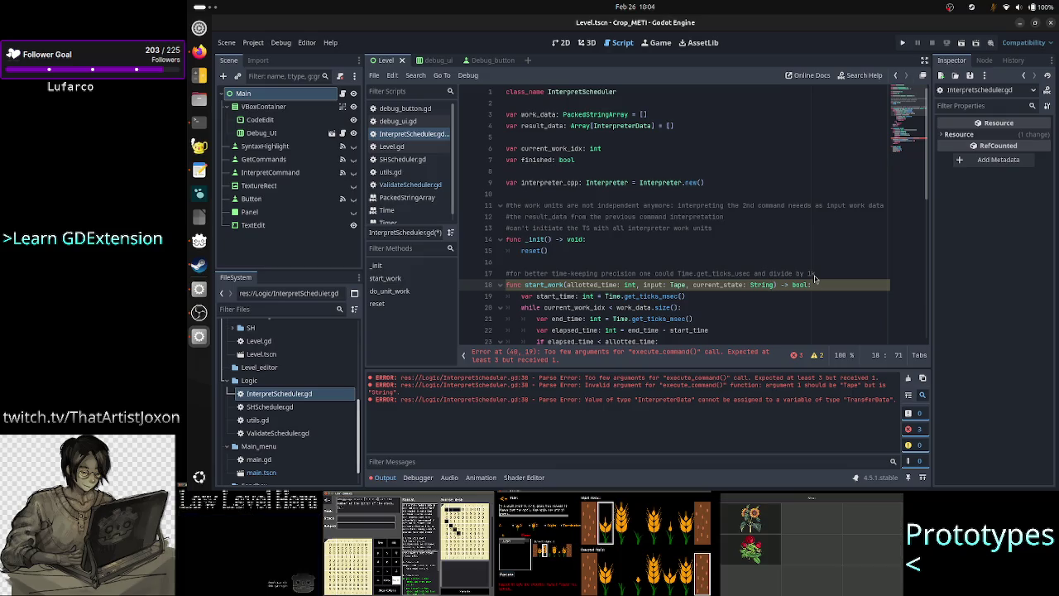
scroll(756, 236, down, 1)
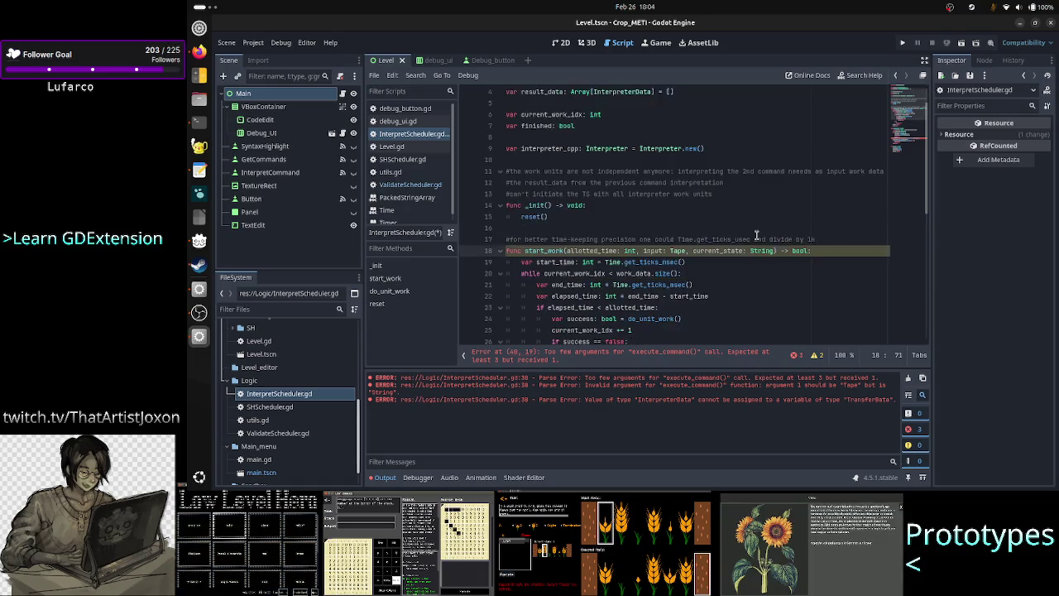
scroll(757, 236, down, 2)
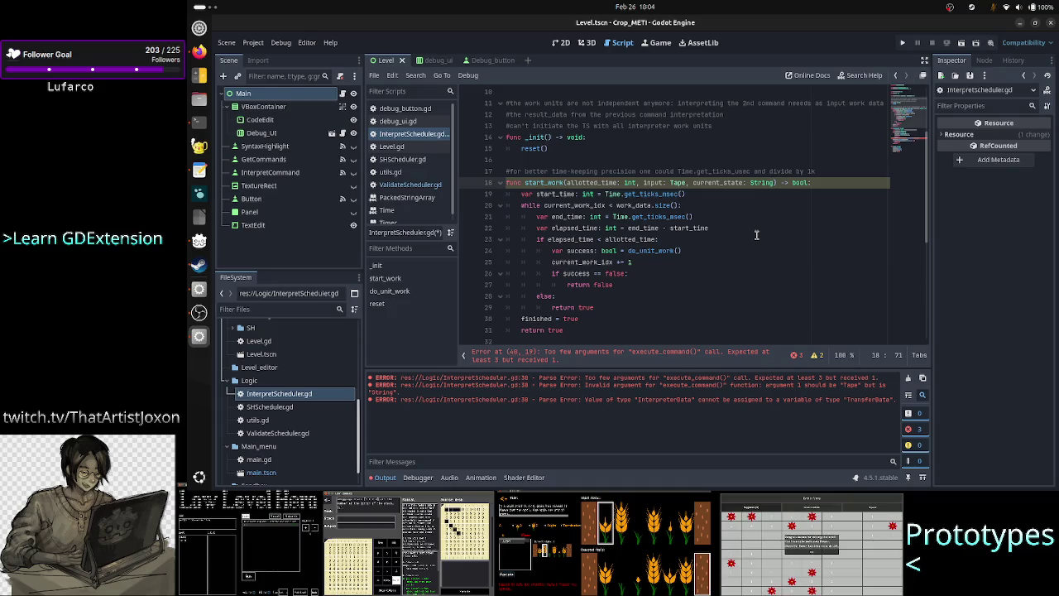
scroll(757, 235, up, 3)
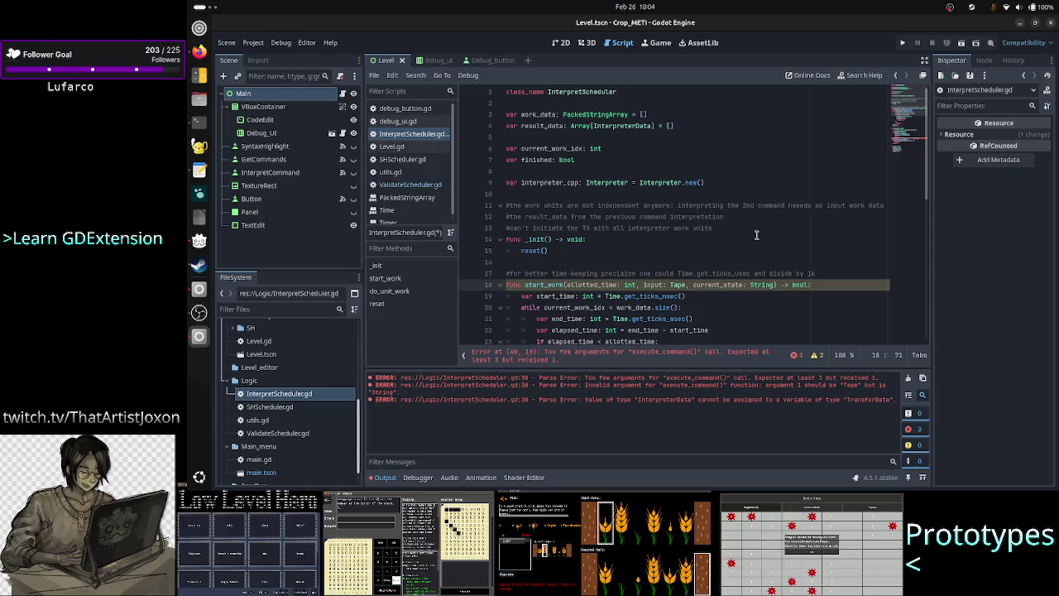
text(, co)
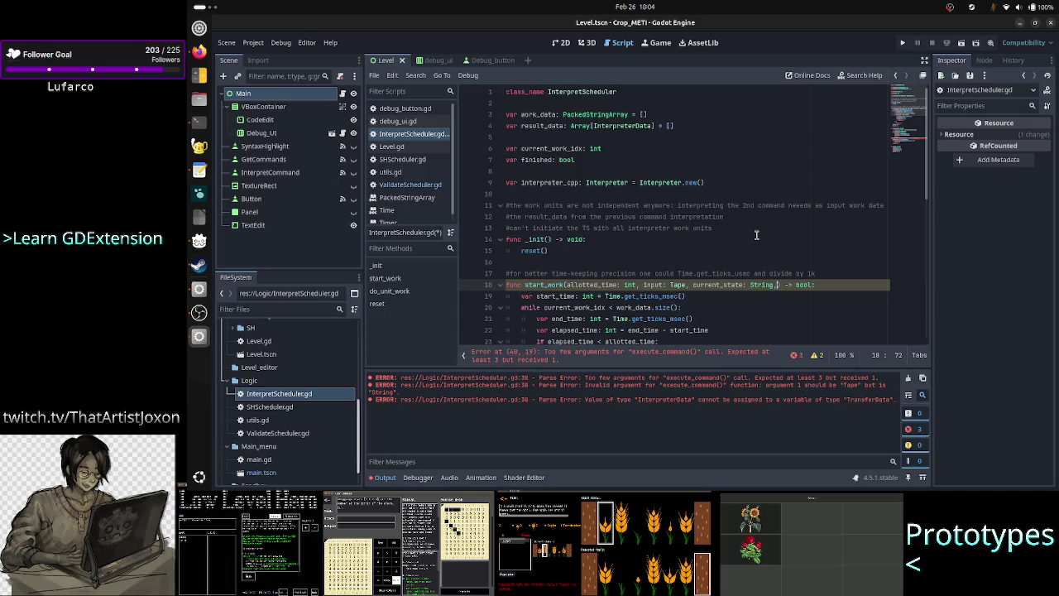
text(mmand)
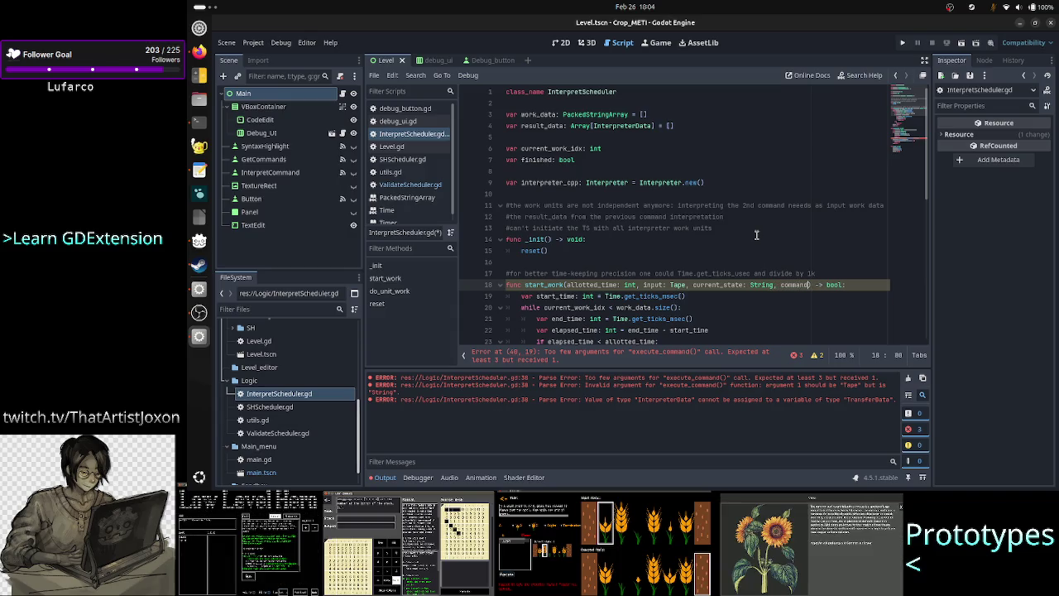
Restore the indentation of start_work's body lines 19–20 with Ctrl+I
key(Up)
key(Up)
key(Down)
key(Down)
key(Down)
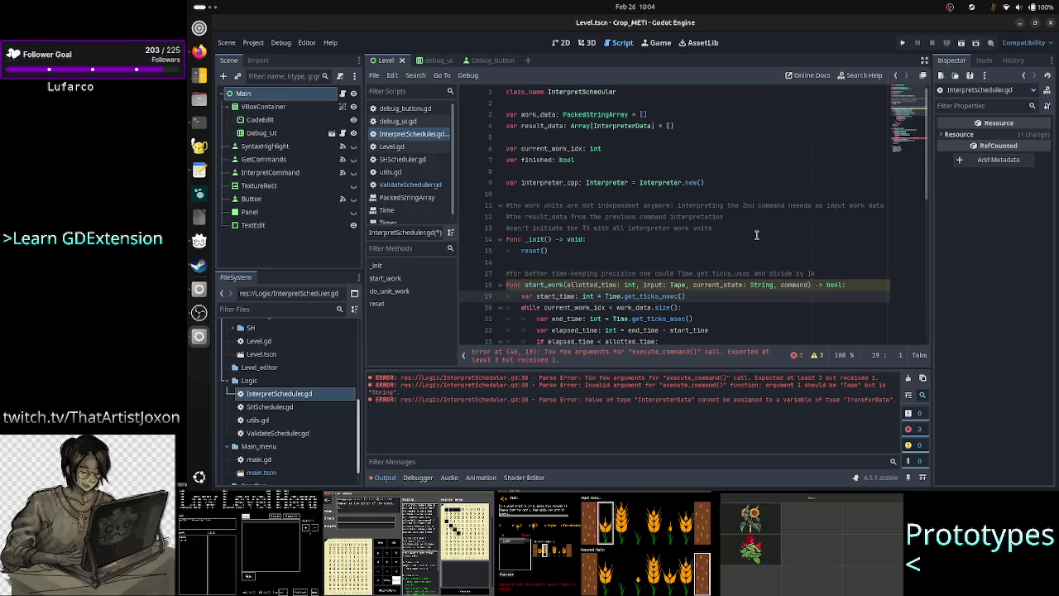
key(shift+Down)
key(shift+Down)
key(shift+Left)
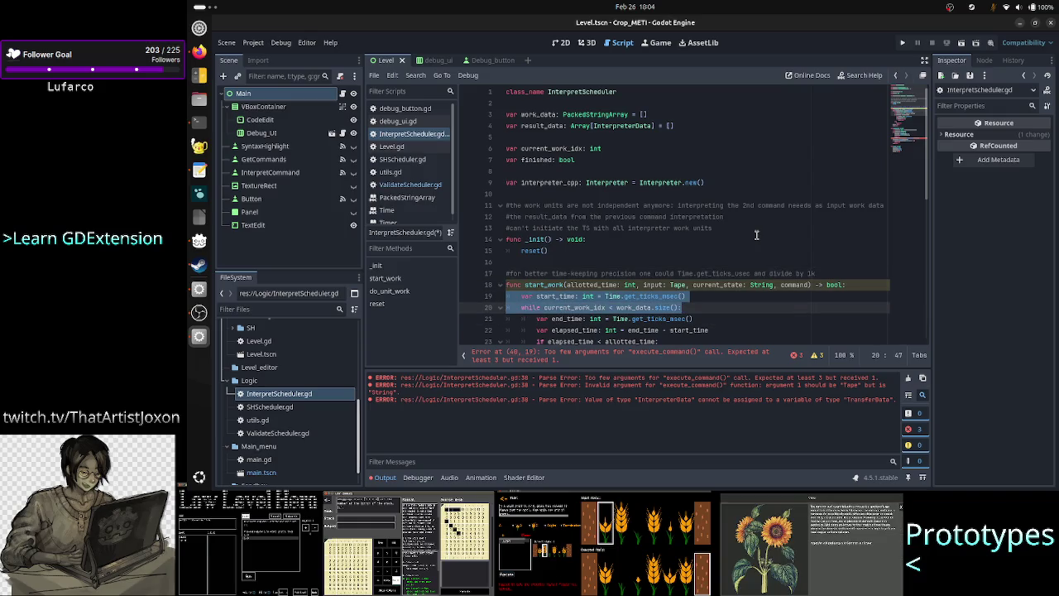
key(ctrl+i)
key(Home)
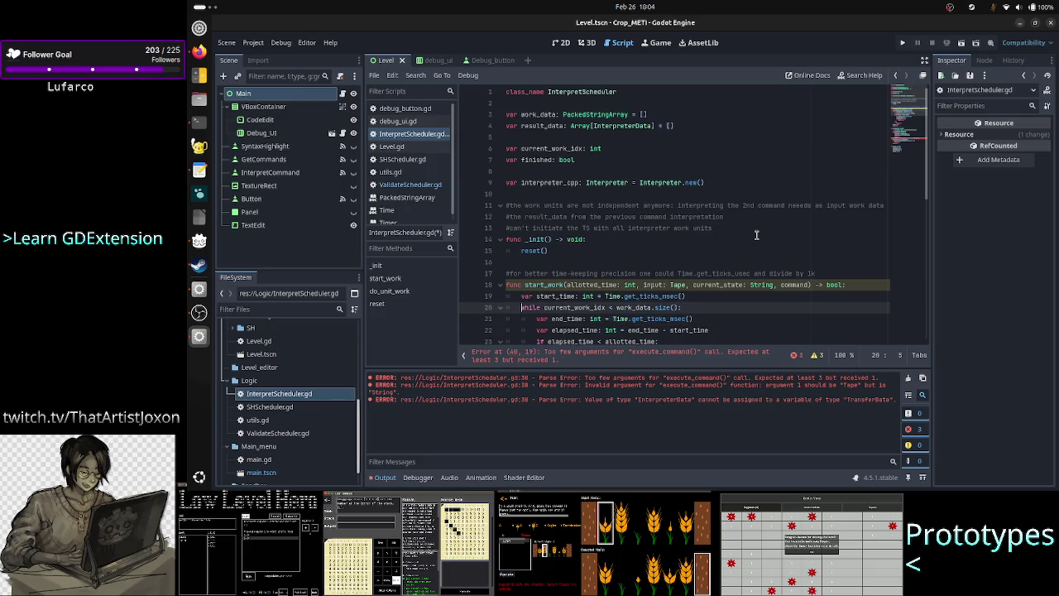
key(shift+End)
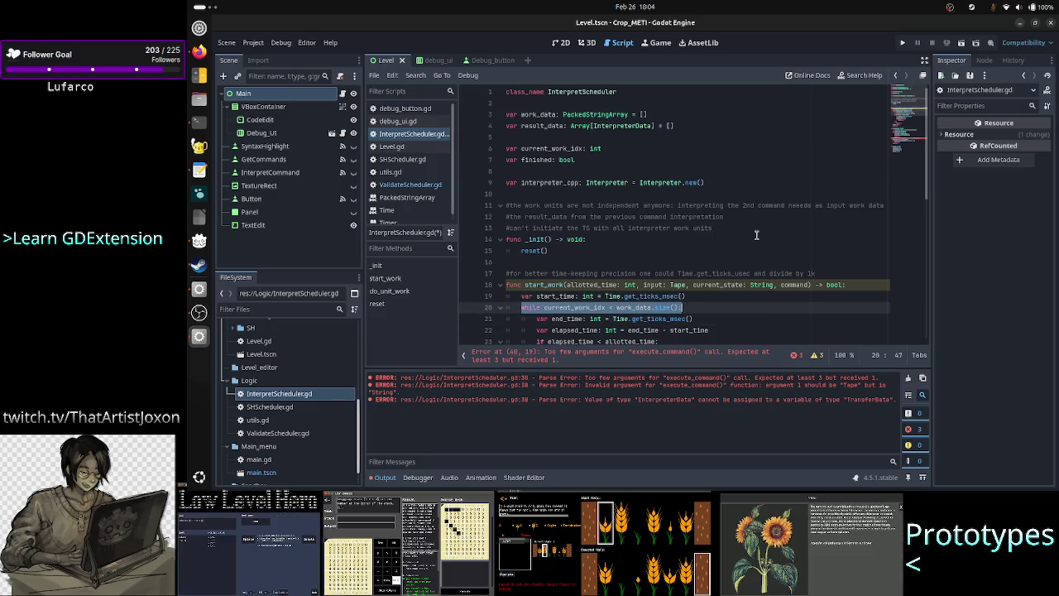
Highlight the new command parameter to see where it occurs in the script
double_click(794, 285)
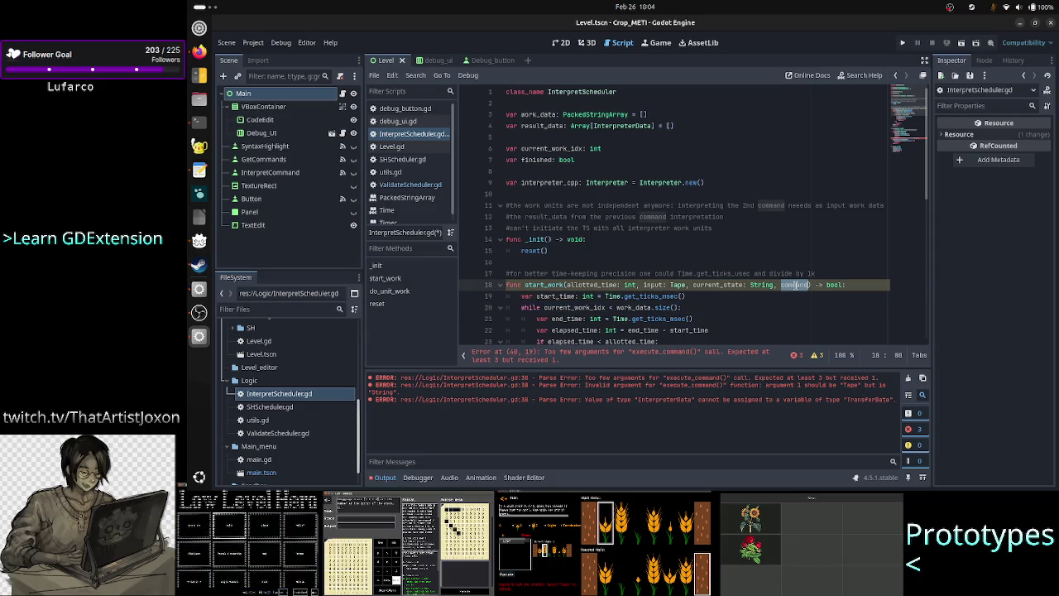
key(Down)
key(Down)
key(Down)
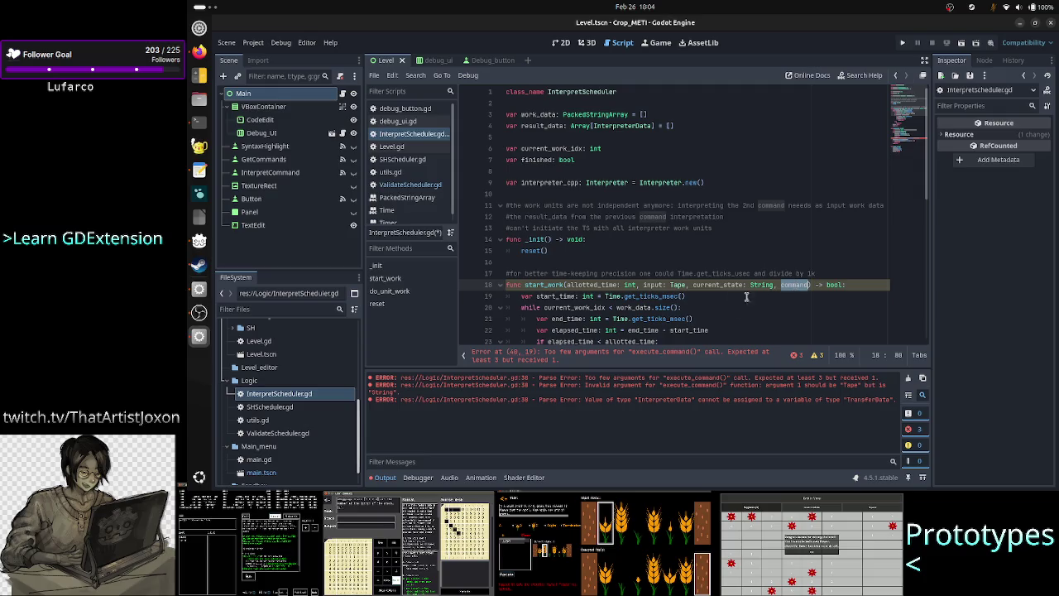
double_click(792, 284)
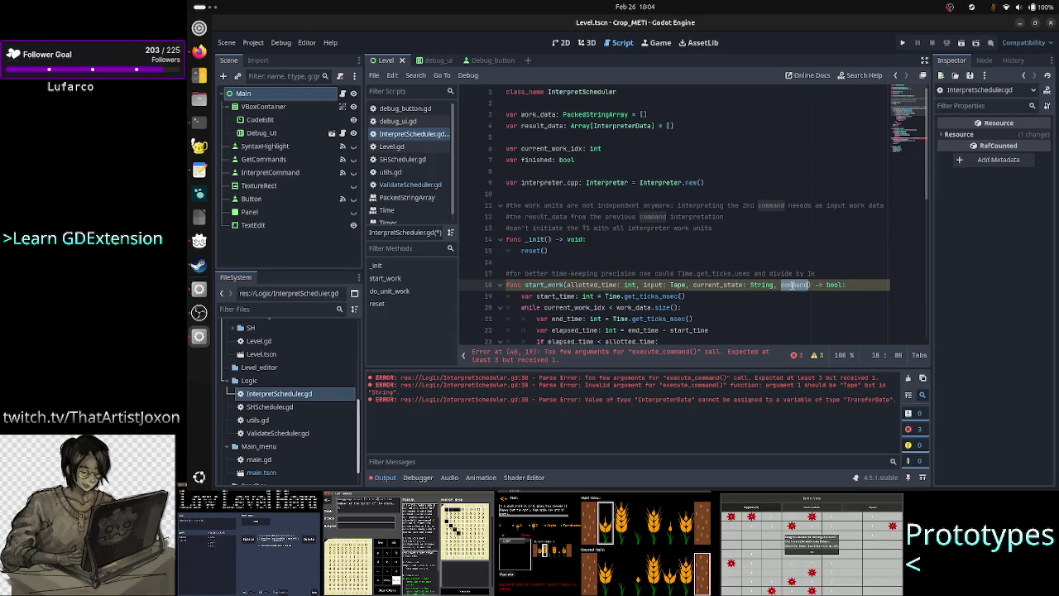
key(Left)
key(Left)
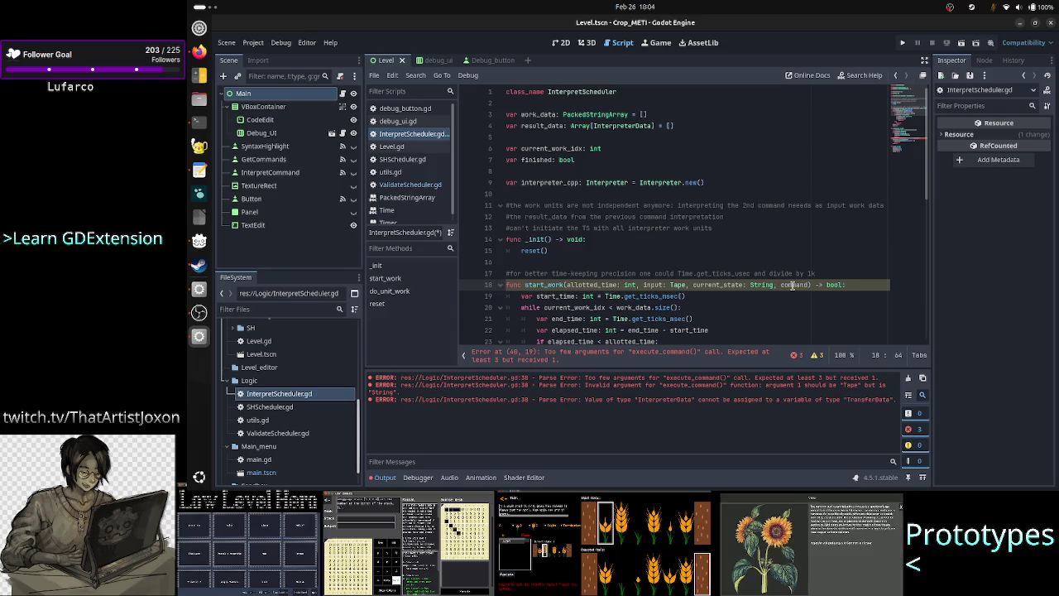
click(610, 238)
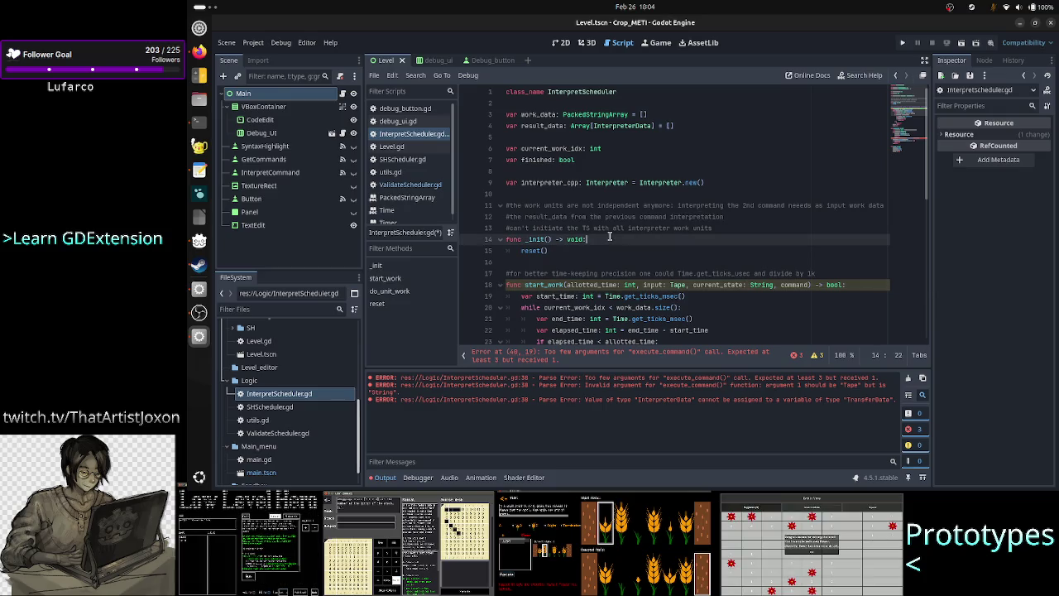
Review start_work's input, current_state and command parameters in the signature
key(Right)
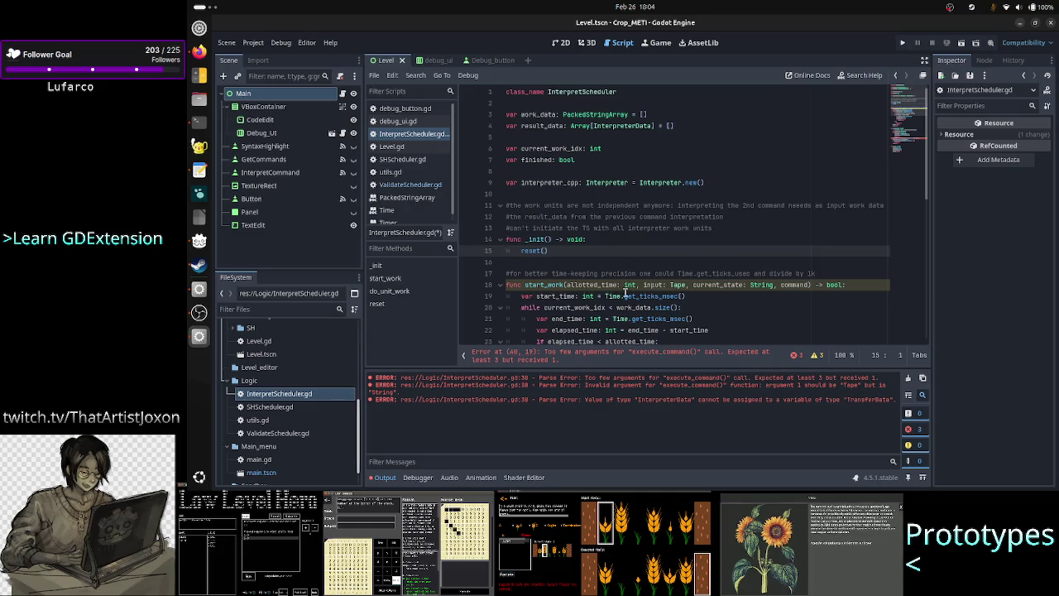
mouse_move(567, 284)
mouse_down()
mouse_move(687, 275)
mouse_move(774, 284)
mouse_up()
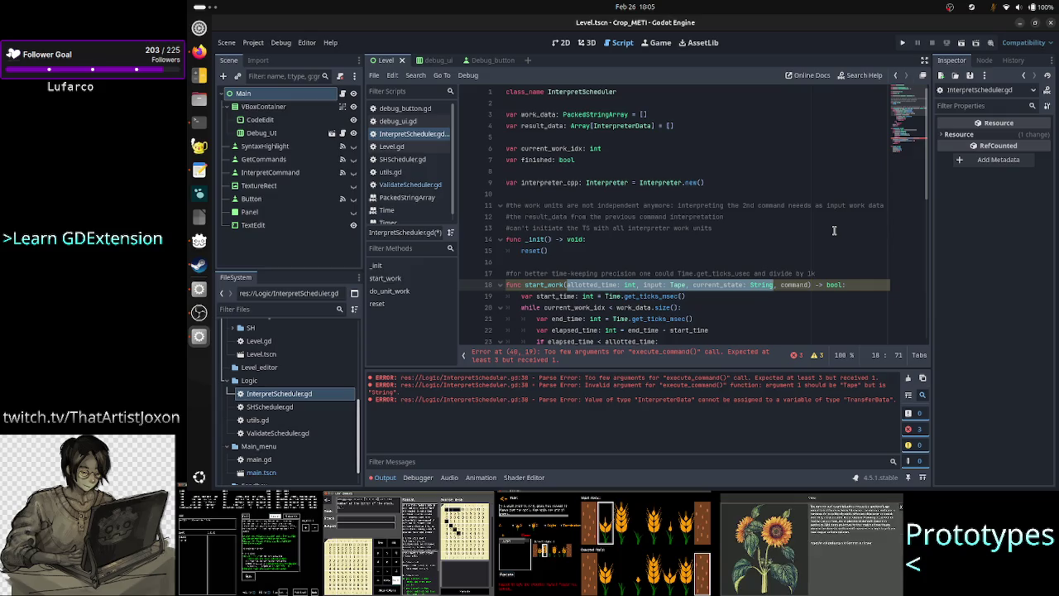
key(Left)
key(Right)
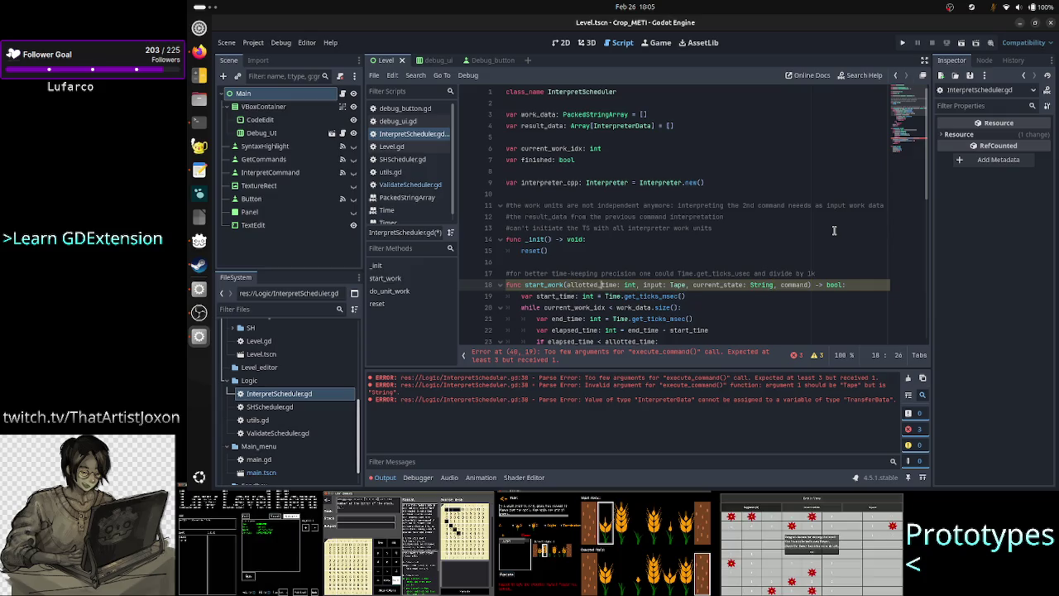
key(Right)
key(Right)
key(Right)
key(shift+Right)
key(shift+Right)
key(shift+Right)
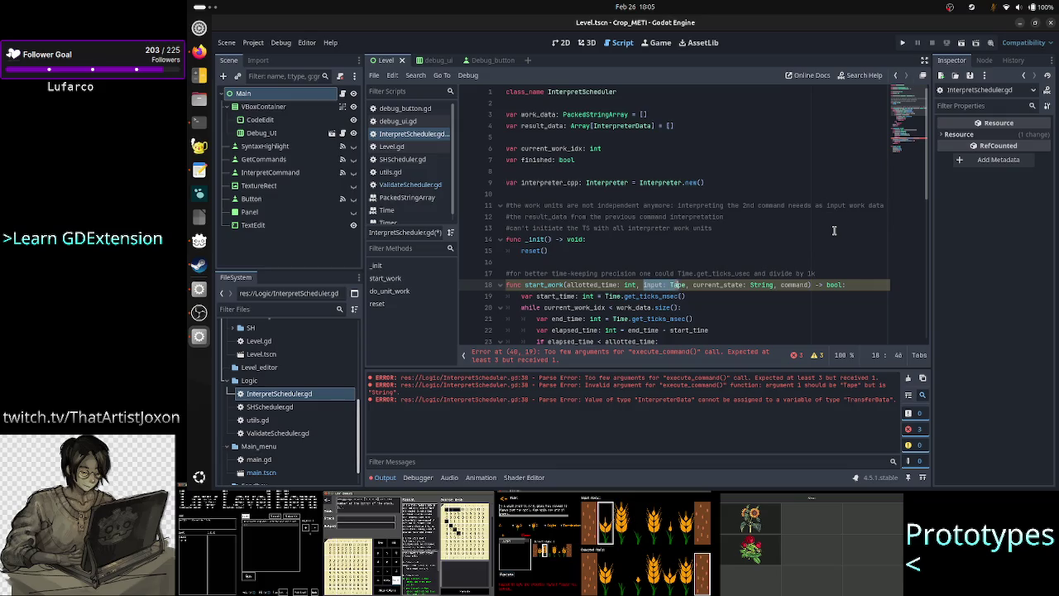
key(shift+Right)
key(shift+Right)
key(shift+Right)
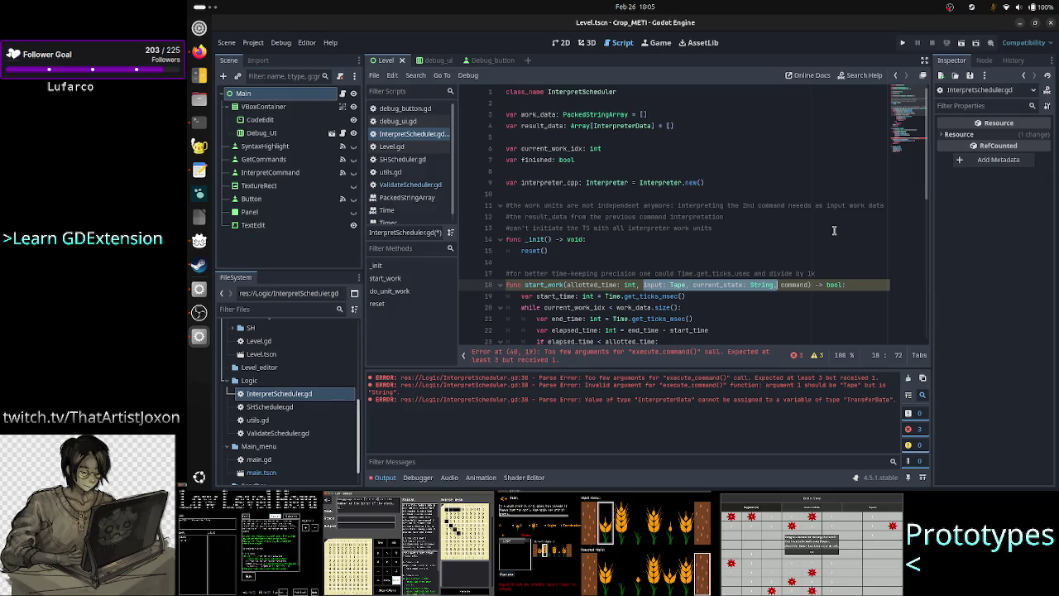
key(Right)
key(shift+Right)
key(shift+Right)
key(shift+Right)
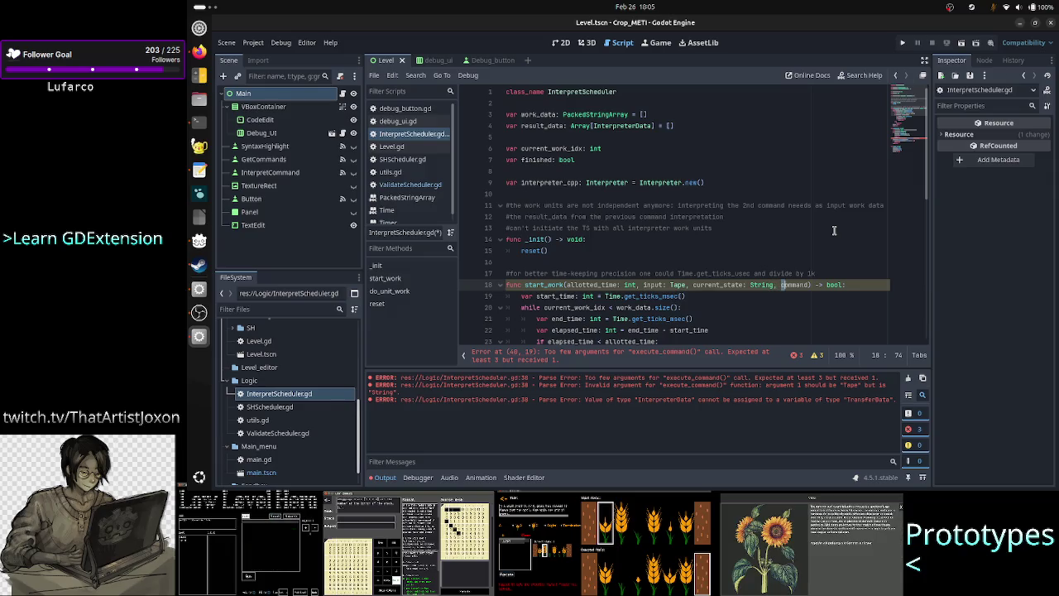
key(shift+Right)
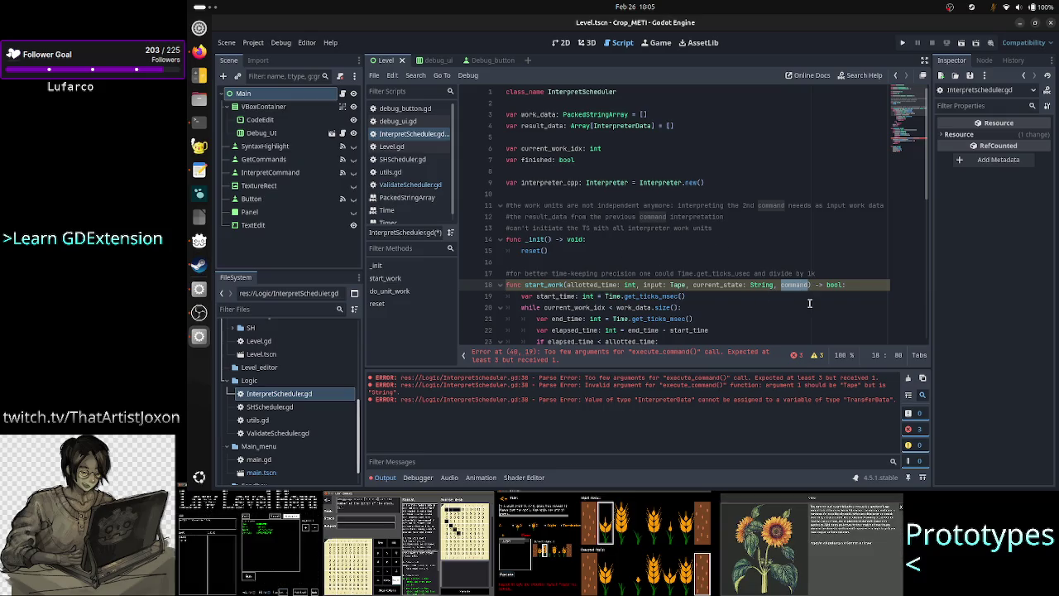
Open SHScheduler.gd to compare with InterpretScheduler.gd
click(686, 284)
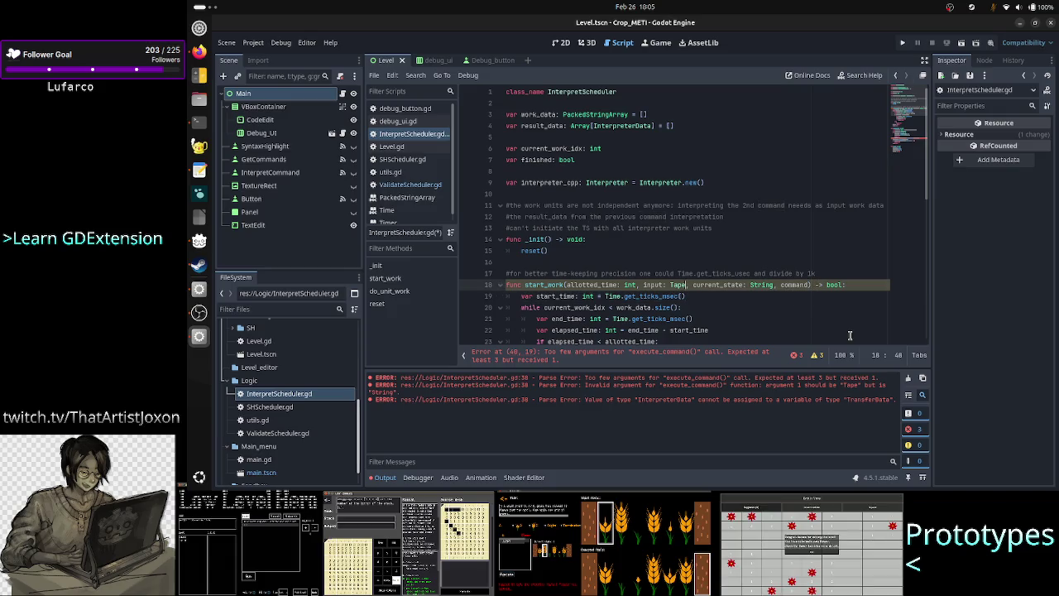
key(Up)
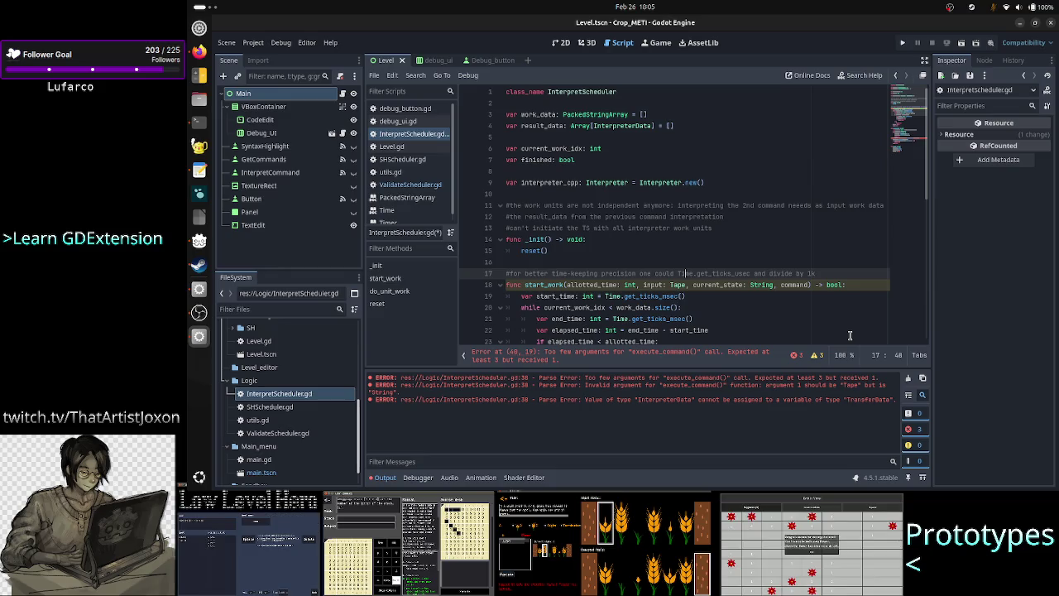
key(Up)
key(Up)
key(Up)
key(Down)
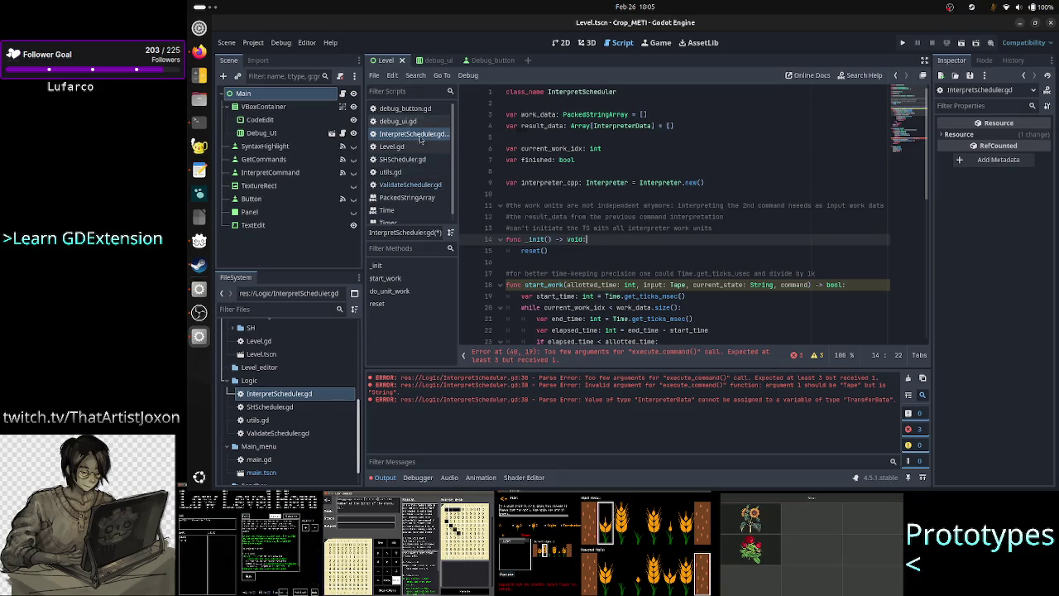
click(423, 163)
scroll(626, 236, up, 5)
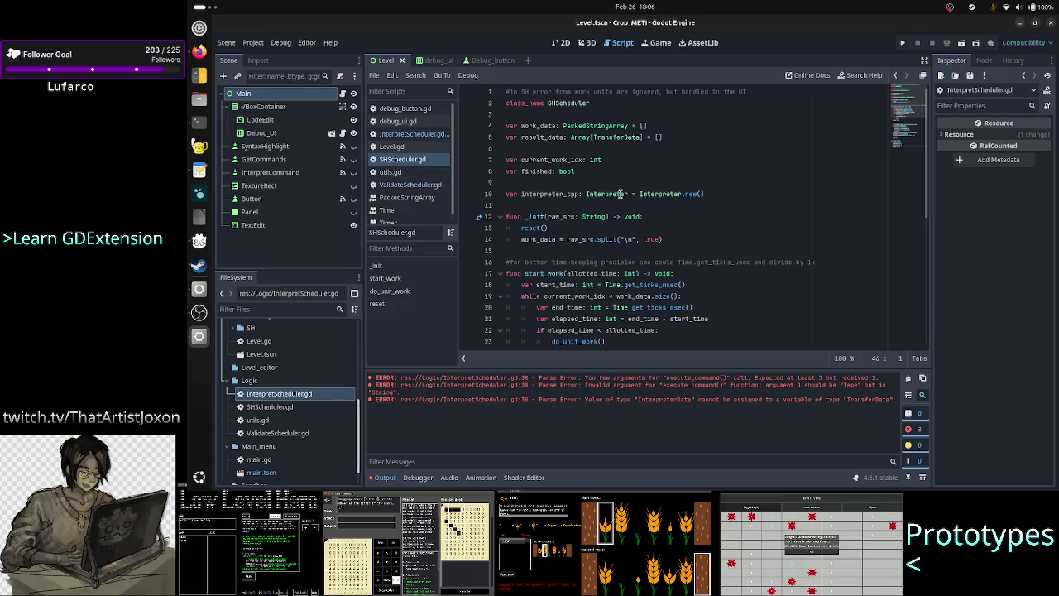
mouse_move(613, 197)
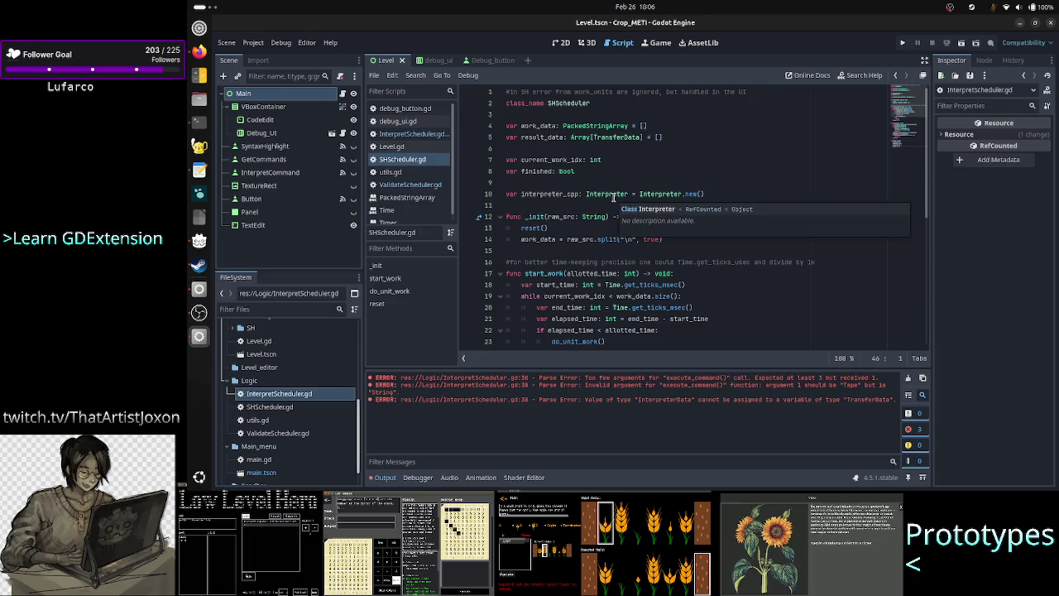
double_click(538, 138)
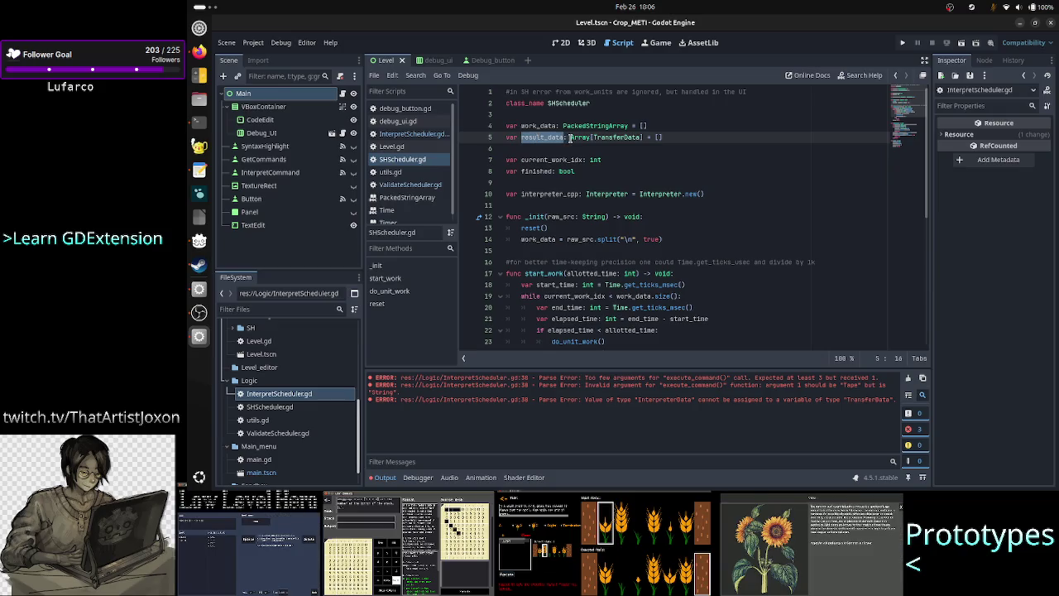
click(571, 137)
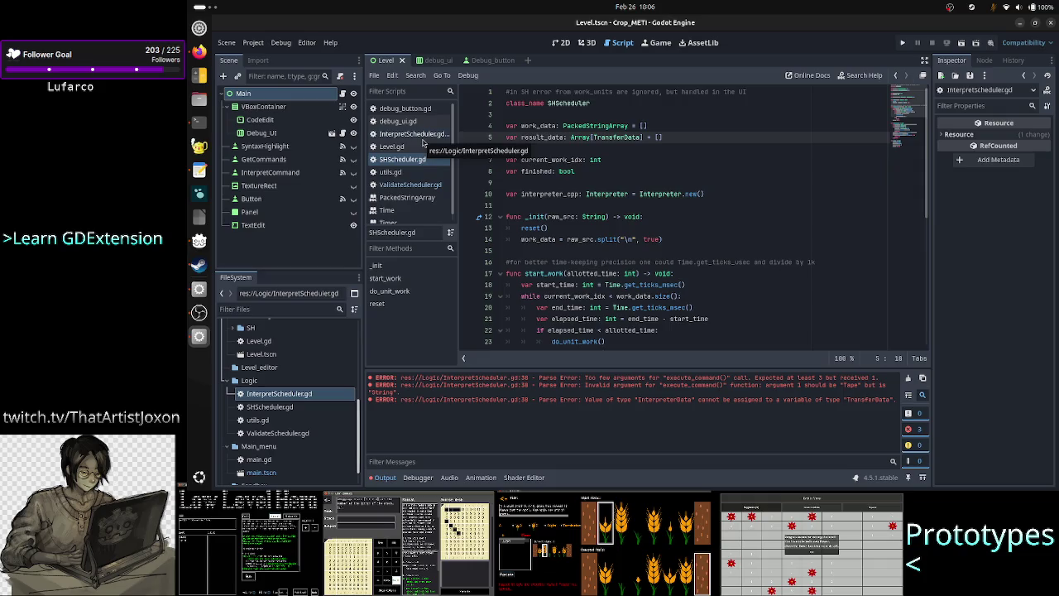
click(414, 134)
click(608, 240)
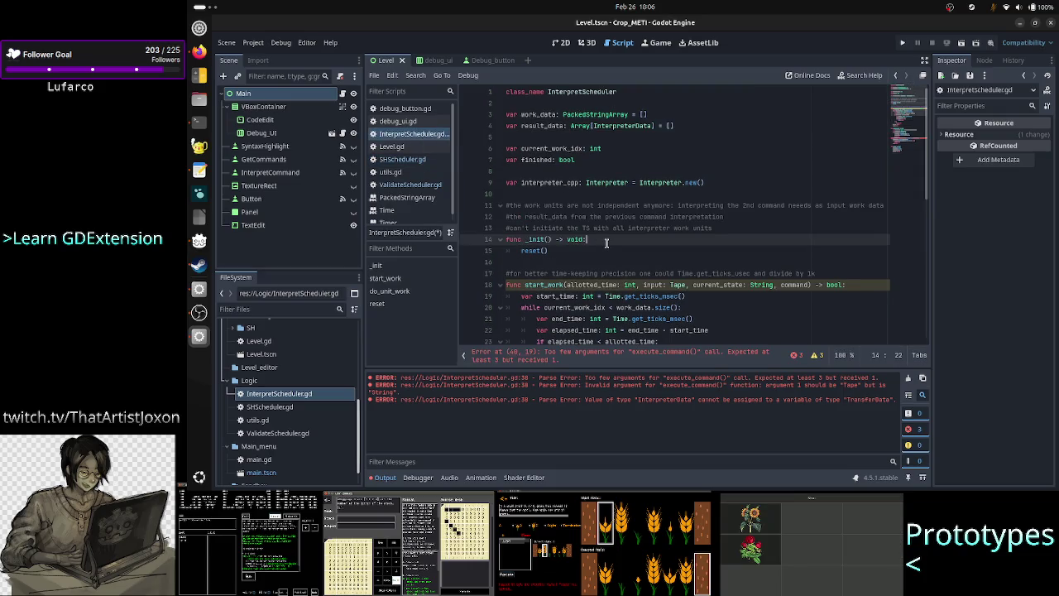
key(Left)
key(Left)
key(Left)
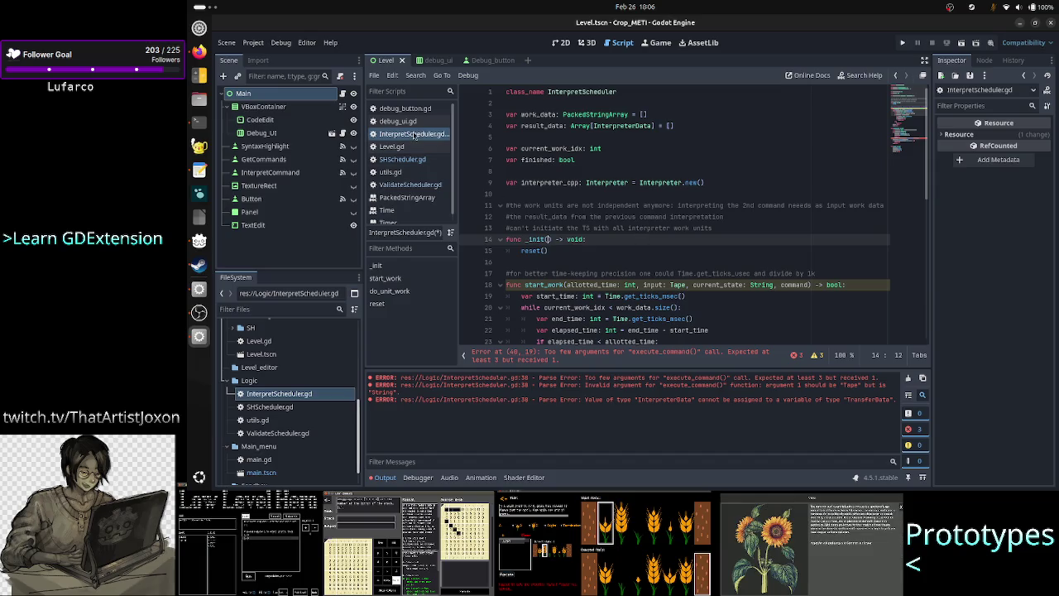
click(421, 161)
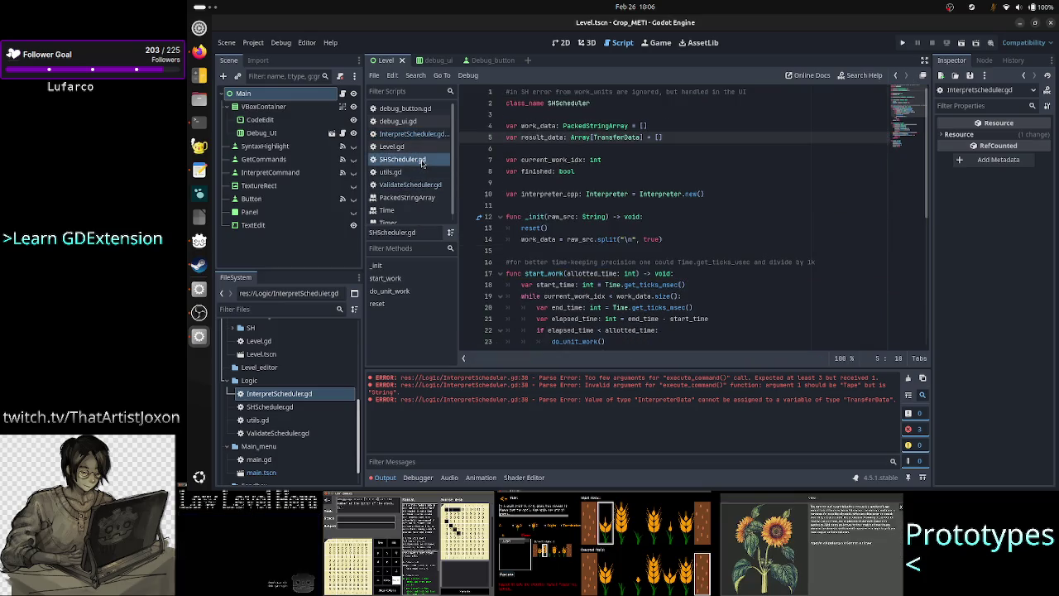
click(411, 187)
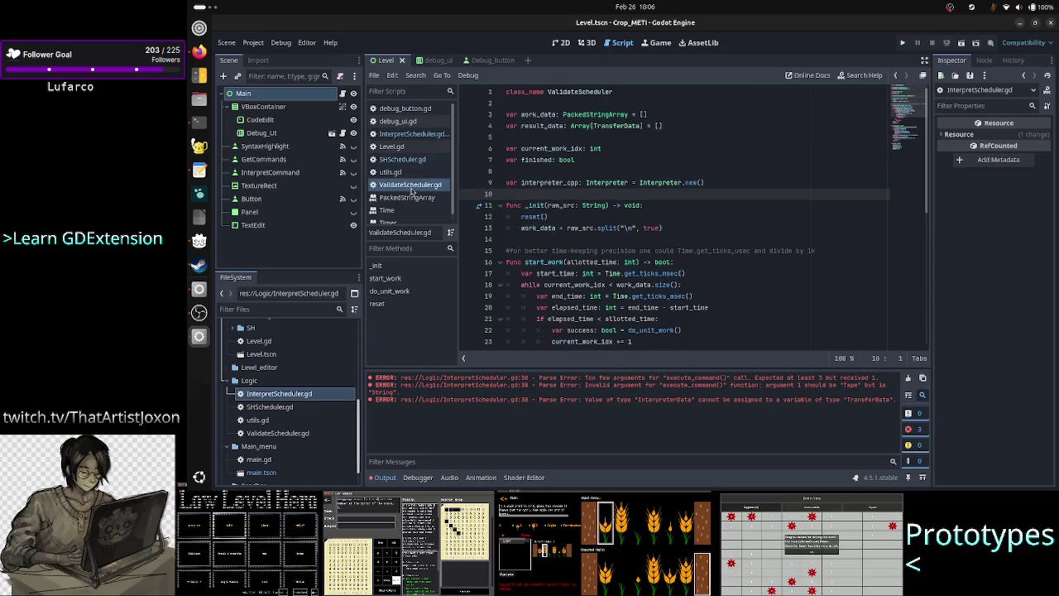
click(413, 134)
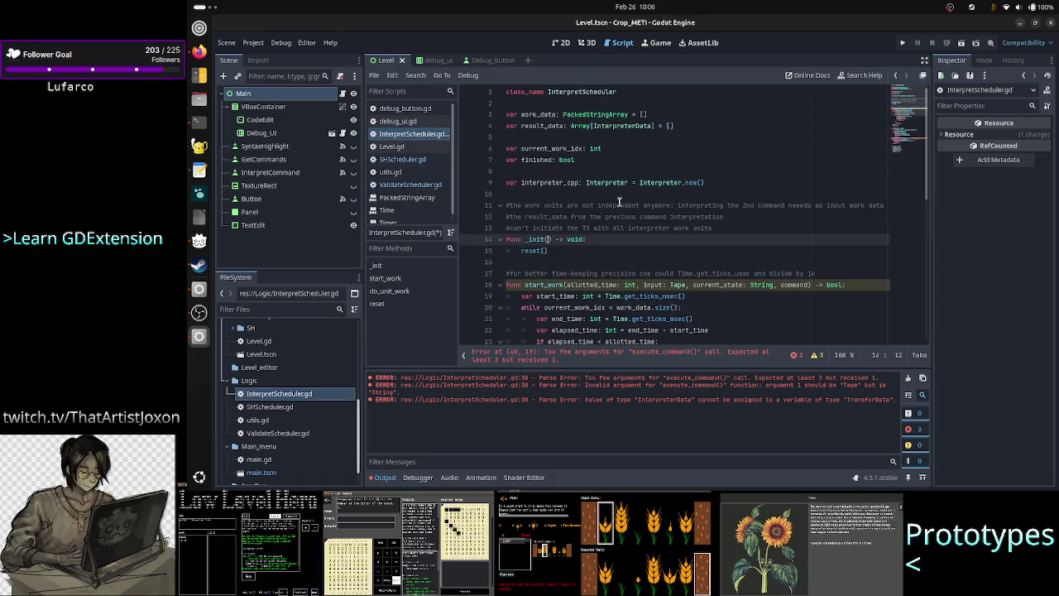
Give _init the parameter commands: Array[TransferData], glancing at ValidateScheduler.gd for reference
text(comma)
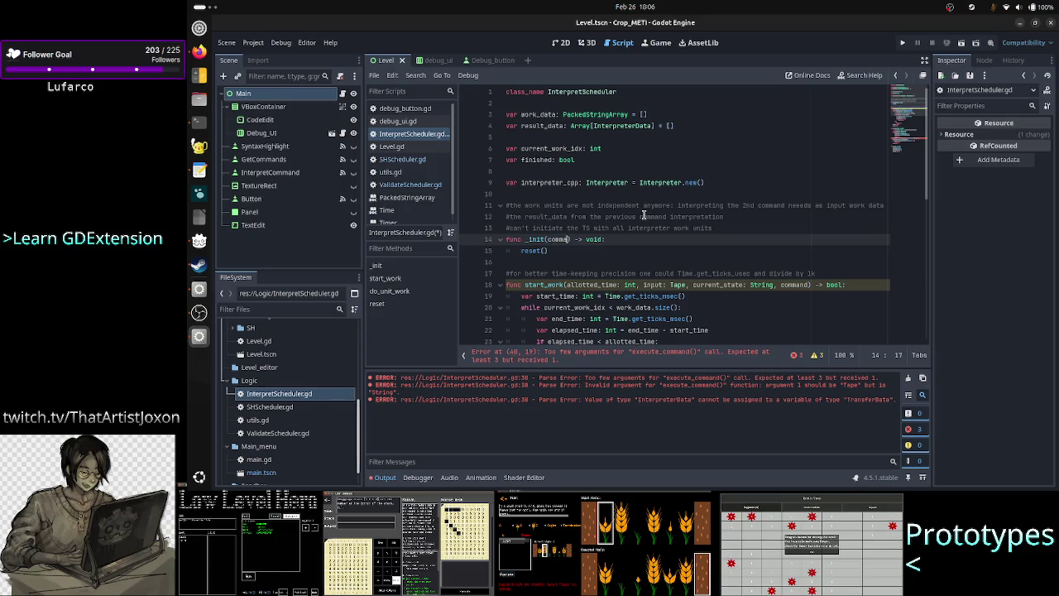
text(nds: A)
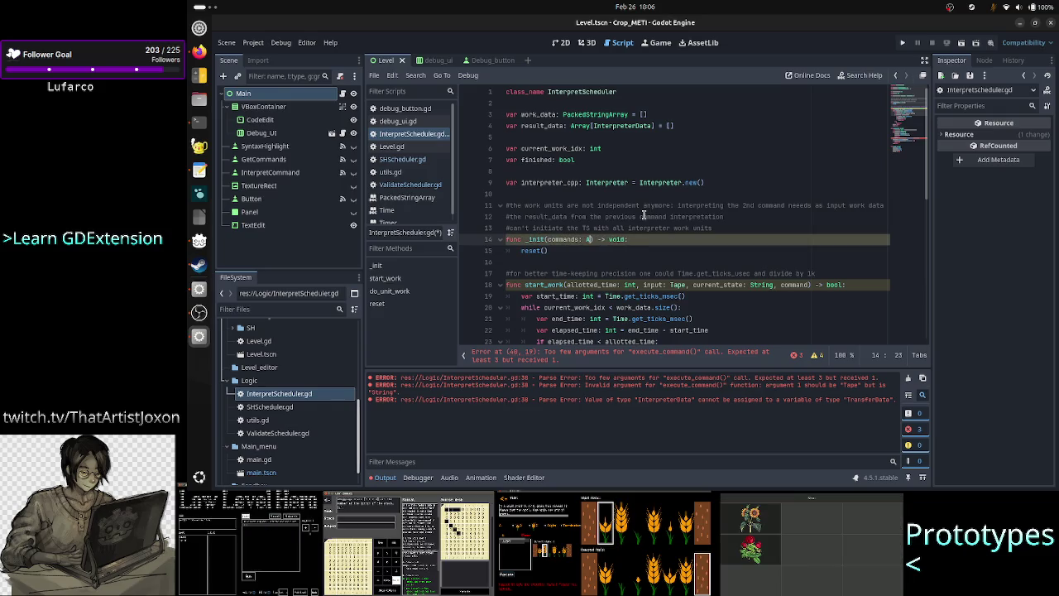
text(rray)
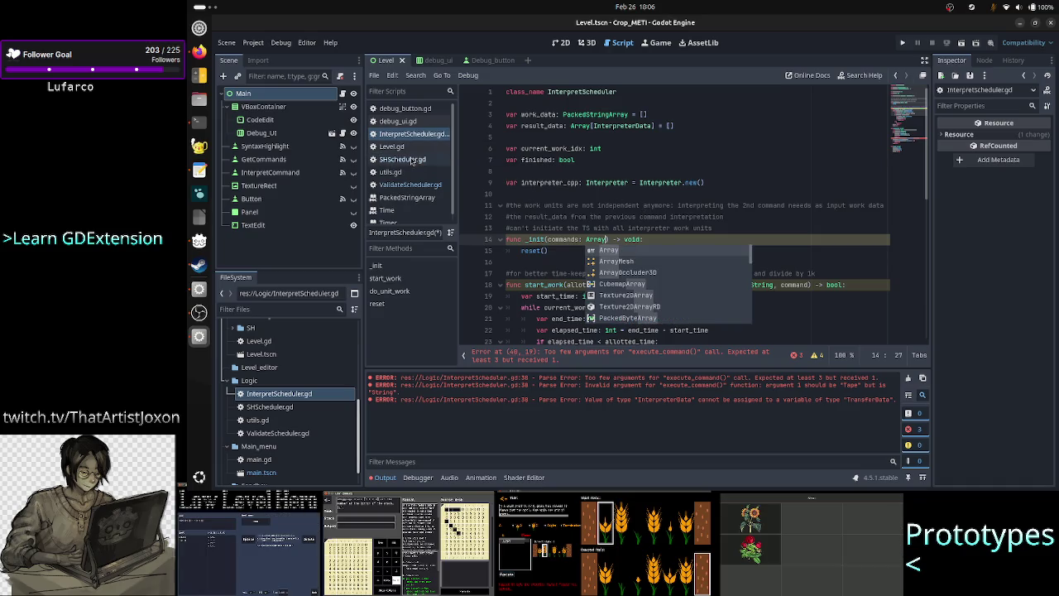
click(412, 185)
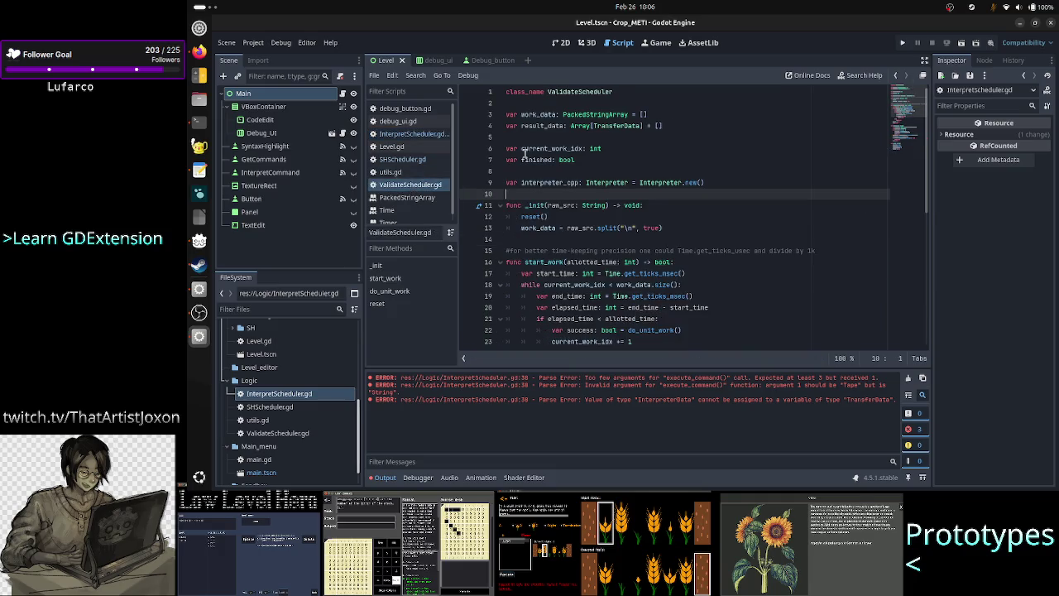
click(413, 133)
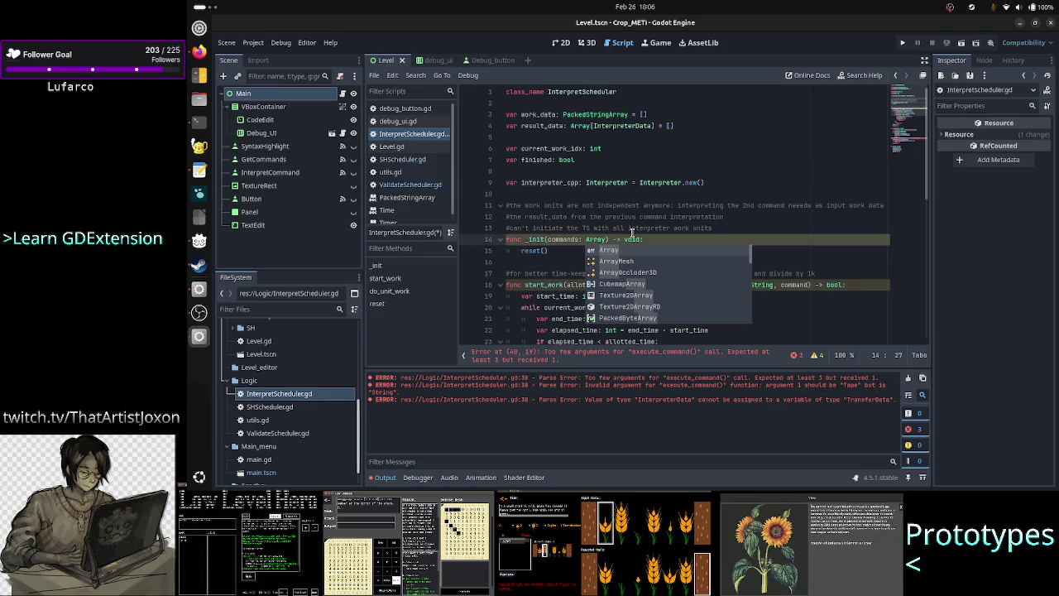
text([Trans)
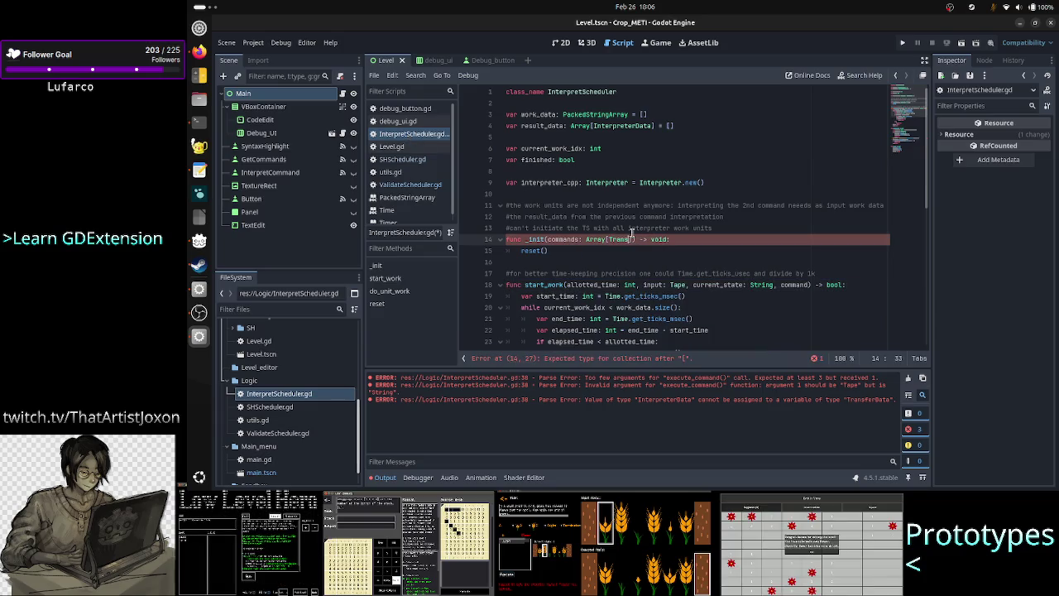
text(fer)
key(Return)
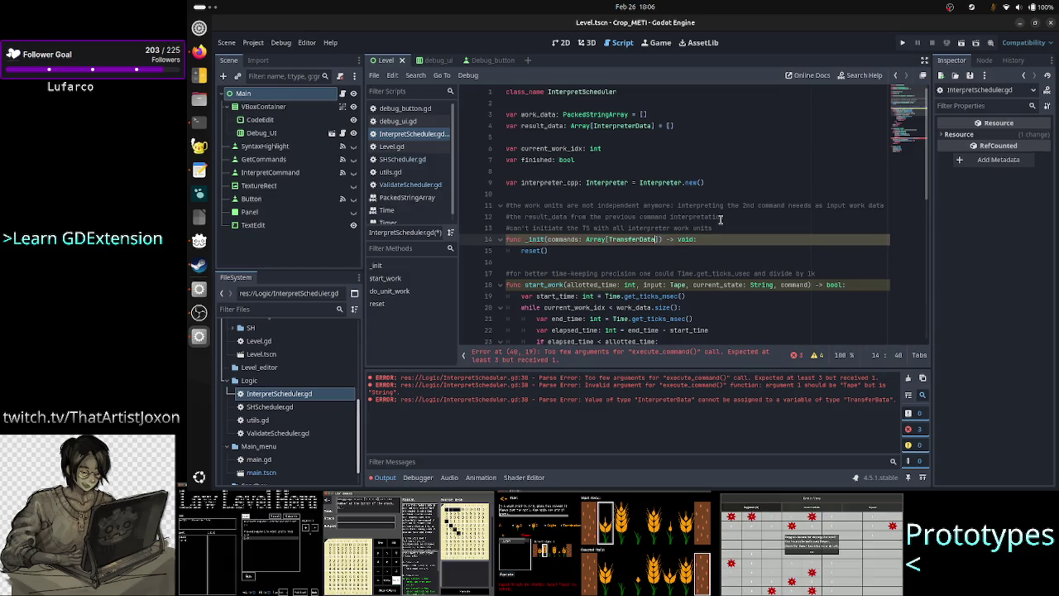
key(Up)
key(Up)
key(Down)
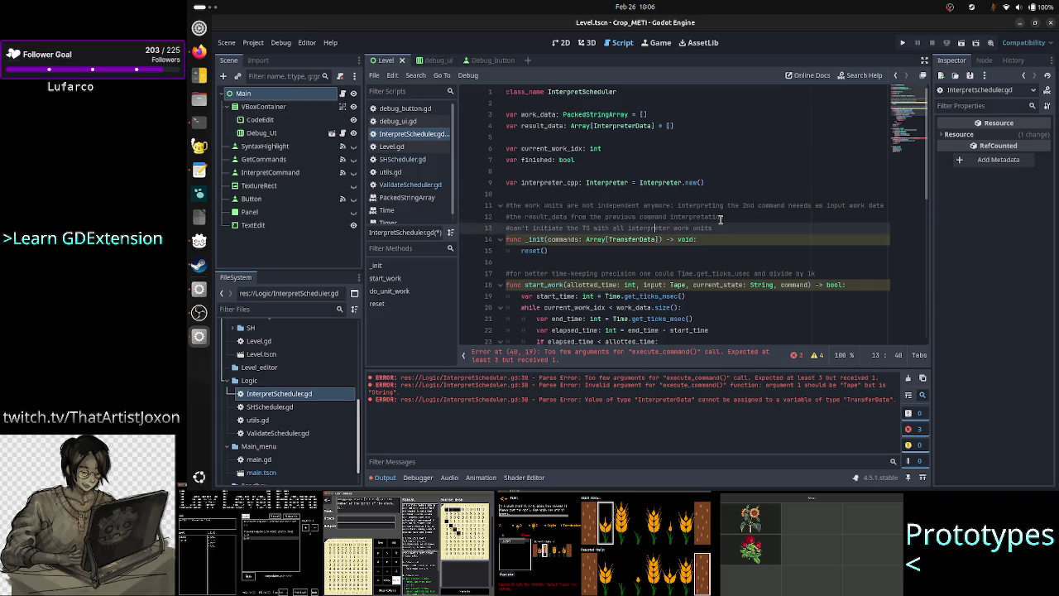
key(Down)
key(Right)
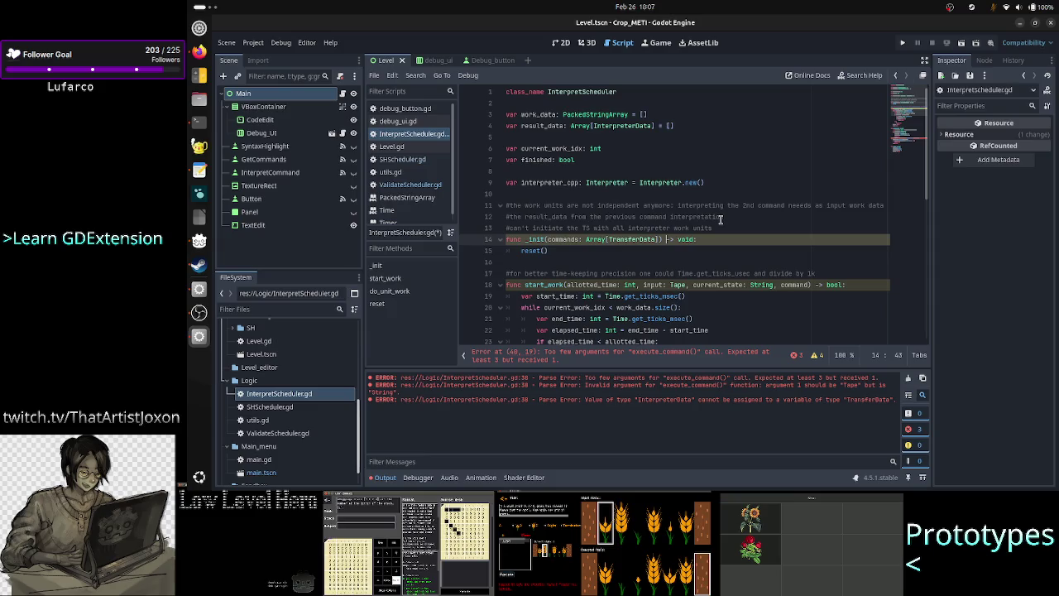
key(Up)
key(Up)
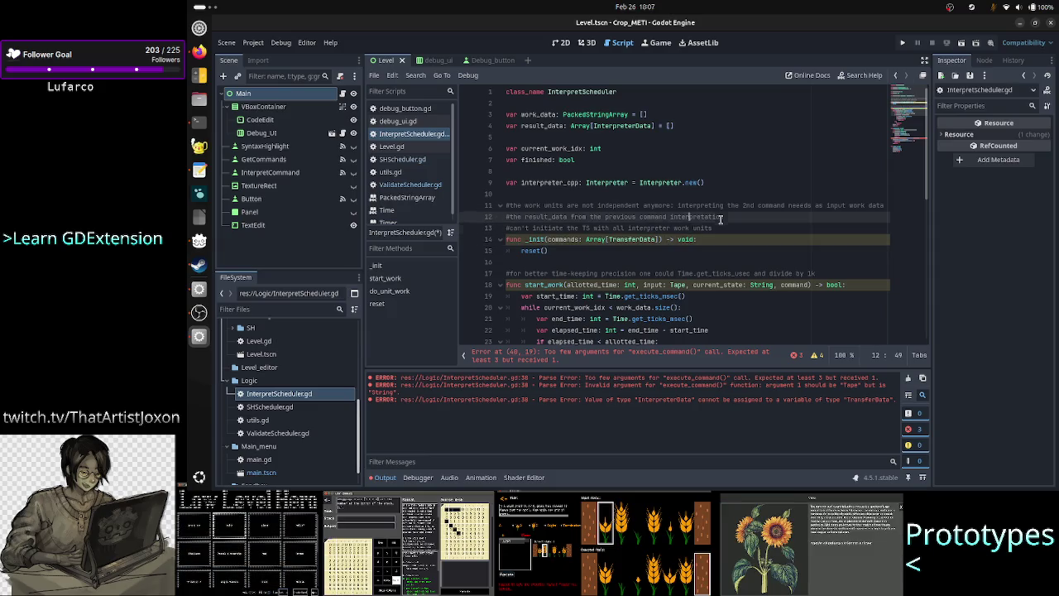
Delete the outdated comment lines above _init
key(Up)
key(Up)
key(Down)
key(Home)
key(shift+Down)
key(shift+Down)
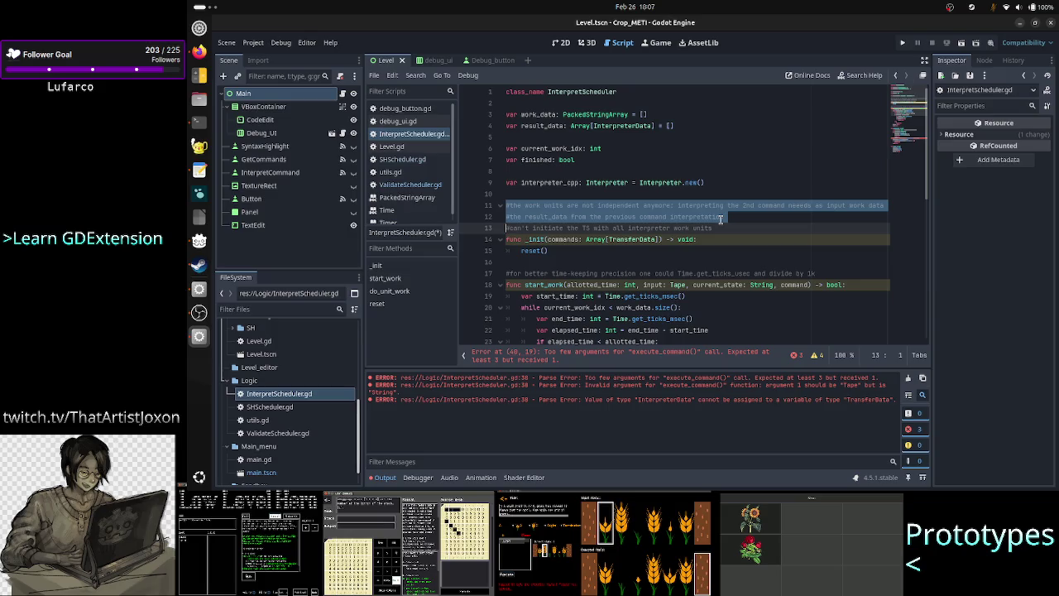
key(shift+Down)
key(shift+End)
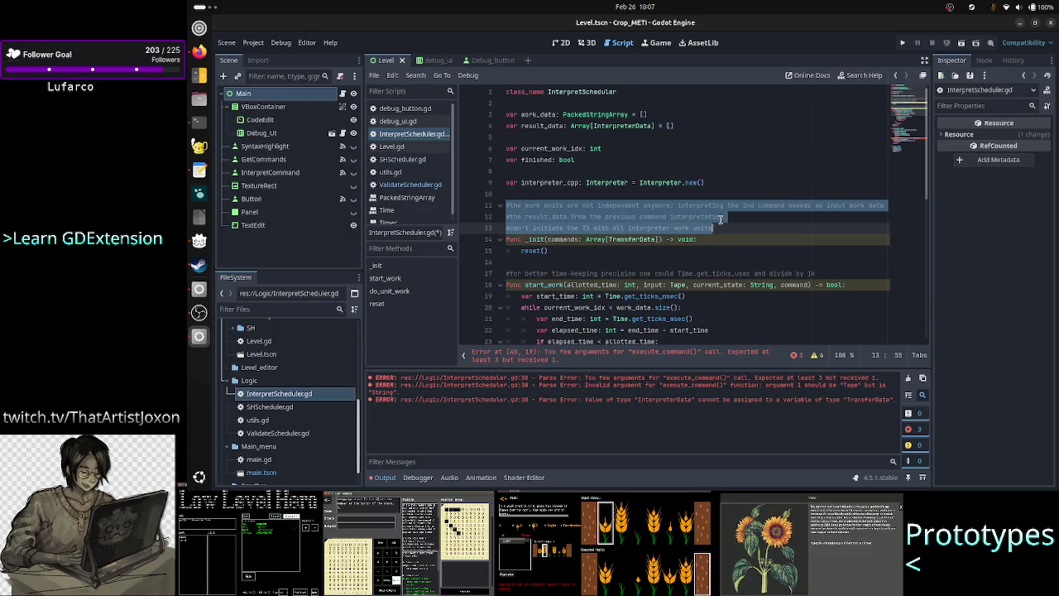
key(Delete)
Comment that in other schedulers the current unit of work is independent of the previous outcome
text(#)
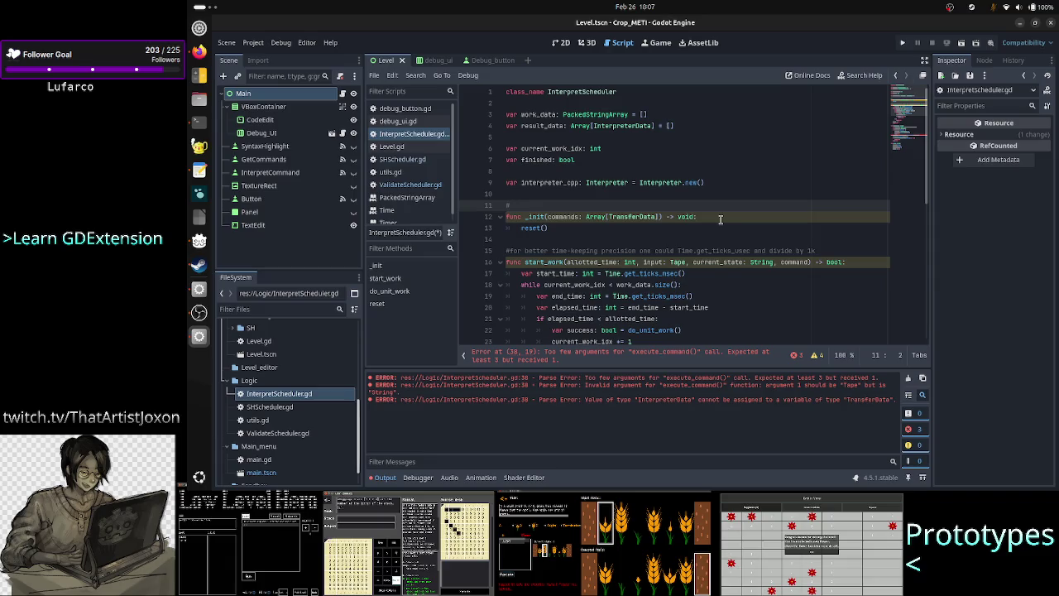
text(normally)
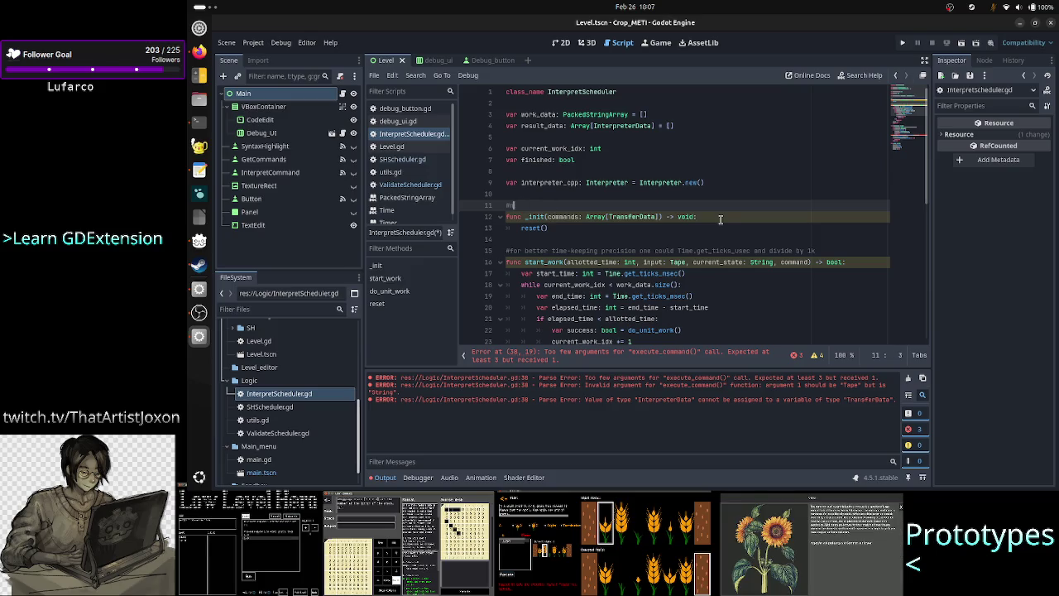
key(ctrl+BackSpace)
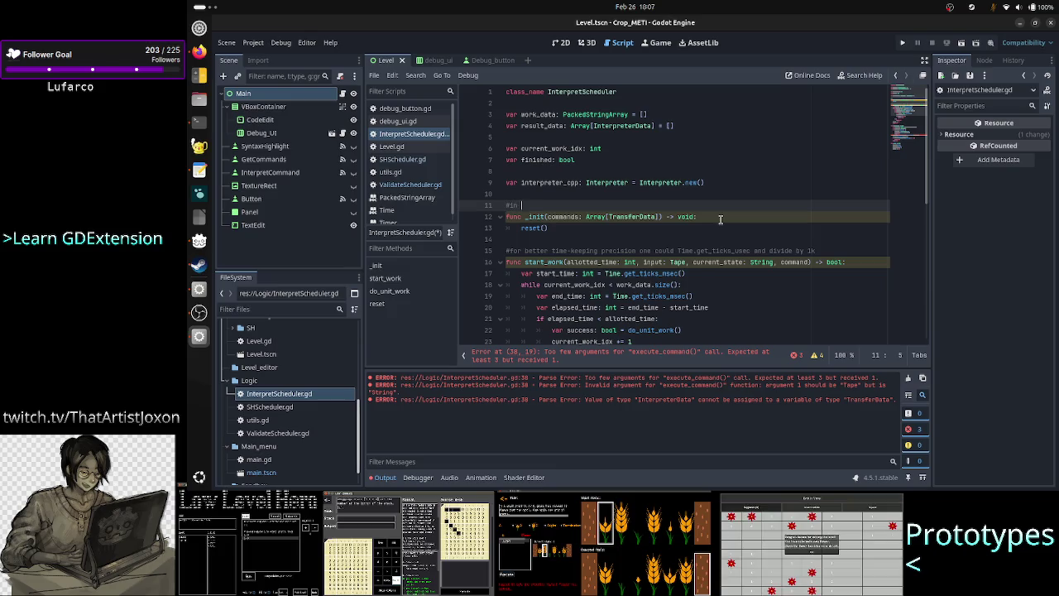
text(other th)
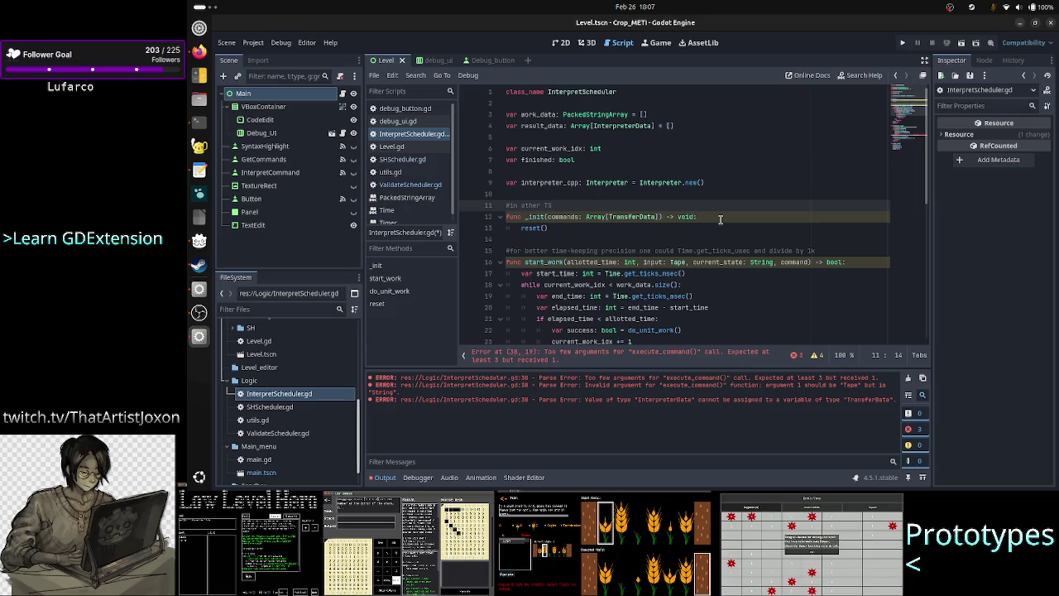
key(BackSpace)
key(BackSpace)
key(BackSpace)
text(chedu)
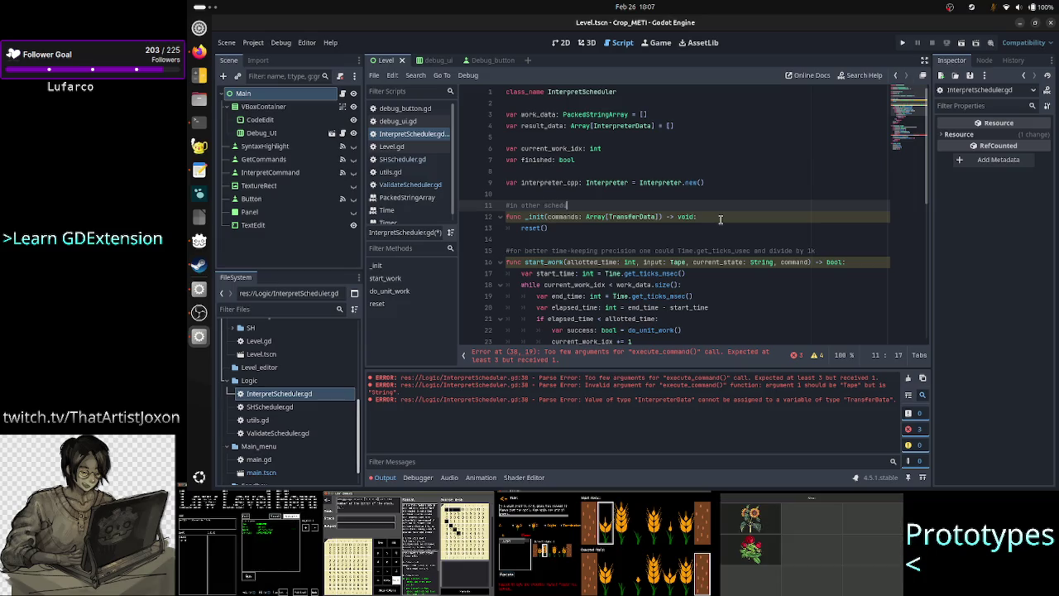
text(lers)
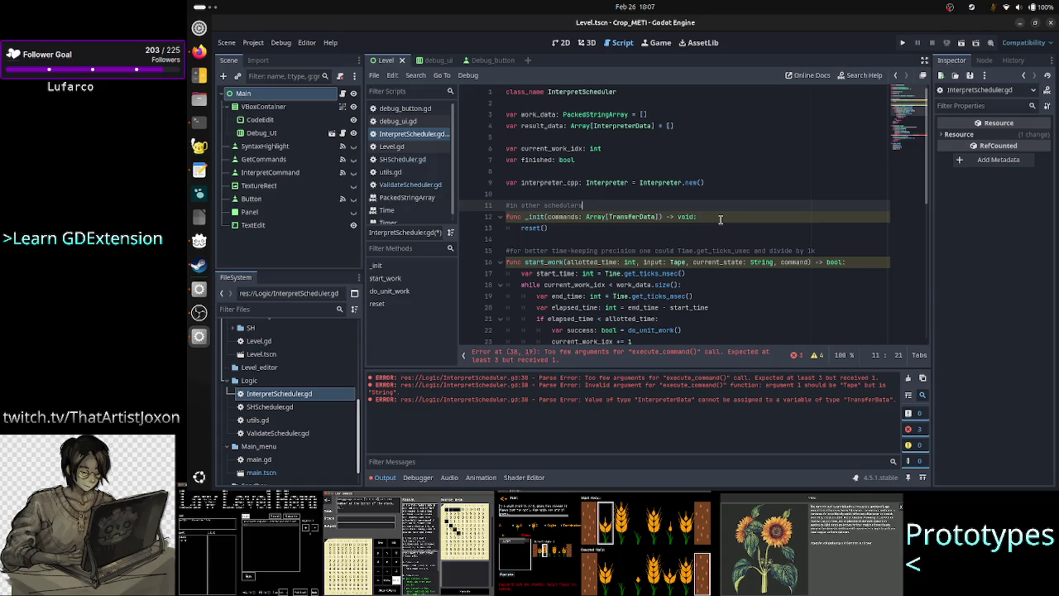
text( th)
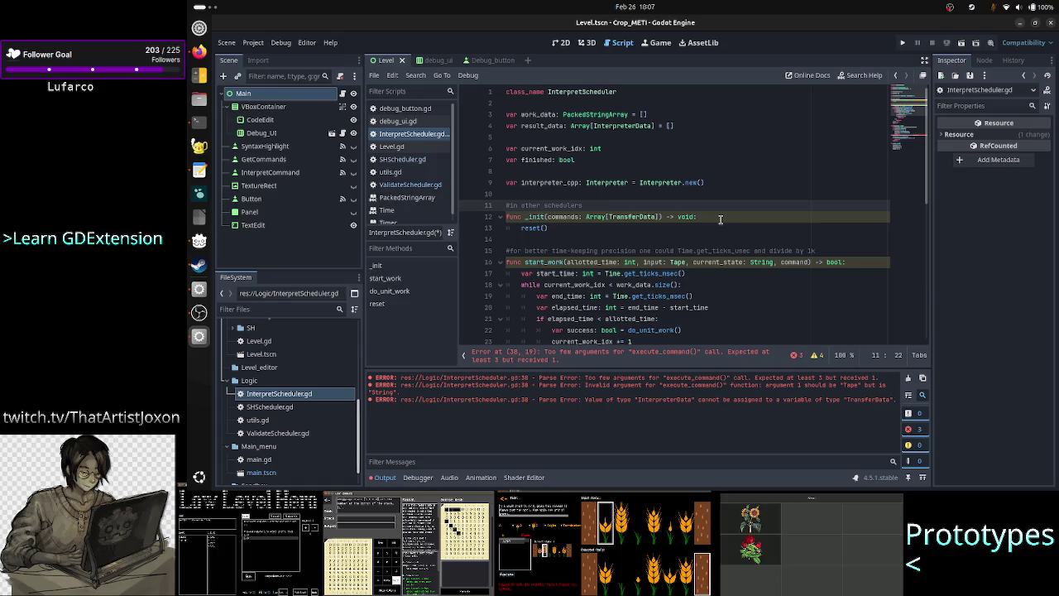
text(e unit of )
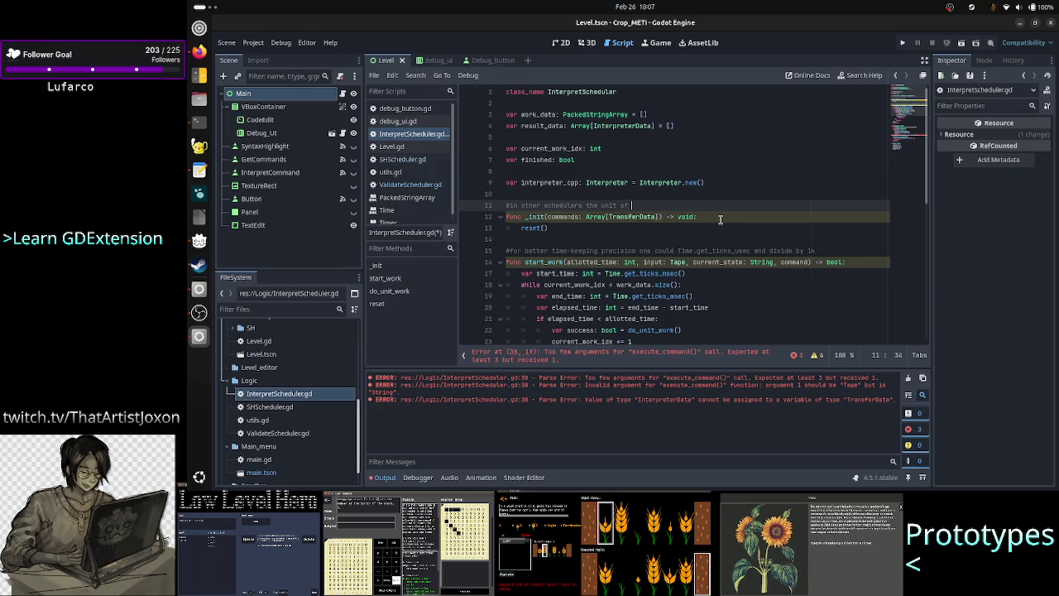
text(work is independent)
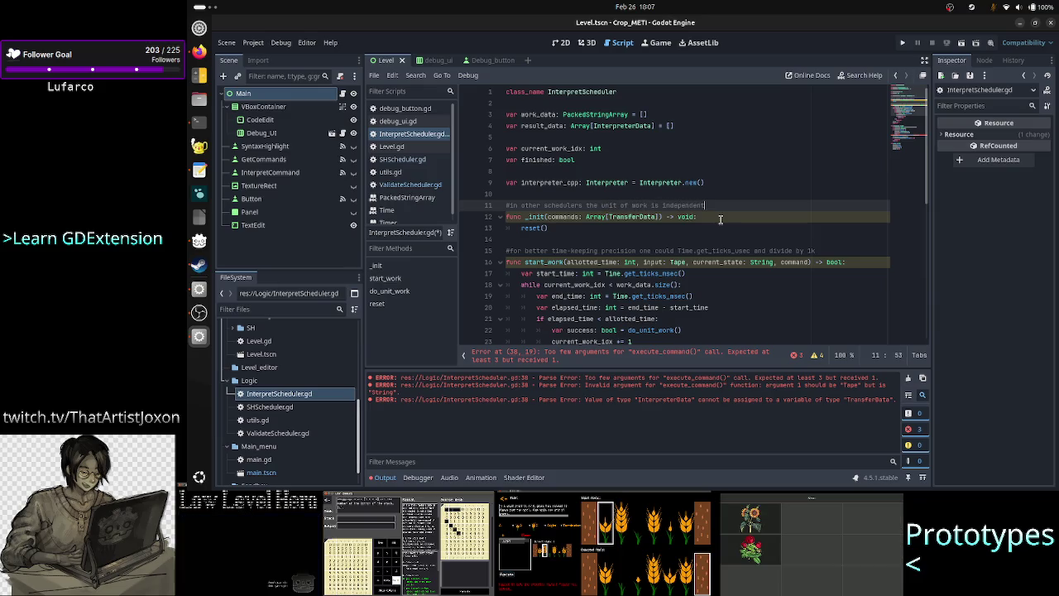
key(Home)
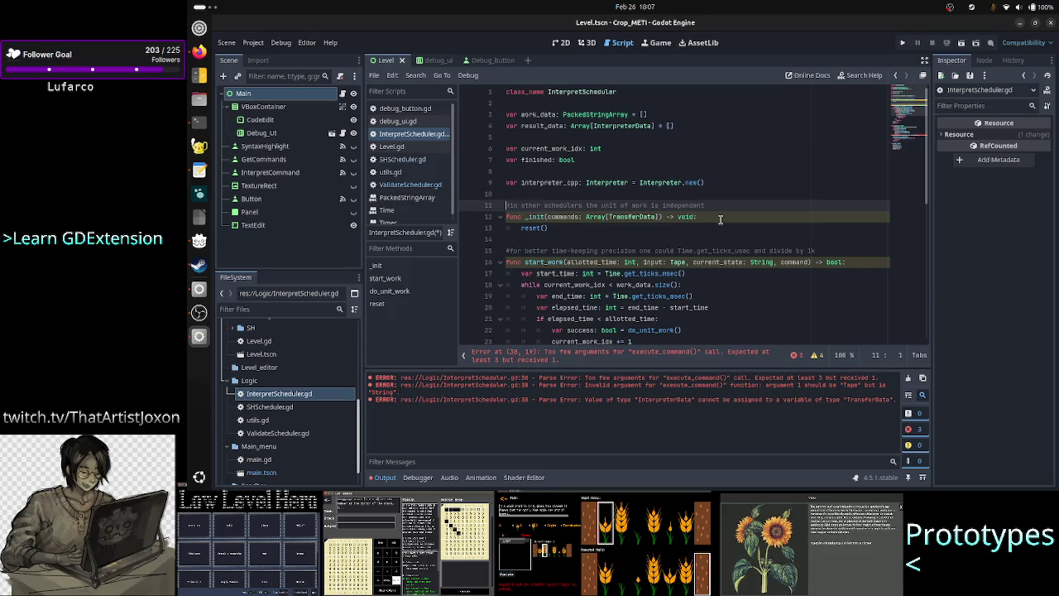
key(Right)
key(Right)
key(Right)
key(Right)
text(current)
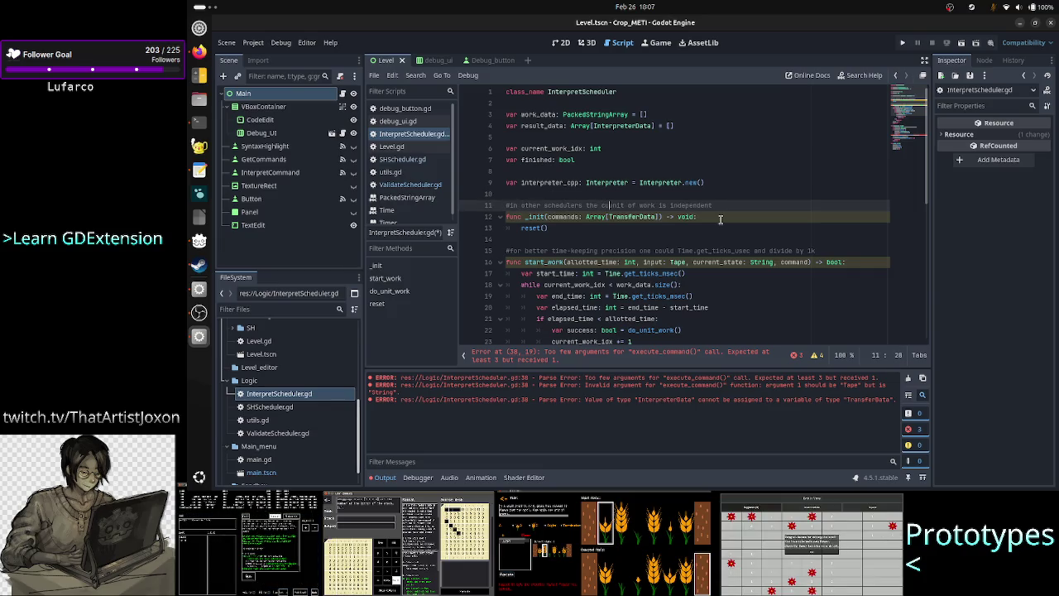
key(End)
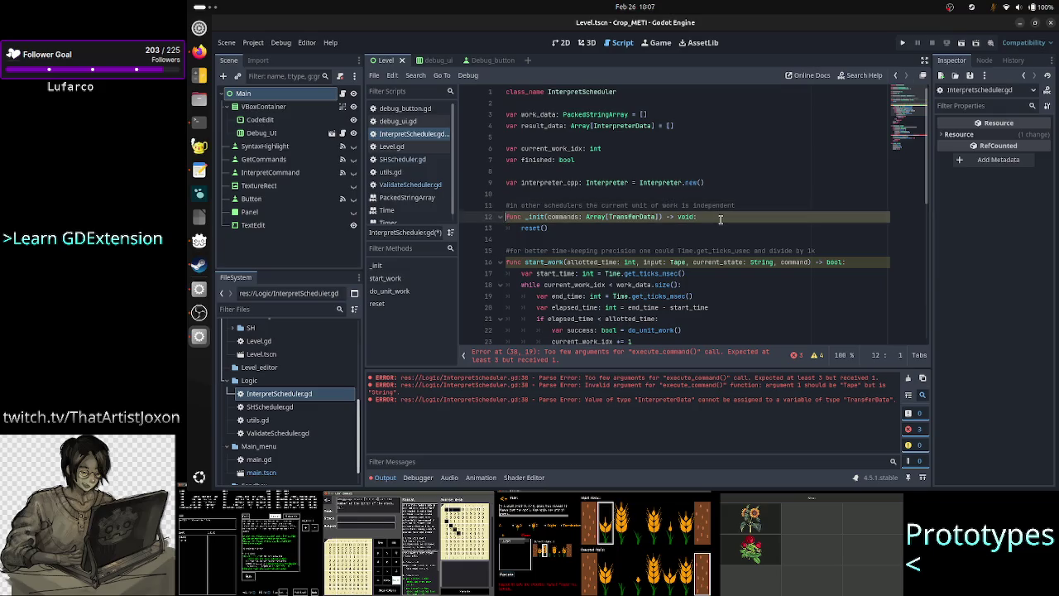
text( of the)
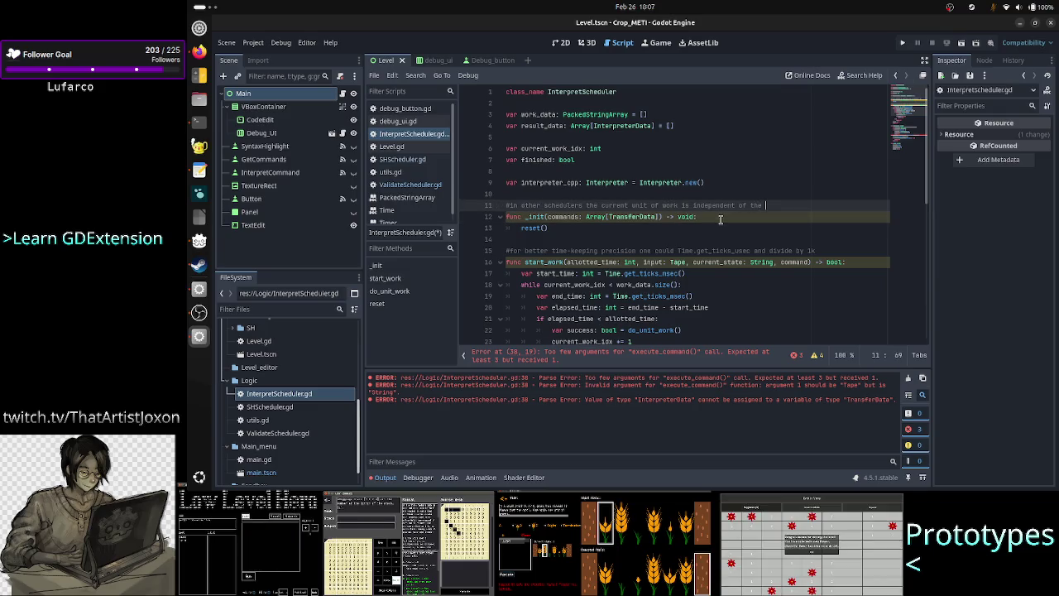
text( out)
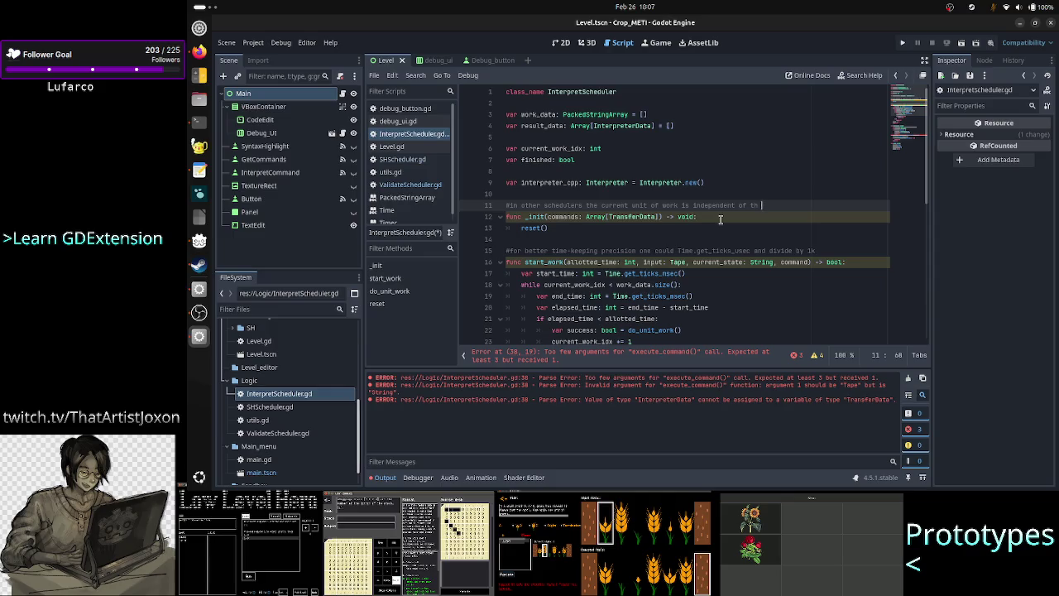
text(come of )
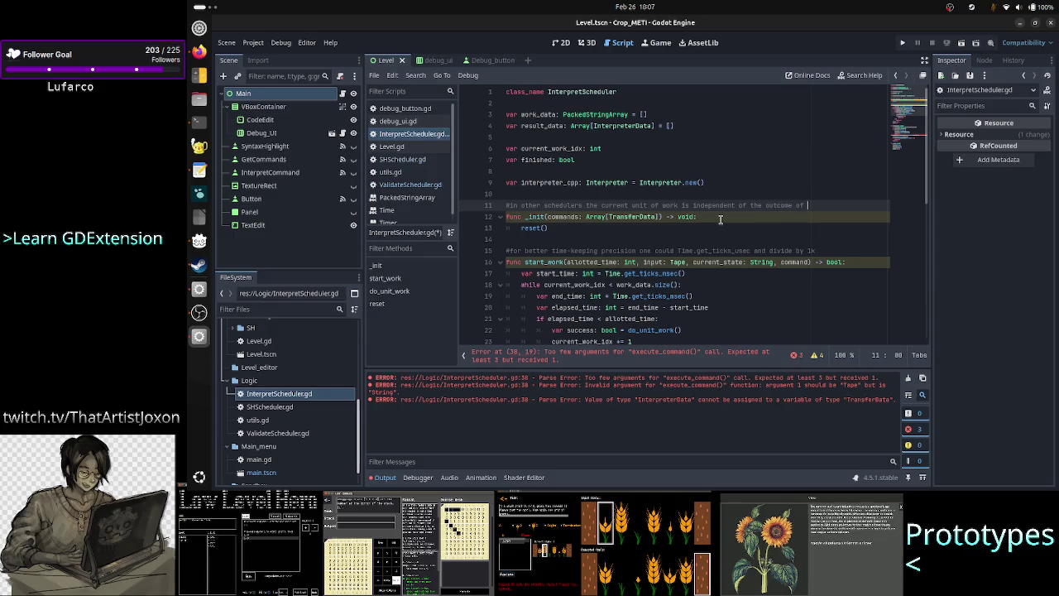
text(the previous unit)
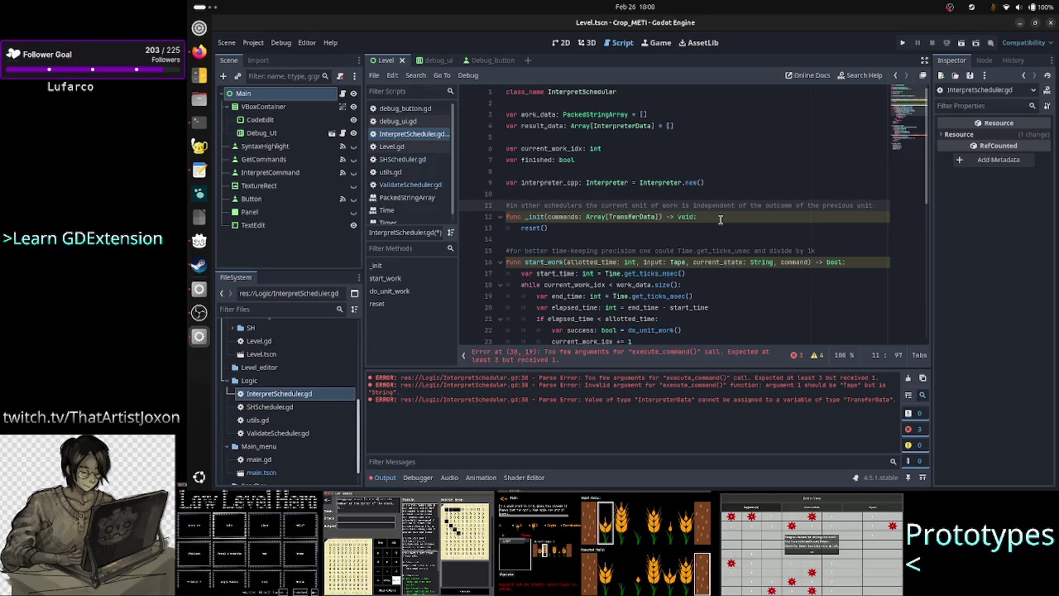
Add a second comment: in this scheduler work depends on previous work, worked around via global variables
key(Return)
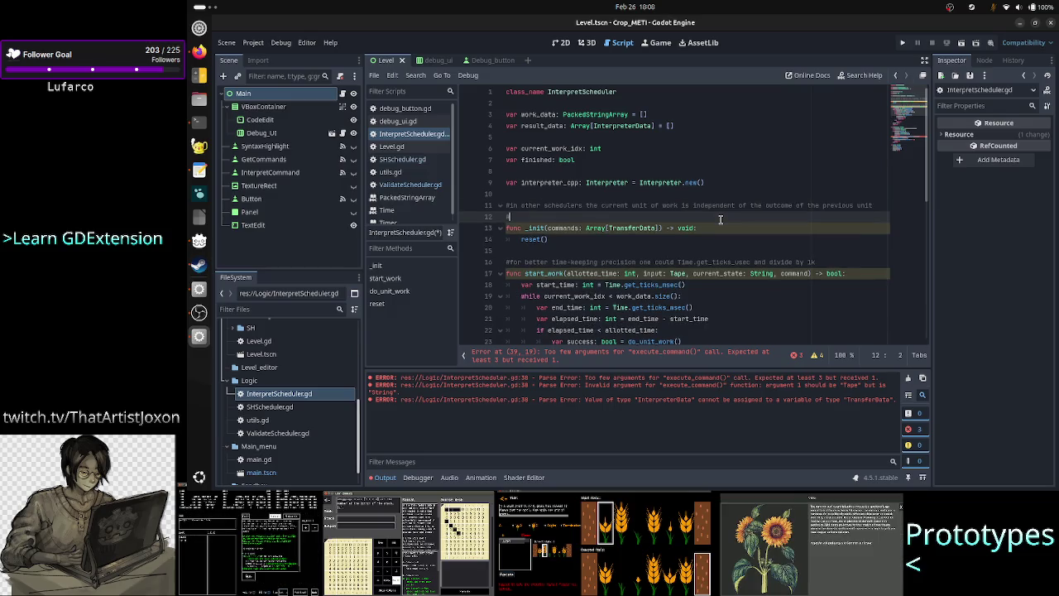
text(in thi)
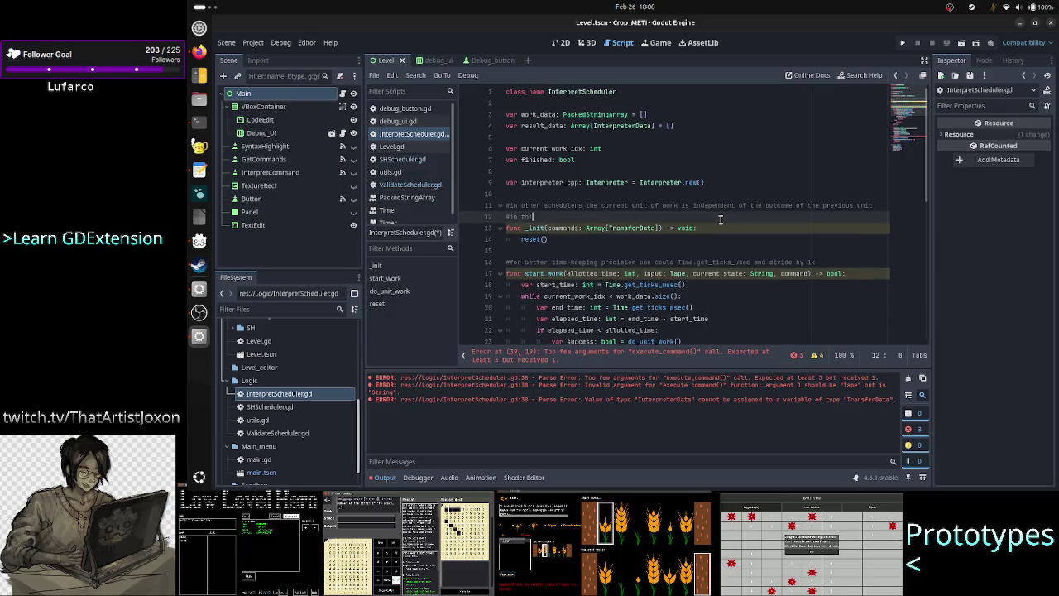
text(s scheduler i)
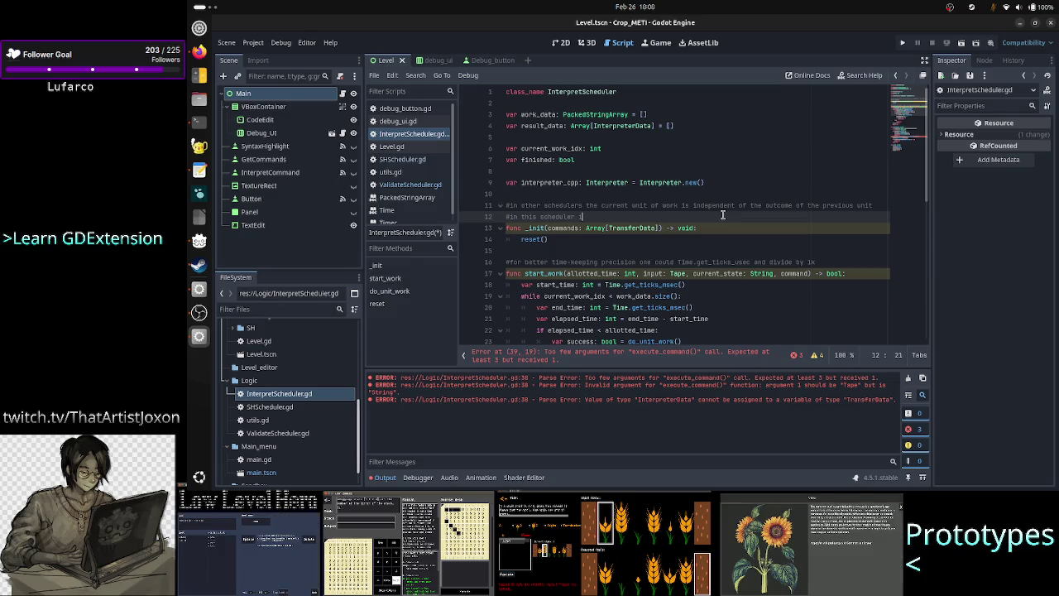
text(work is depe)
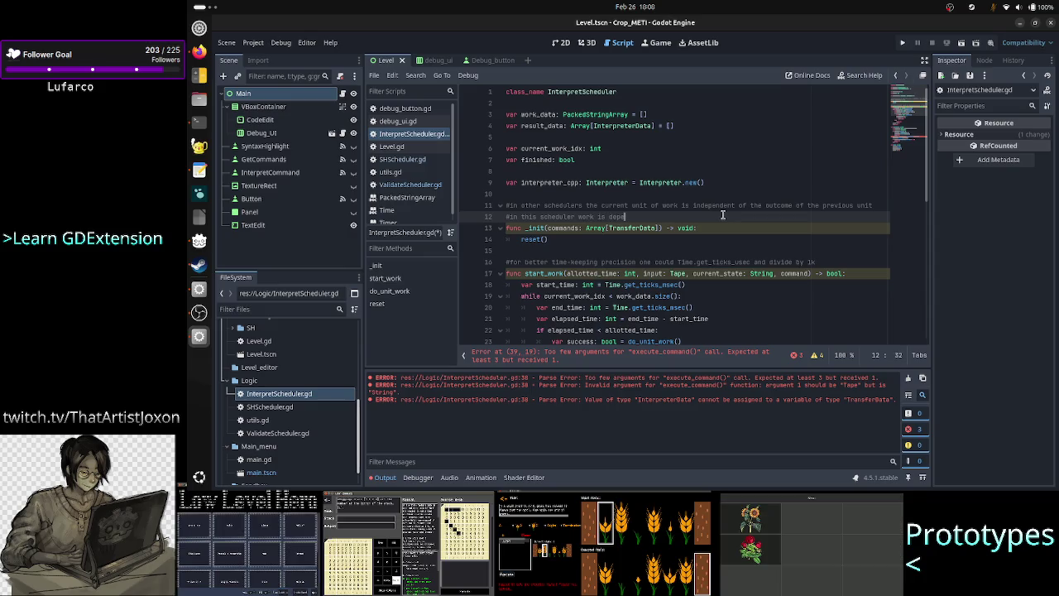
text(ndent on prev)
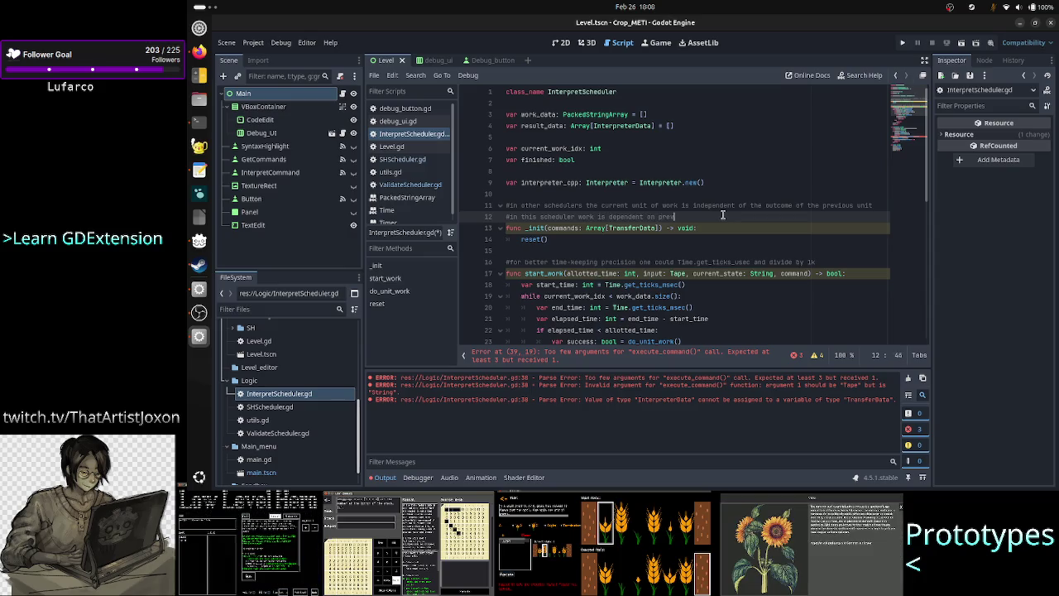
text(ious work, so)
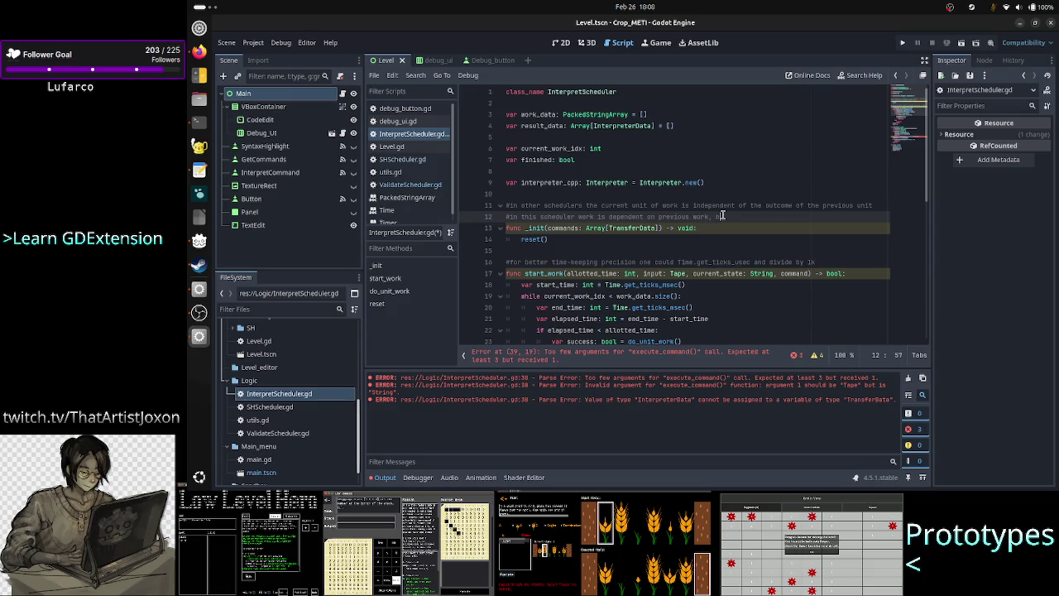
text(ut me )
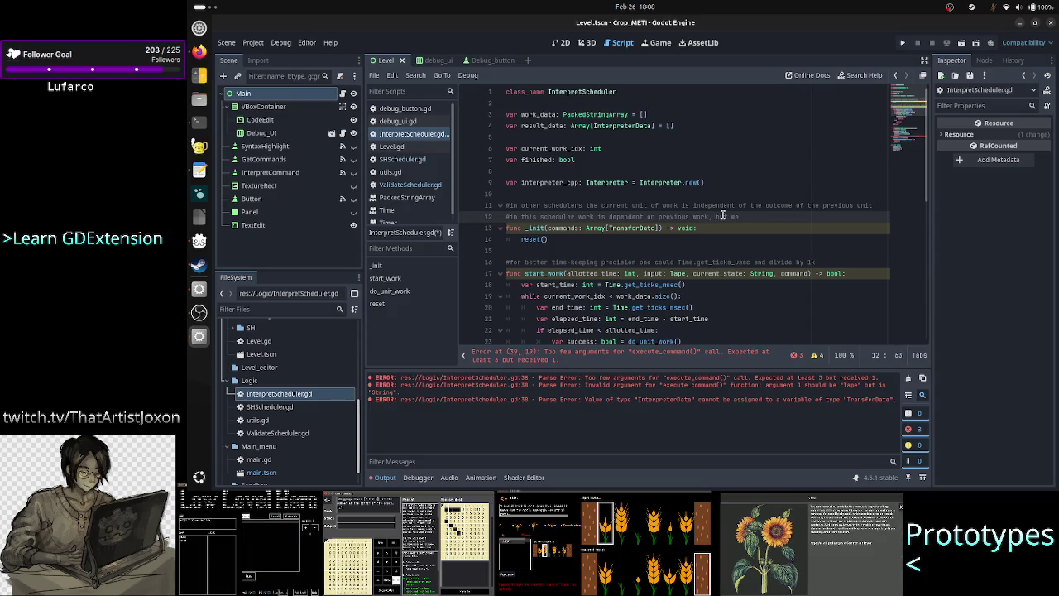
text(w)
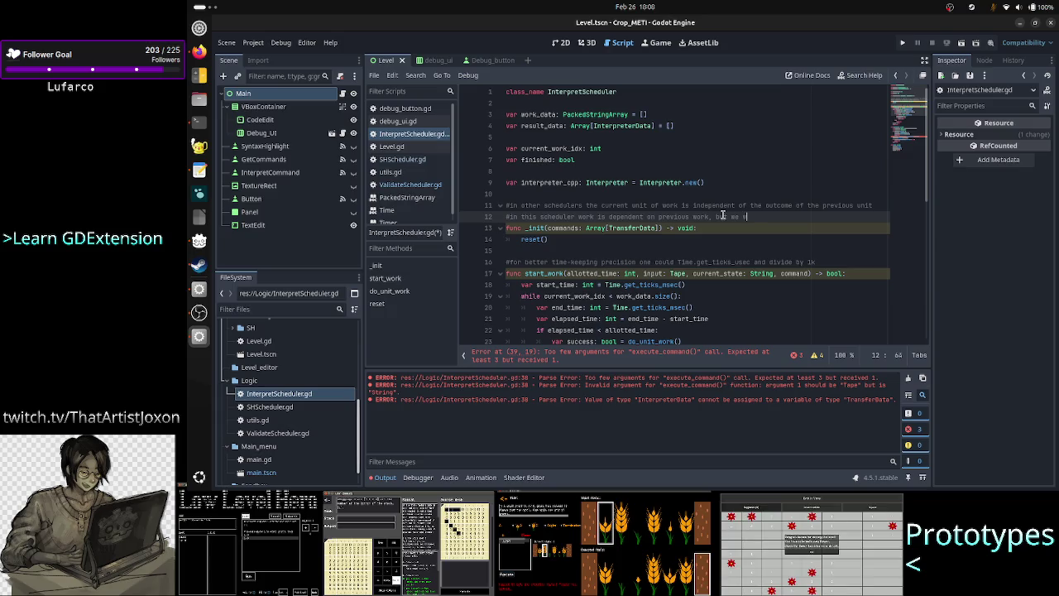
text(orkaround u)
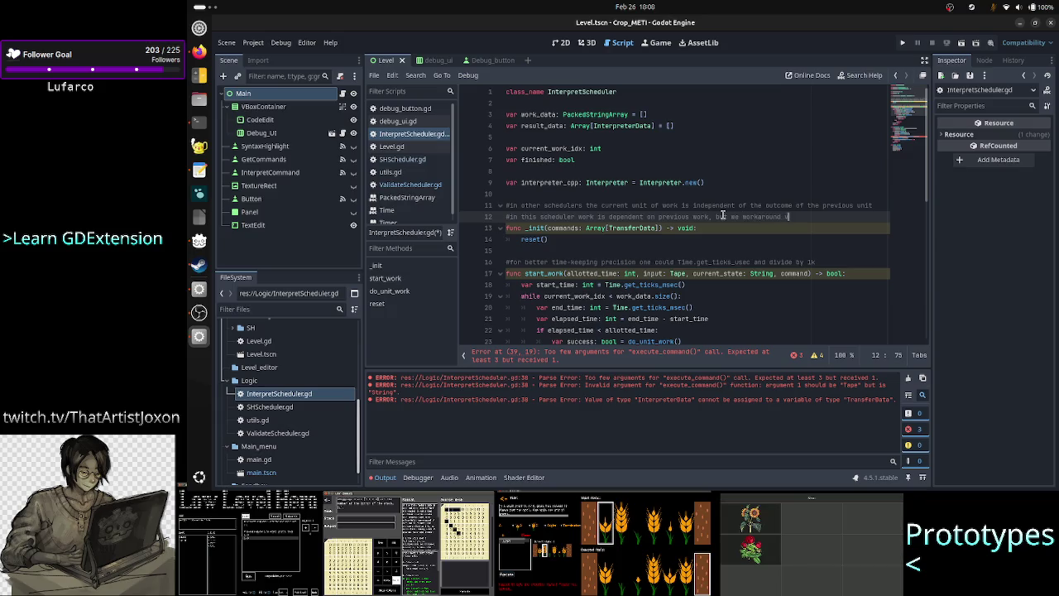
text(ia global )
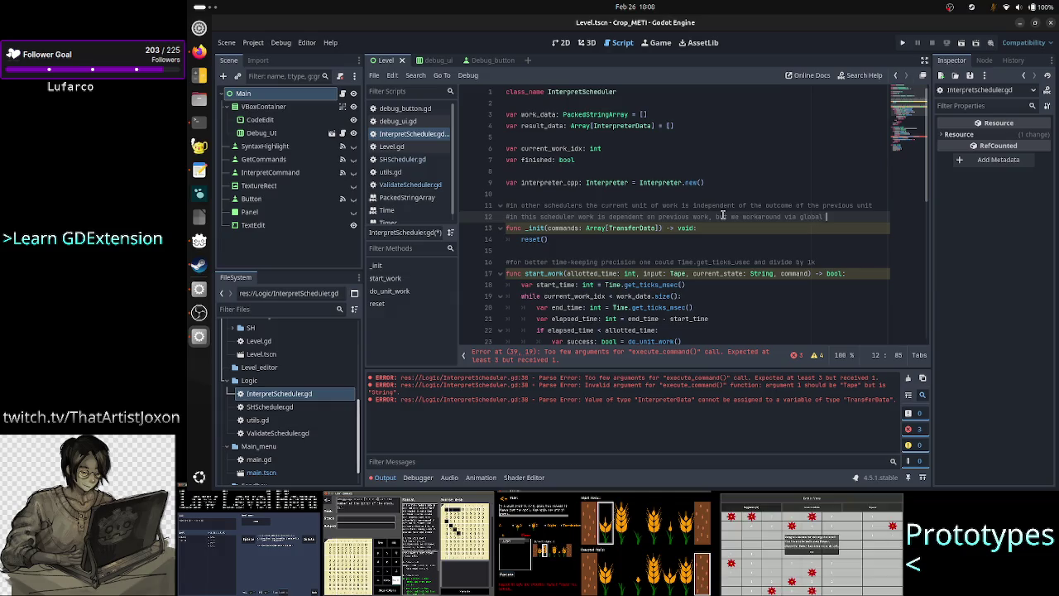
text(variables)
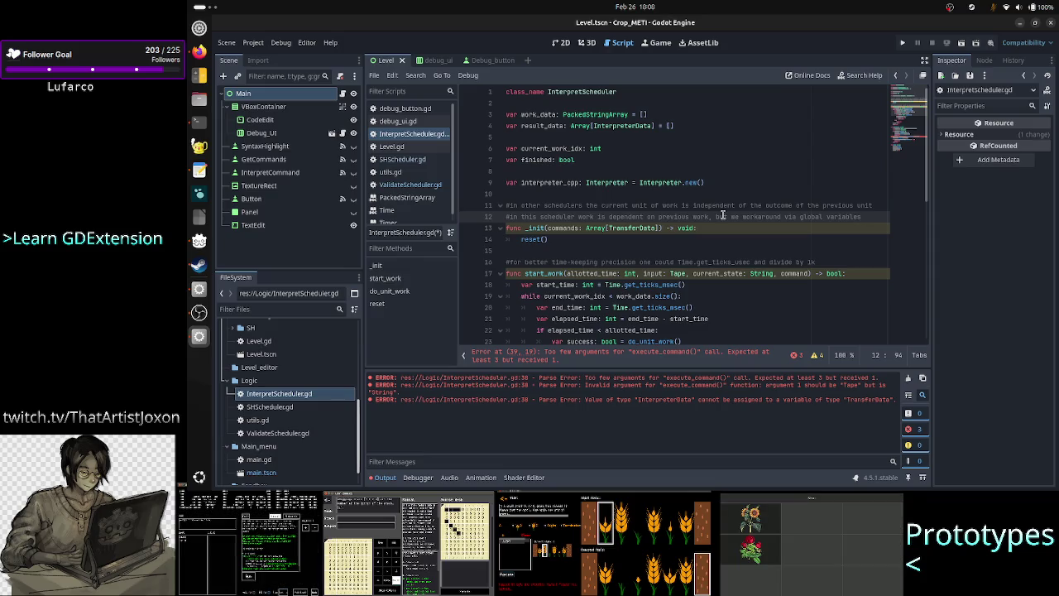
key(Up)
key(Up)
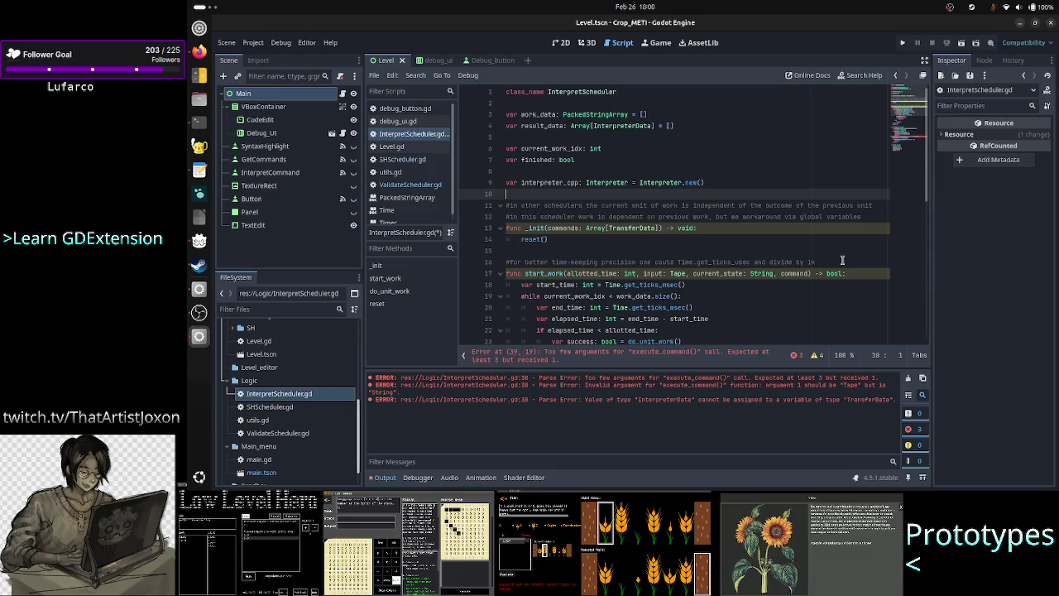
Retype work_data from PackedStringArray to Array[TransferData], copying the type from _init's signature
key(Up)
key(Up)
key(Up)
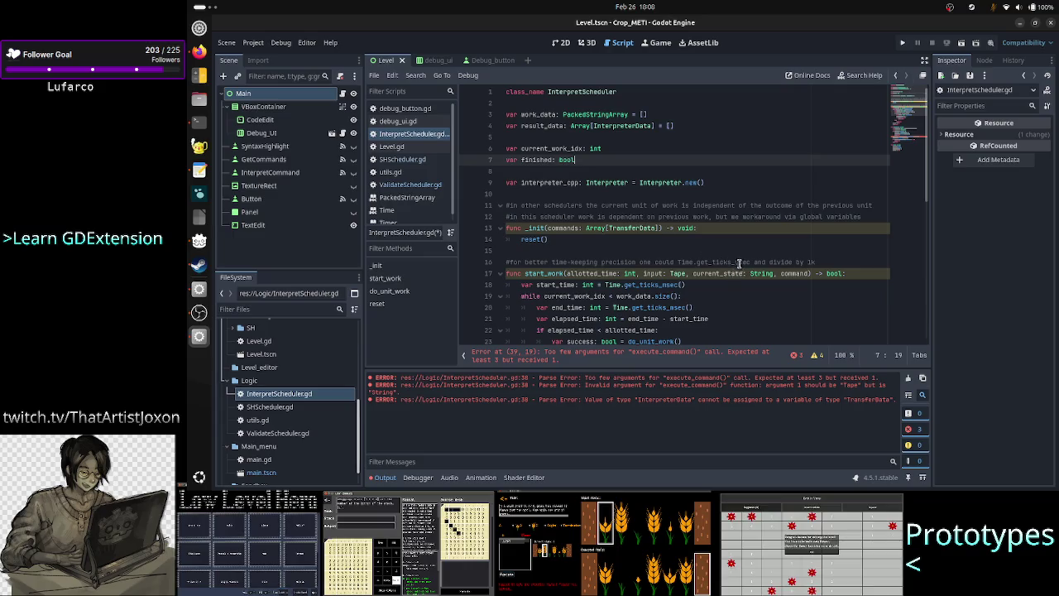
double_click(550, 92)
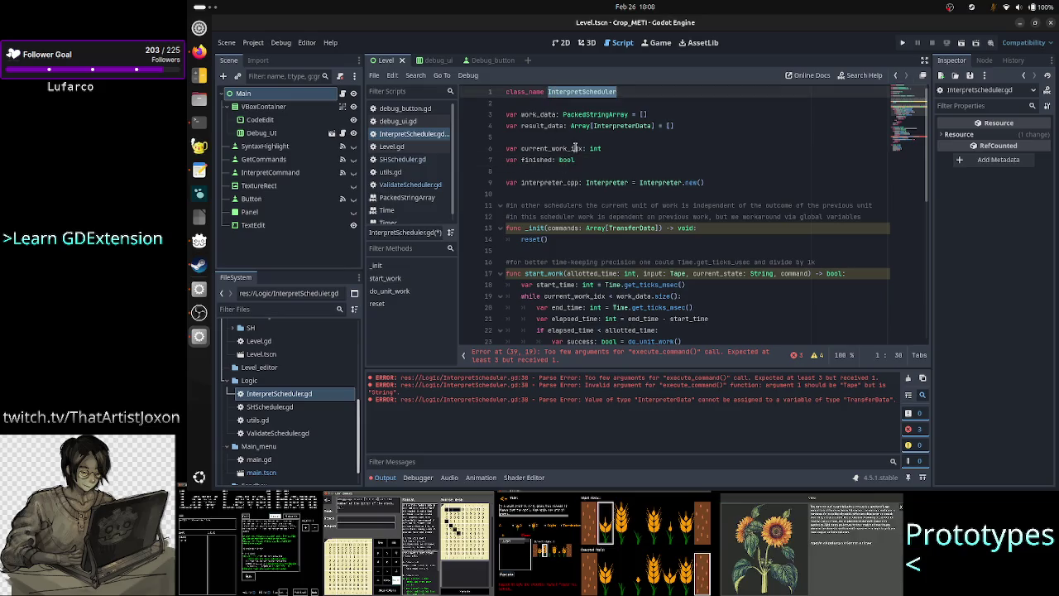
click(659, 116)
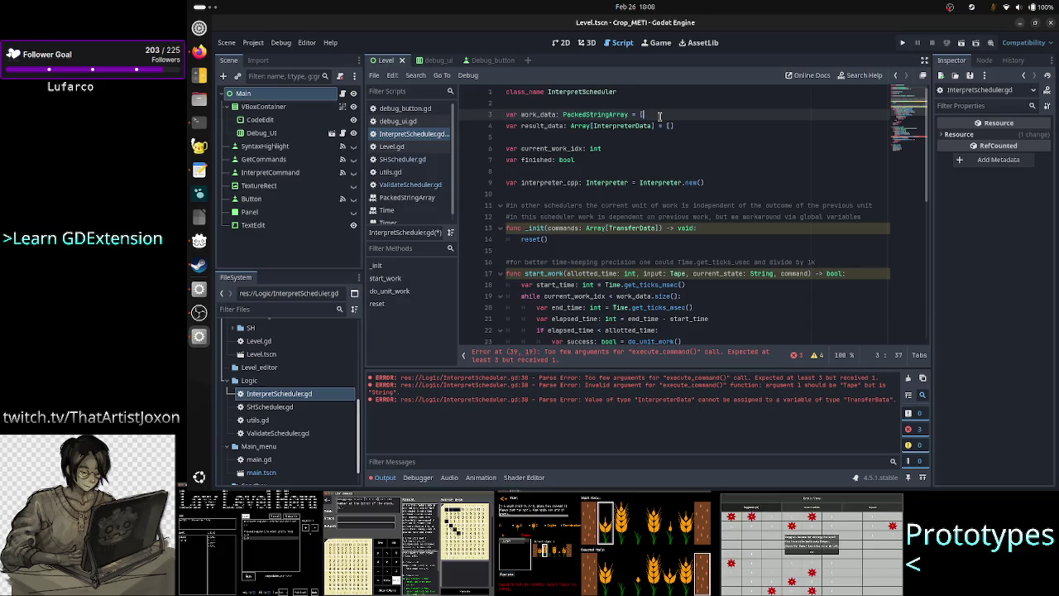
key(BackSpace)
key(BackSpace)
key(BackSpace)
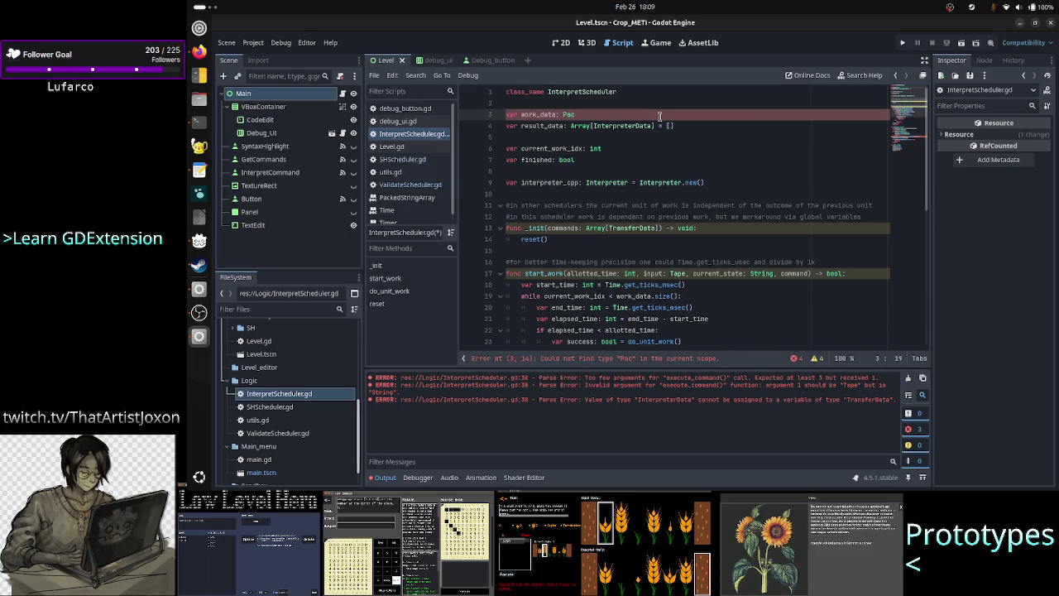
key(BackSpace)
key(BackSpace)
key(BackSpace)
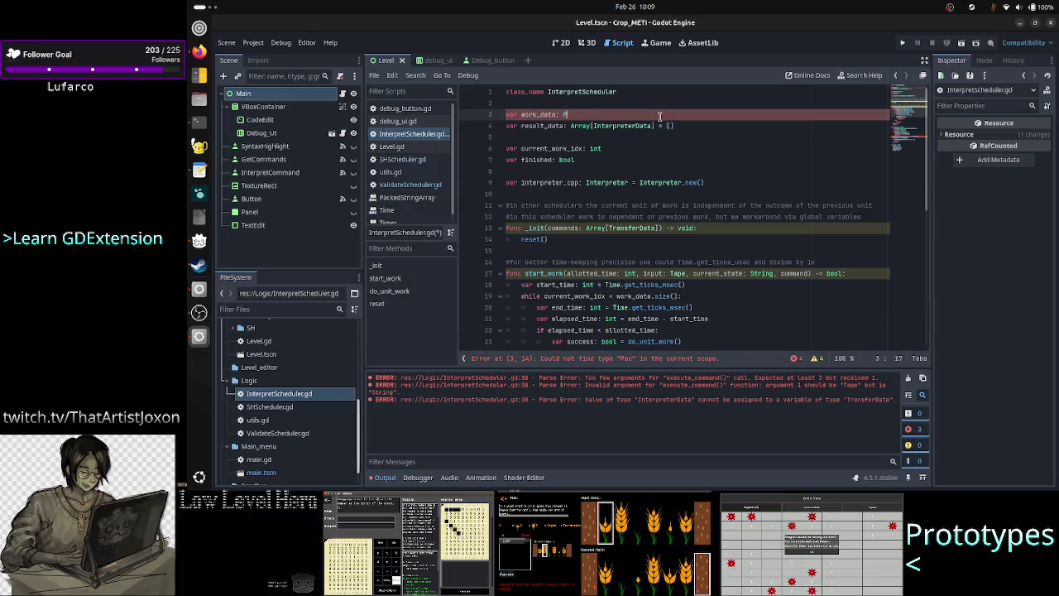
key(Down)
key(Down)
key(Down)
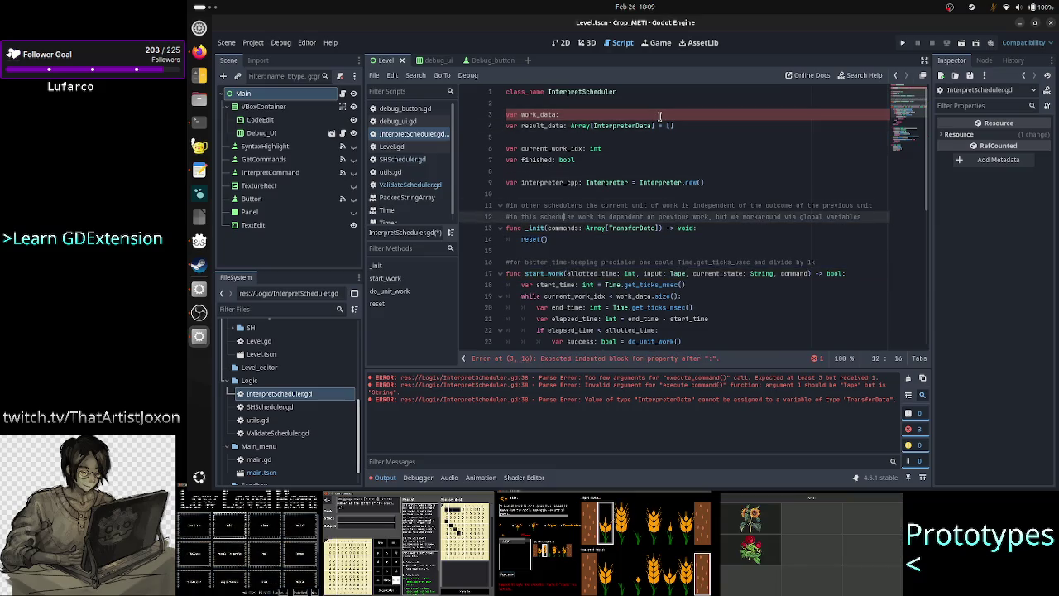
key(shift+Right)
key(shift+Right)
key(shift+Right)
key(ctrl+c)
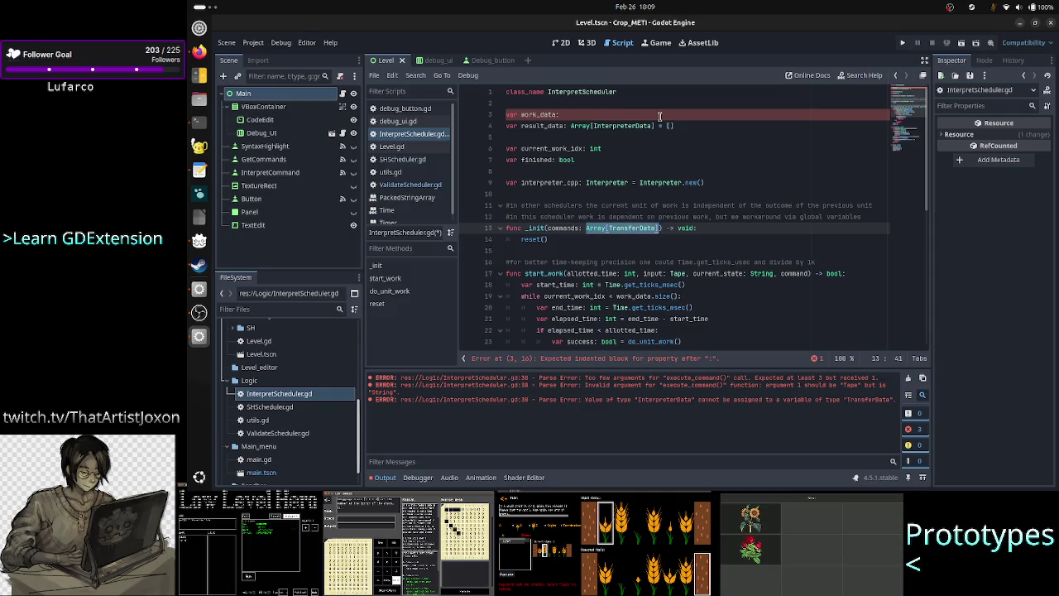
key(Up)
key(Up)
key(Up)
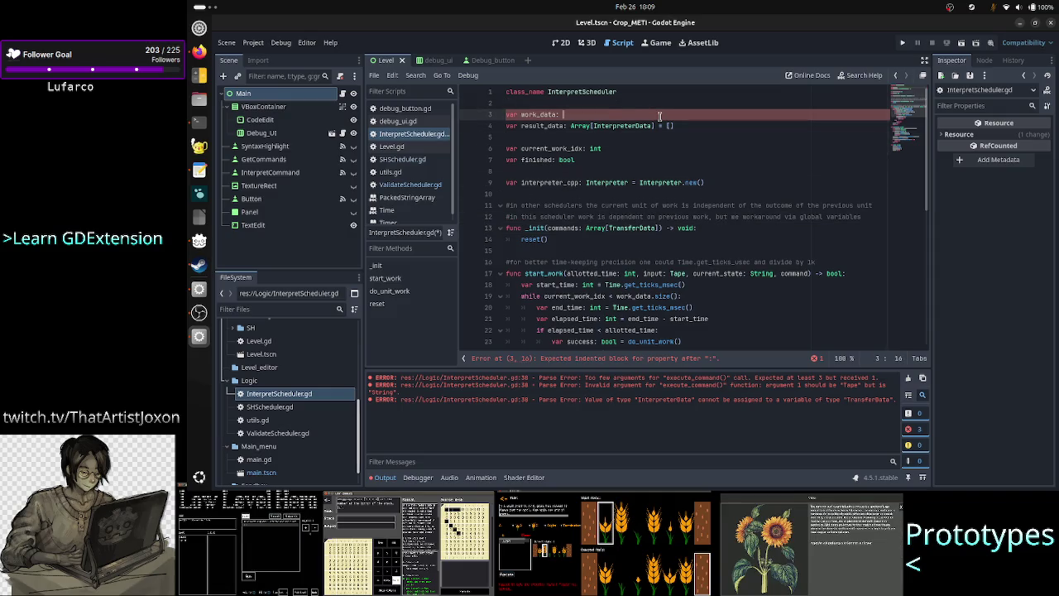
key(ctrl+v)
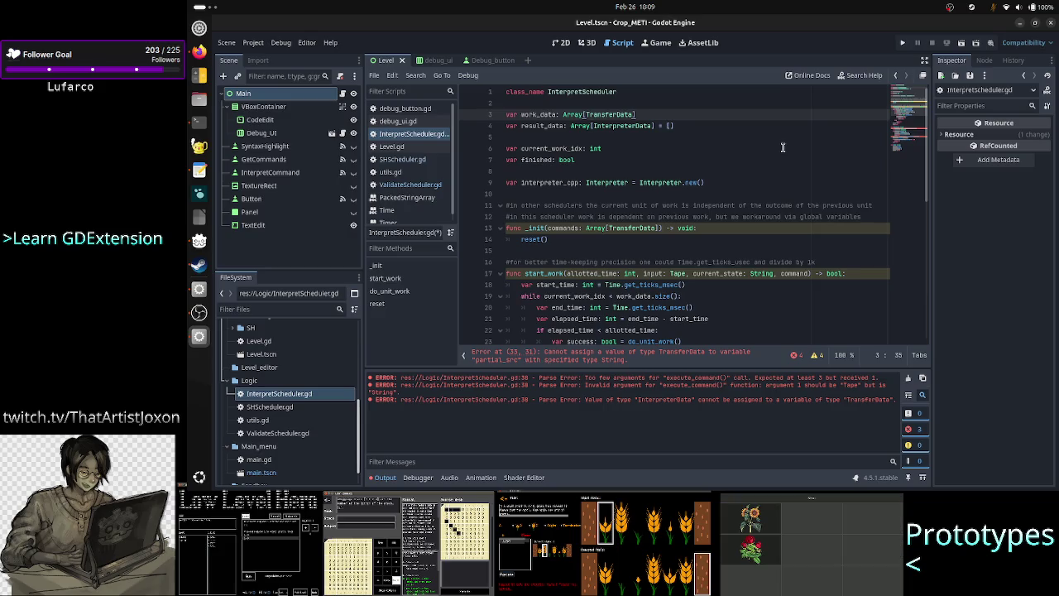
key(Return)
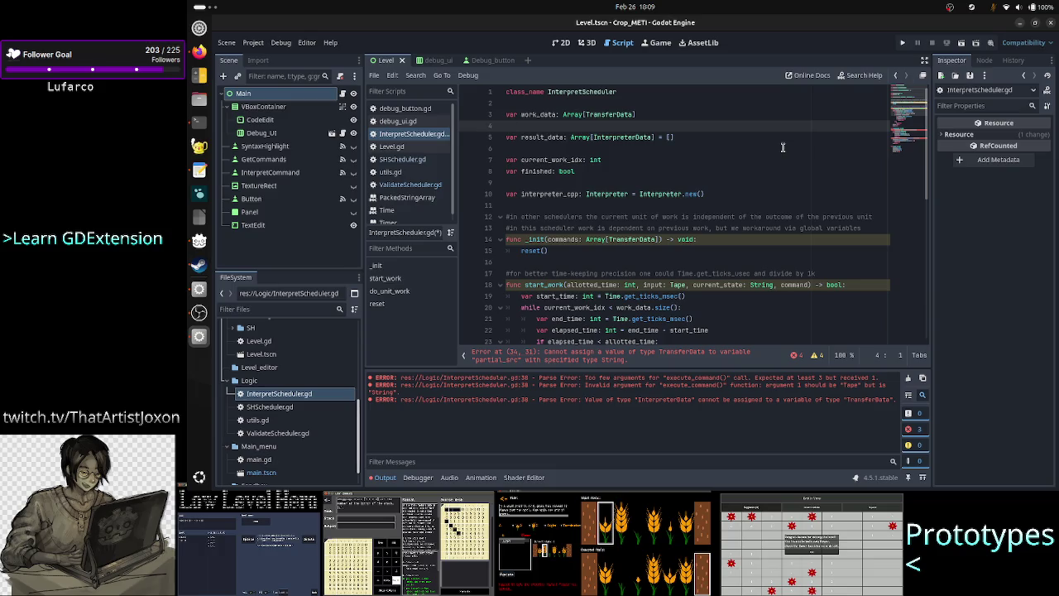
Declare a member variable 'var tape: Tape' on a new line below work_data
key(Return)
key(Up)
text(v)
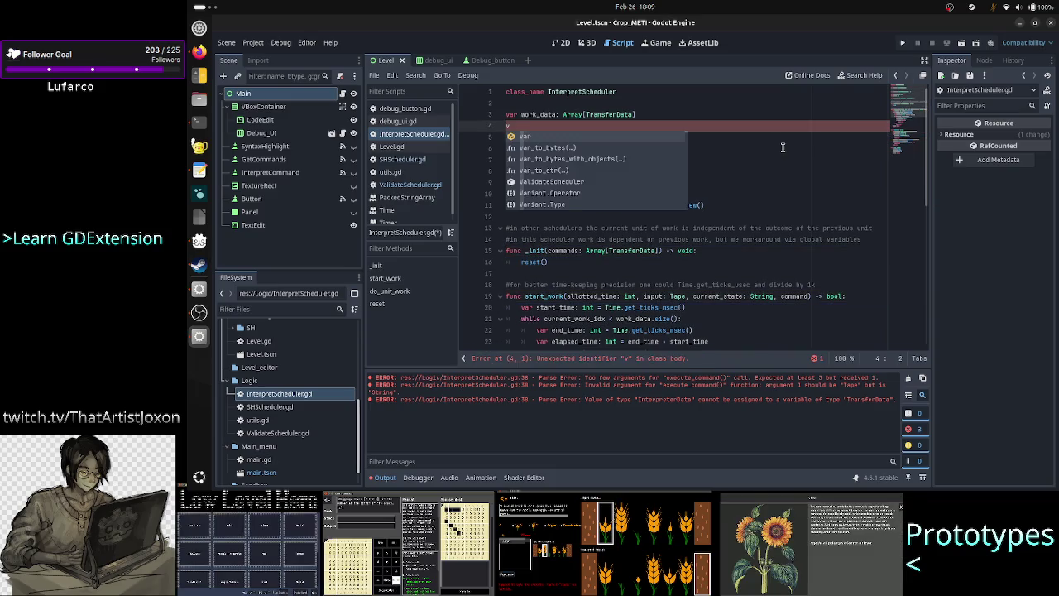
text(ar )
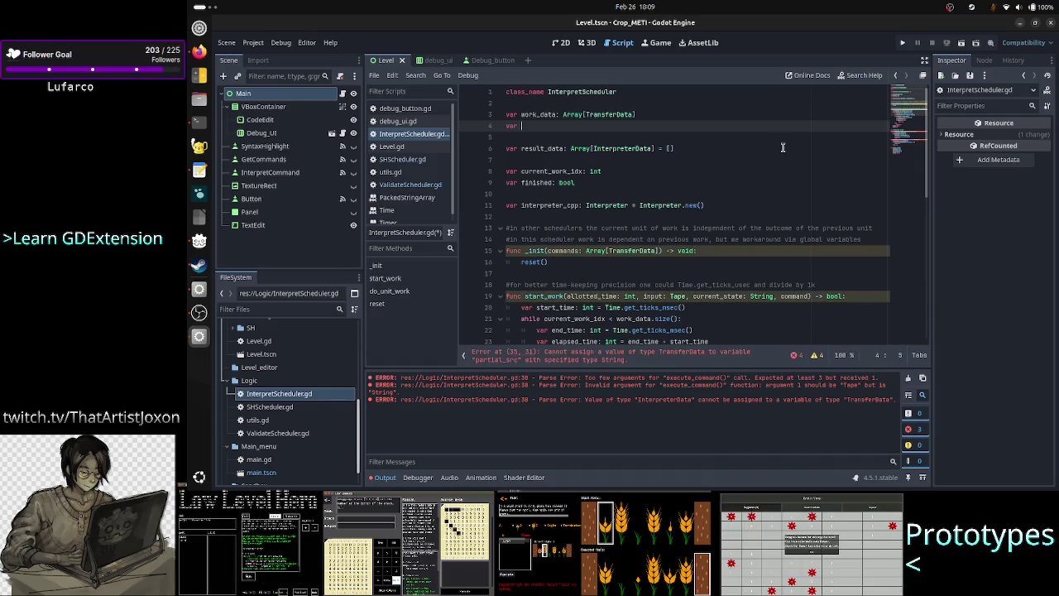
text(tape: )
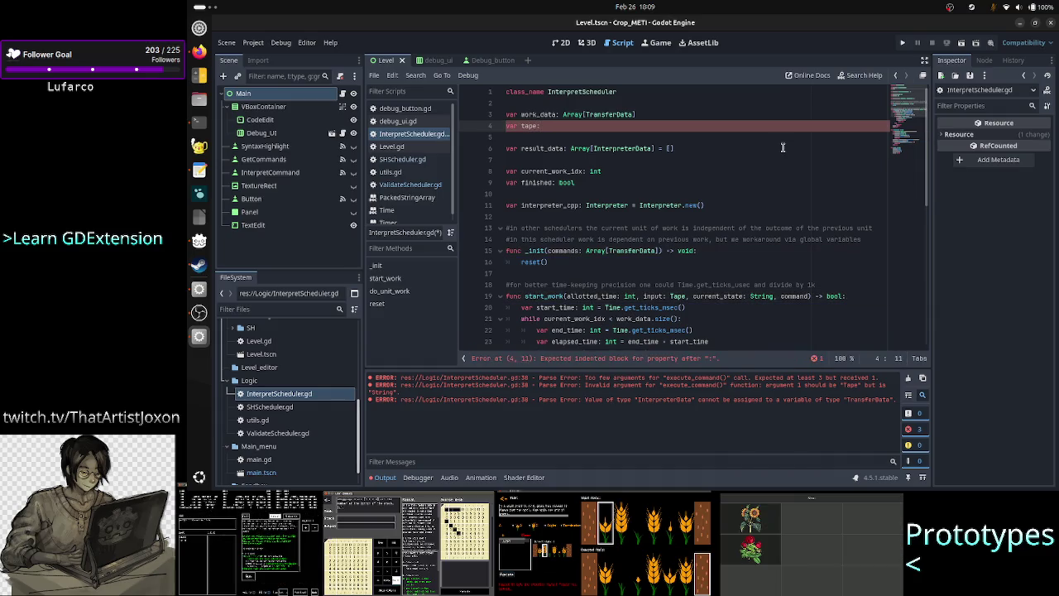
text(Tape)
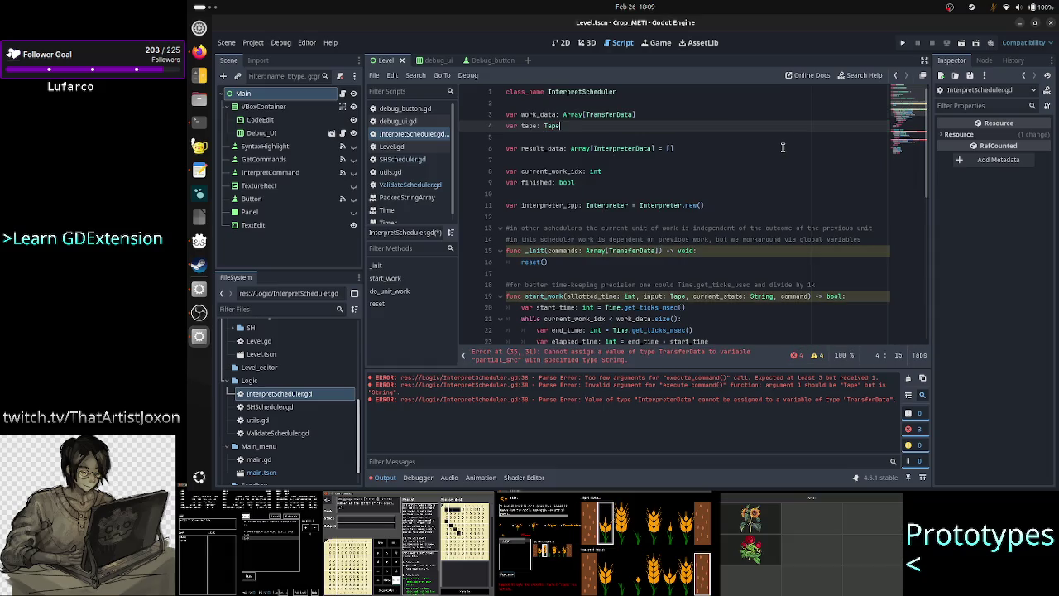
Add 'var state: String' below tape, then rename it to current_state
key(Return)
text(var st)
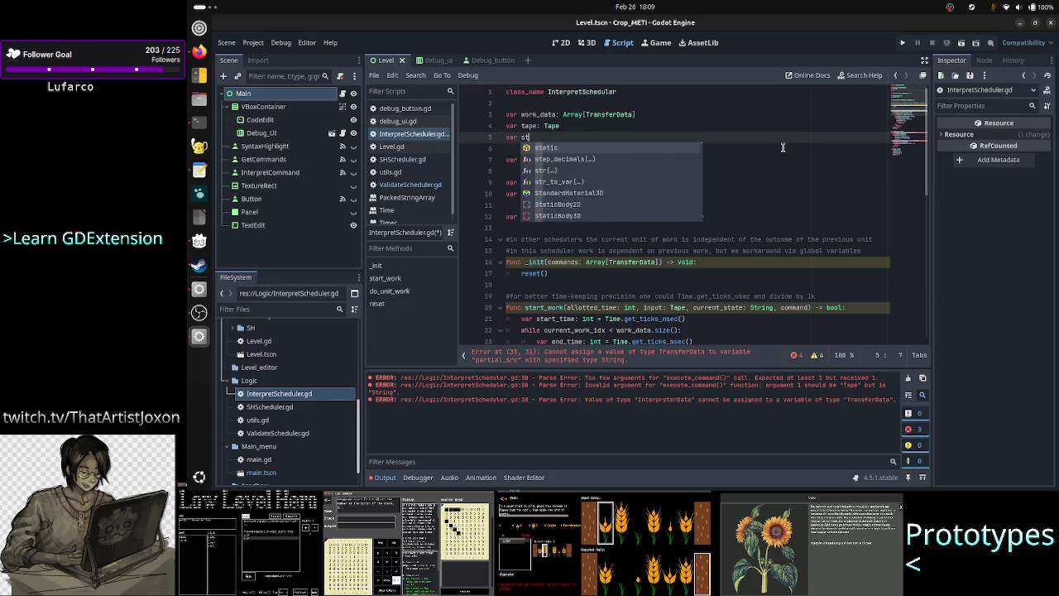
text(ate)
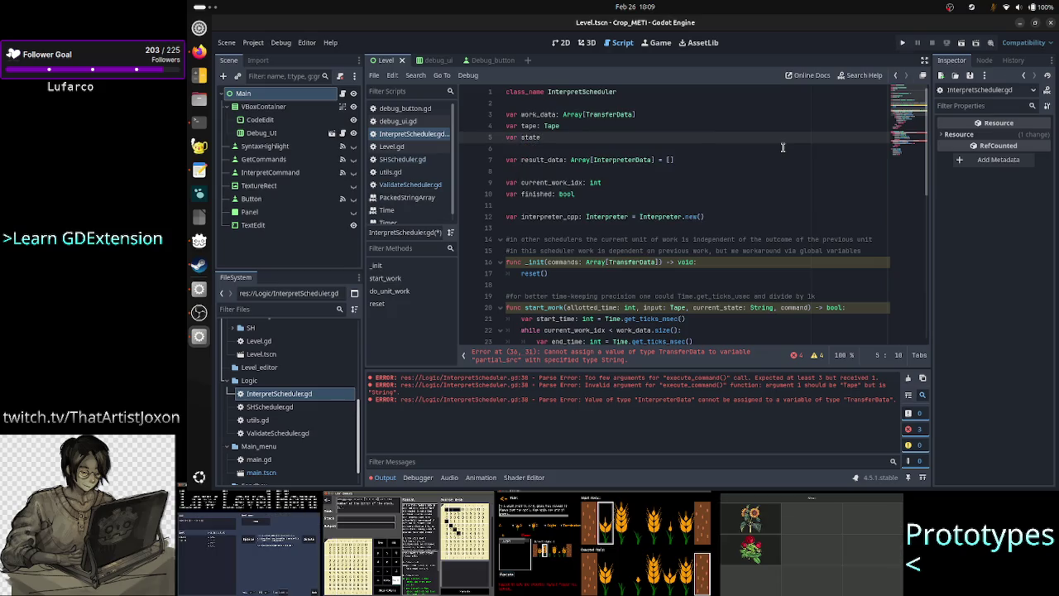
text(:)
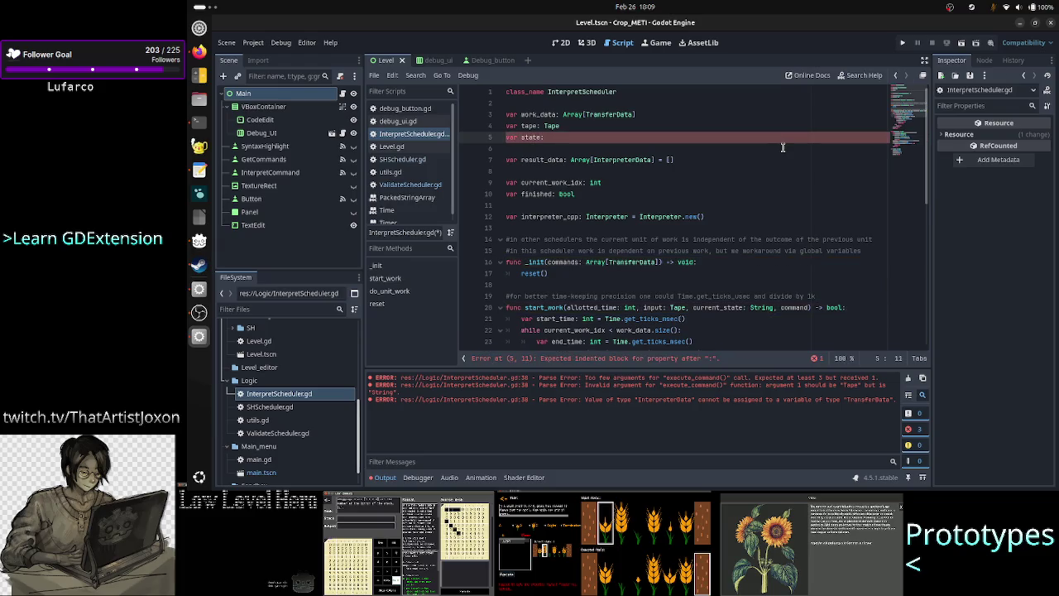
text( String)
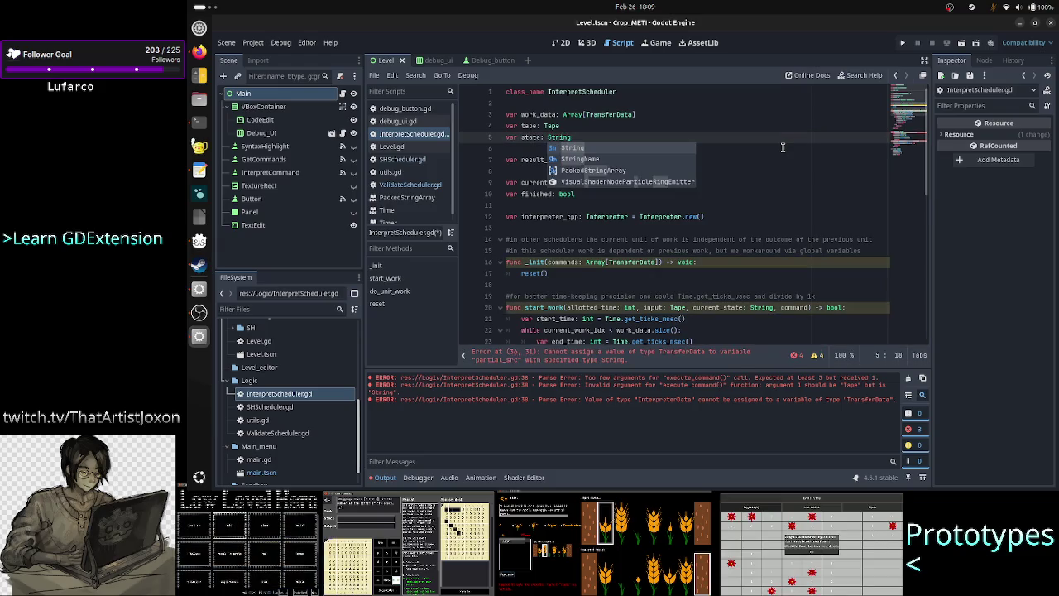
key(Escape)
key(Up)
key(Down)
key(Home)
key(Right)
key(Right)
key(Right)
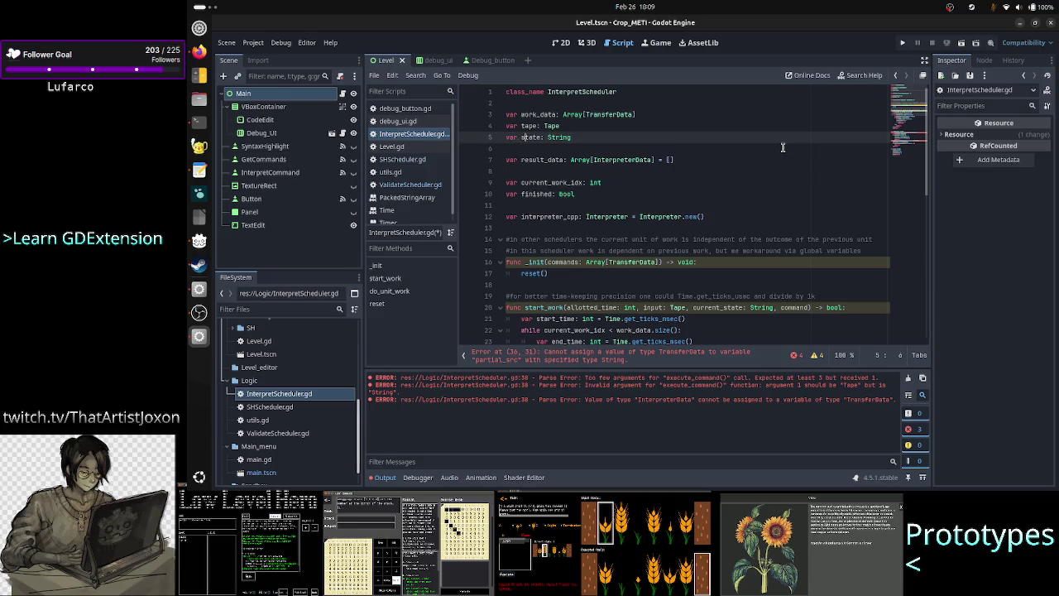
text(current_)
key(Right)
key(Right)
key(Right)
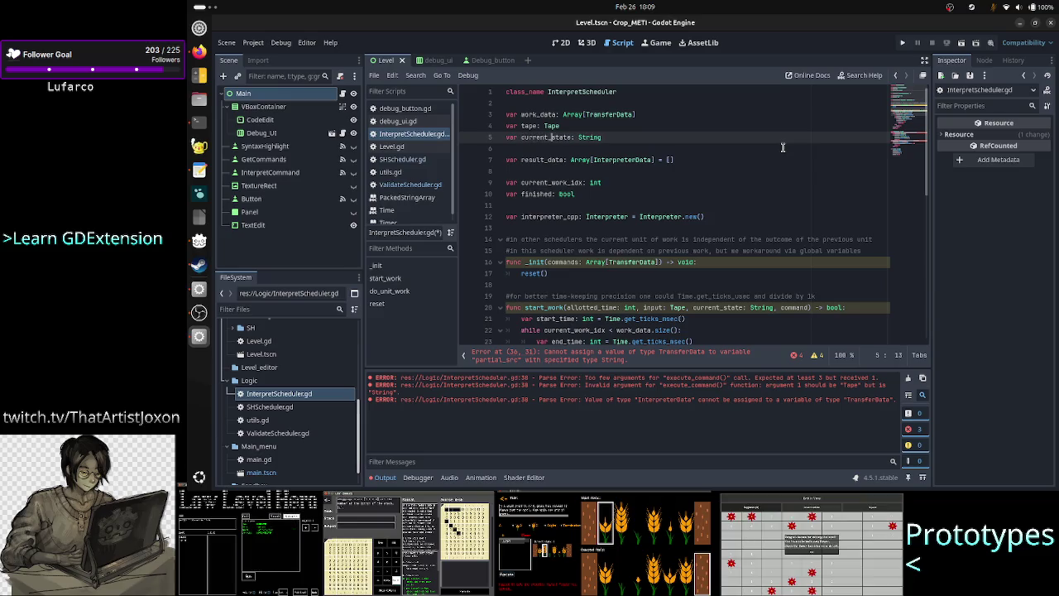
key(Right)
key(Right)
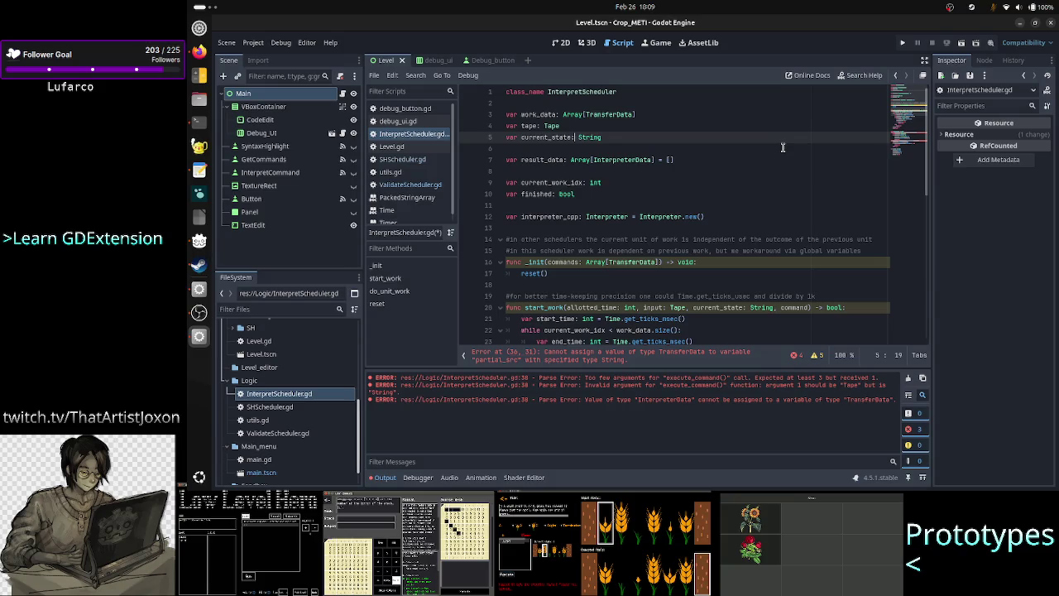
key(Down)
key(Down)
key(Down)
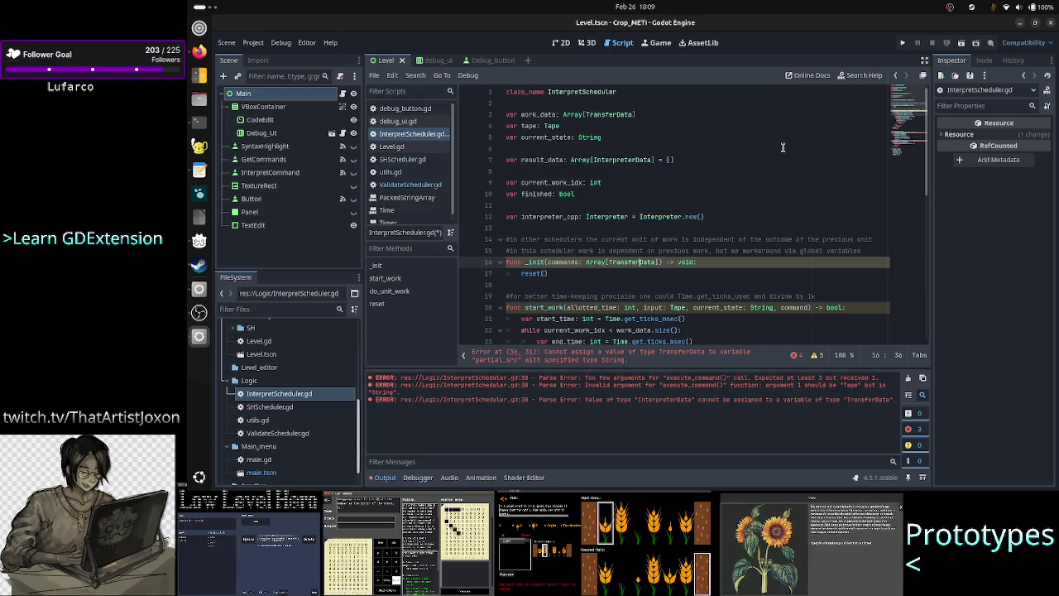
Append ', initial_tape: Tape, initial_current_State: String' after the Array[TransferData] commands parameter in _init
key(Right)
key(Right)
key(Right)
text(, )
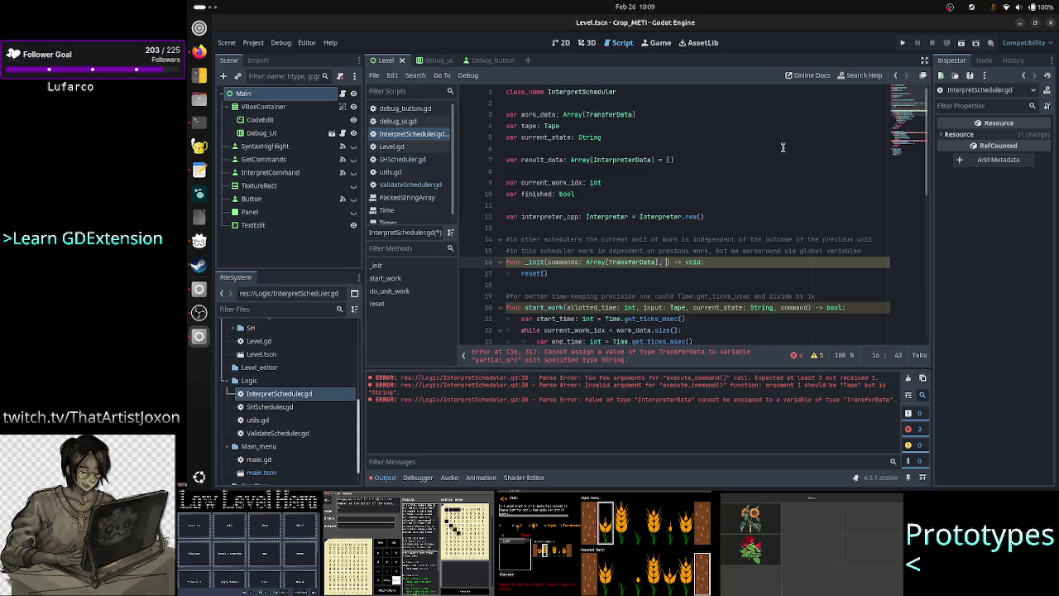
text(initial)
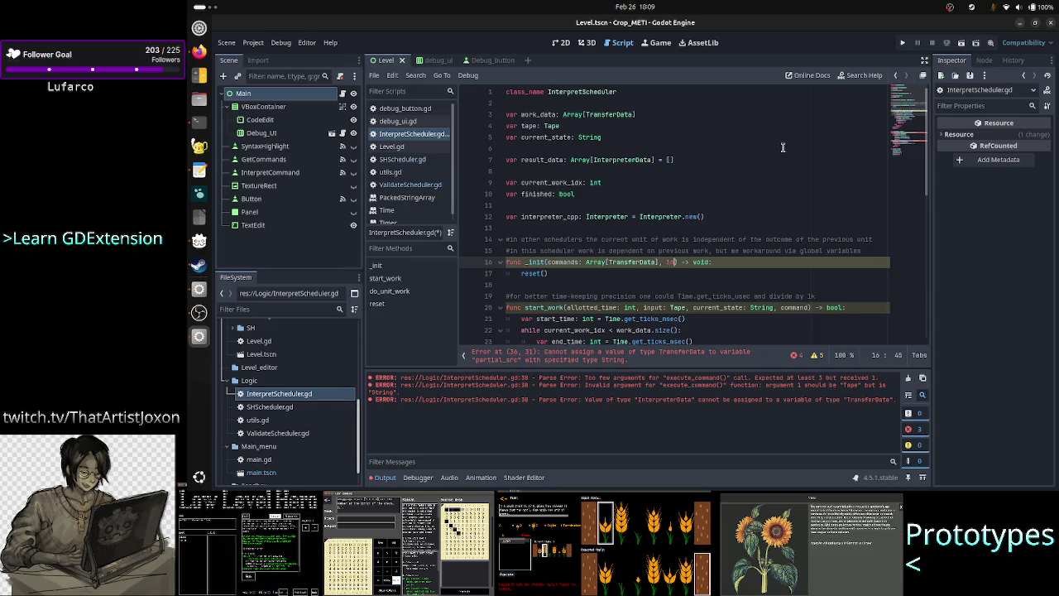
text(_tape)
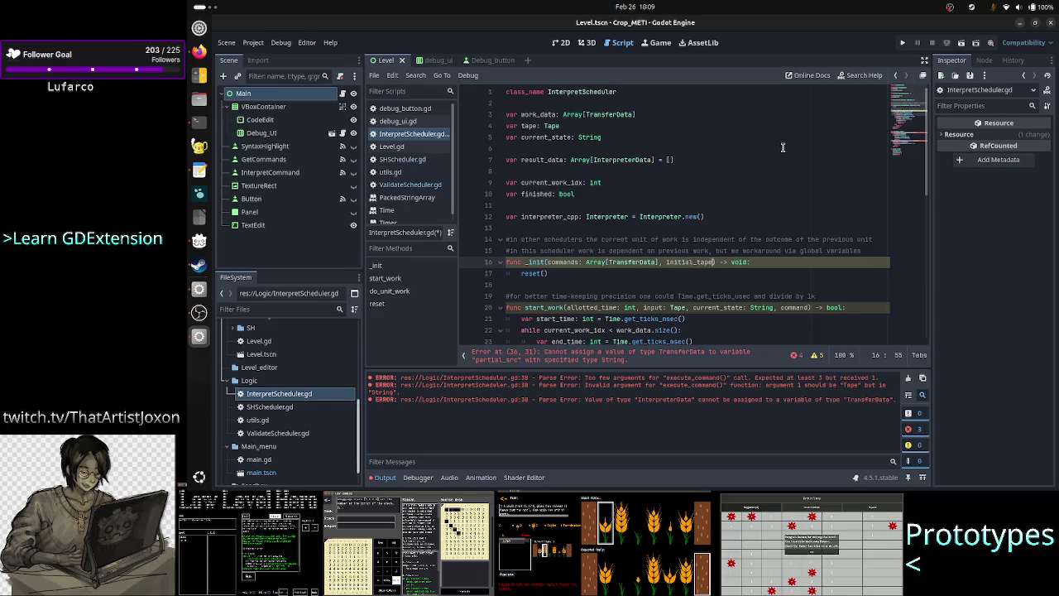
text(: Tape, )
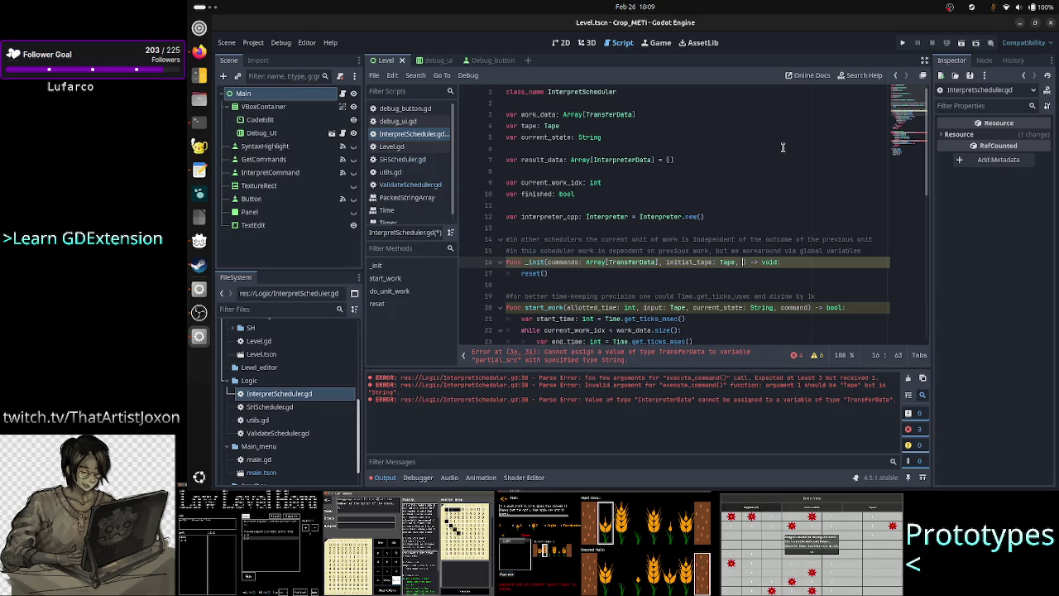
text(init)
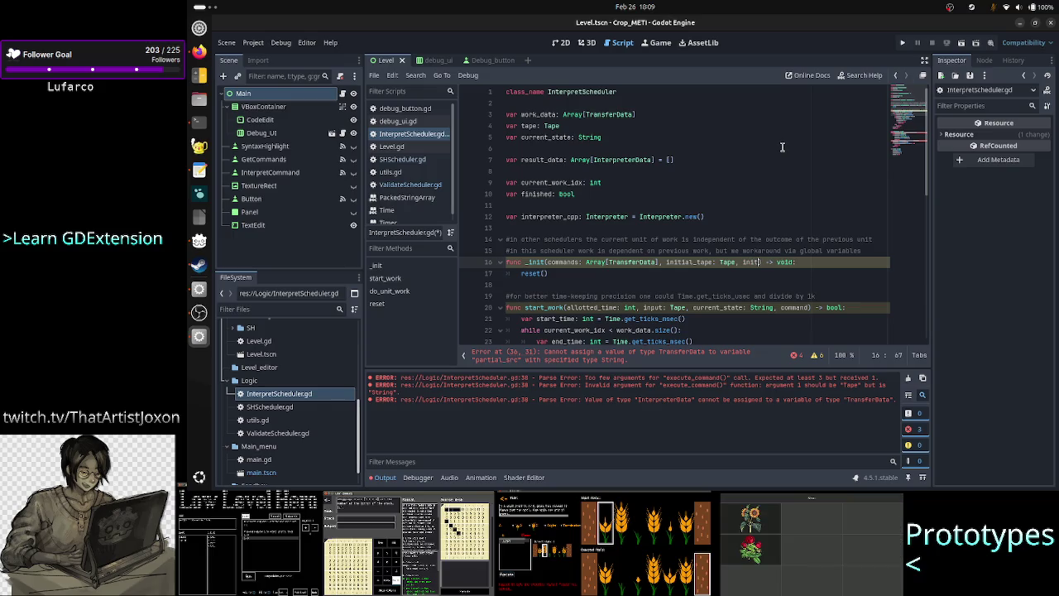
text(ial_curren)
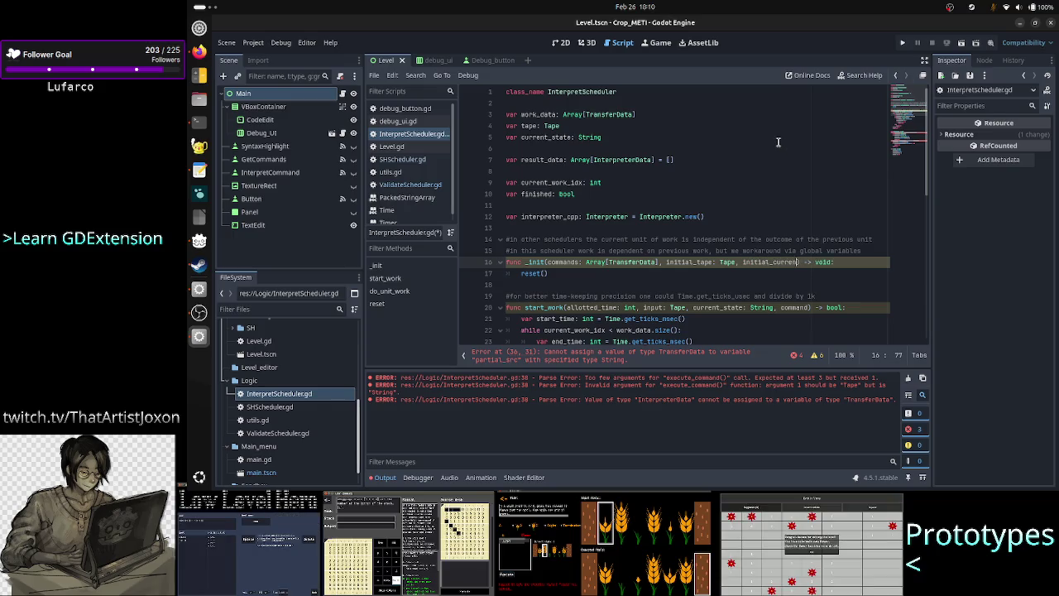
text(t)
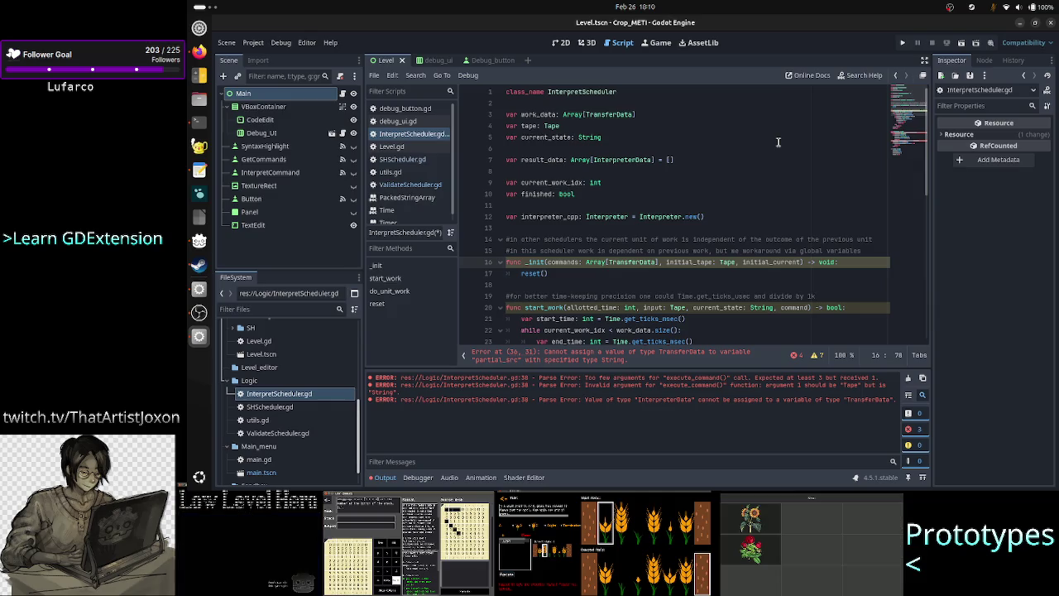
text(_St)
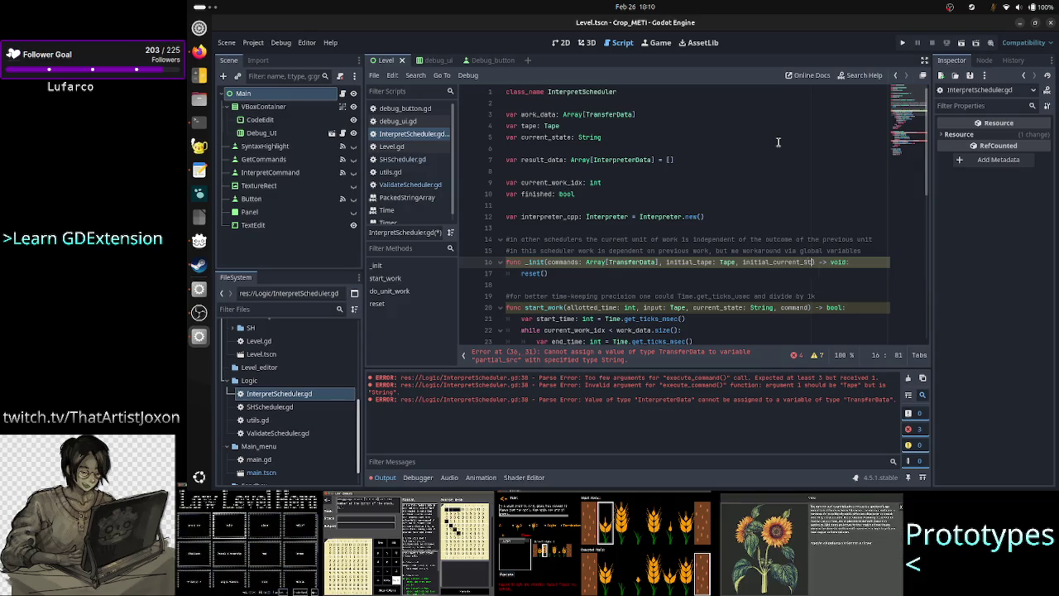
text(ate: Stri)
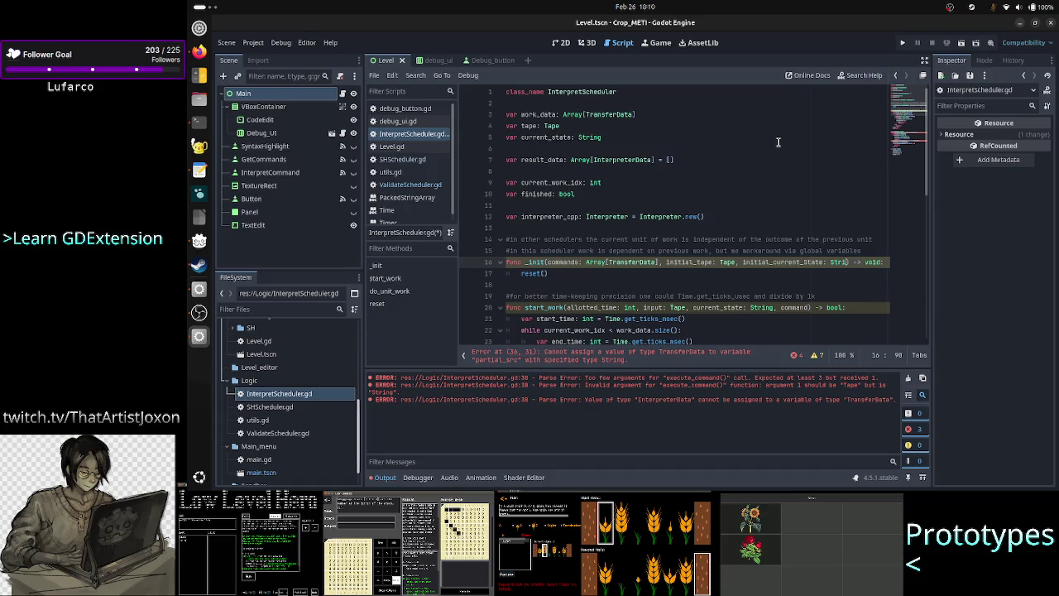
text(ng)
key(Escape)
key(Down)
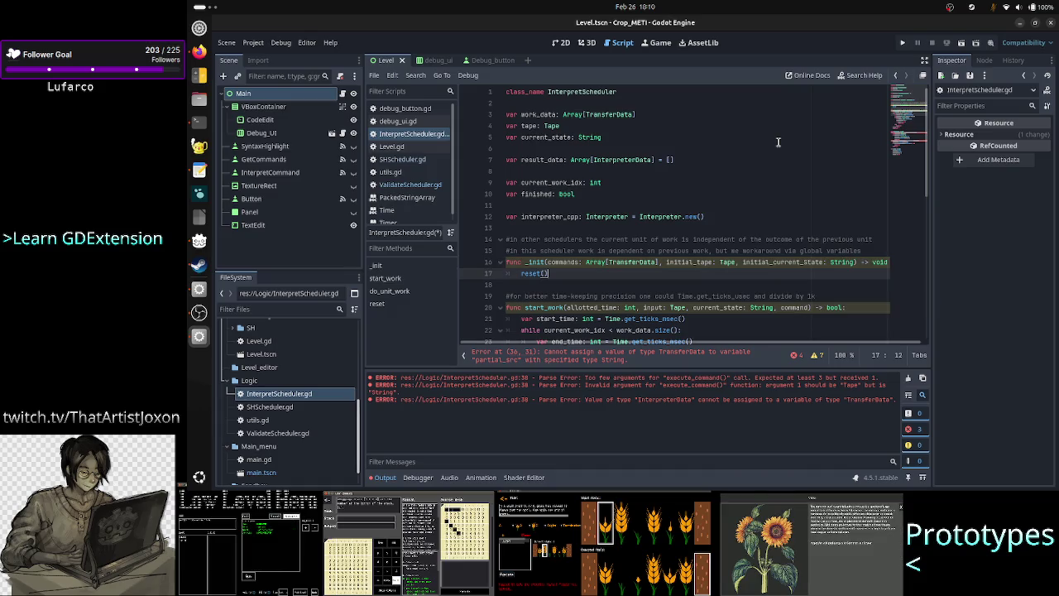
key(Down)
key(Down)
key(Down)
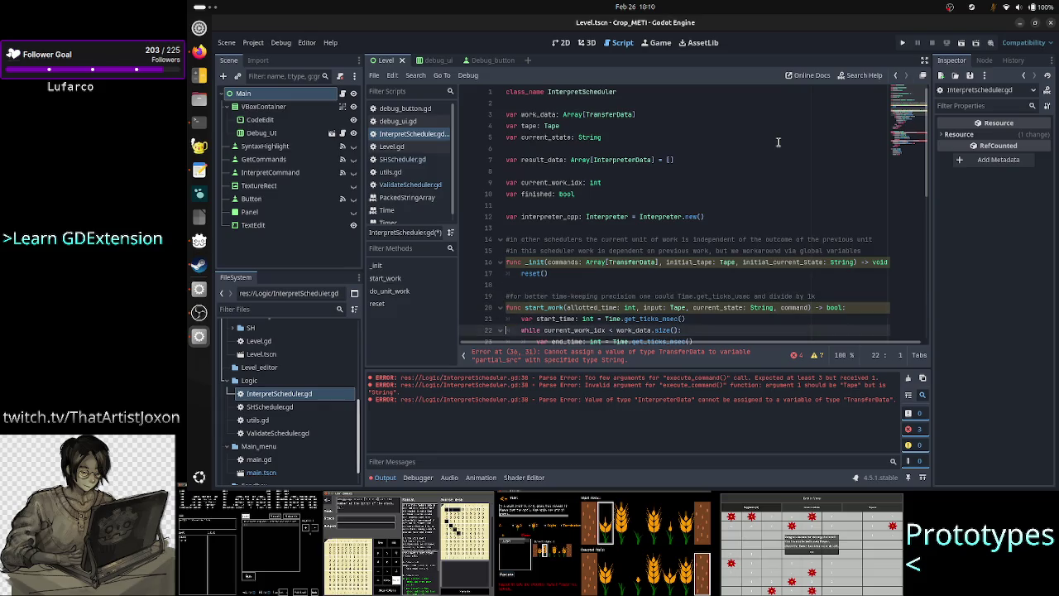
Add a blank line after reset() in _init and compare with ValidateScheduler.gd's _init
key(Up)
key(Up)
key(Up)
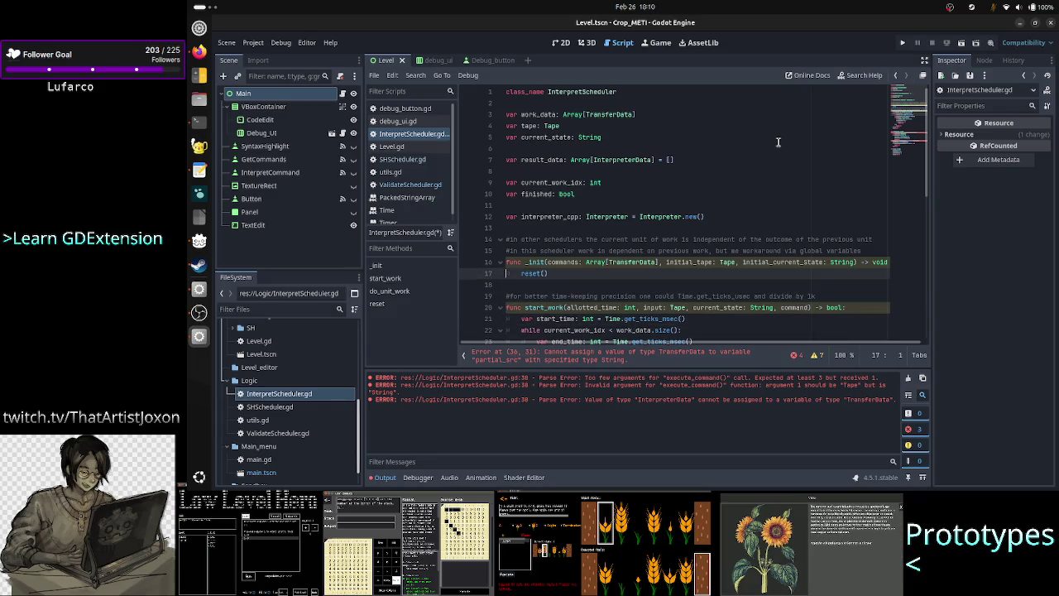
key(End)
key(Return)
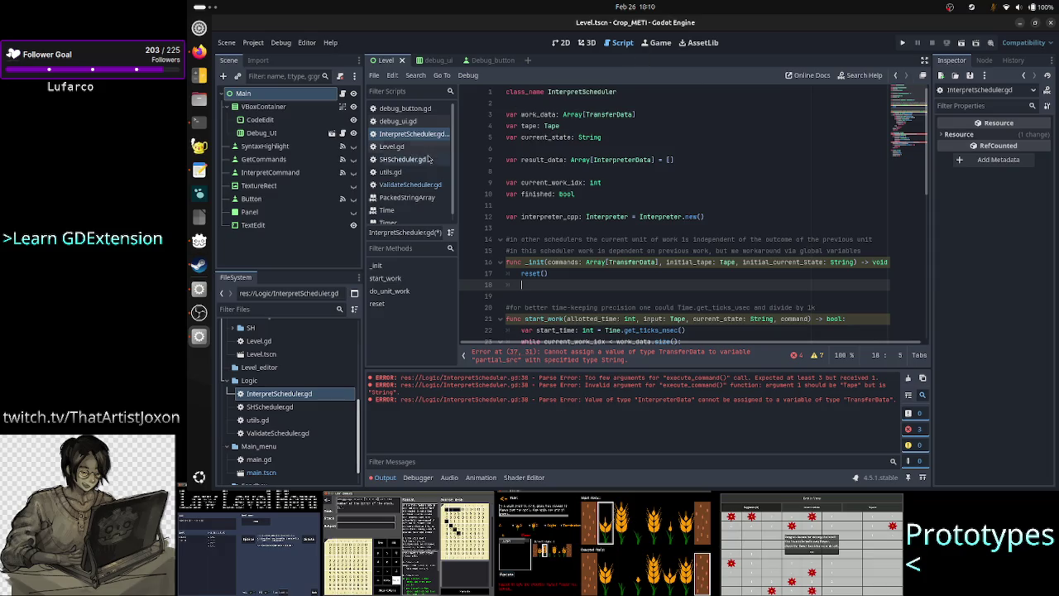
click(419, 186)
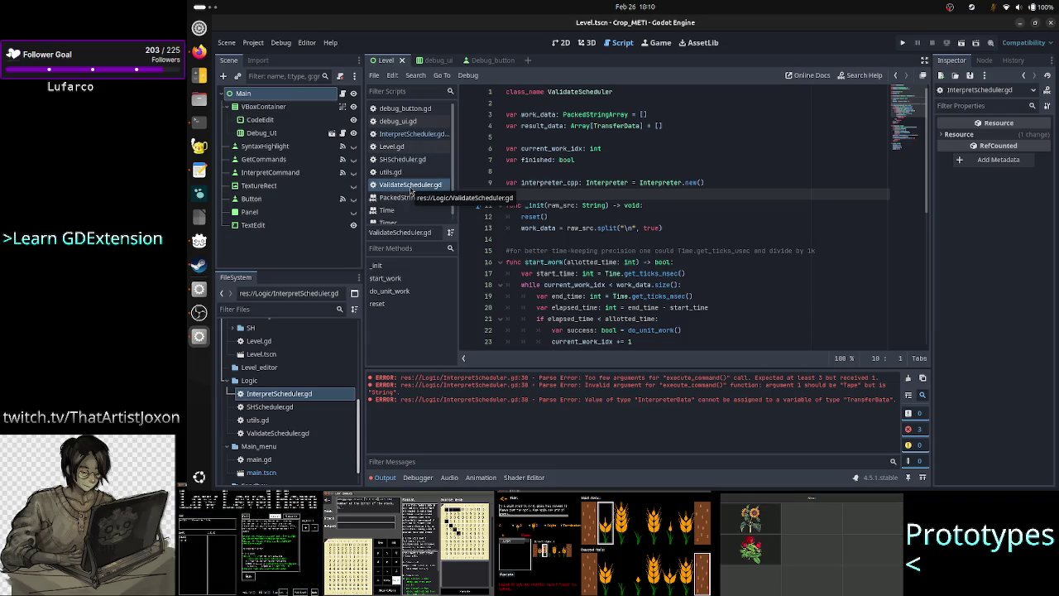
click(413, 135)
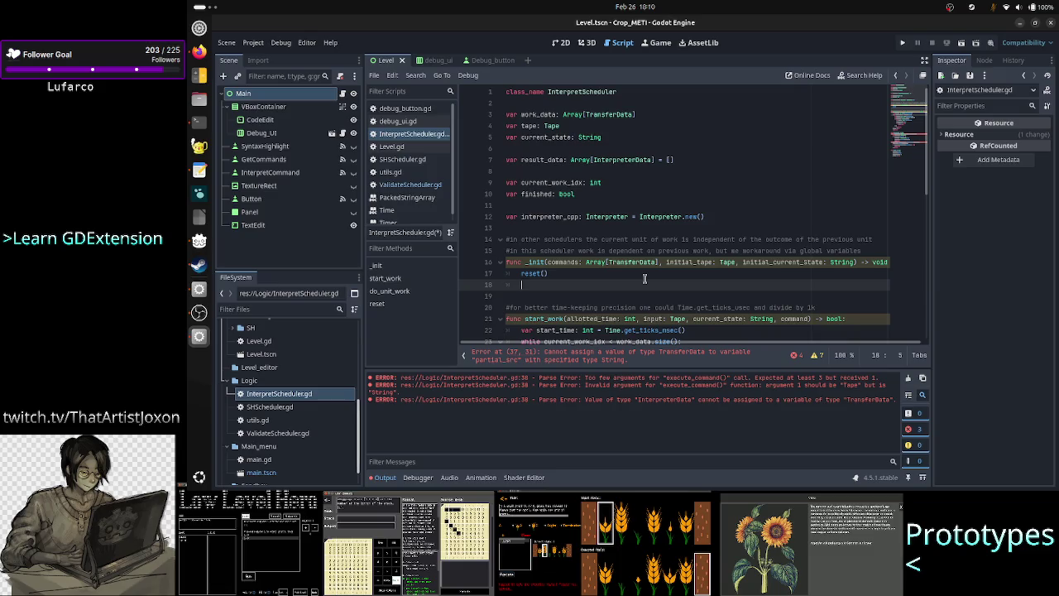
Write work_data = commands on the new line, then bring up ValidateScheduler.gd again
double_click(564, 262)
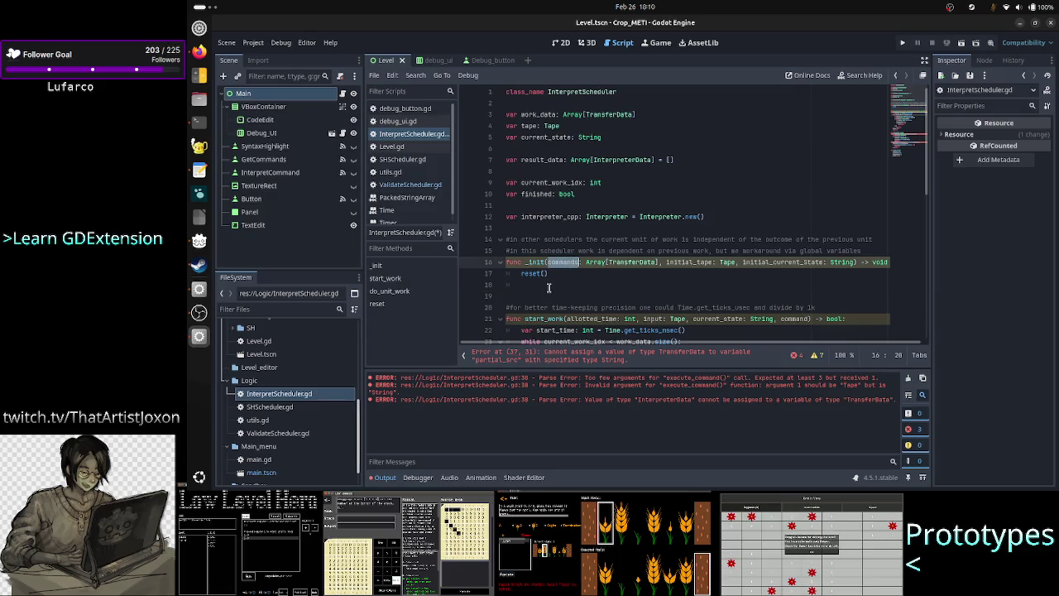
click(549, 287)
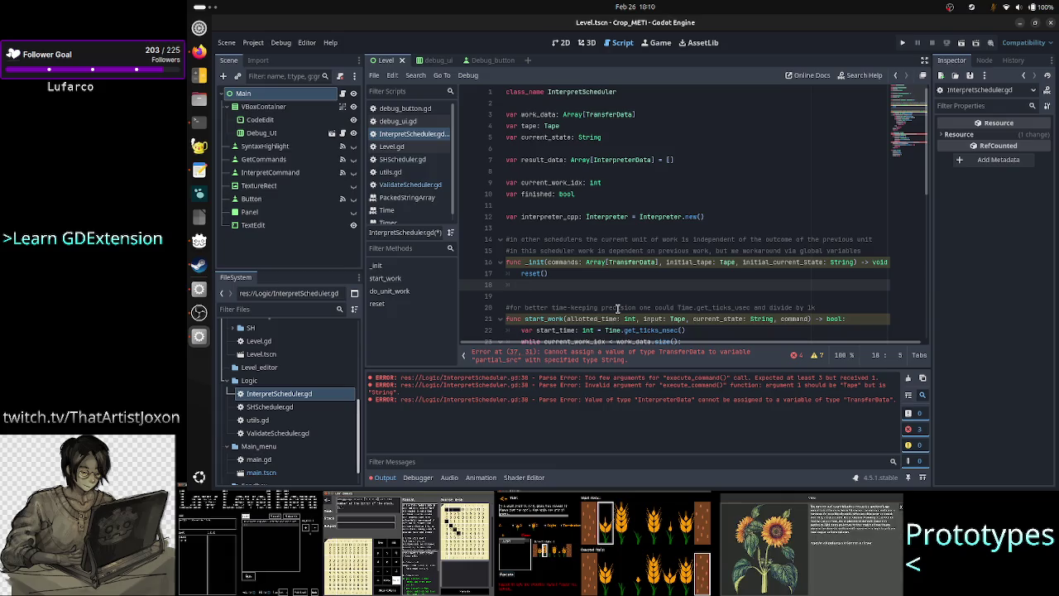
text(work_data =)
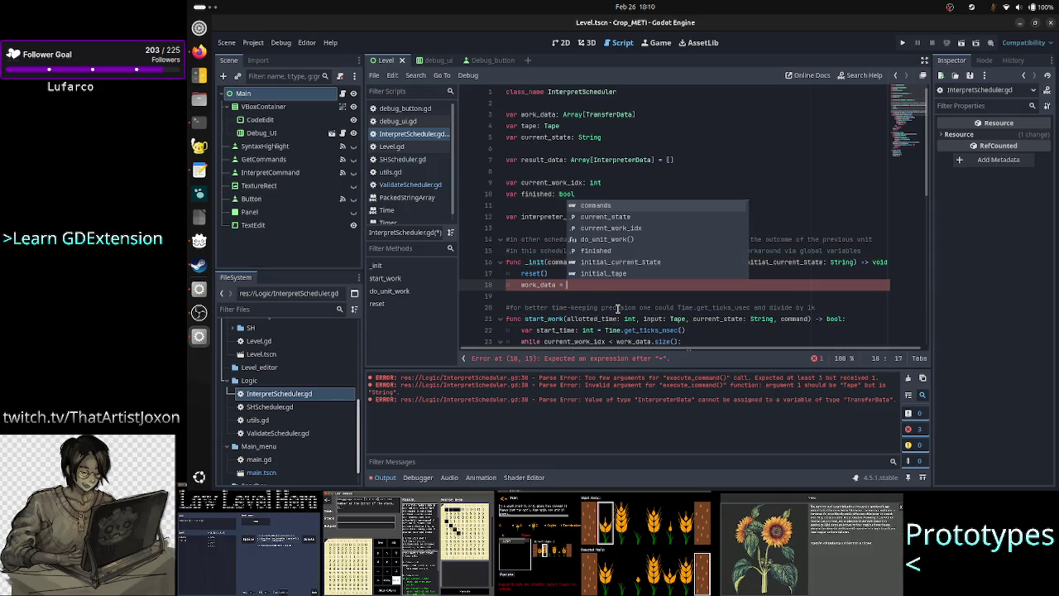
key(Return)
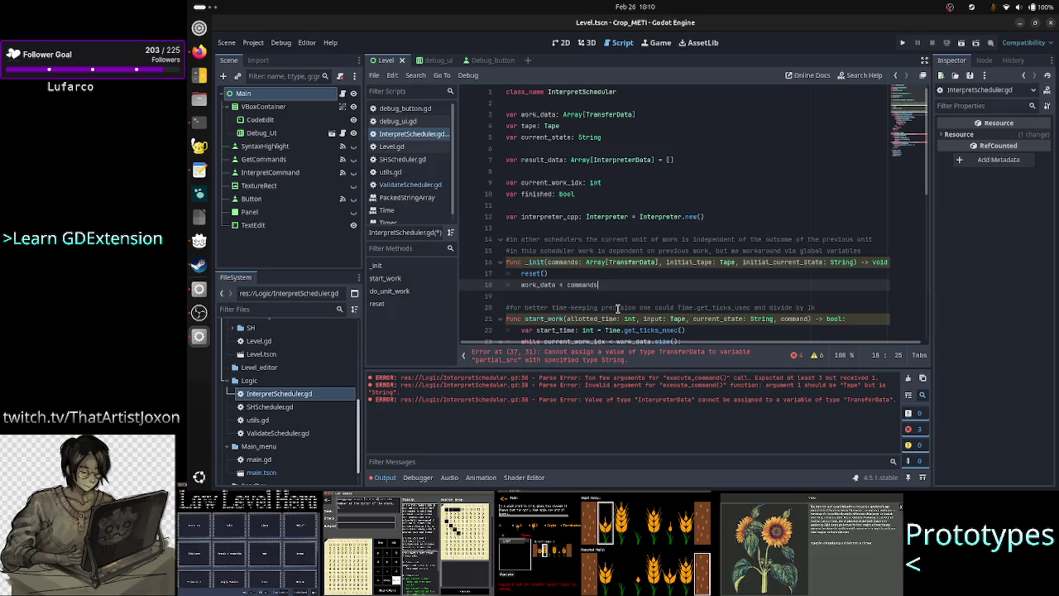
click(425, 187)
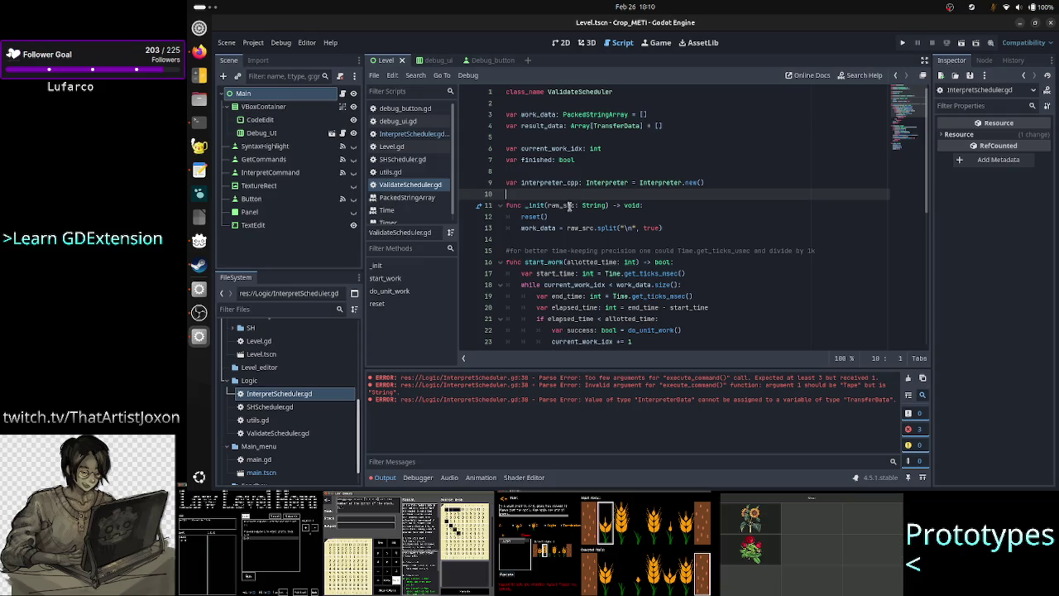
Check how ValidateScheduler.gd's _init declares its String raw_src and splits it
drag(579, 205, 547, 205)
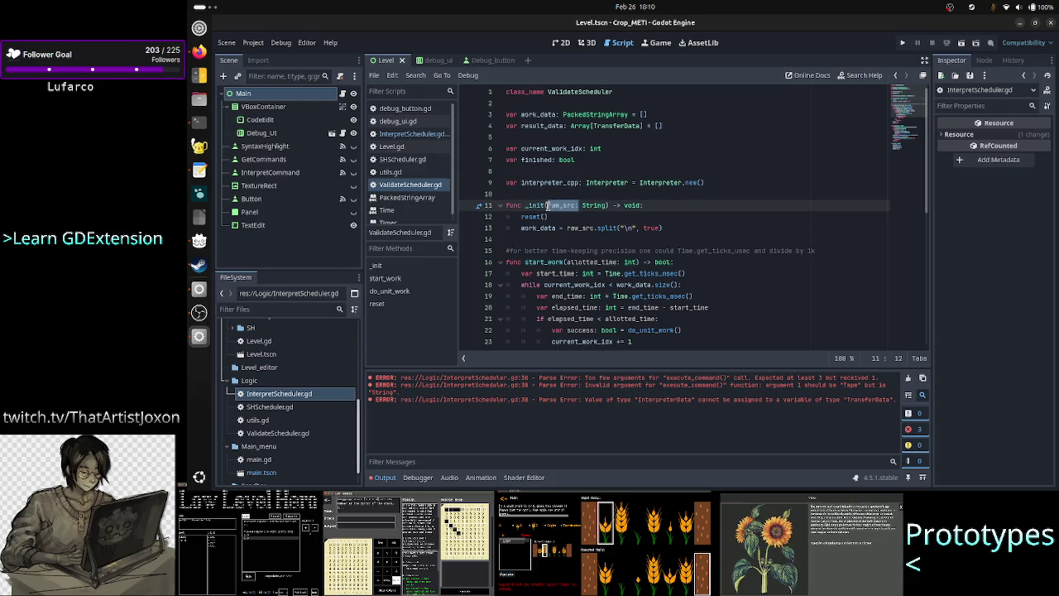
click(593, 207)
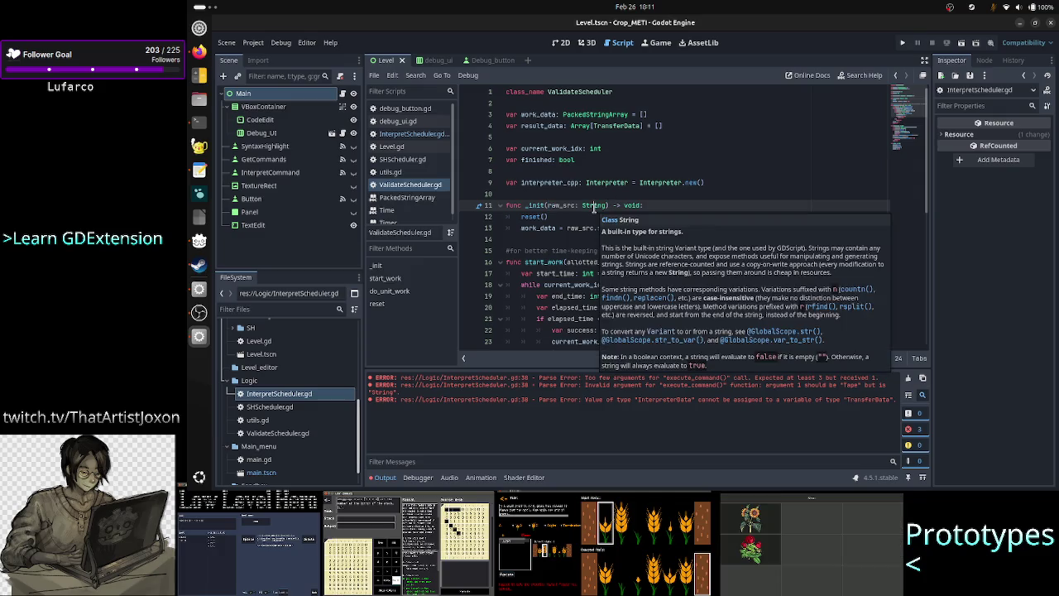
click(572, 227)
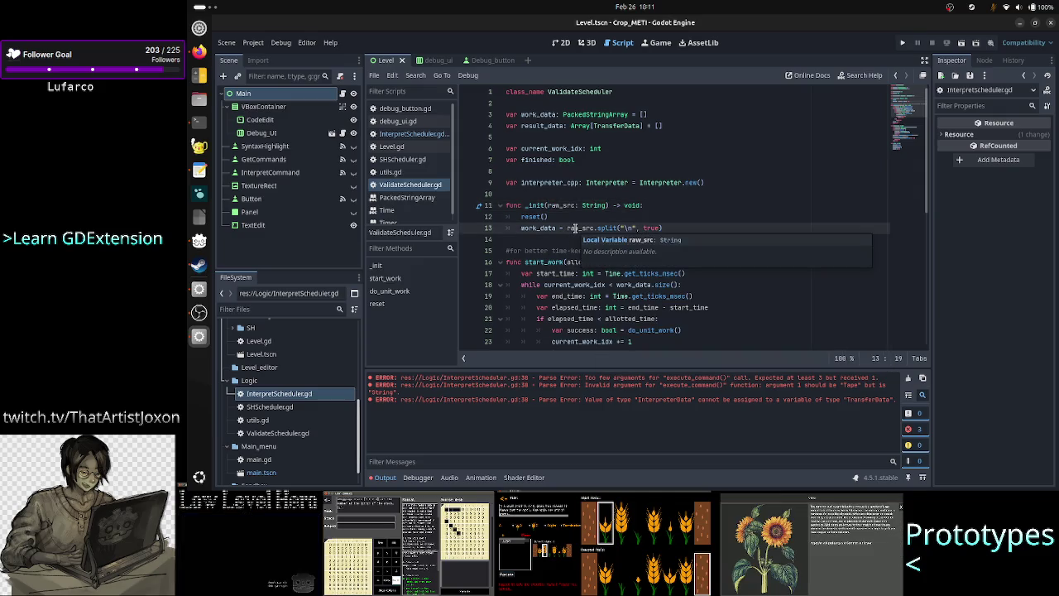
click(420, 137)
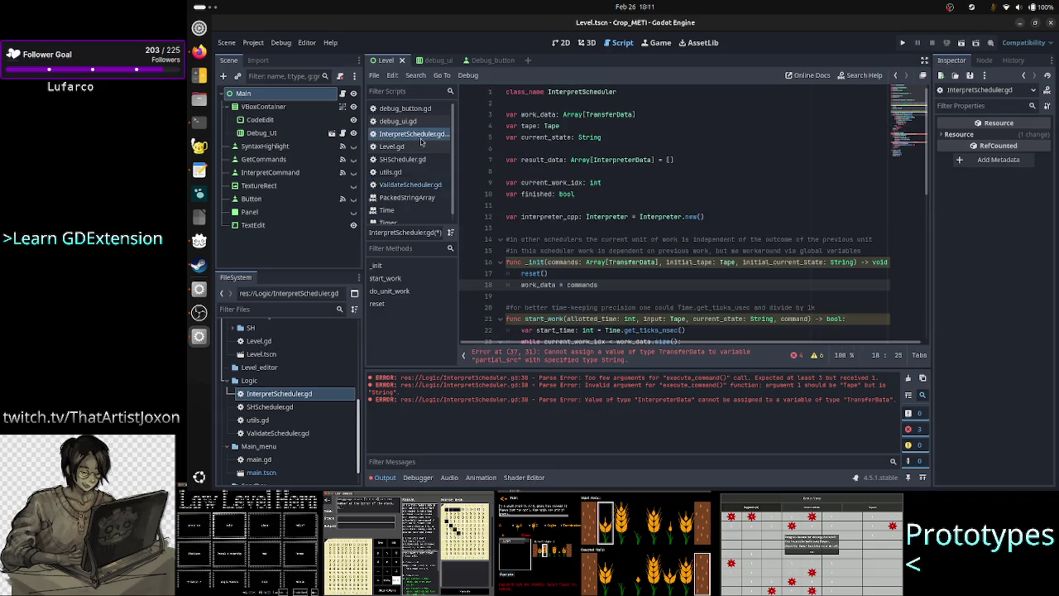
Add 'tape = initial_tape' after work_data = commands in _init
double_click(597, 261)
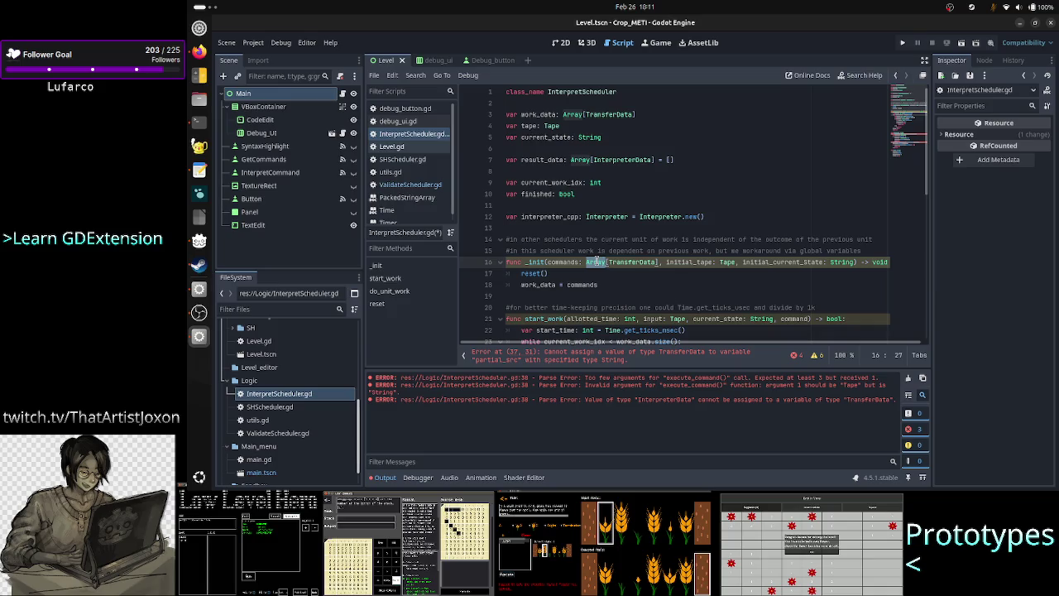
double_click(634, 262)
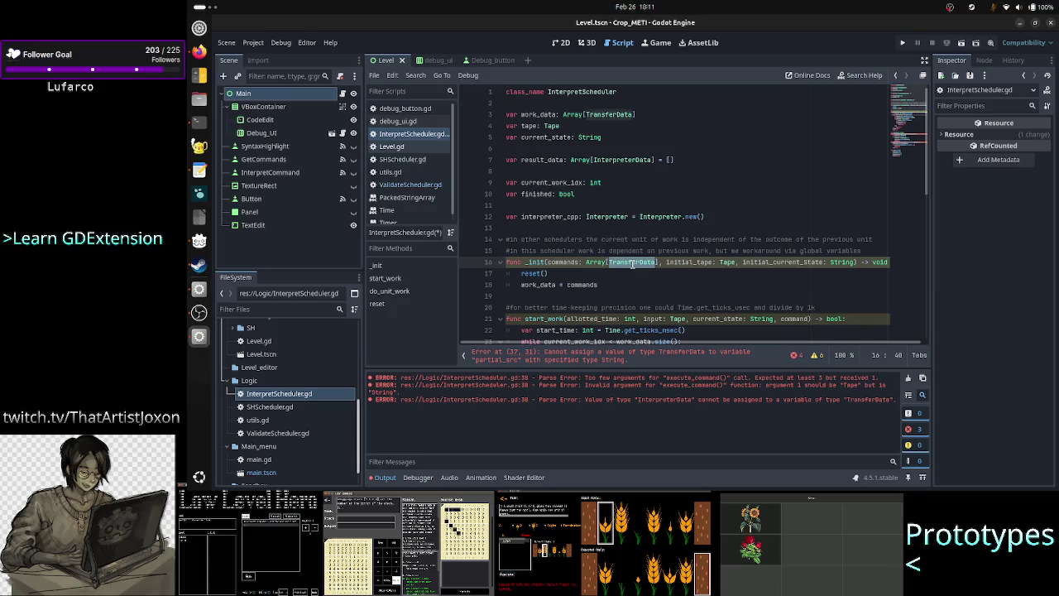
click(543, 285)
click(613, 286)
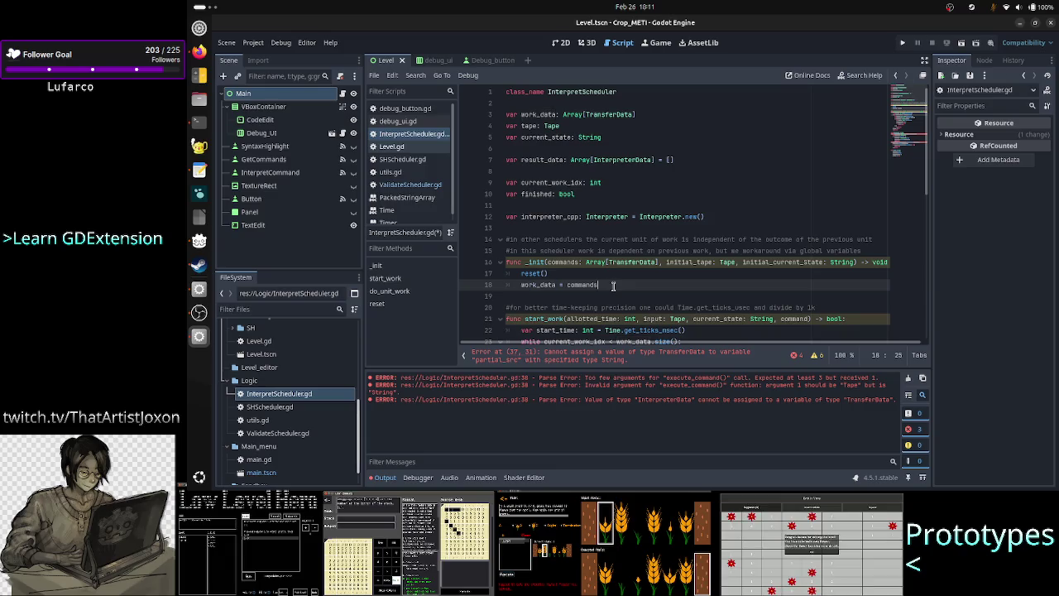
key(Return)
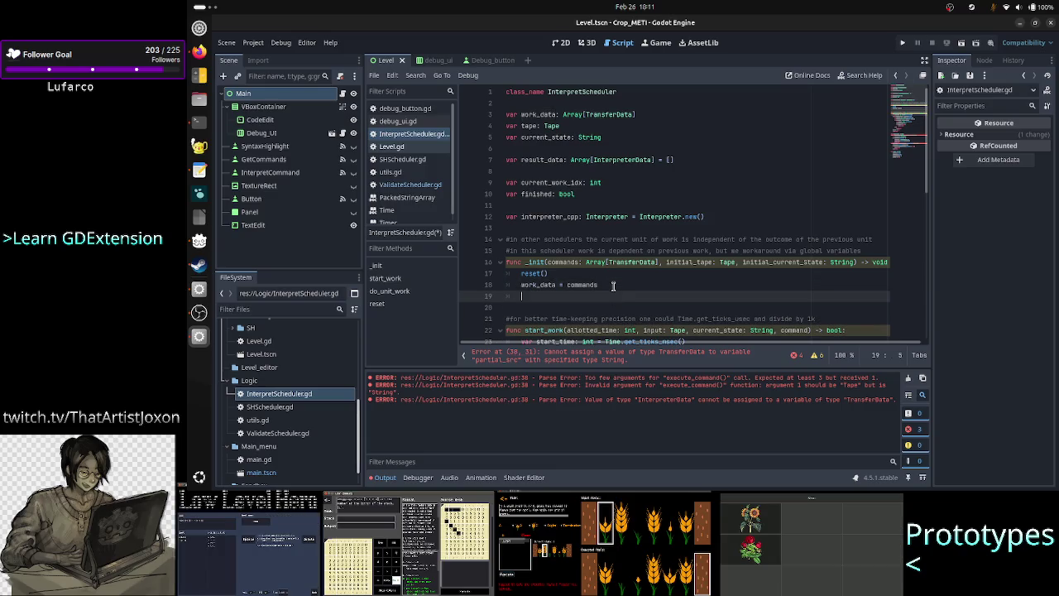
text(tape)
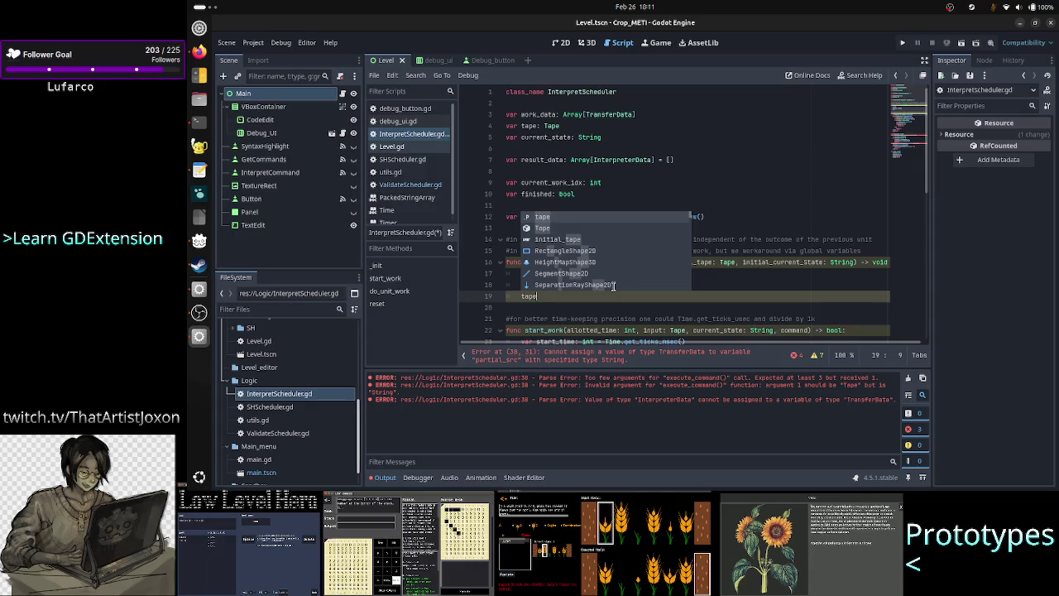
text( = )
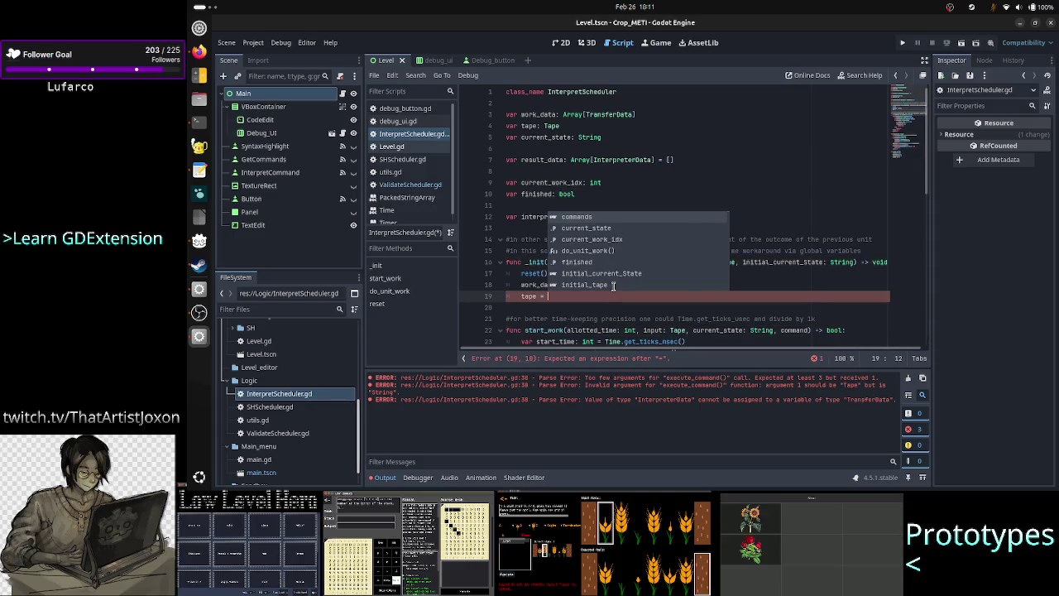
text(initi)
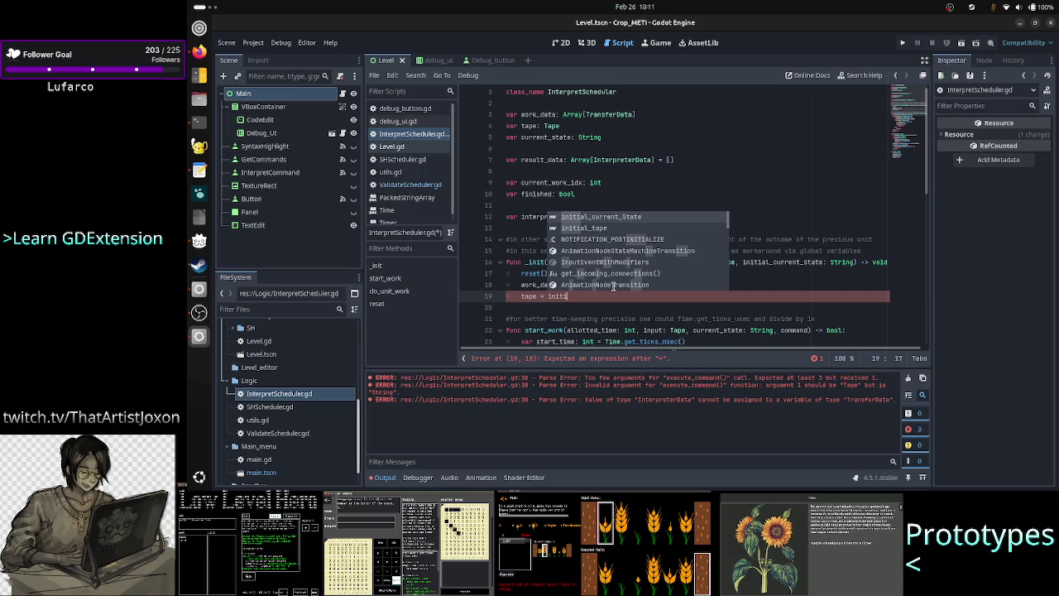
key(Down)
key(Return)
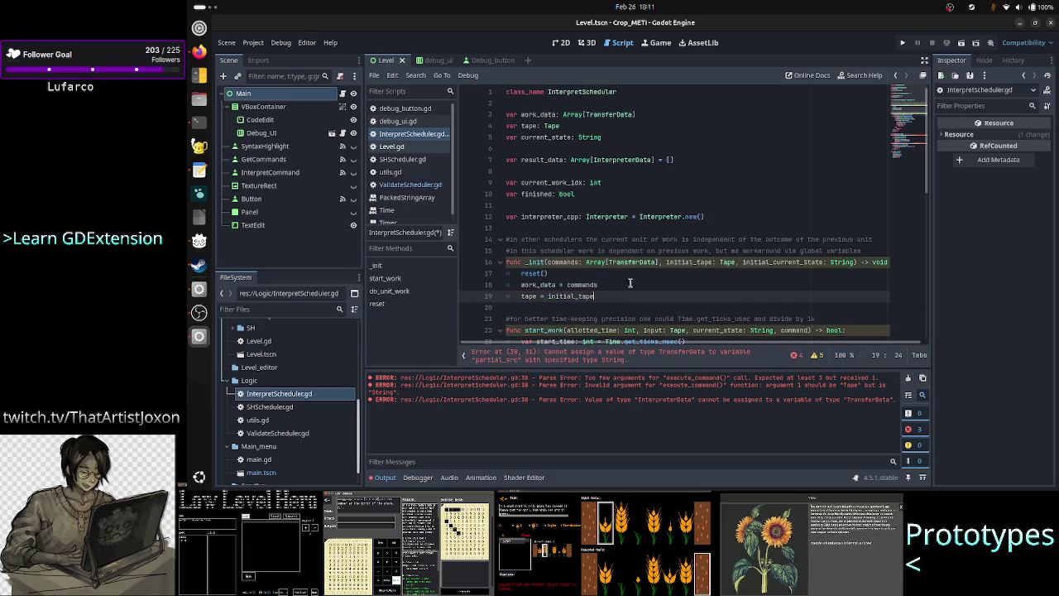
Add 'current_state = initial_current_State' below the tape assignment
drag(560, 126, 501, 126)
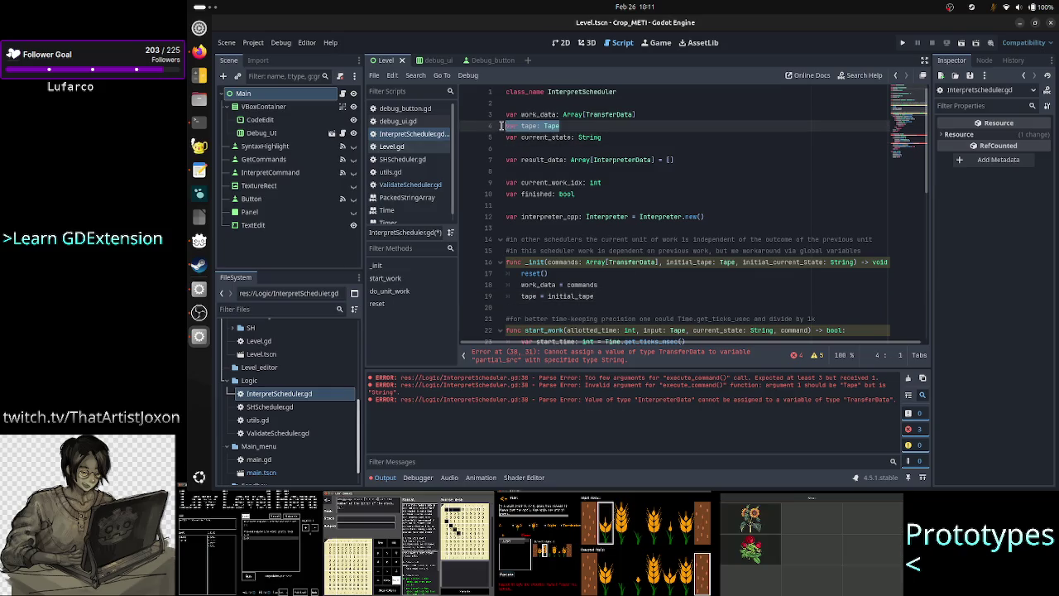
click(635, 293)
key(Return)
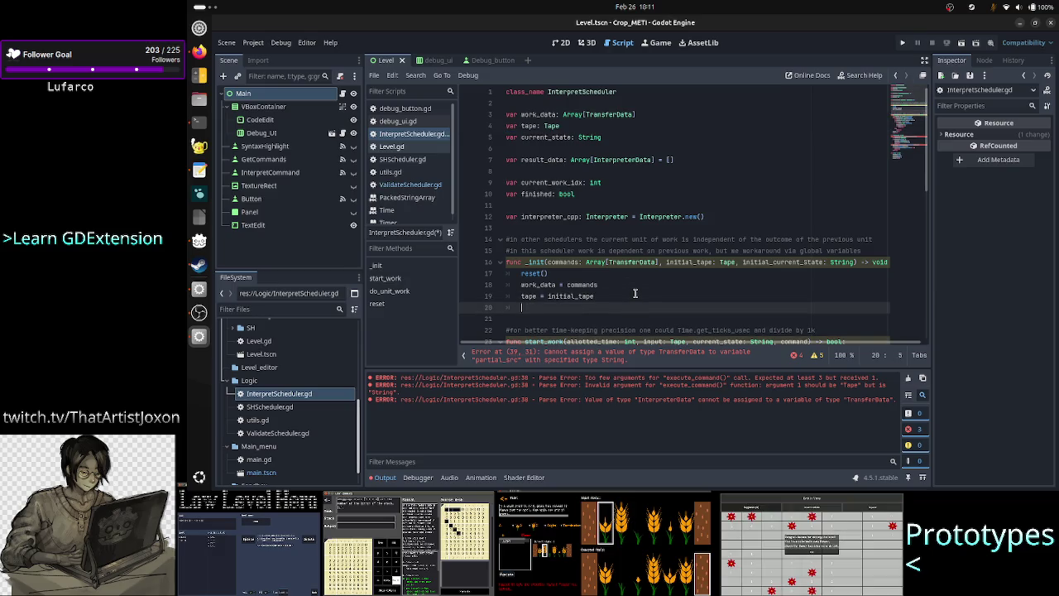
text(curr)
key(Return)
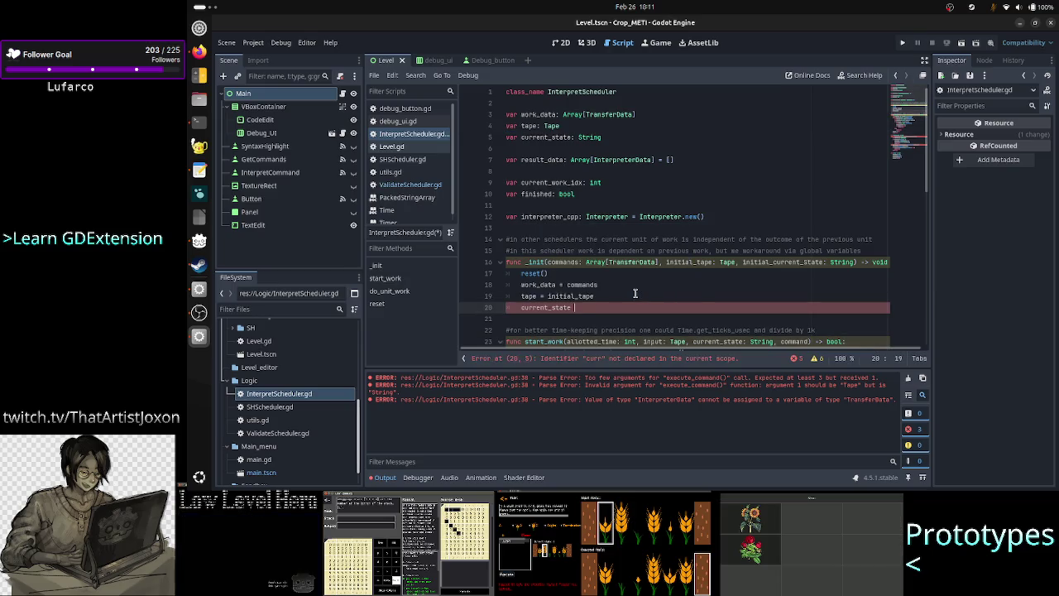
text(= init)
key(Return)
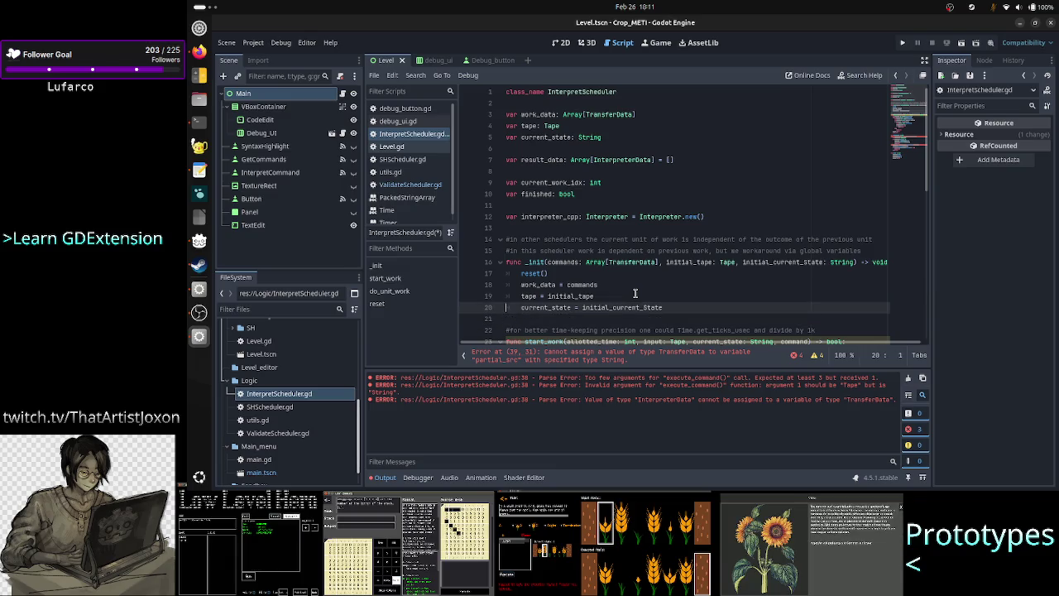
key(Up)
key(Home)
key(Home)
scroll(609, 261, down, 10)
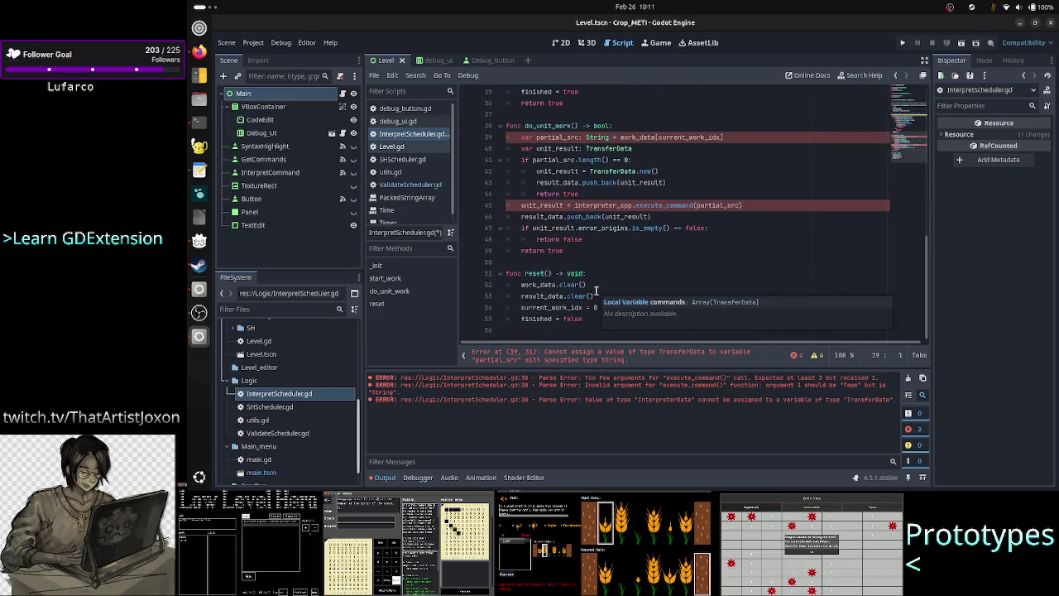
Review the work_data, tape and current_state declarations at the top of the script
scroll(590, 316, up, 10)
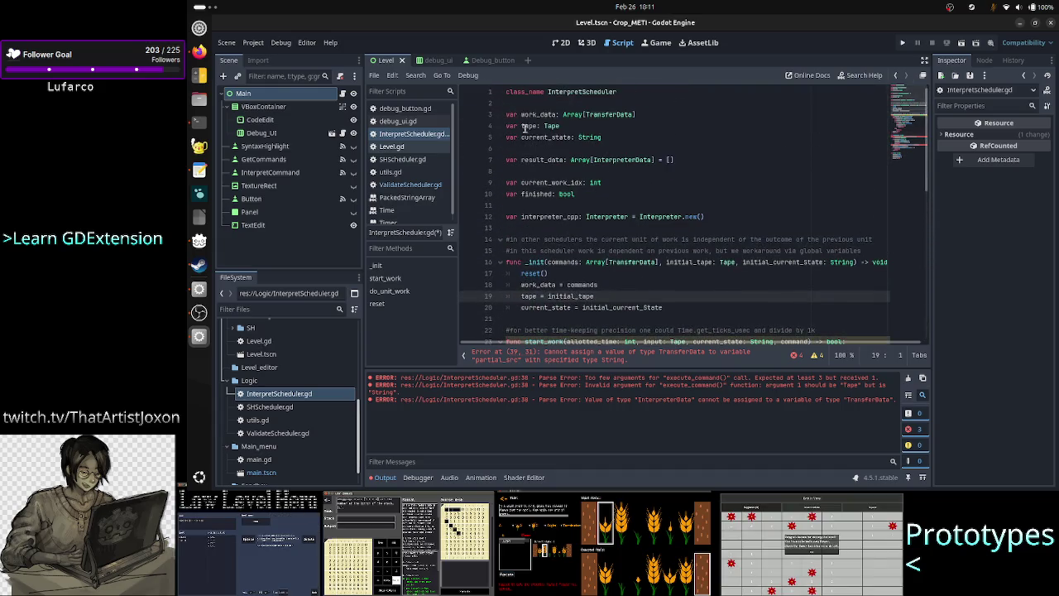
click(628, 134)
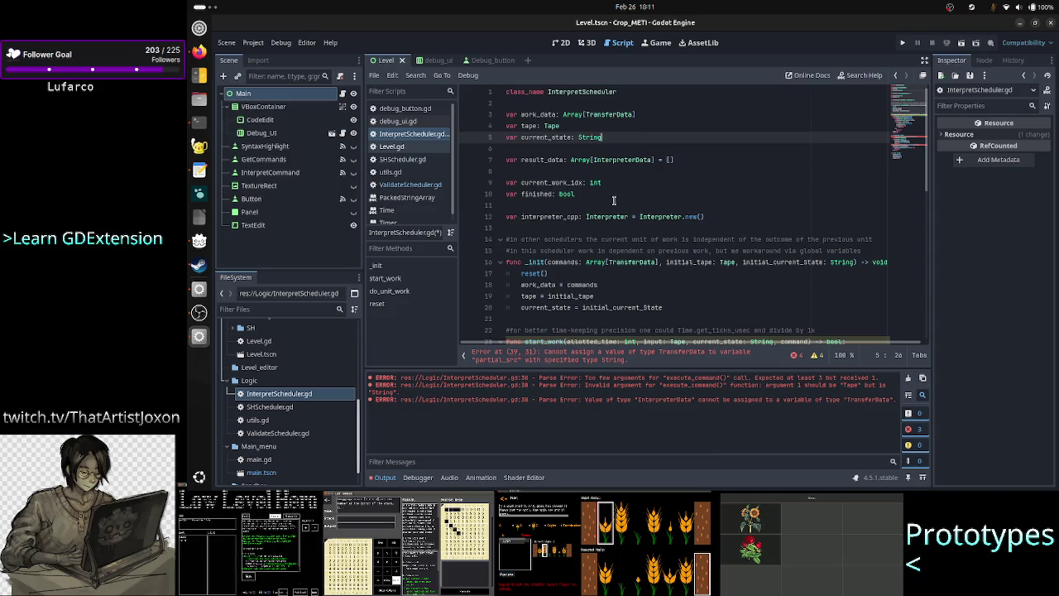
scroll(615, 201, down, 2)
scroll(615, 200, up, 2)
scroll(615, 201, down, 11)
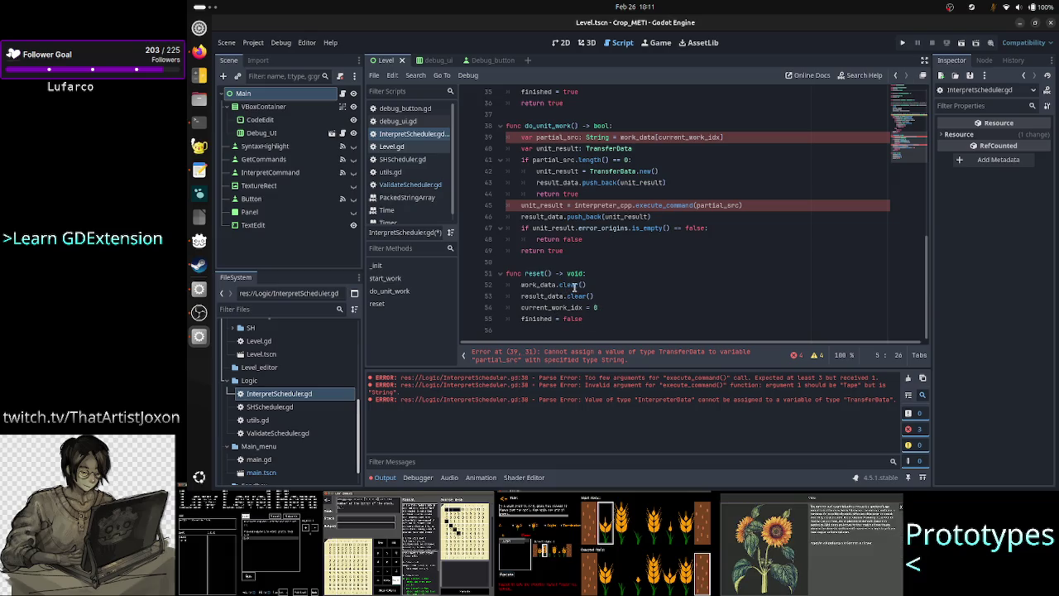
scroll(636, 280, up, 11)
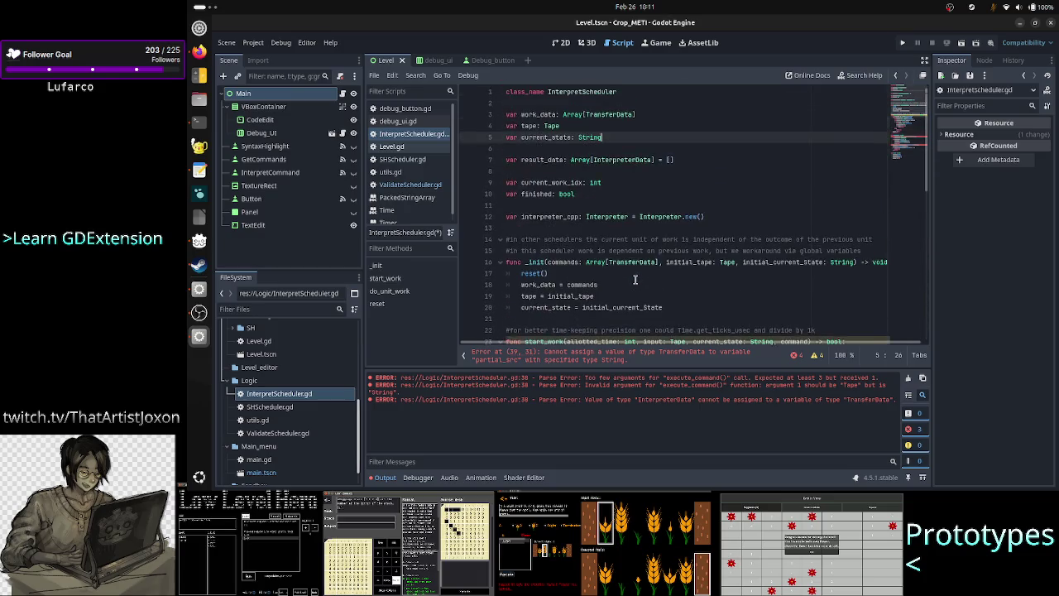
click(576, 115)
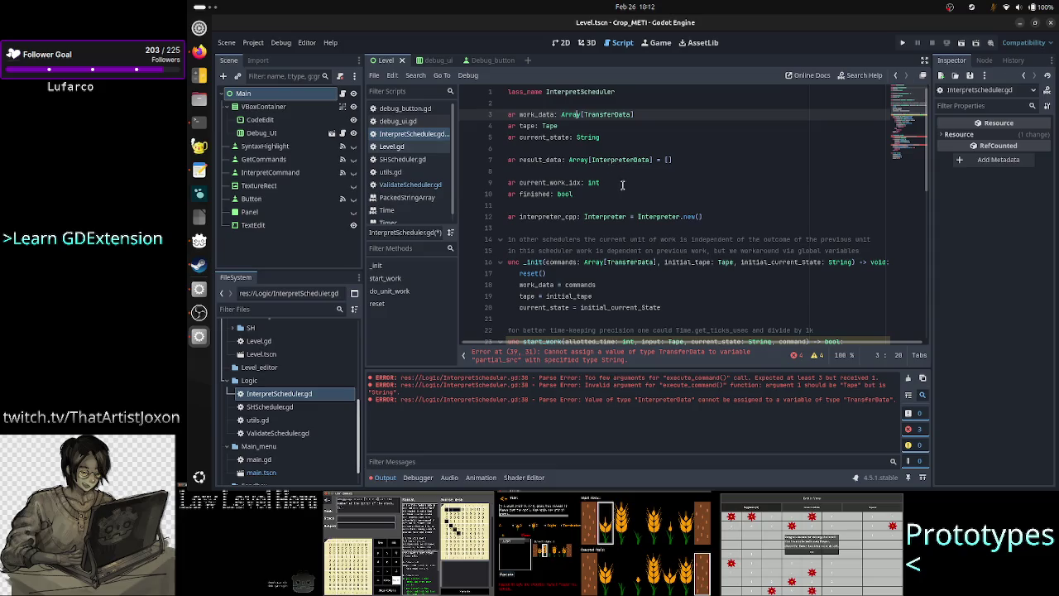
scroll(621, 285, down, 6)
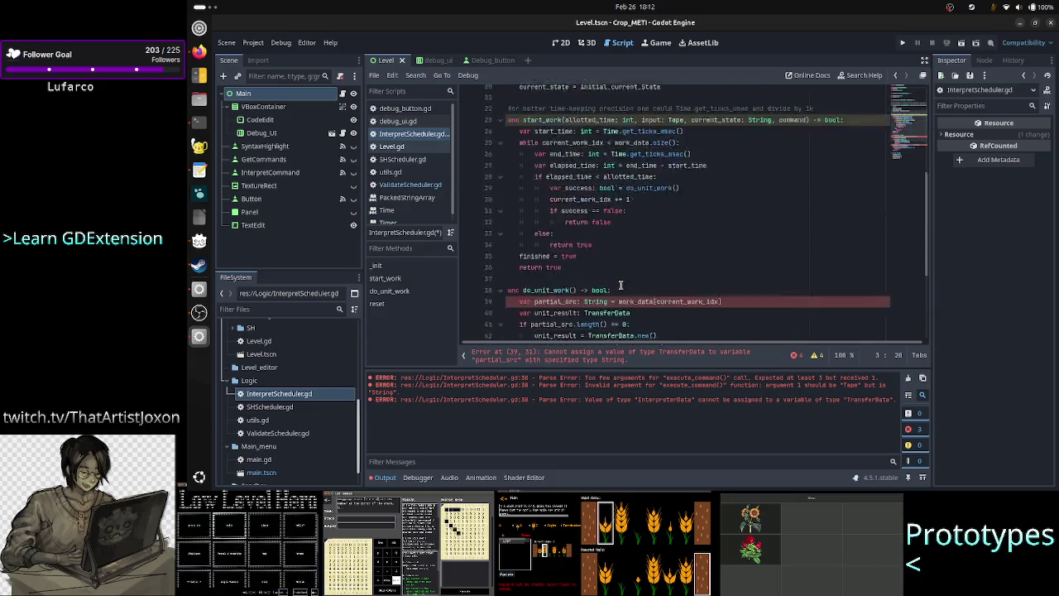
scroll(620, 286, down, 5)
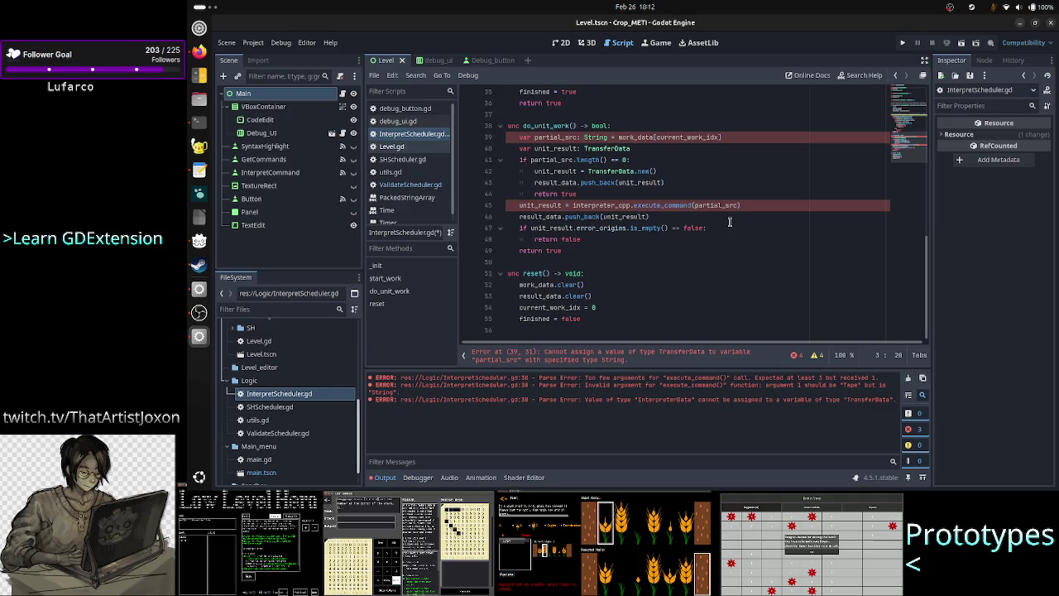
scroll(728, 223, up, 11)
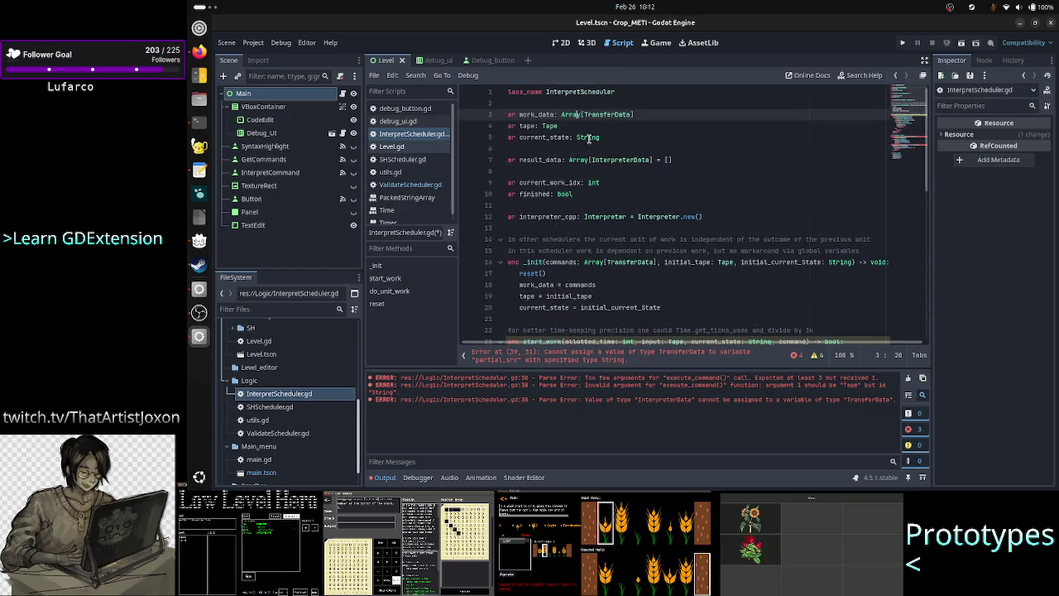
drag(599, 137, 504, 126)
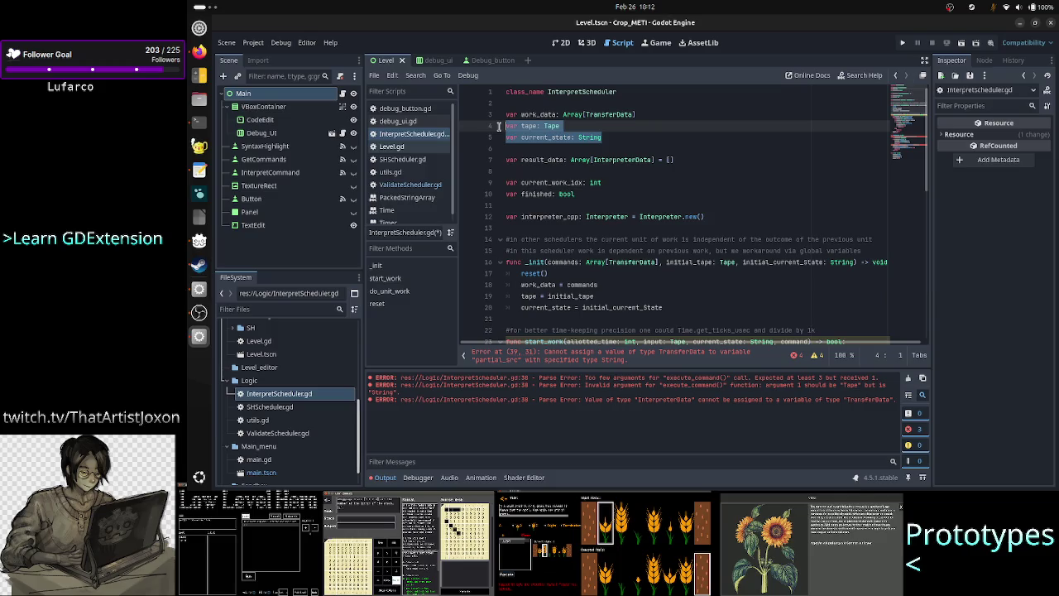
click(617, 137)
scroll(664, 155, down, 11)
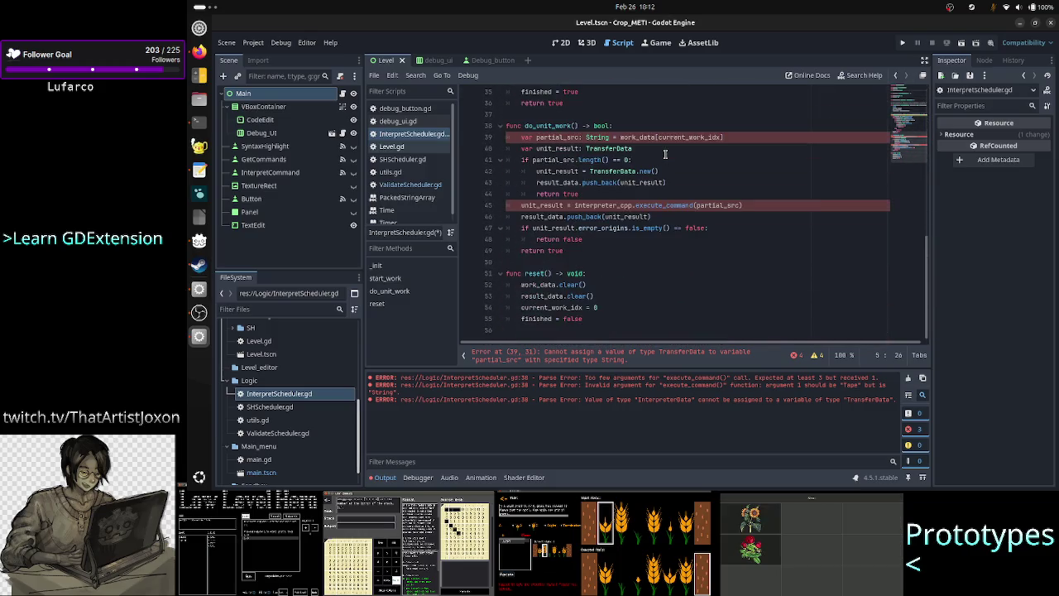
Add current_state = "" after work_data.clear() in reset(), then go to the terminal
click(606, 321)
key(Up)
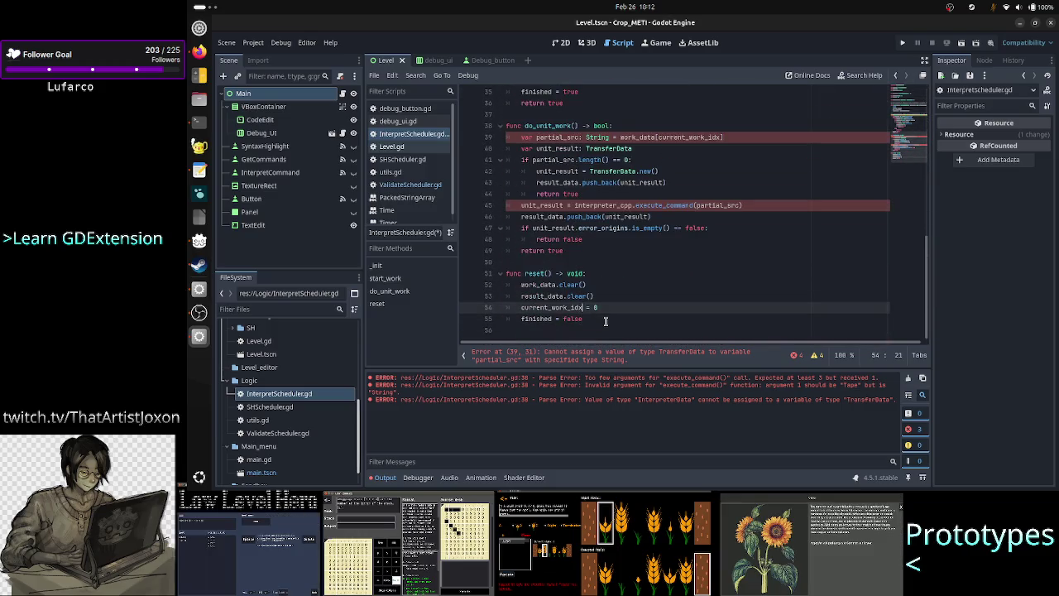
key(Up)
key(Up)
key(End)
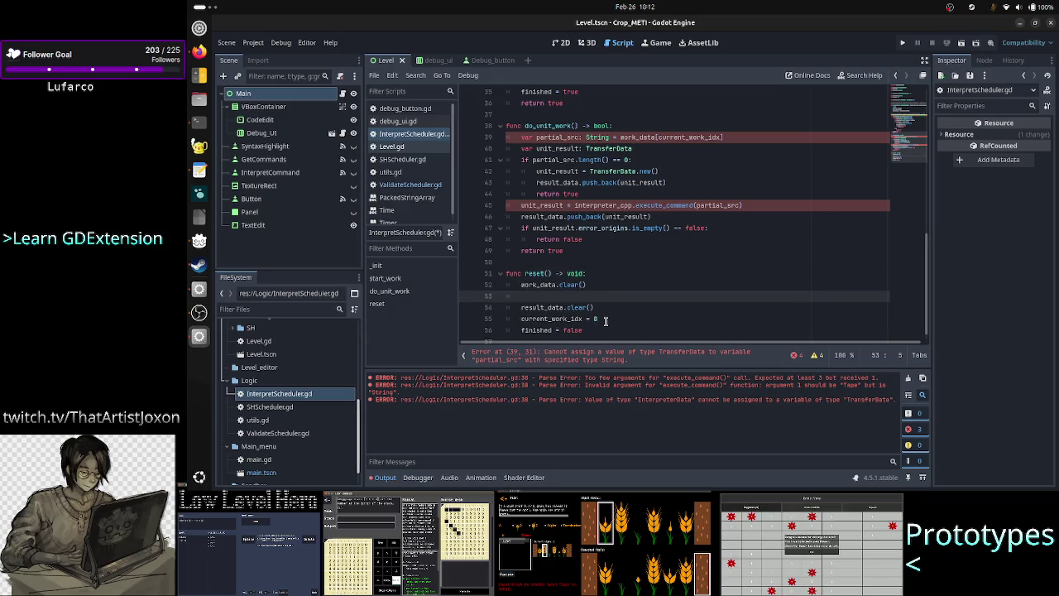
key(Return)
text(current_state)
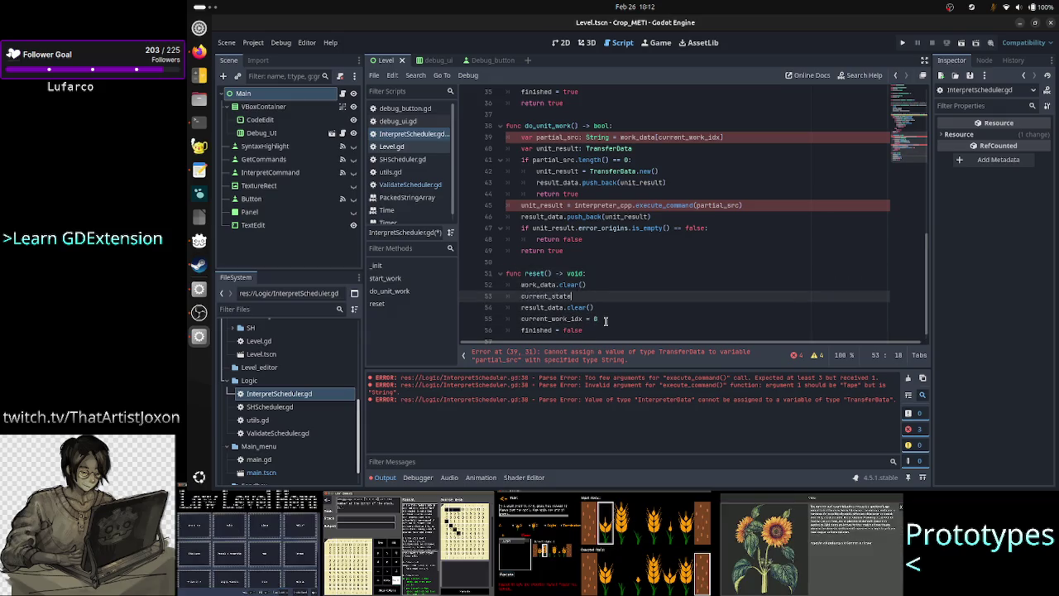
text( = "")
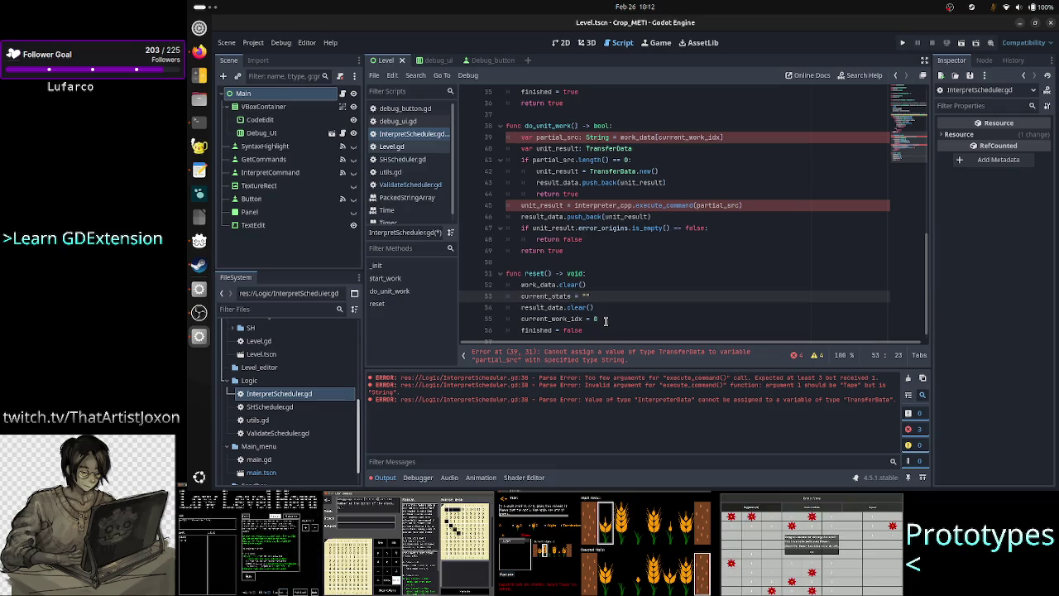
key(Return)
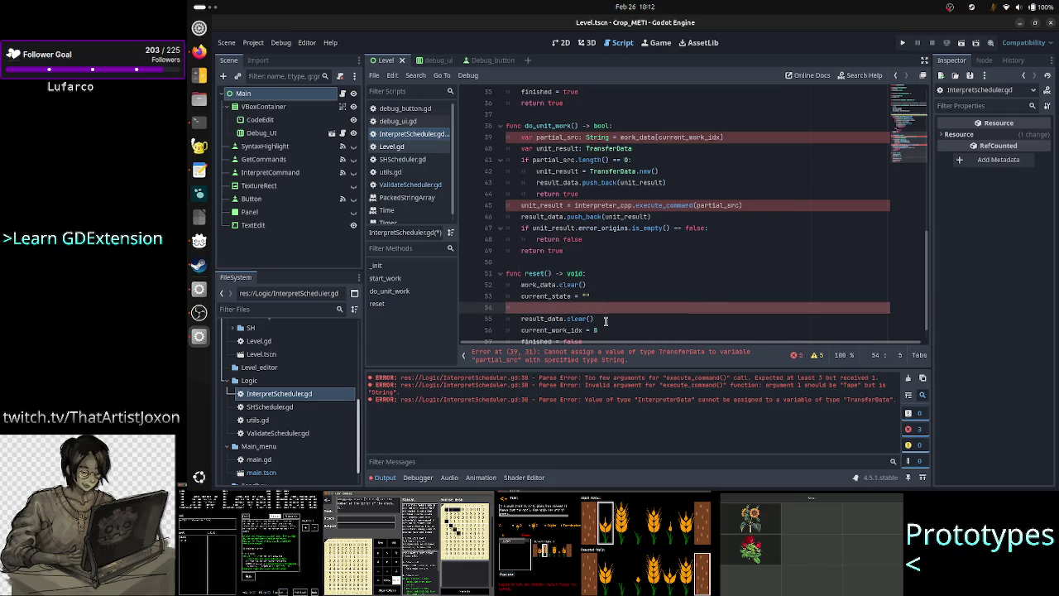
key(BackSpace)
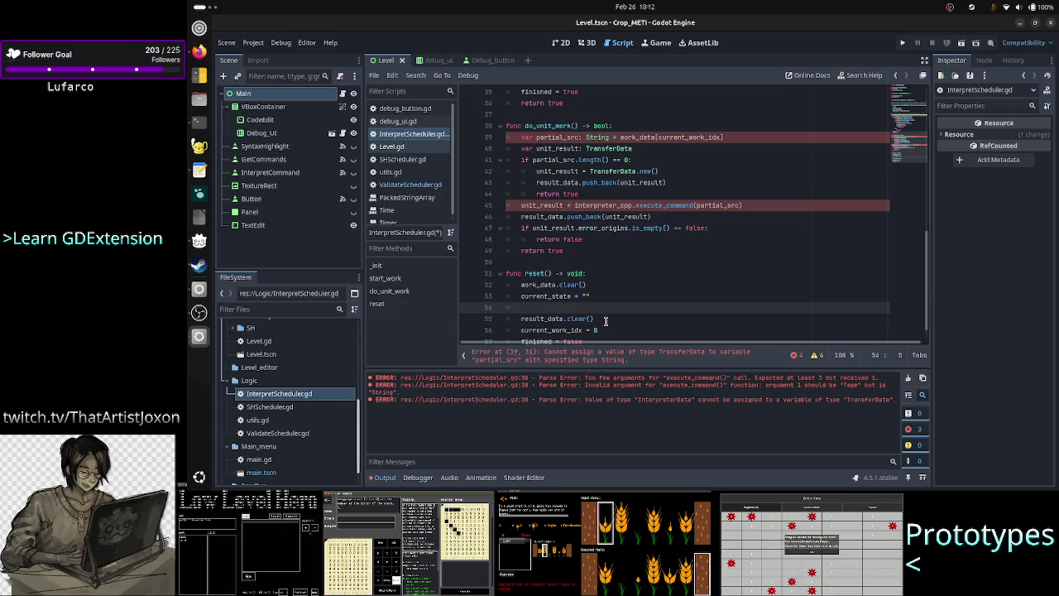
key(alt+Tab)
text(q)
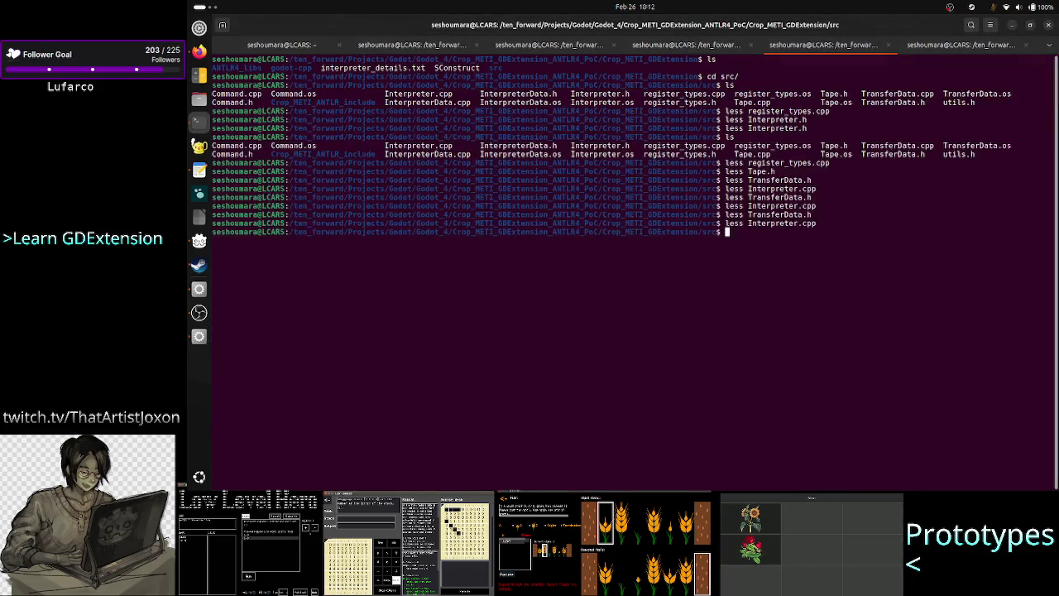
text(less Tape.)
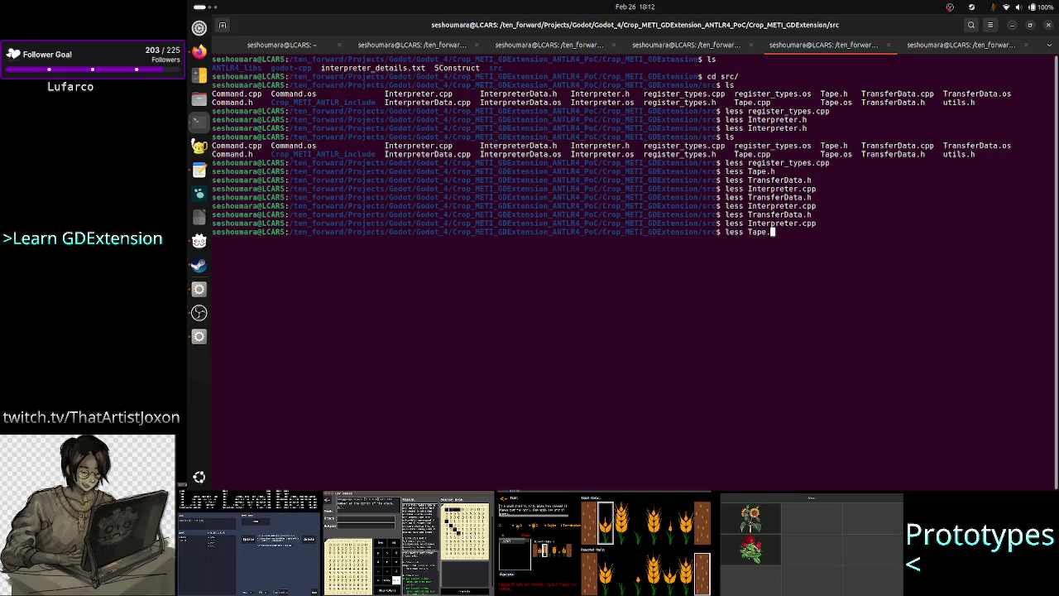
text(h)
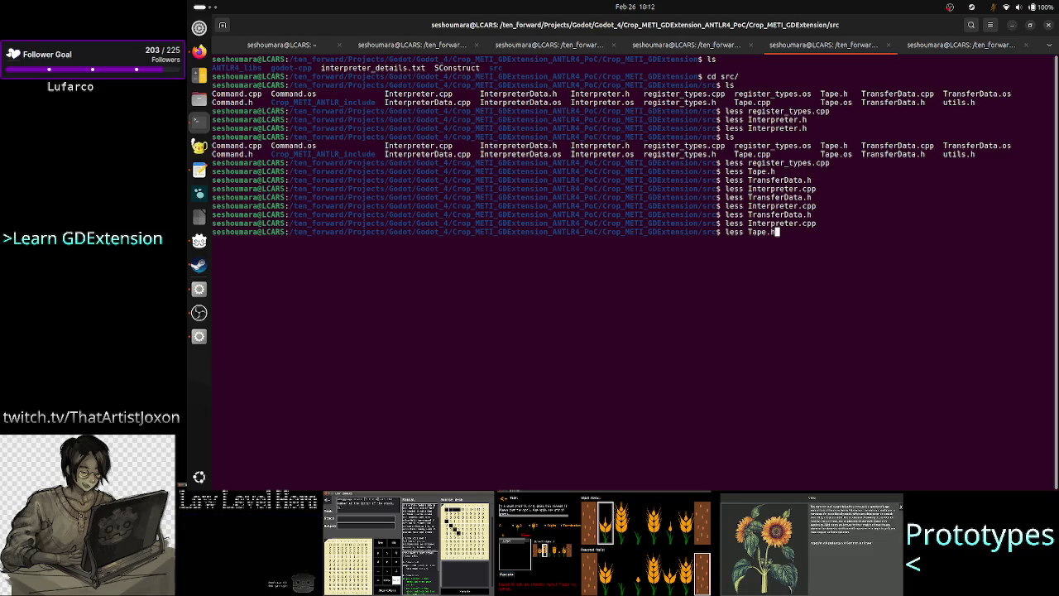
View Tape.h in less and highlight the note that .new() would be invalid
key(Return)
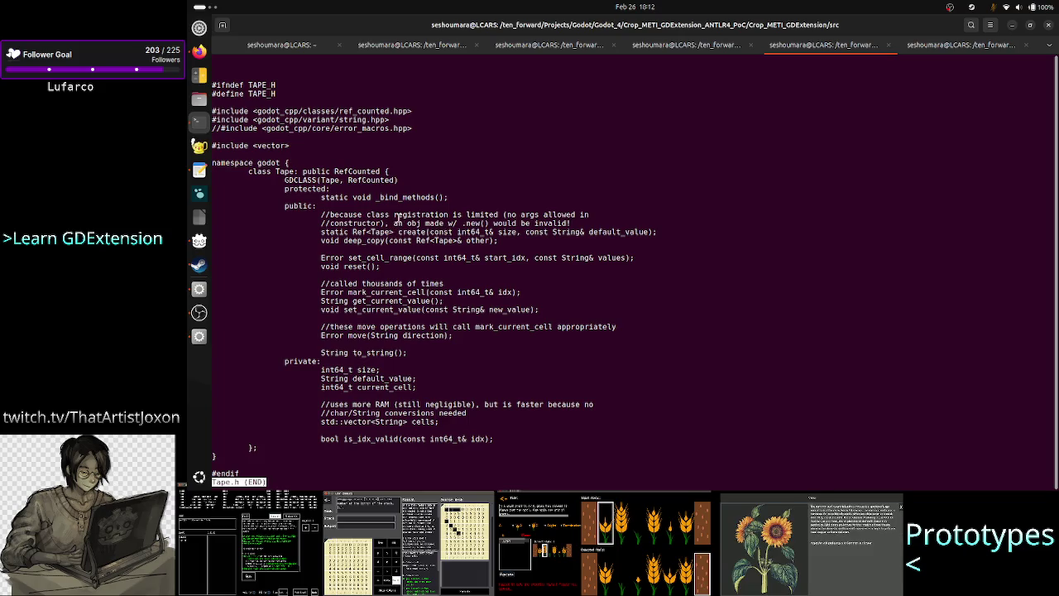
mouse_move(457, 224)
mouse_down()
mouse_move(571, 232)
mouse_move(574, 222)
mouse_up()
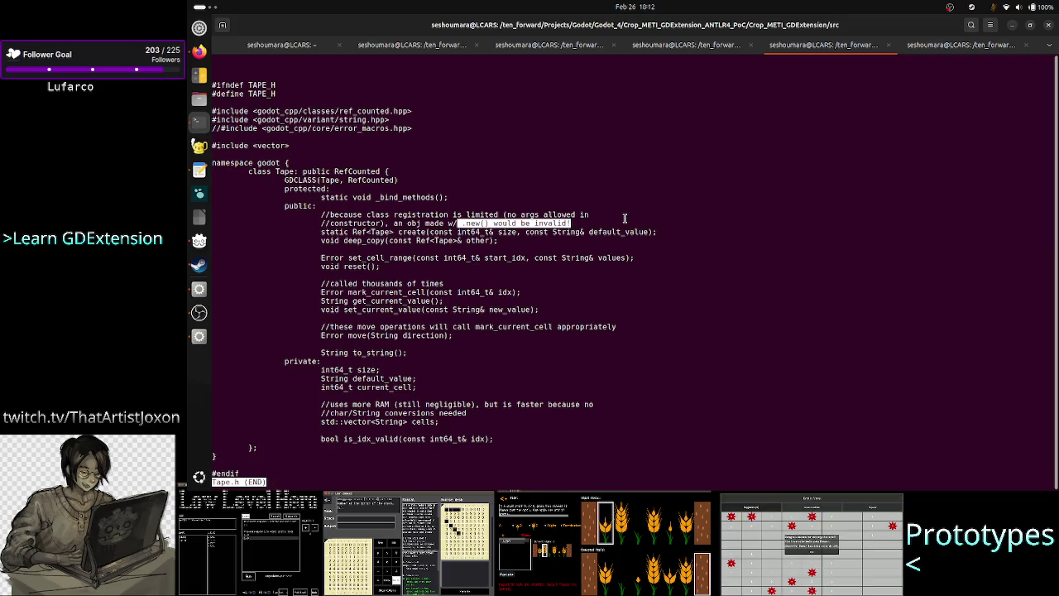
key(alt+Tab)
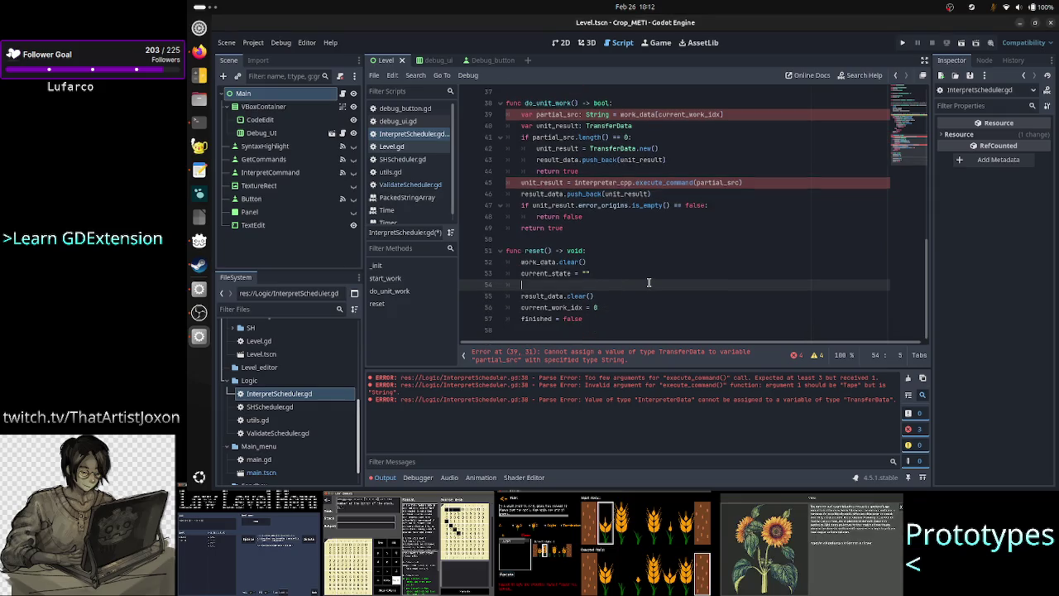
scroll(648, 282, up, 10)
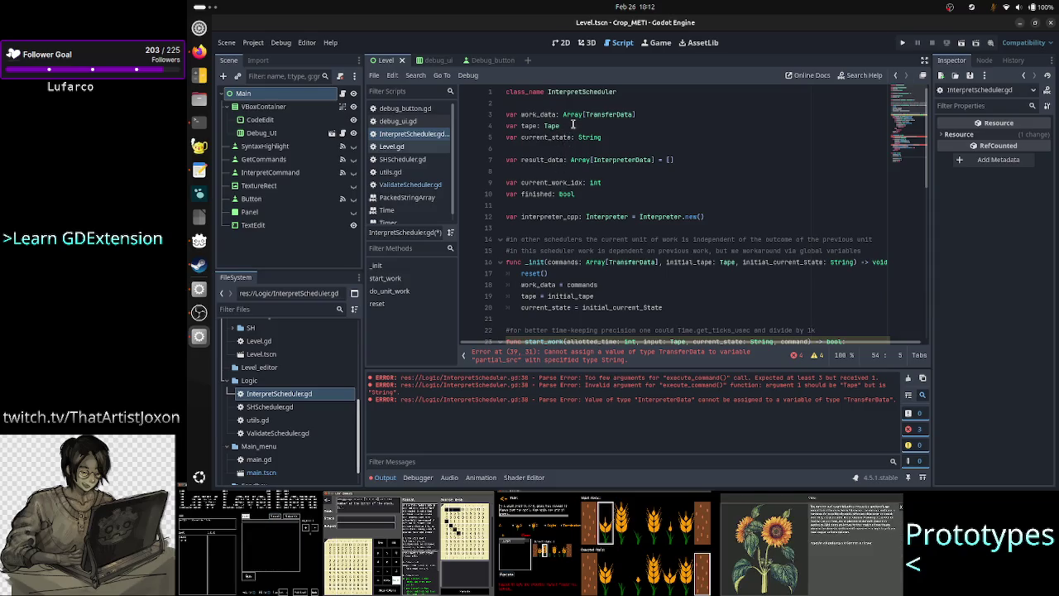
double_click(537, 262)
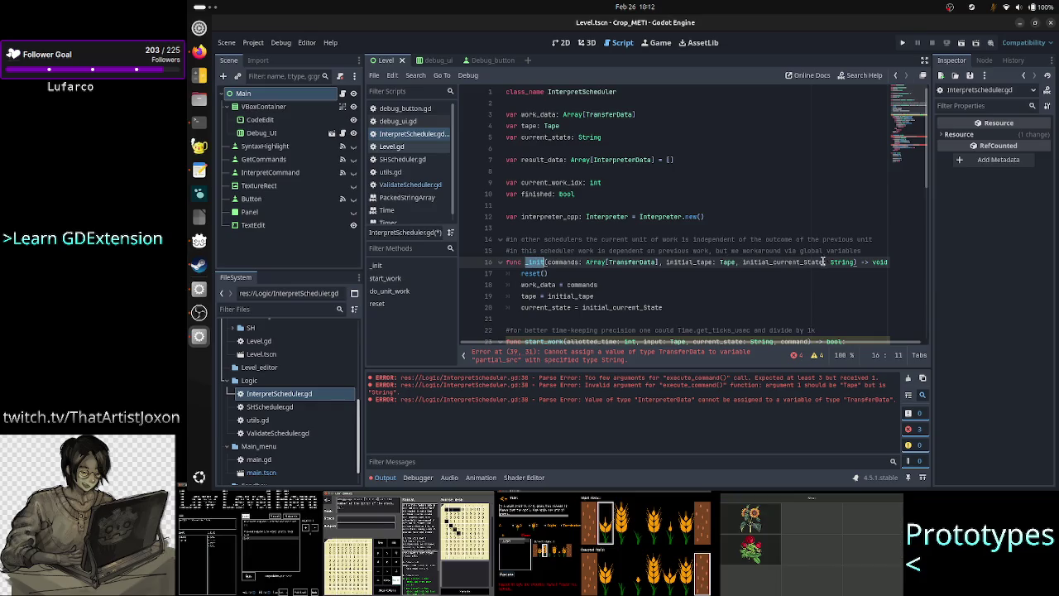
click(850, 261)
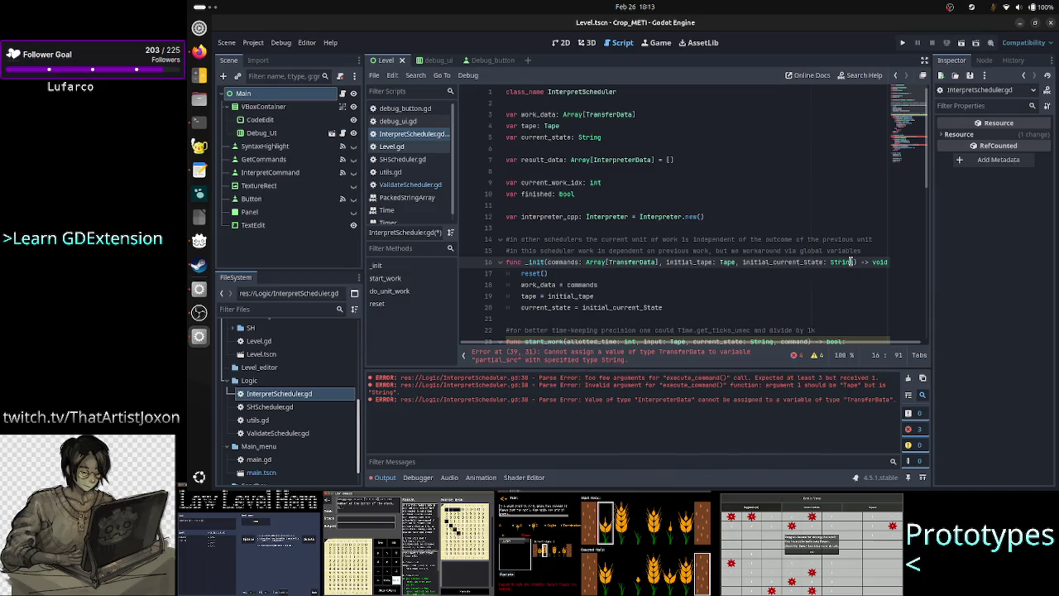
drag(850, 261, 561, 263)
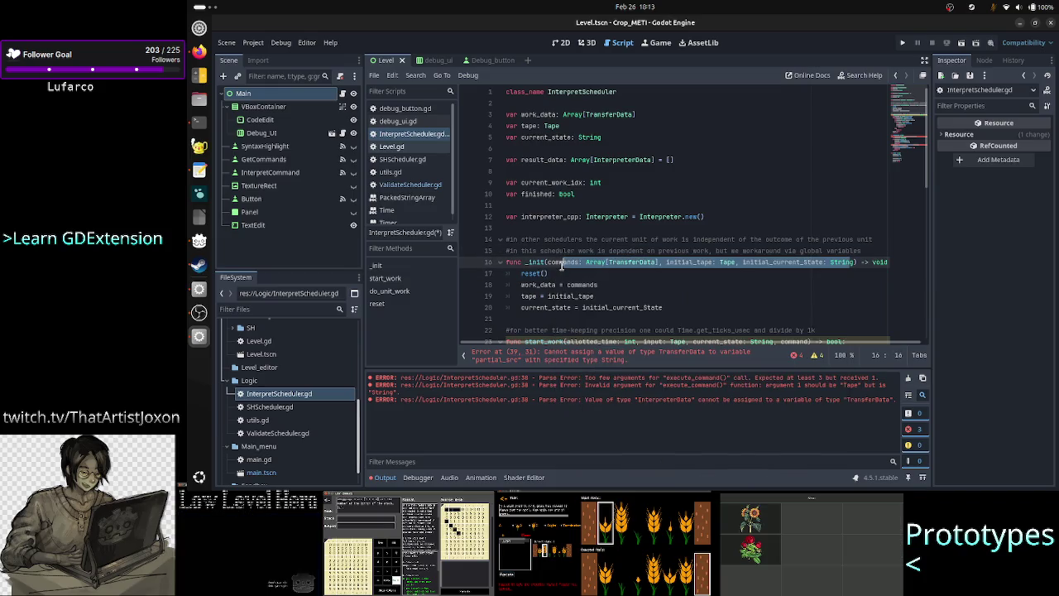
click(658, 242)
scroll(620, 219, down, 7)
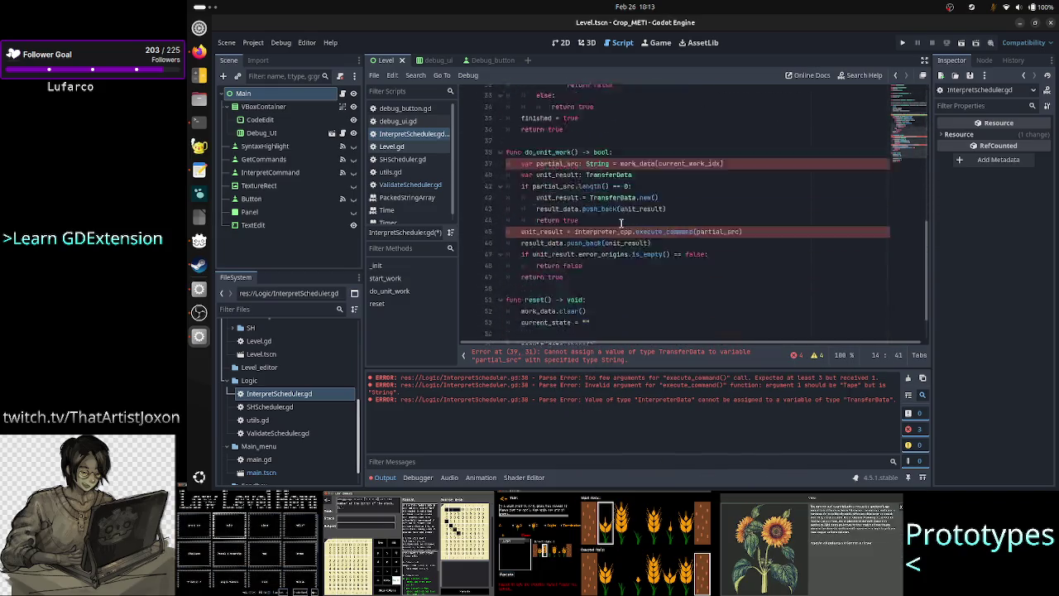
scroll(621, 223, down, 2)
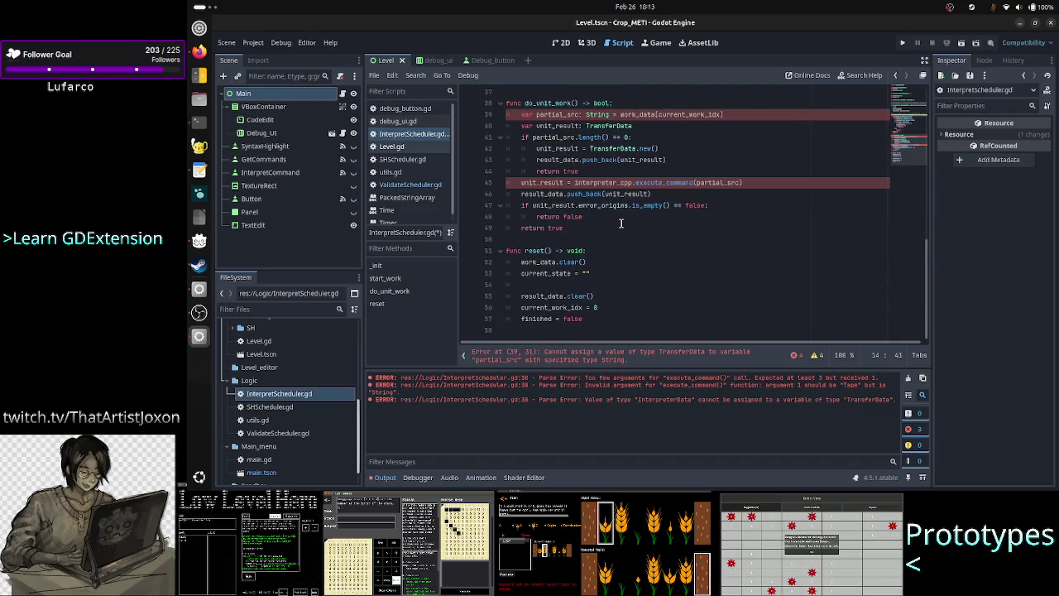
click(619, 282)
Add tape = Tape.new() in reset() and finish current_state = ""
text(tape)
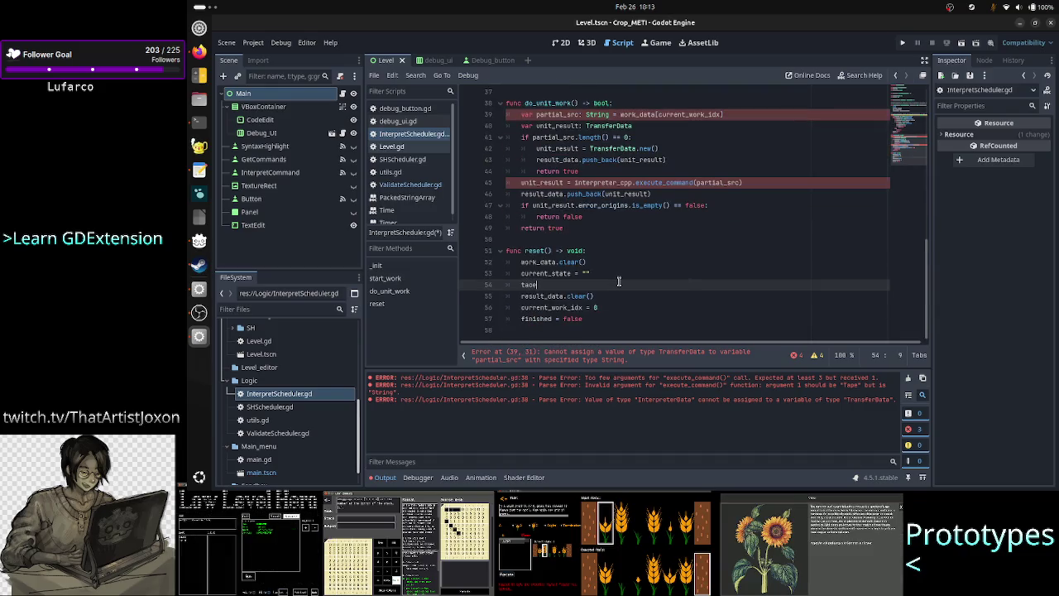
text( = T)
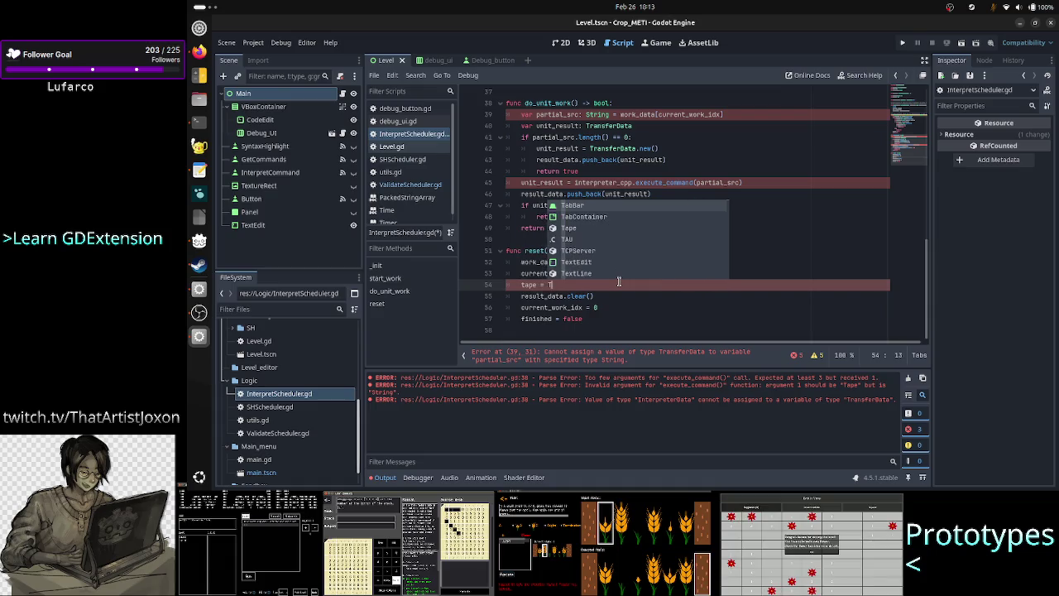
text(ape.n)
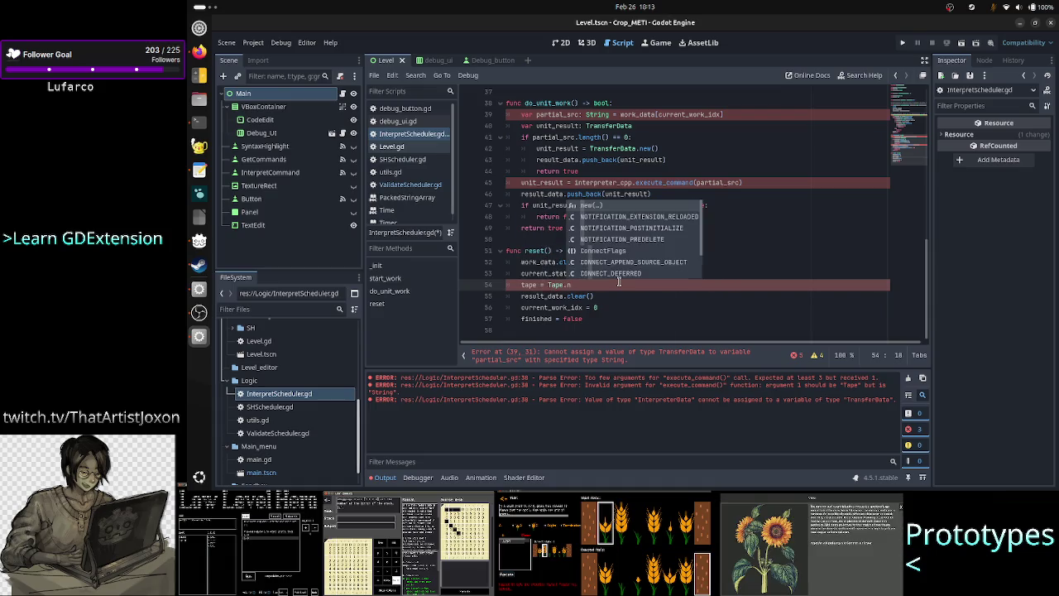
key(Return)
key(Up)
text("")
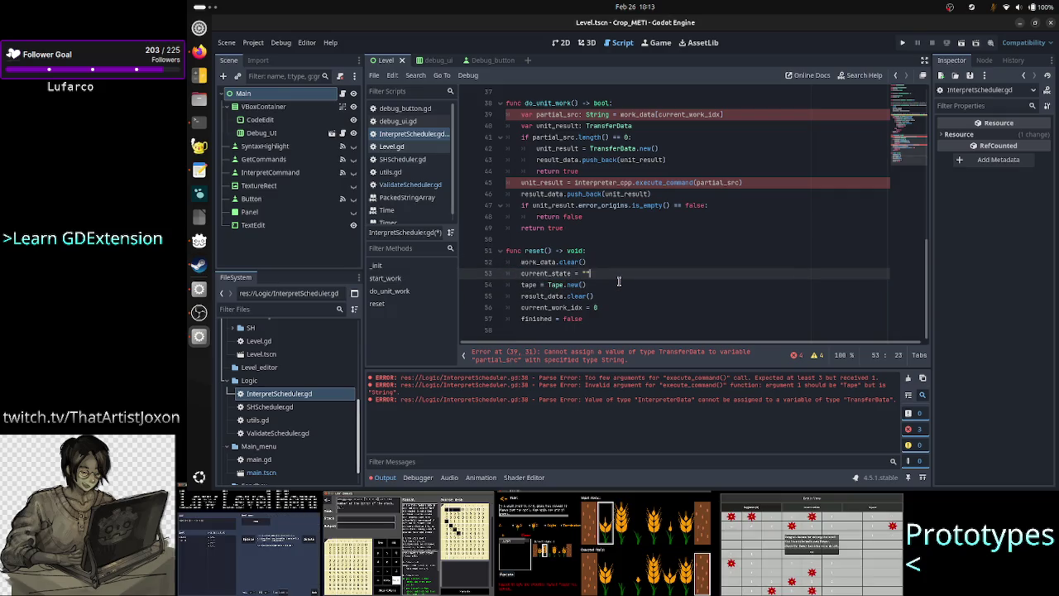
Comment that this tape is invalid and the real one comes via Tape.create() in _init
key(Return)
text(thi)
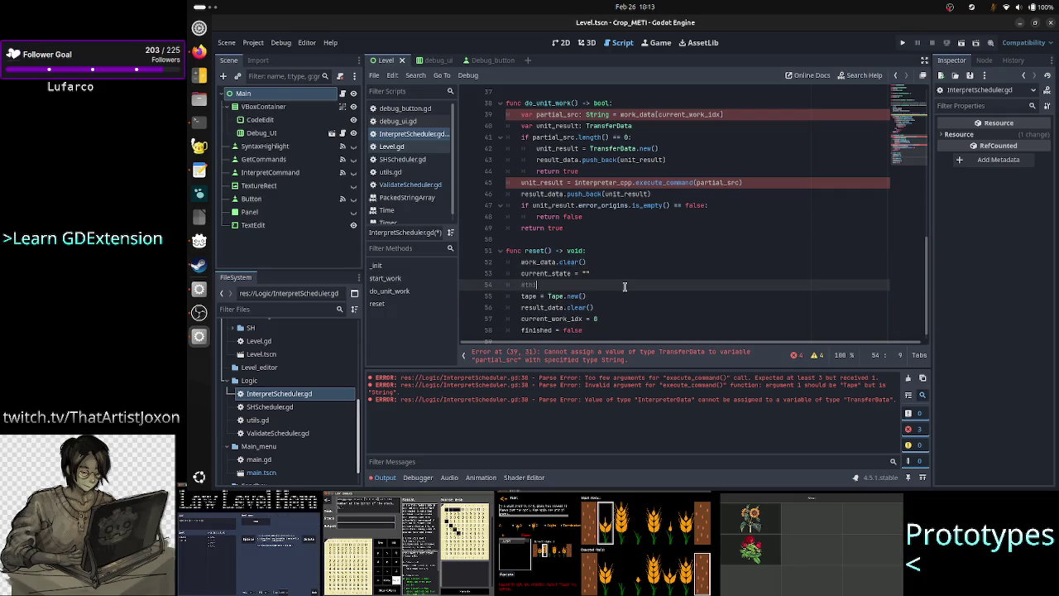
text(s is an)
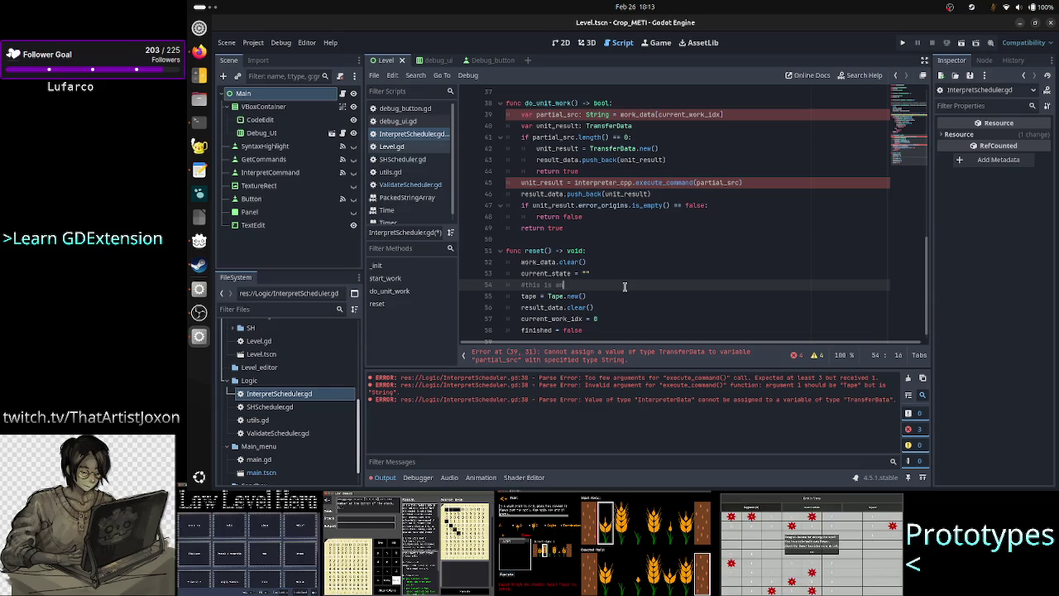
text( invalid tape)
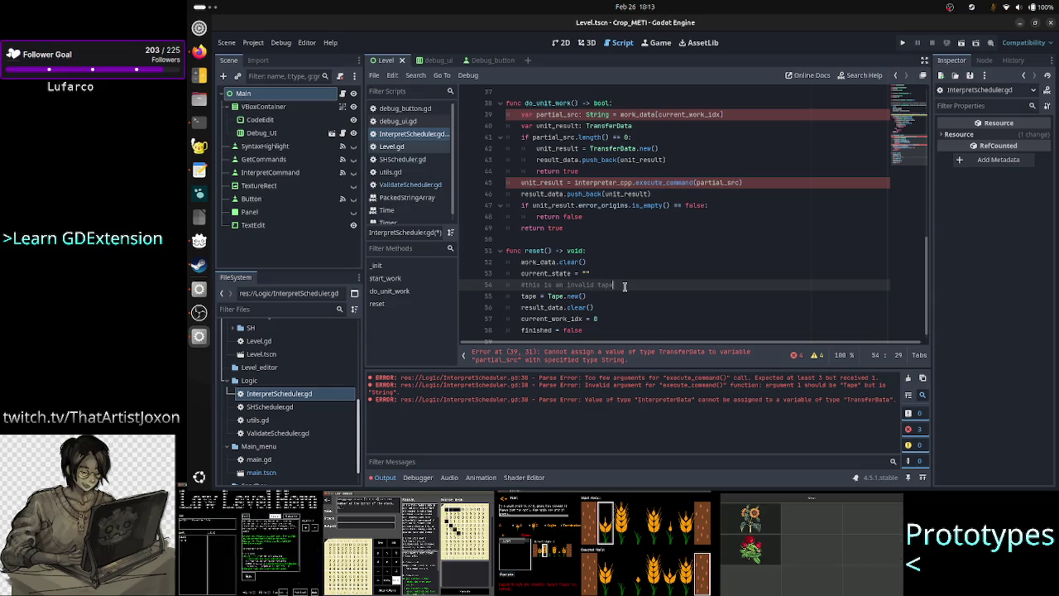
text(, the real tape is )
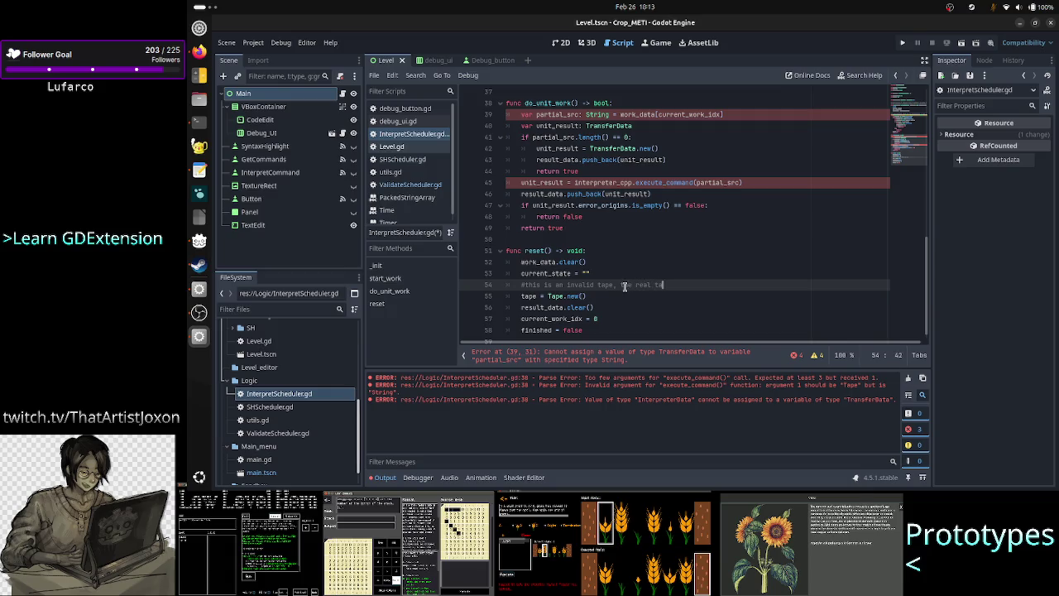
text(passe)
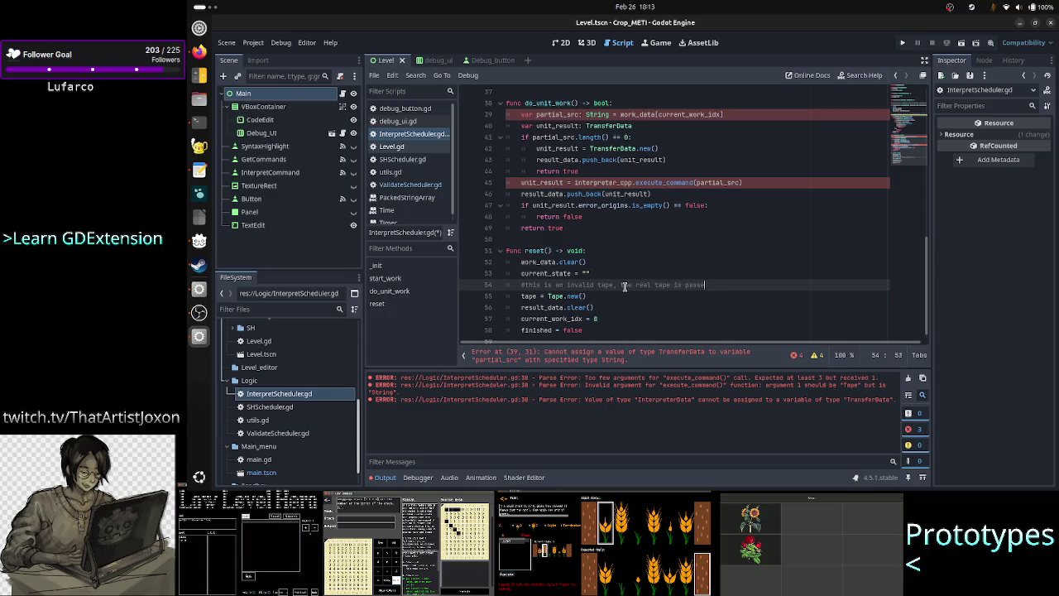
text(d in the )
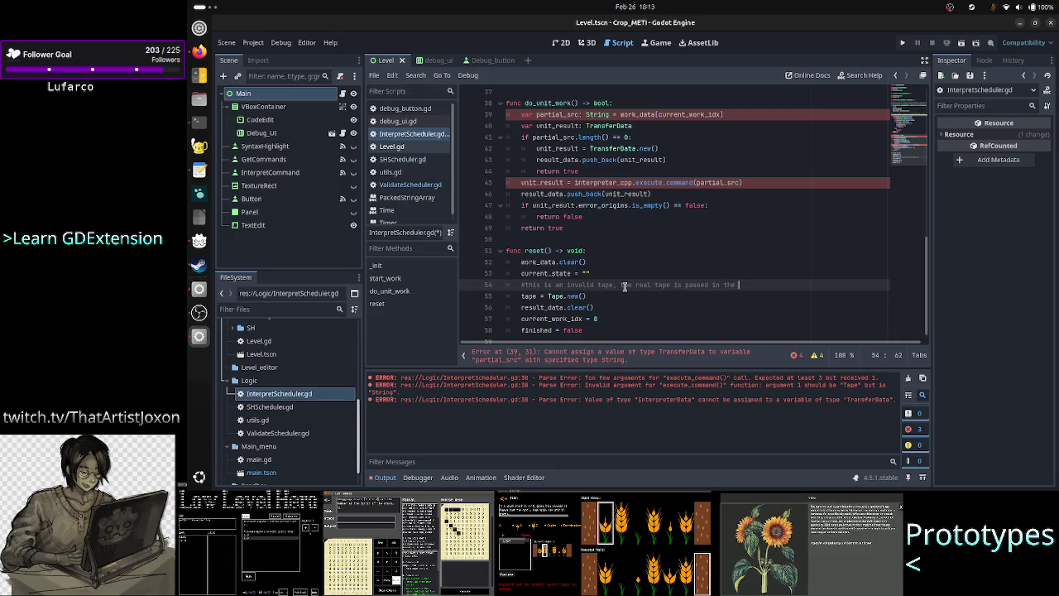
text(init)
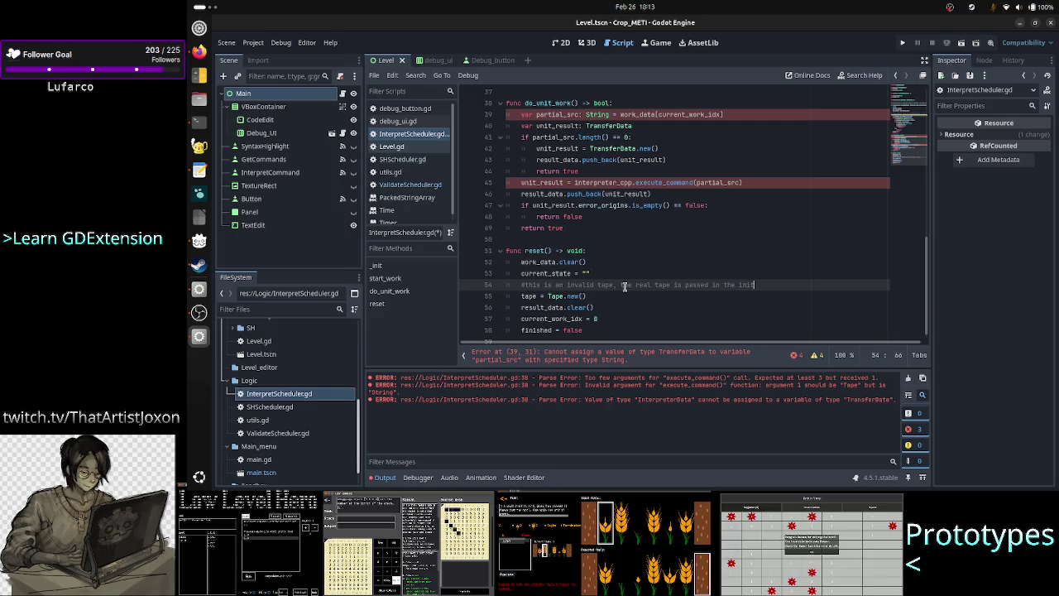
text( using )
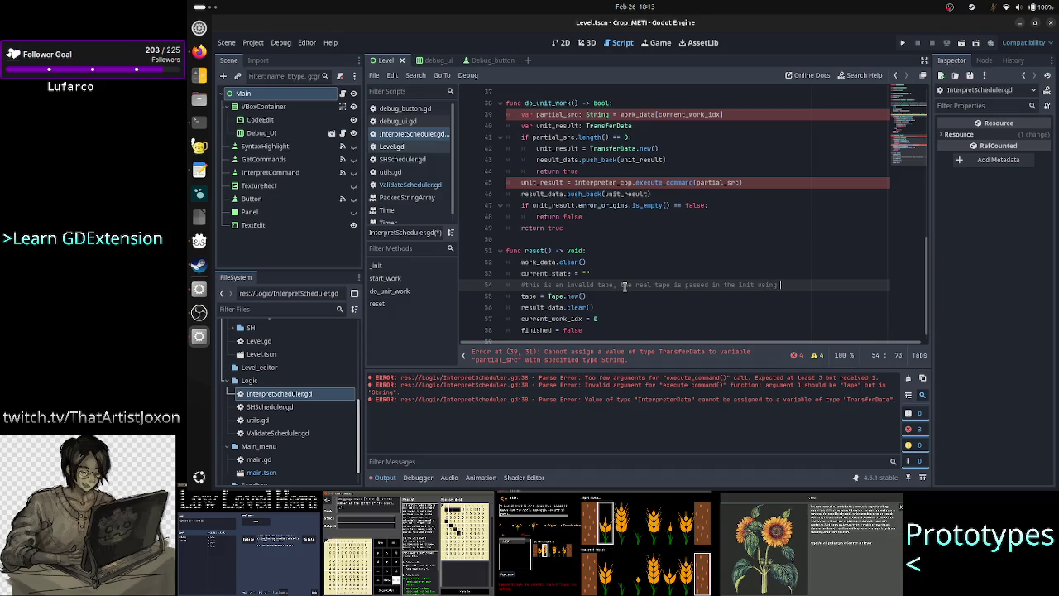
text(Tape)
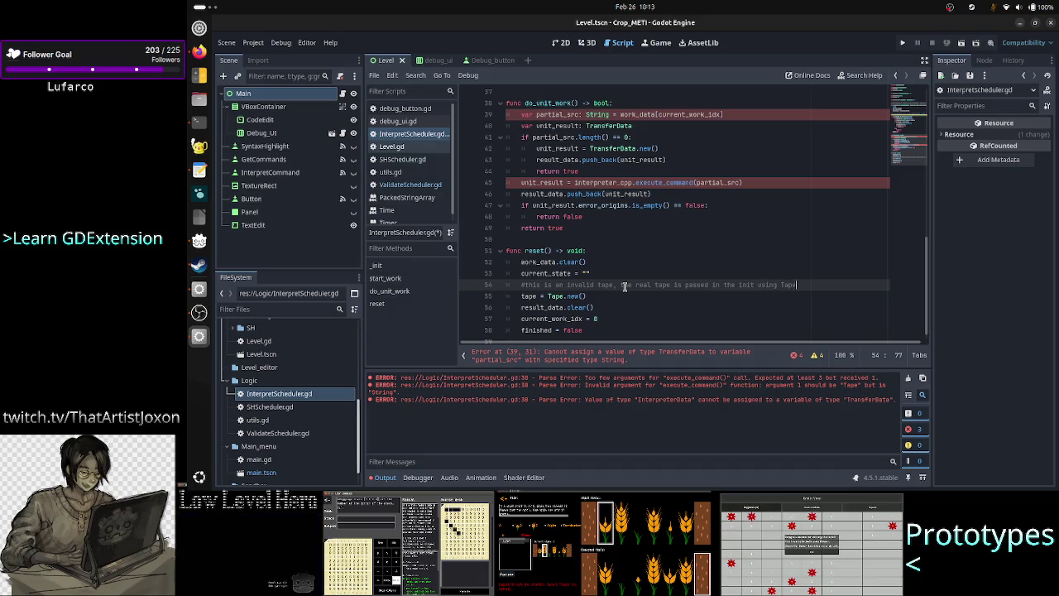
text(.create())
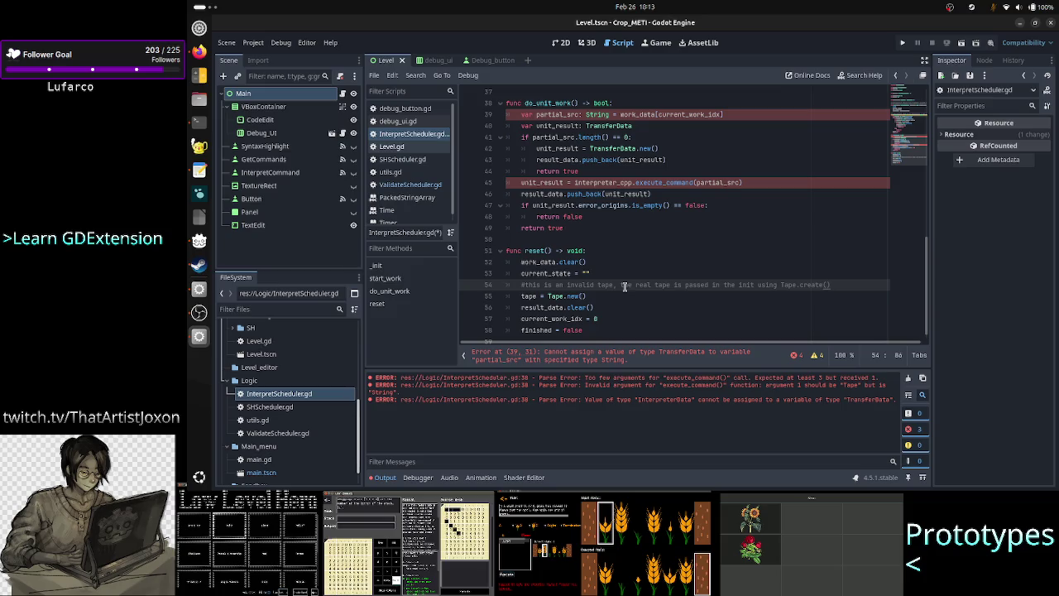
key(Left)
text(a)
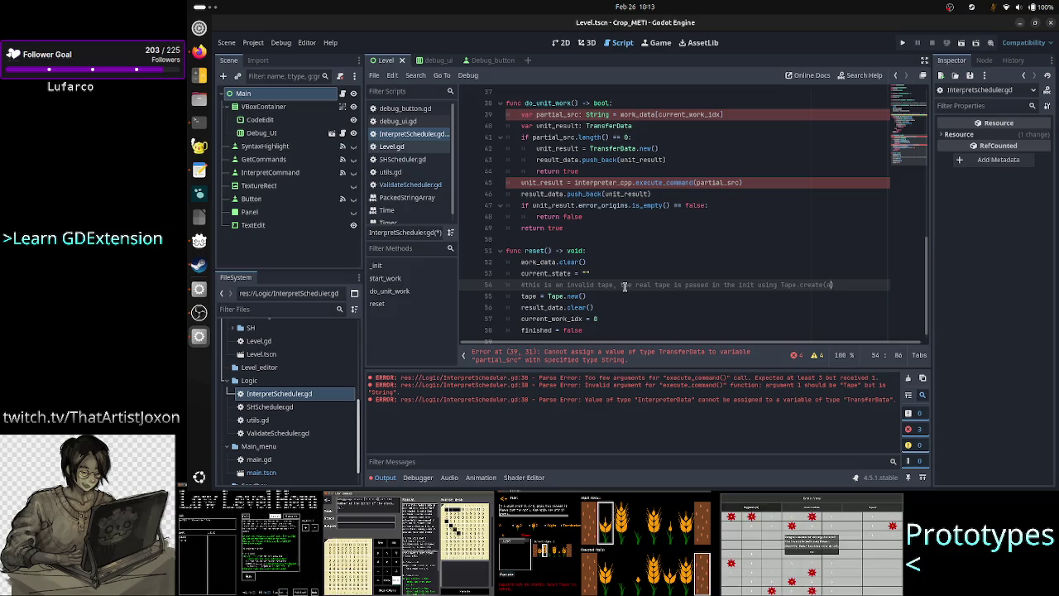
text(rgs)
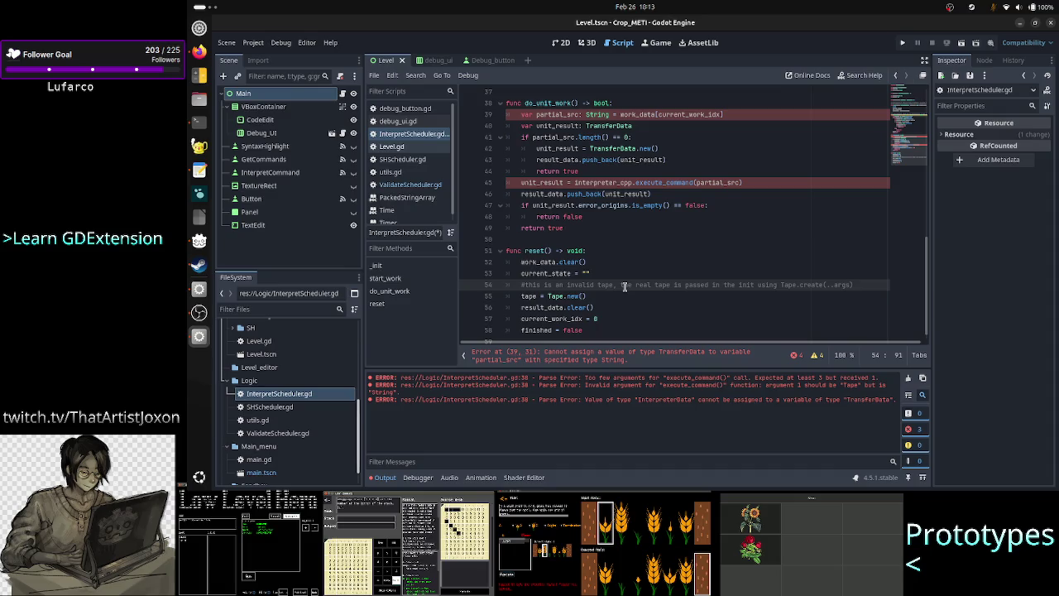
key(Left)
key(Left)
key(Left)
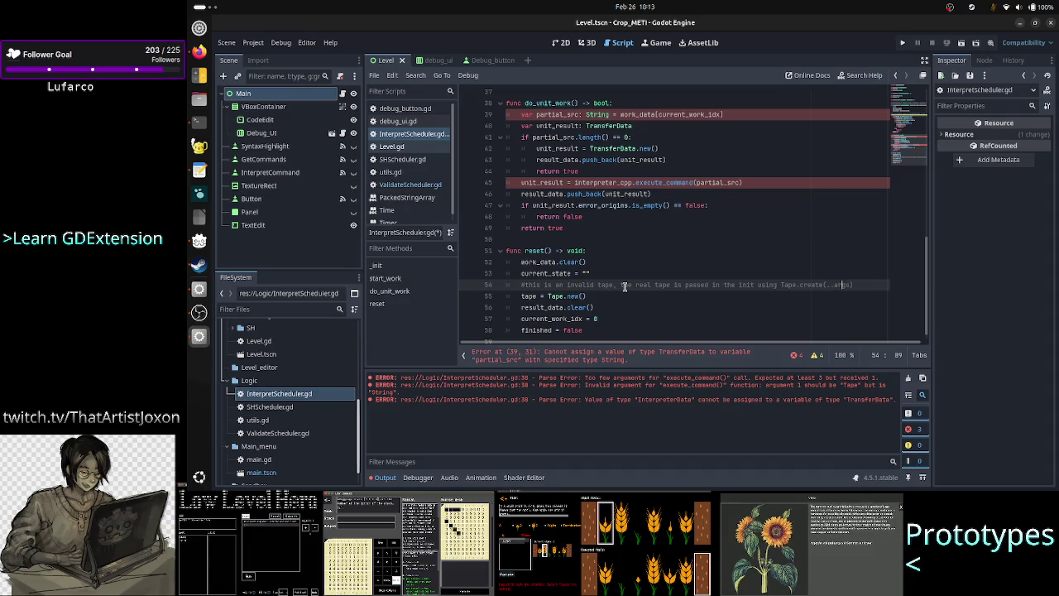
key(Left)
key(Right)
key(Delete)
key(Delete)
key(Delete)
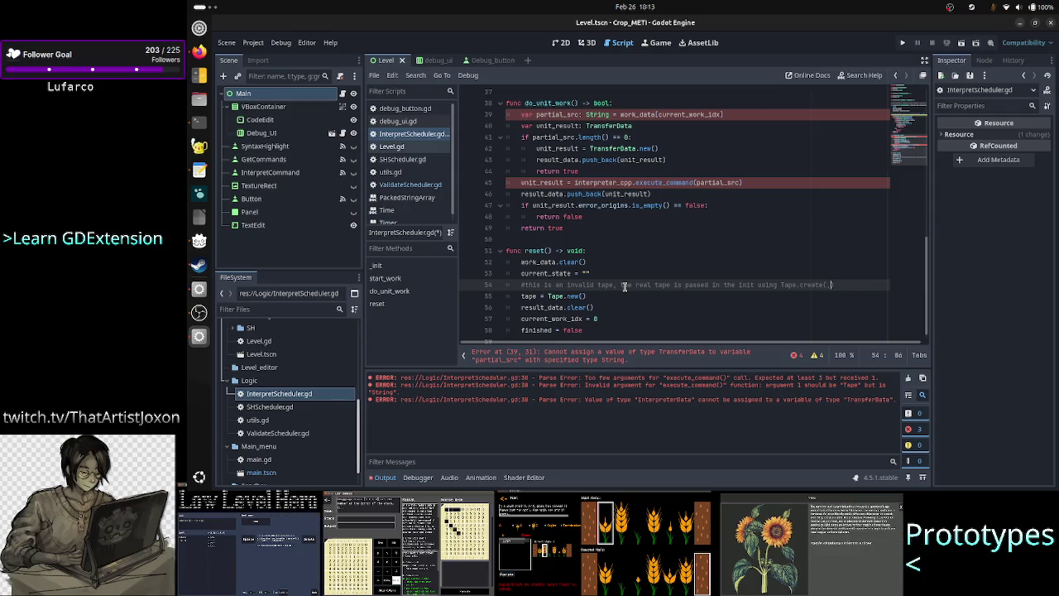
text(.)
key(alt+Tab)
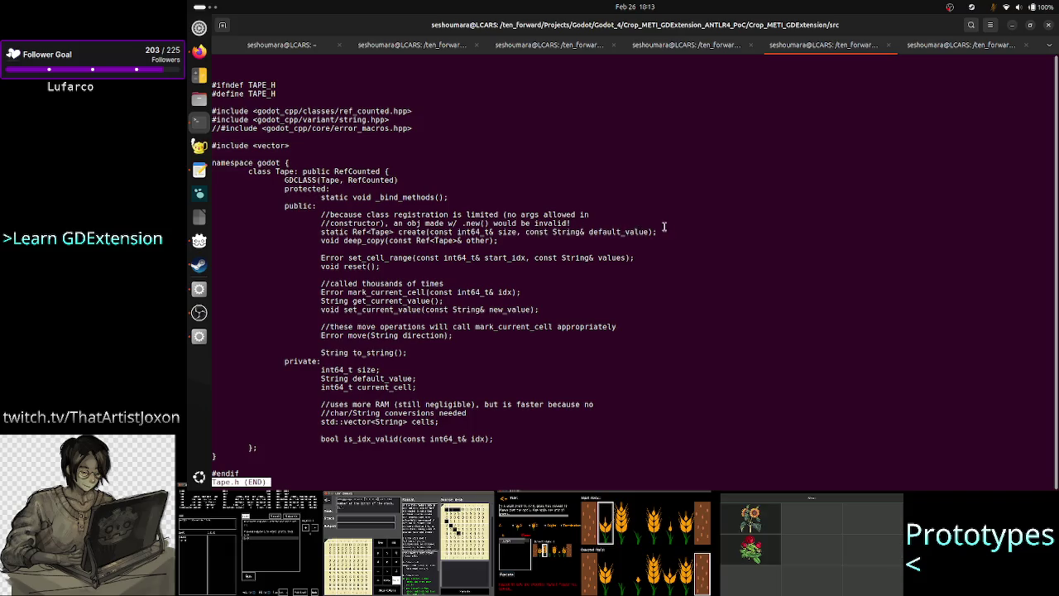
key(alt+Tab)
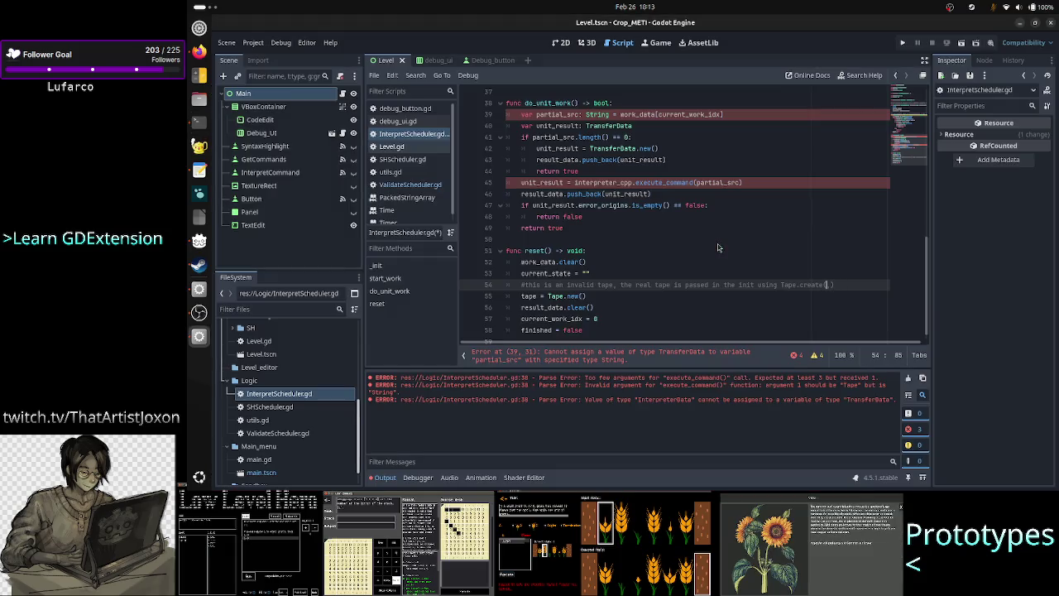
Place the invalid-tape comment and tape = Tape.new() directly after work_data.clear(), above the current_state reset
key(Right)
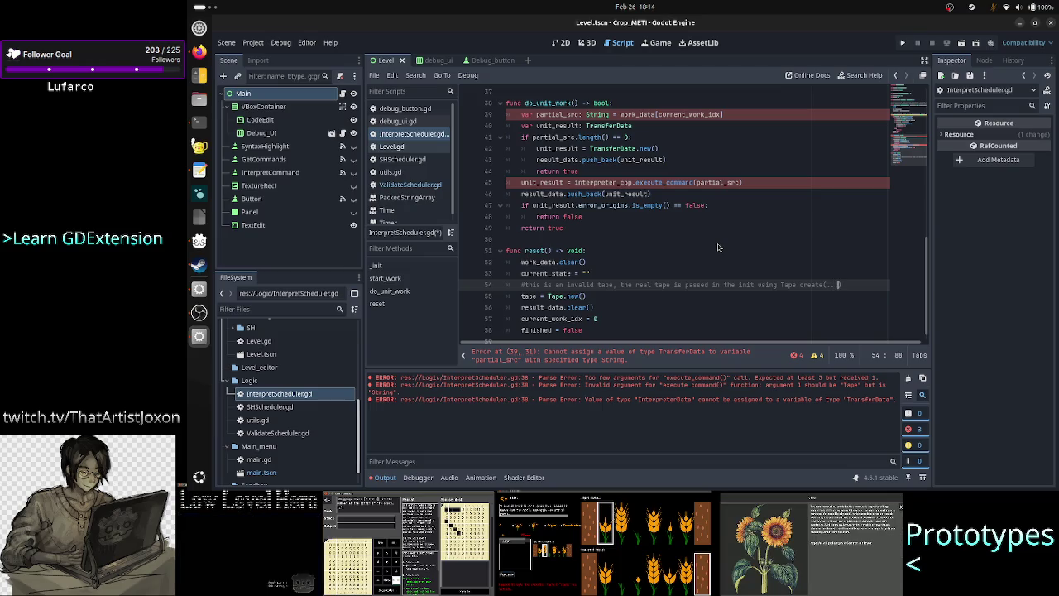
key(Up)
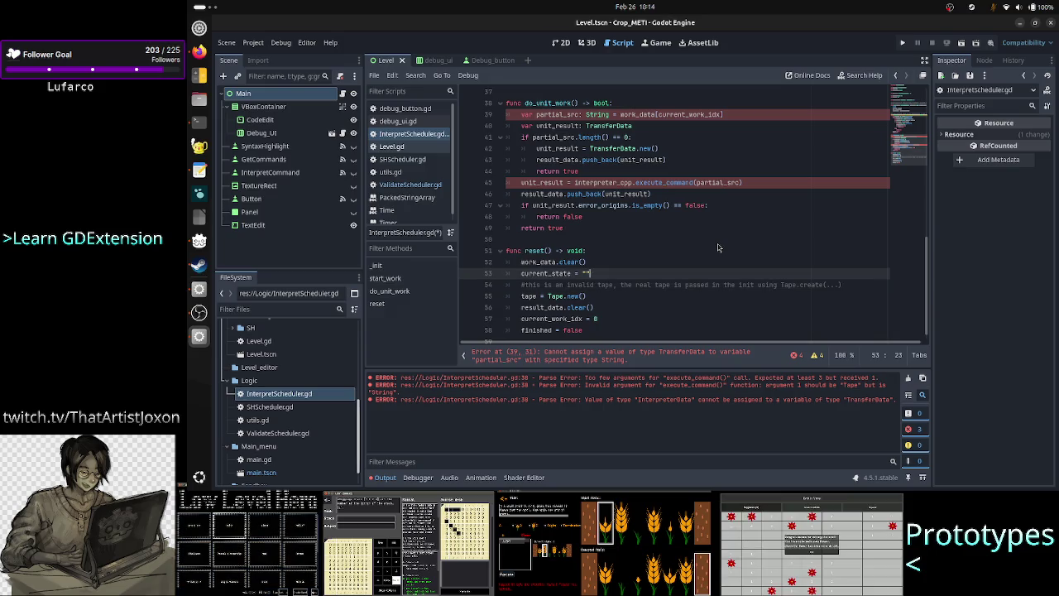
key(Down)
key(Down)
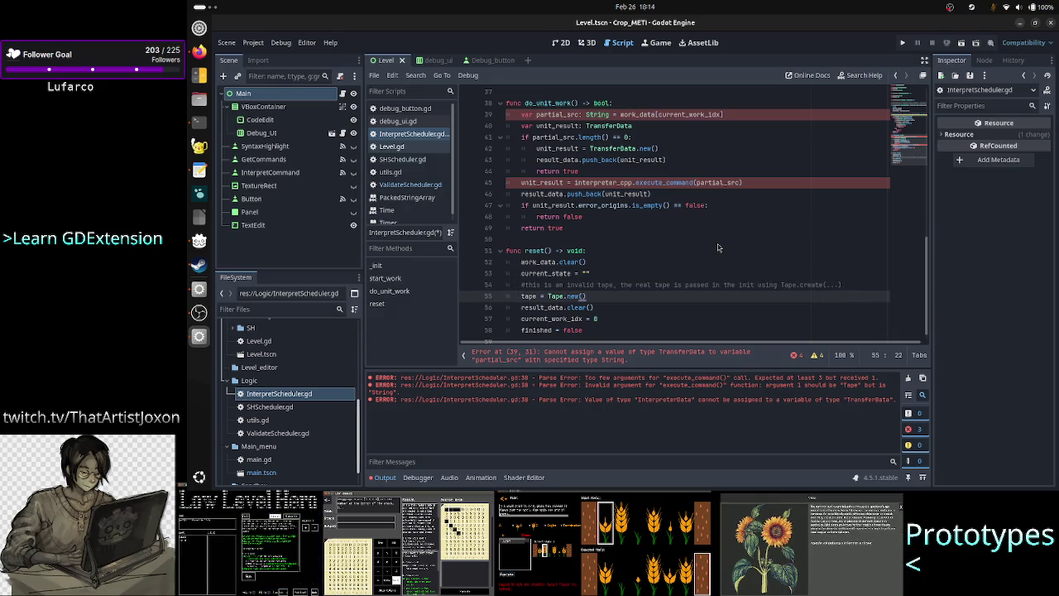
scroll(673, 216, up, 12)
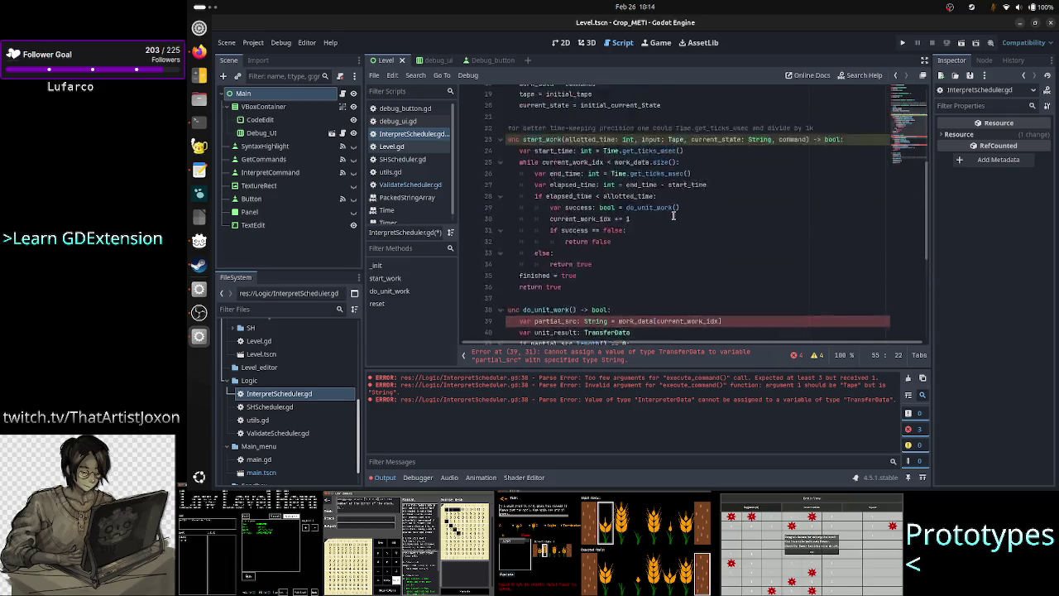
scroll(673, 215, down, 12)
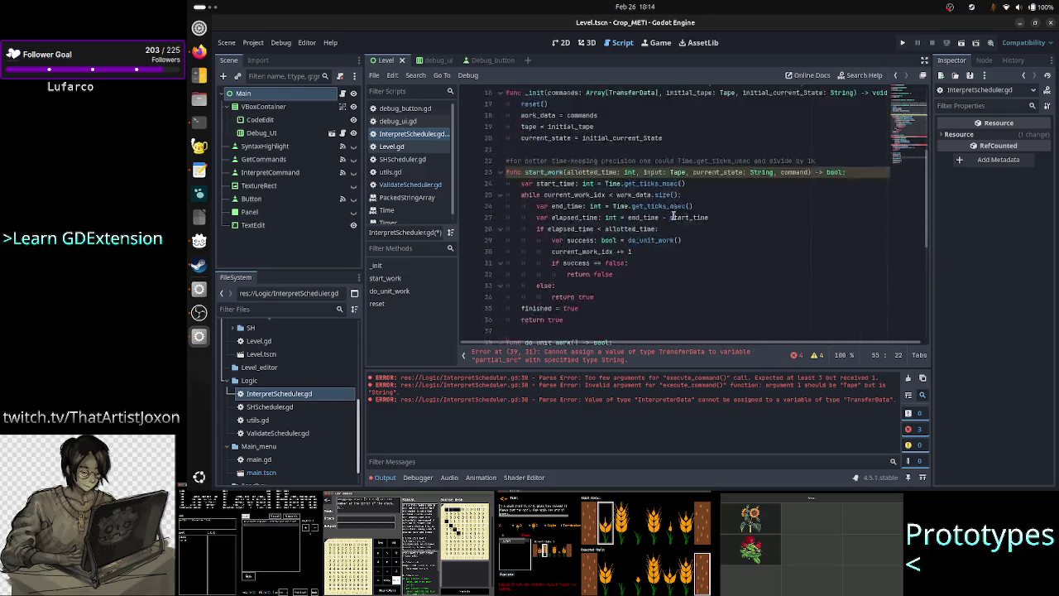
key(Up)
key(Home)
key(Right)
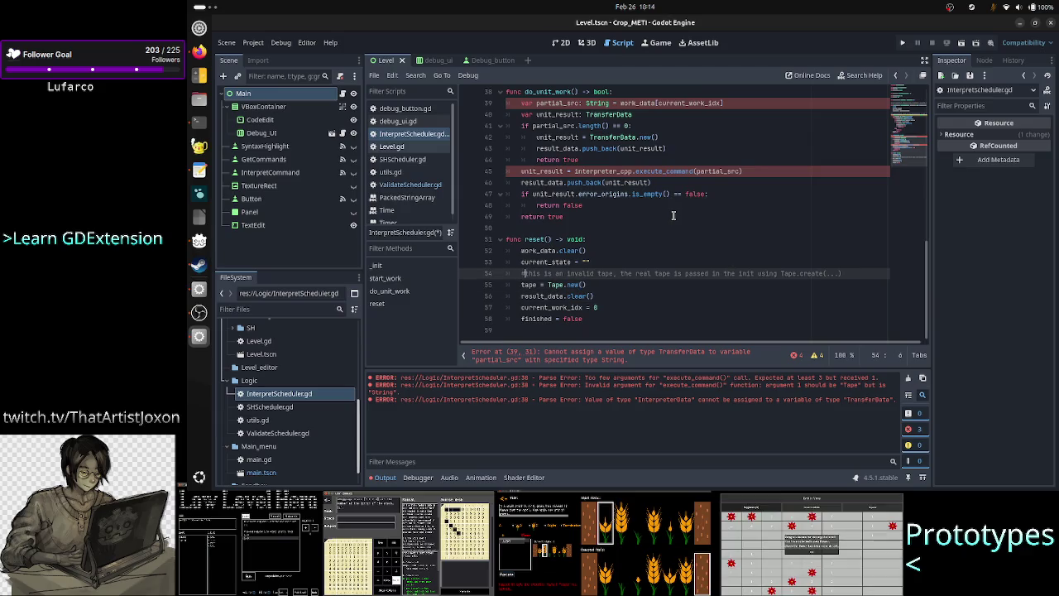
key(shift+Down)
key(shift+End)
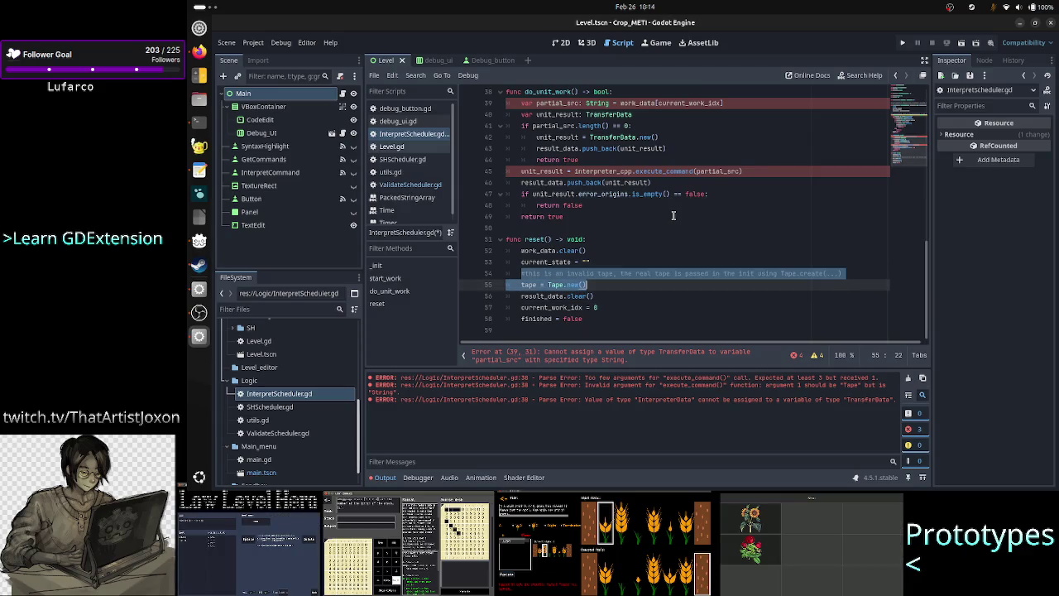
key(BackSpace)
key(BackSpace)
key(BackSpace)
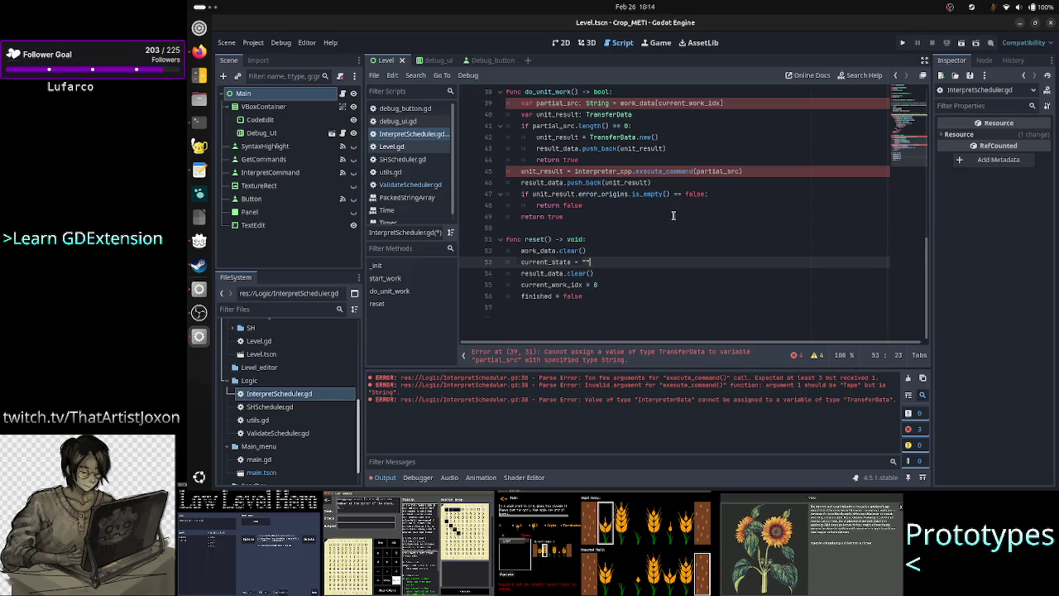
key(Up)
key(ctrl+z)
key(ctrl+z)
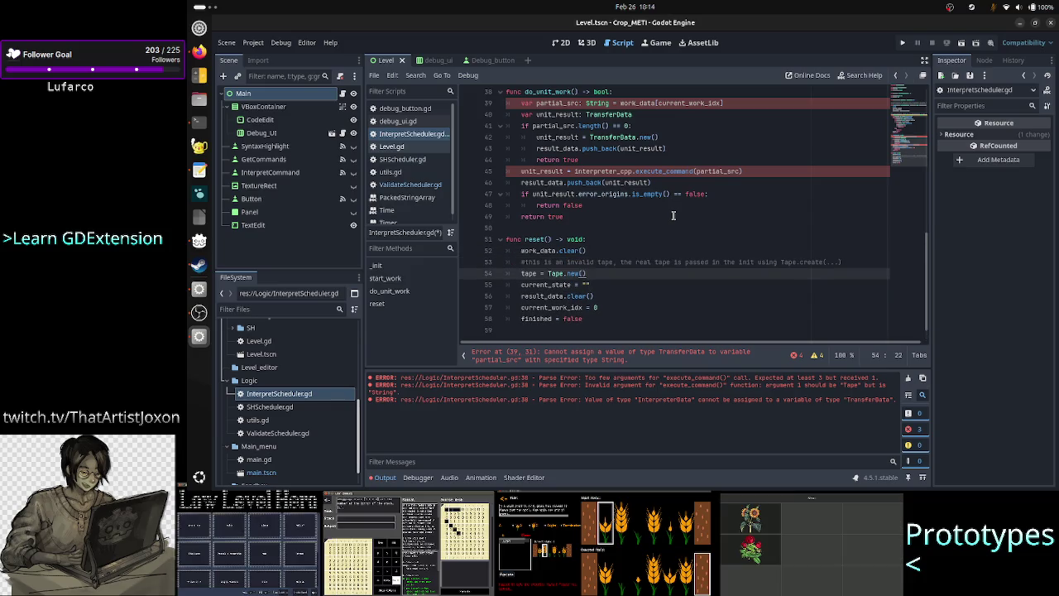
key(Down)
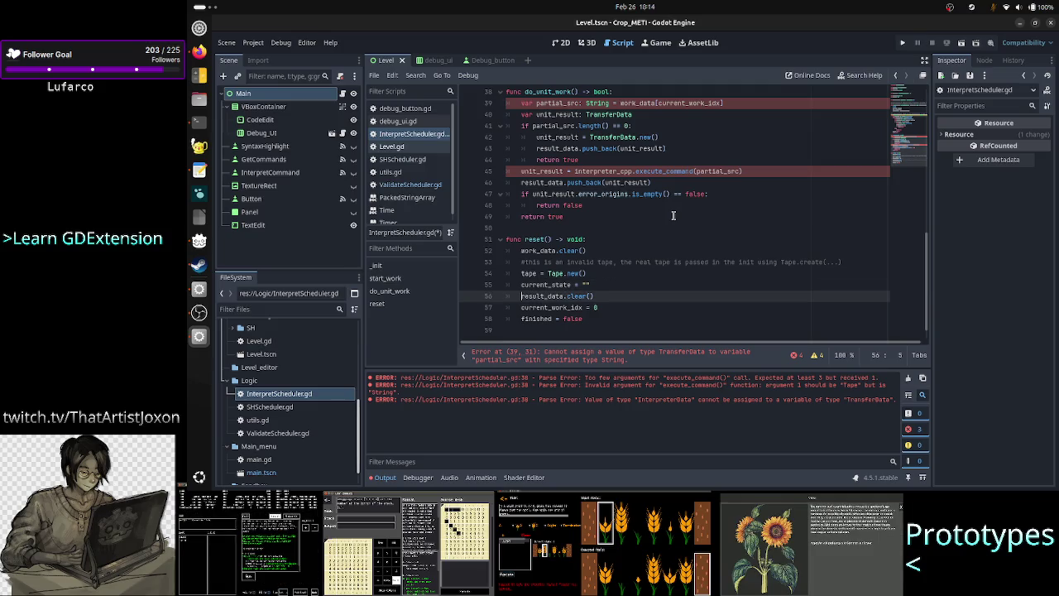
scroll(629, 195, up, 10)
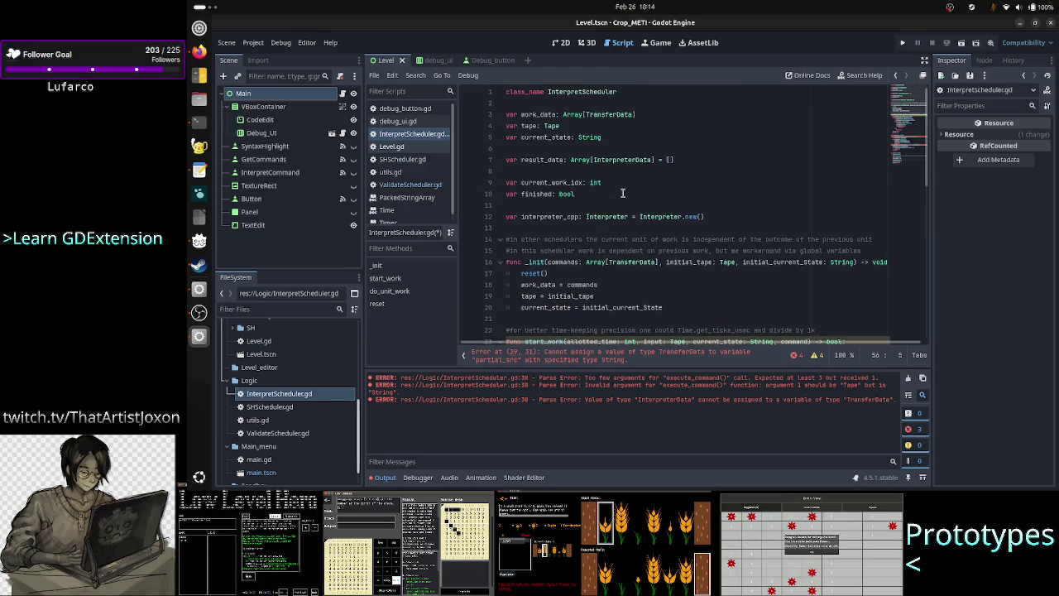
click(706, 159)
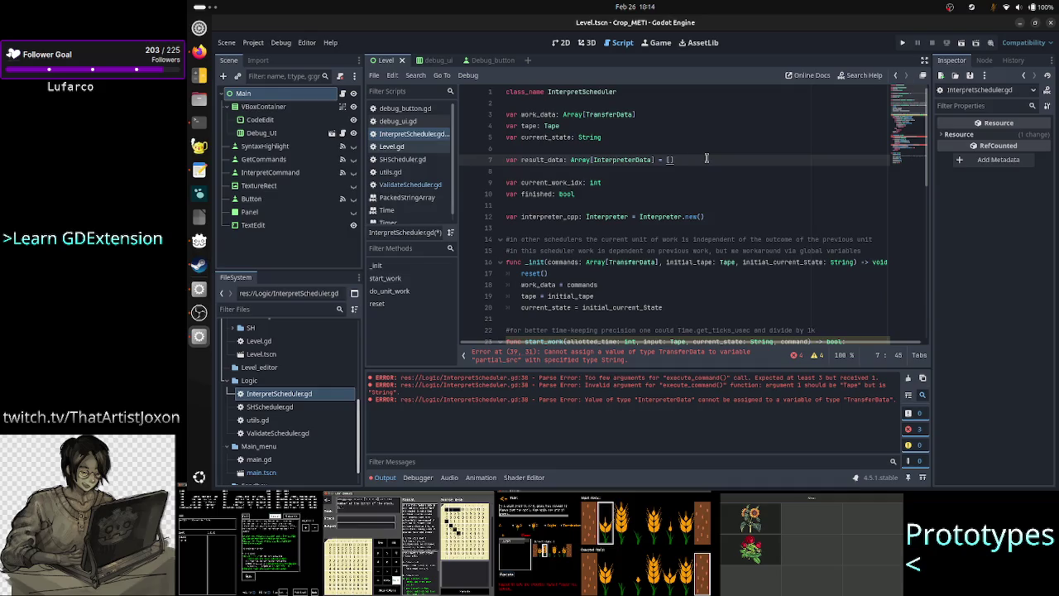
Retype work_data on line 3 as Array[Command] instead of Array[TransferData]
key(Up)
key(Up)
key(Up)
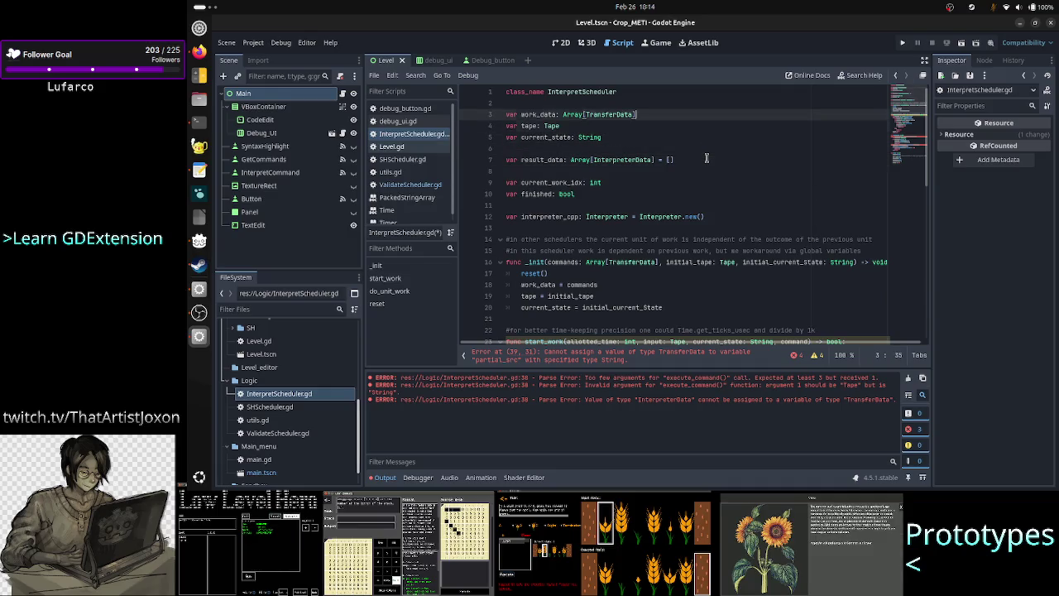
key(Home)
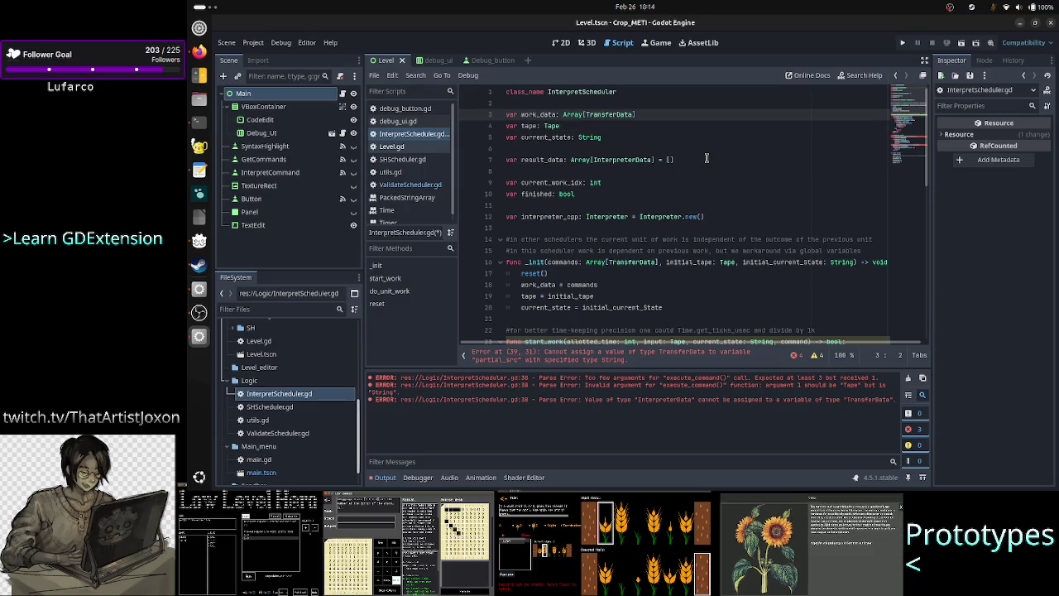
key(Down)
key(Up)
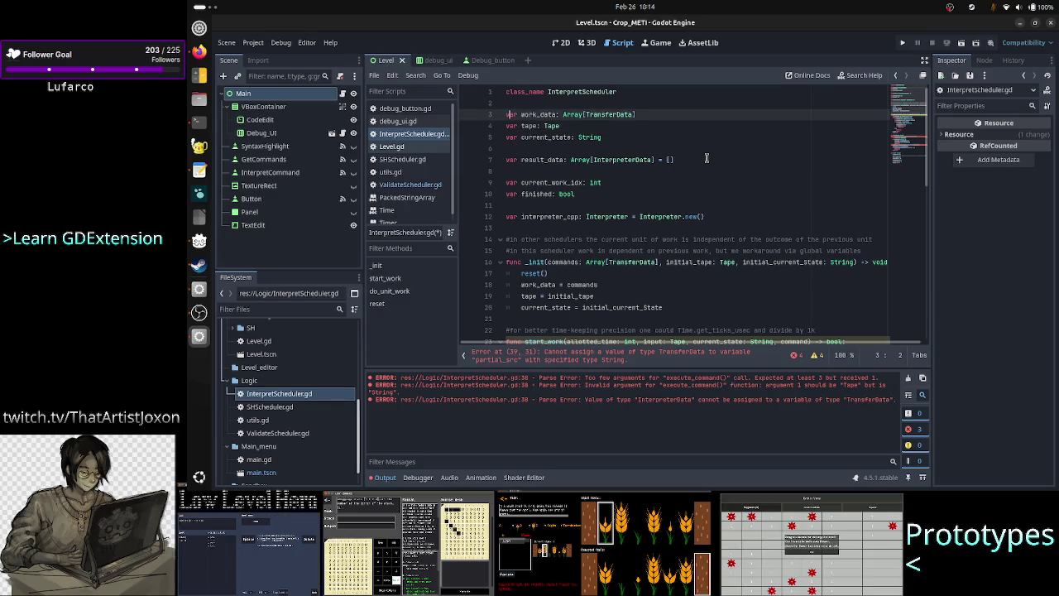
key(End)
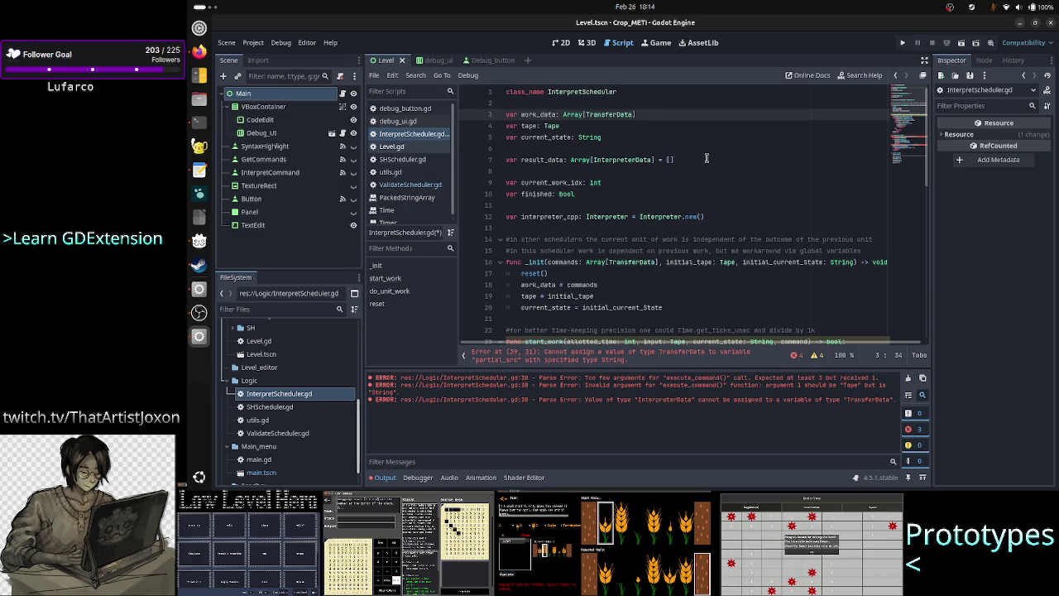
key(BackSpace)
key(BackSpace)
key(BackSpace)
key(BackSpace)
key(BackSpace)
key(BackSpace)
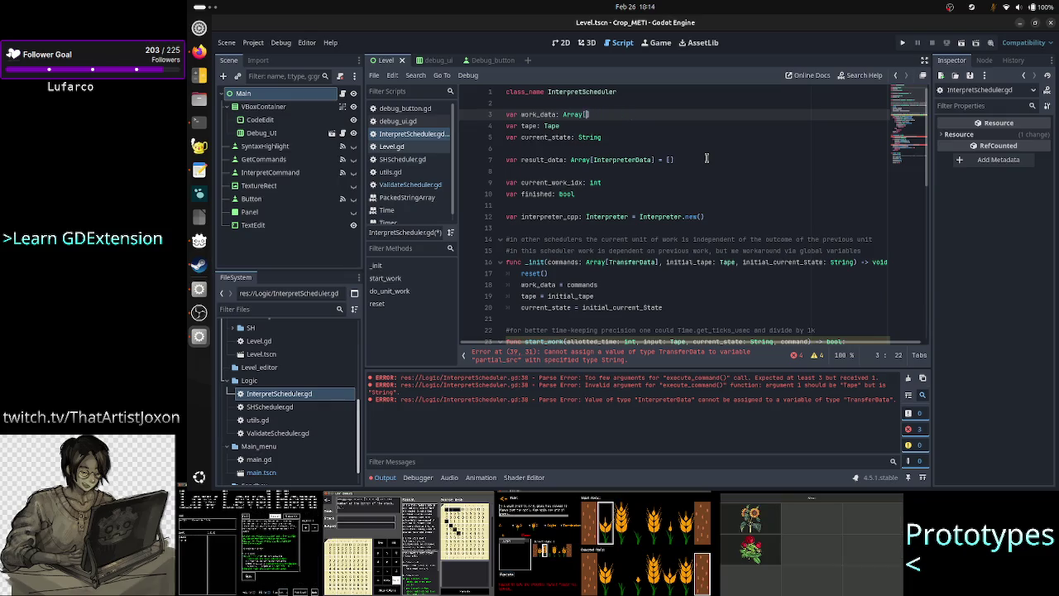
text(Command)
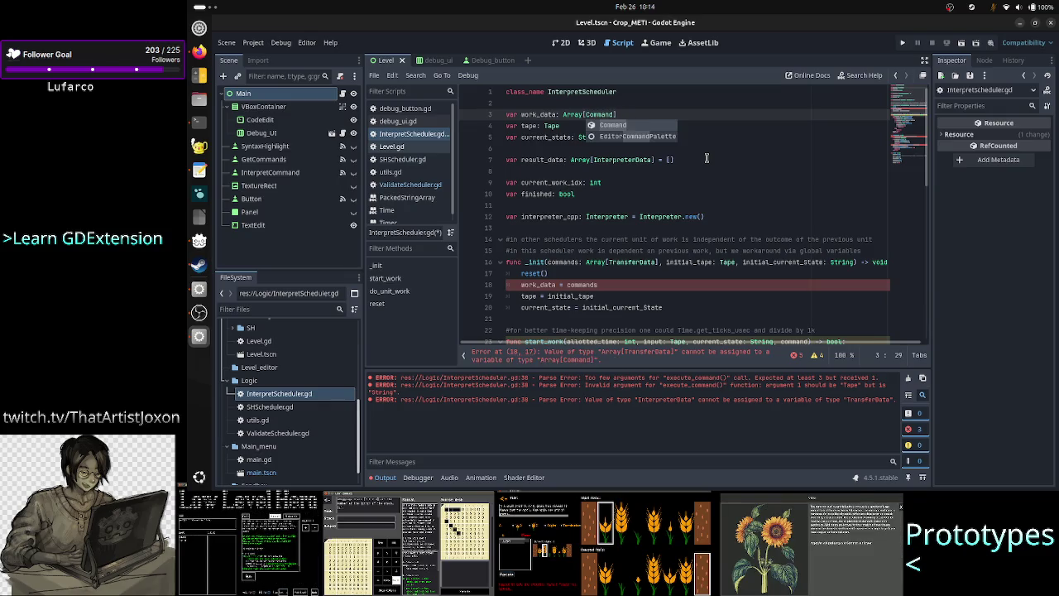
key(alt+Tab)
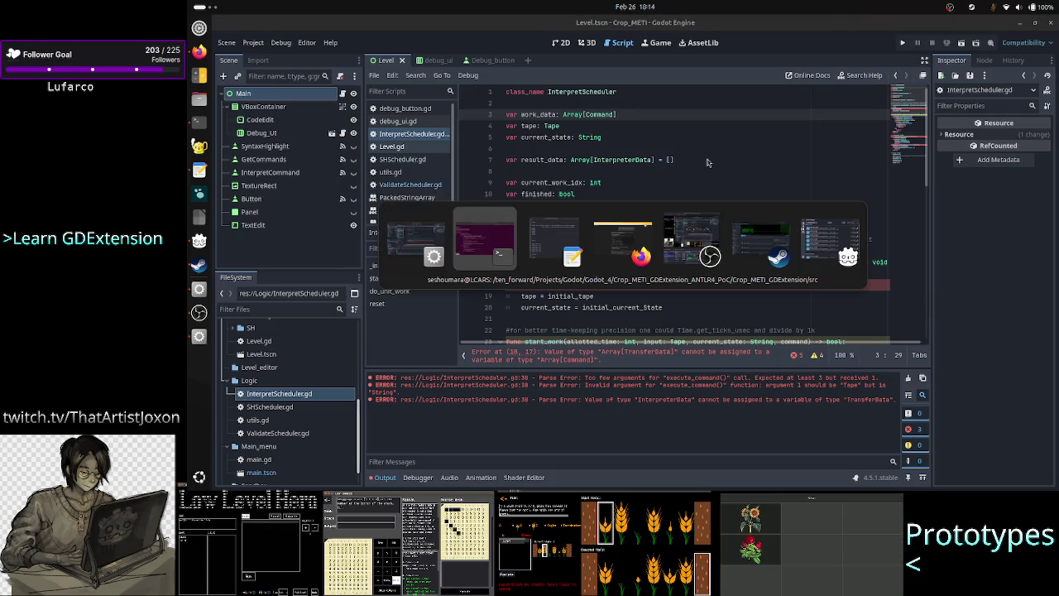
View Interpreter.cpp in less and inspect execute_command's Ref<Command> parameter
text(qless Interpreter.cpp)
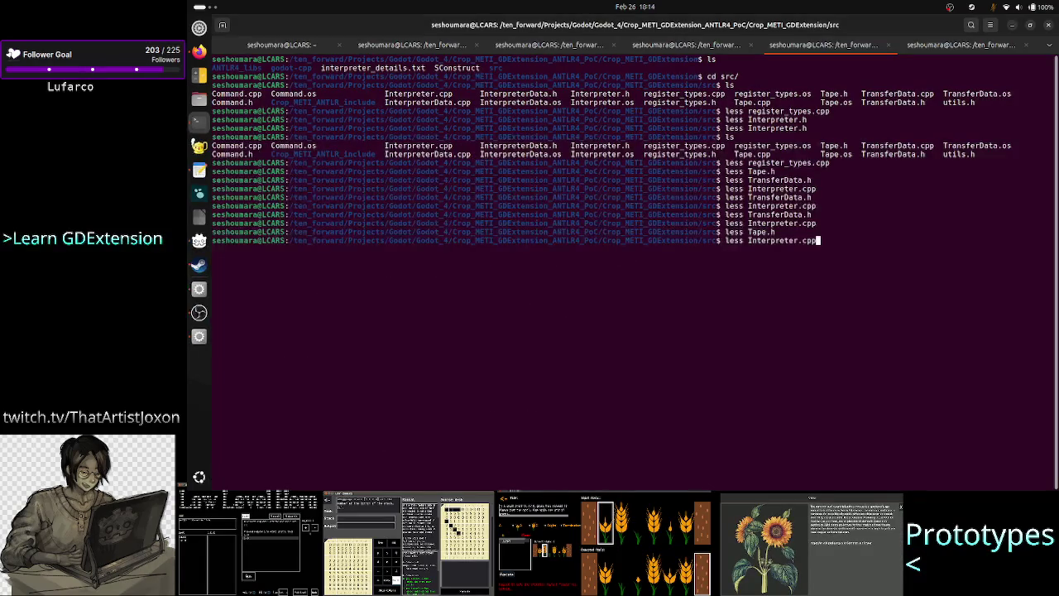
key(Return)
scroll(447, 329, down, 10)
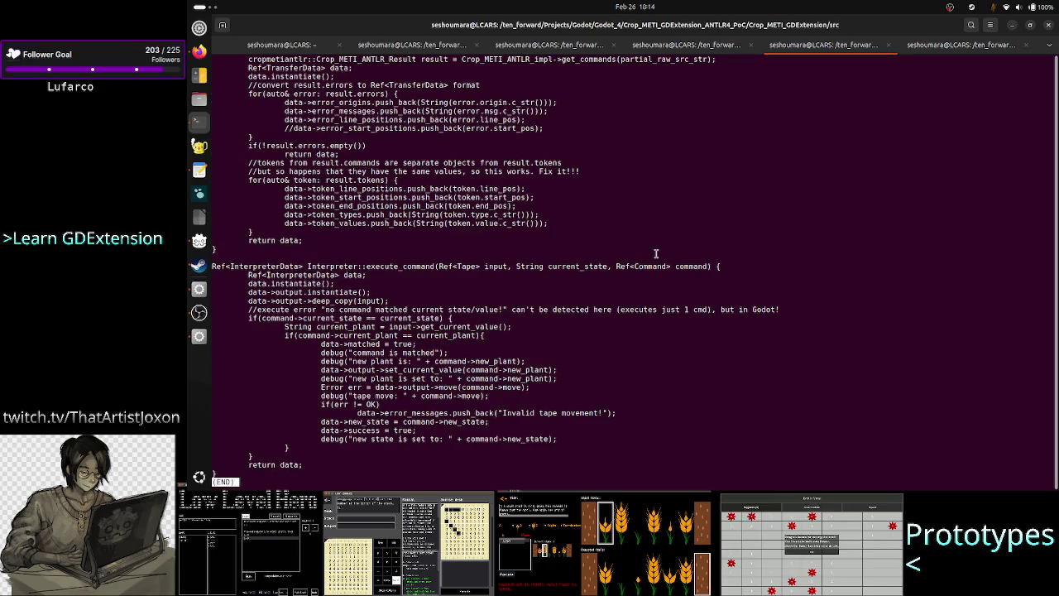
double_click(694, 266)
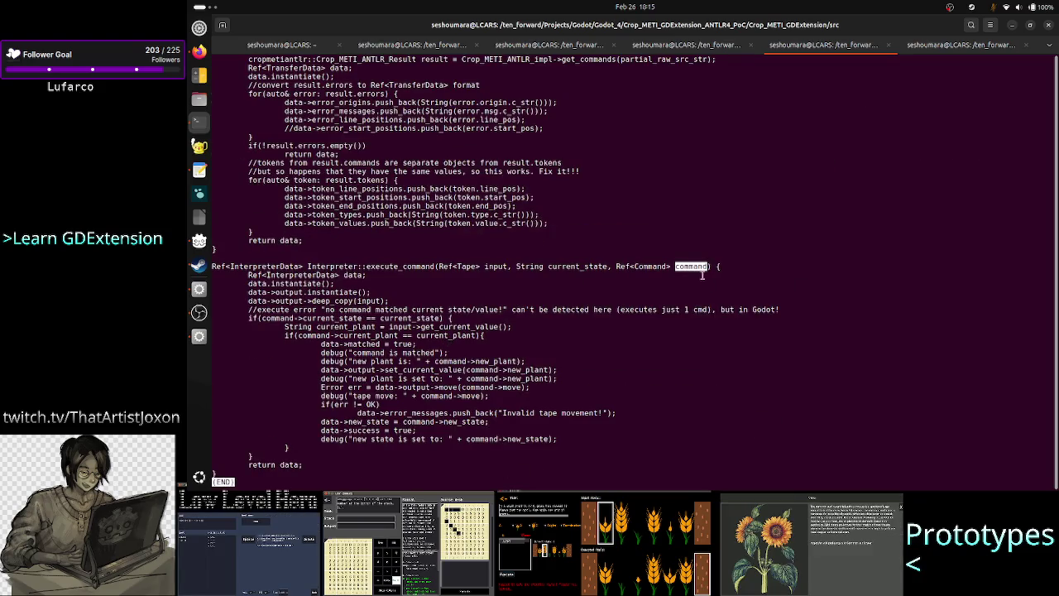
double_click(650, 266)
key(alt+Tab)
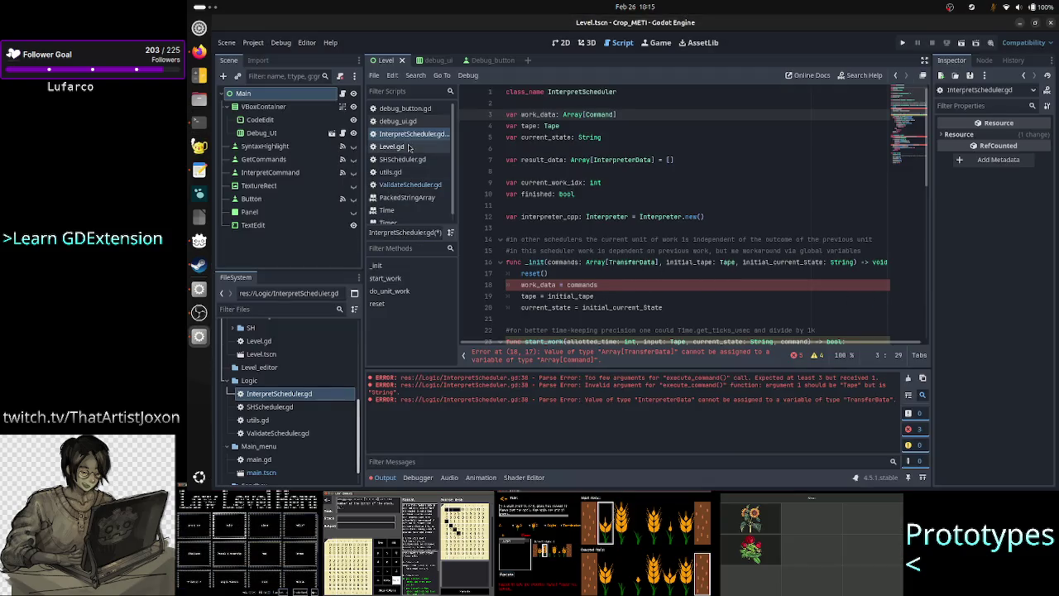
In ValidateScheduler.gd, inspect the raw_src: String parameter of _init and work_data on line 13
click(411, 185)
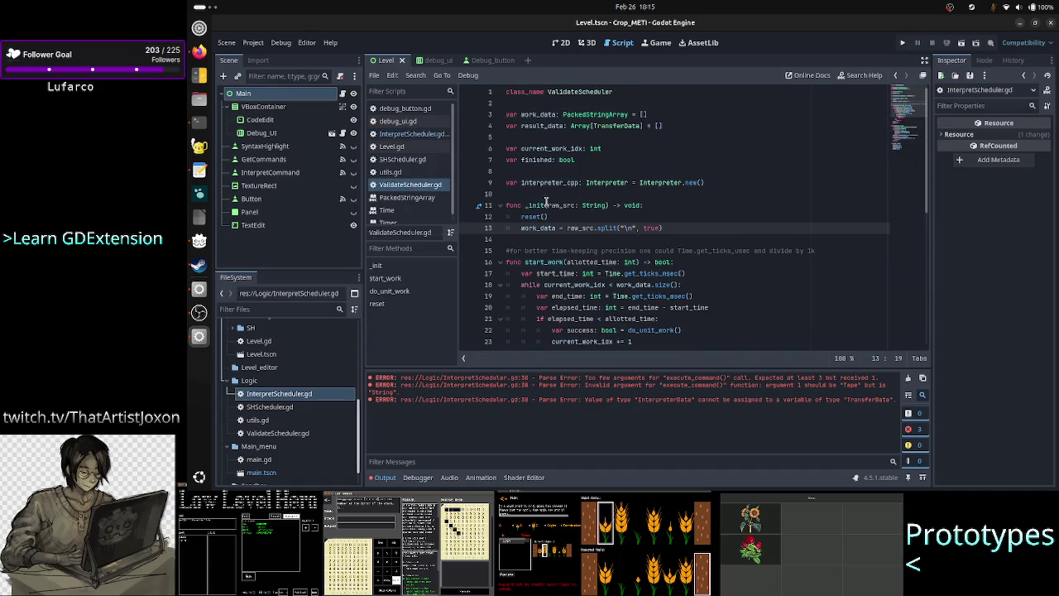
drag(550, 204, 602, 205)
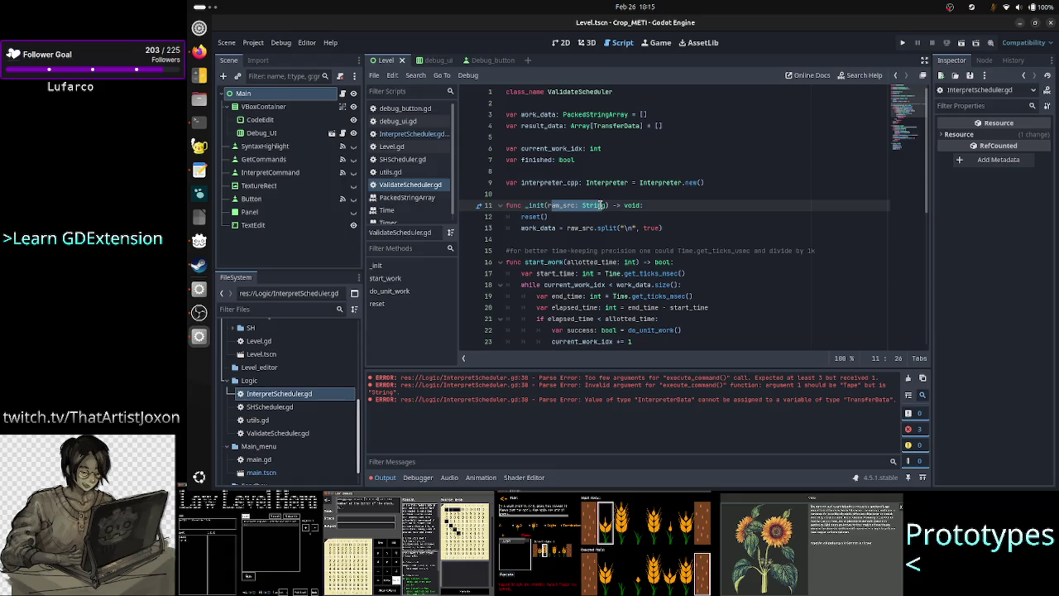
mouse_move(603, 205)
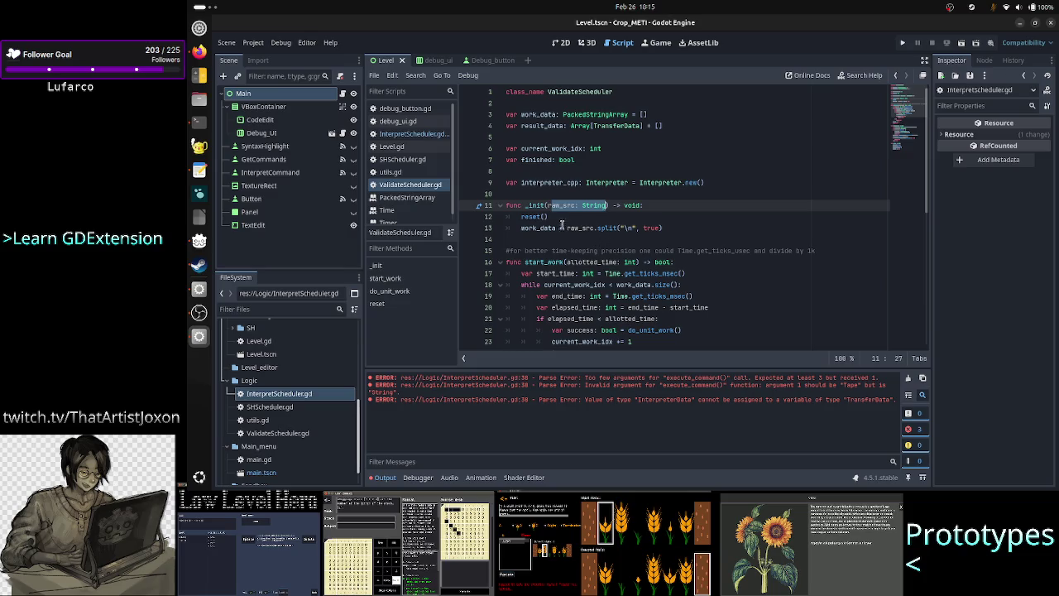
double_click(539, 228)
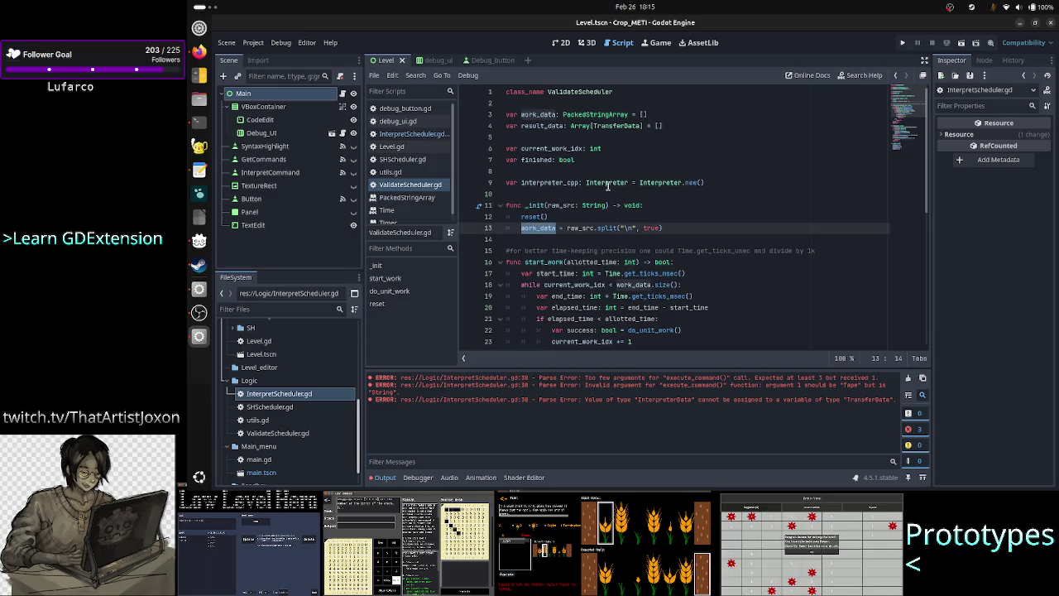
double_click(560, 206)
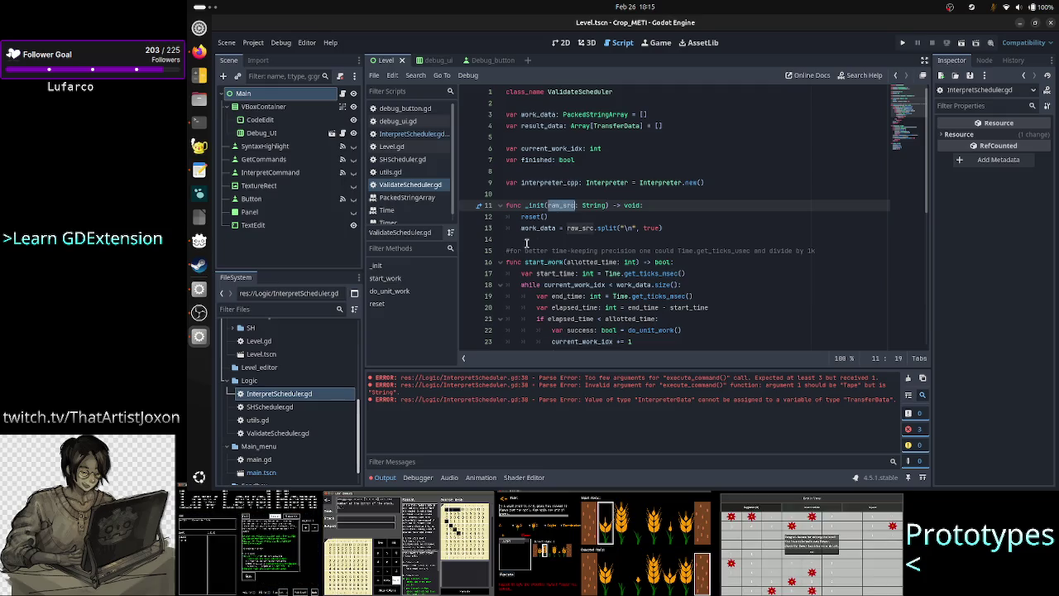
double_click(540, 227)
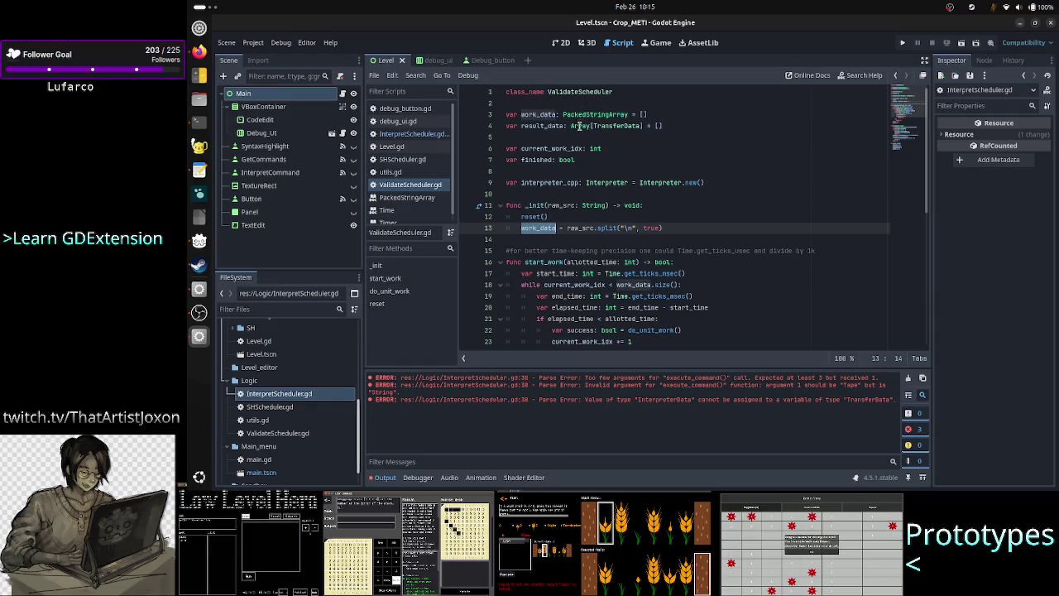
mouse_move(570, 231)
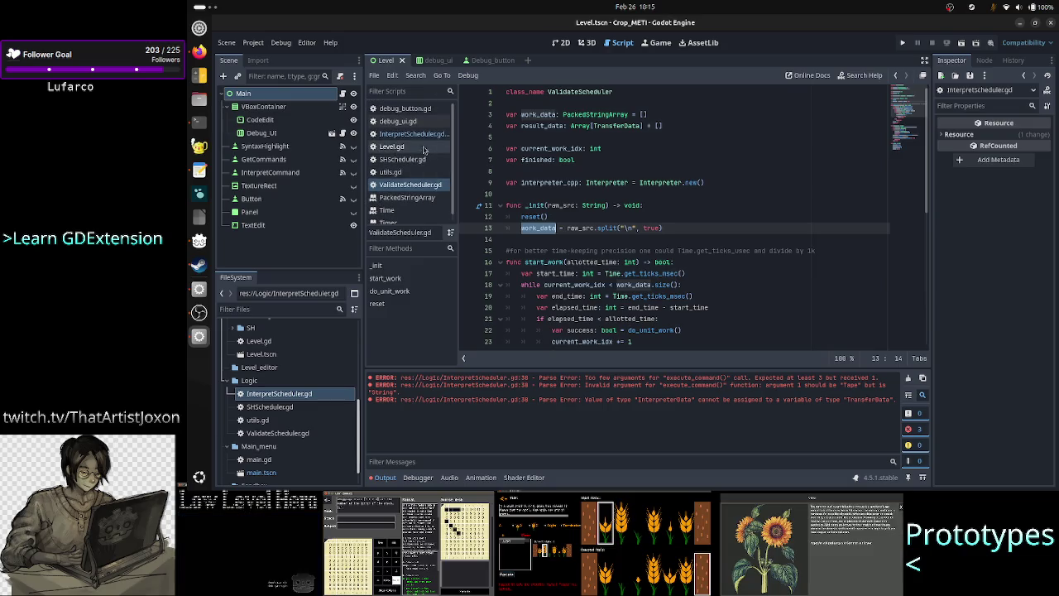
Check the work_data declaration in SHScheduler.gd, then go back to InterpretScheduler.gd
click(414, 159)
click(550, 239)
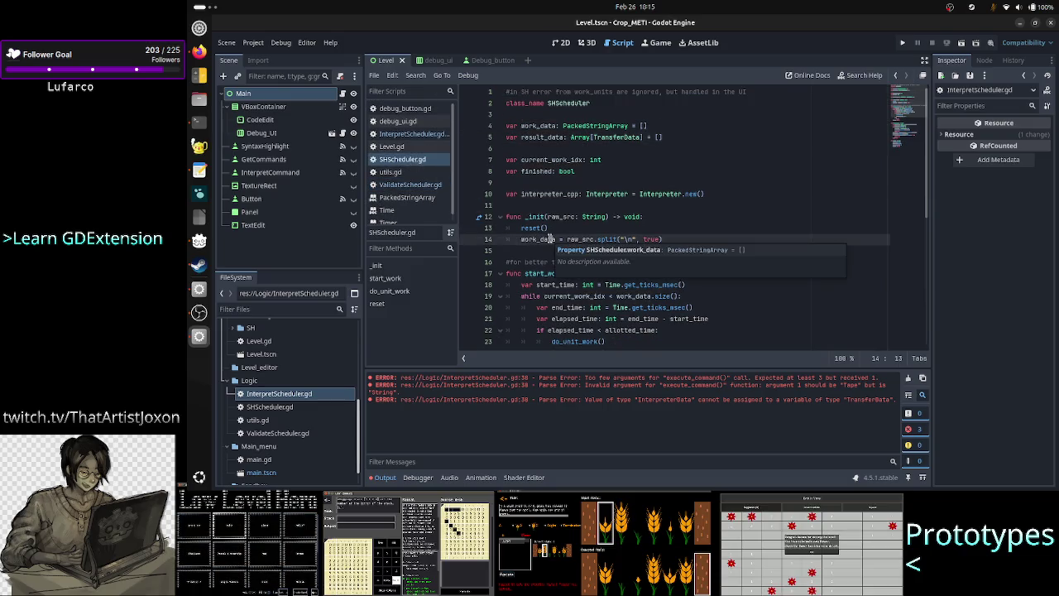
click(421, 134)
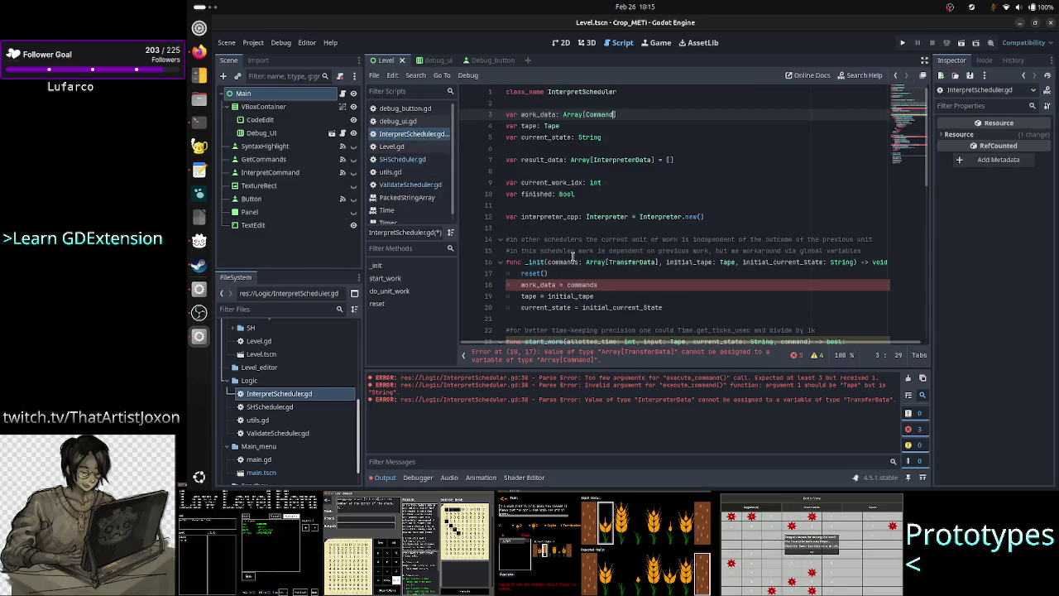
Rename the _init parameter 'commands' to 'raw_cmds' on line 16, keeping Array[TransferData]
click(597, 261)
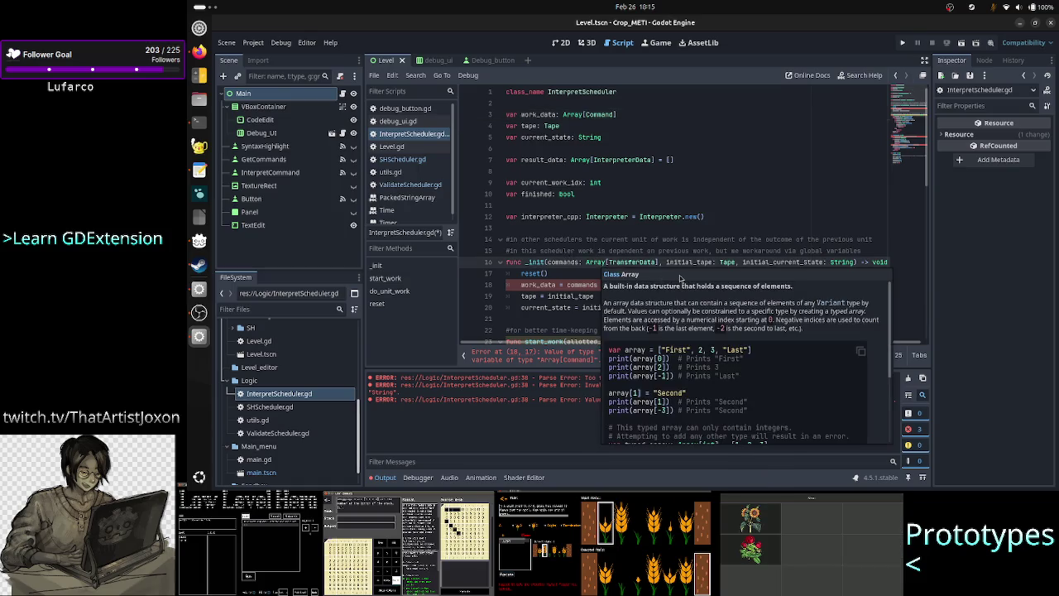
key(BackSpace)
key(BackSpace)
key(BackSpace)
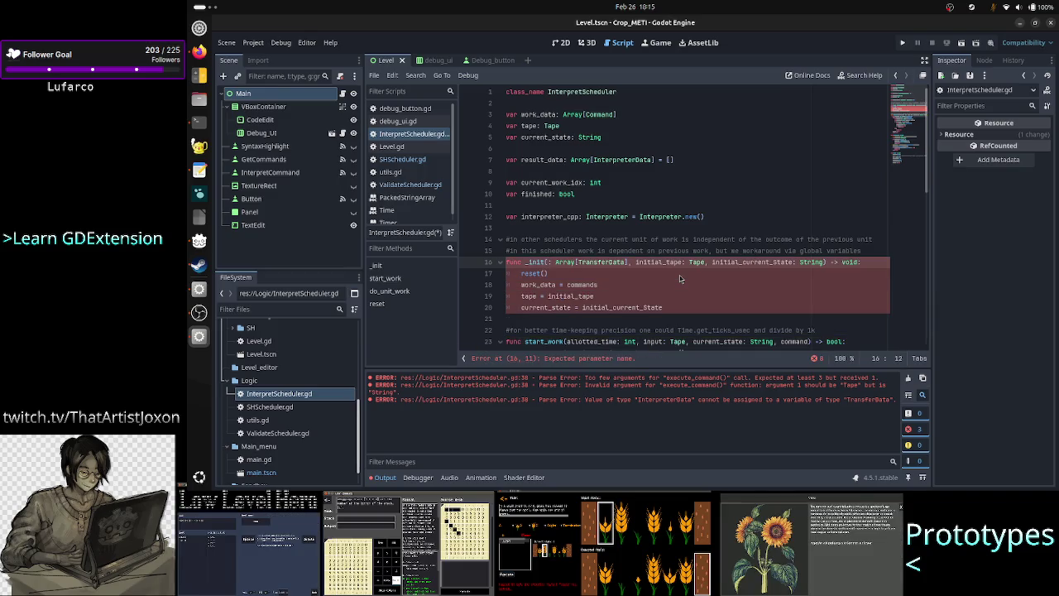
text(raw_)
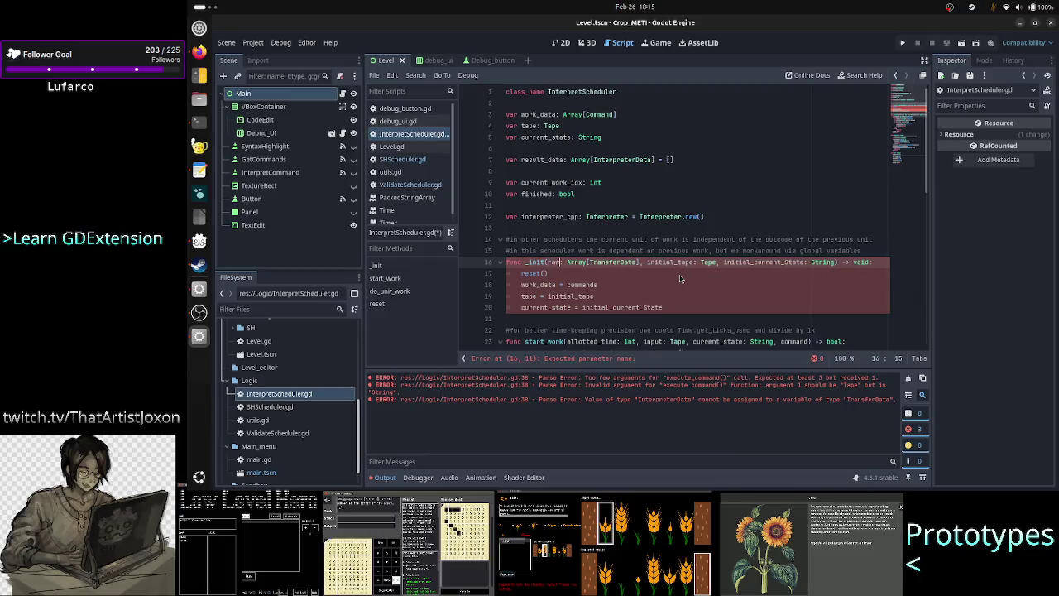
text(cmds:)
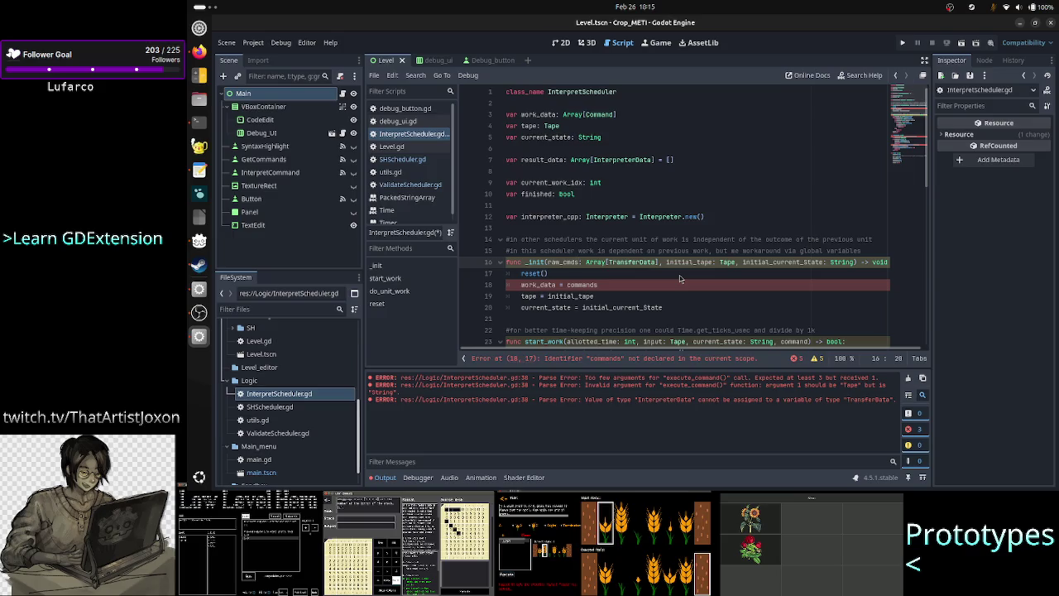
key(shift+Right)
key(shift+Right)
key(shift+Right)
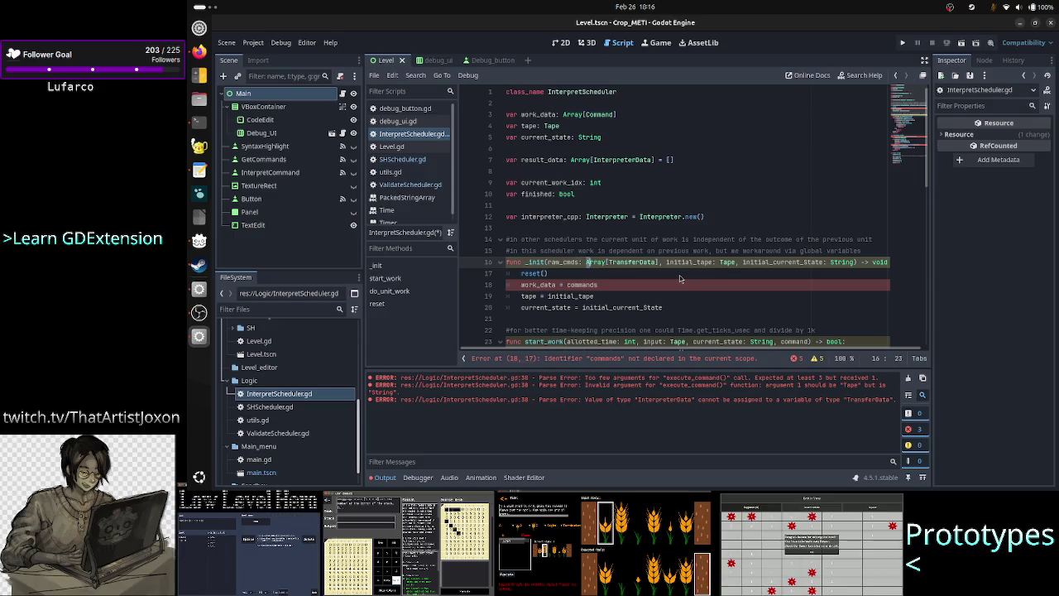
Compare work_data's Command element type against the parameter's TransferData type
double_click(593, 115)
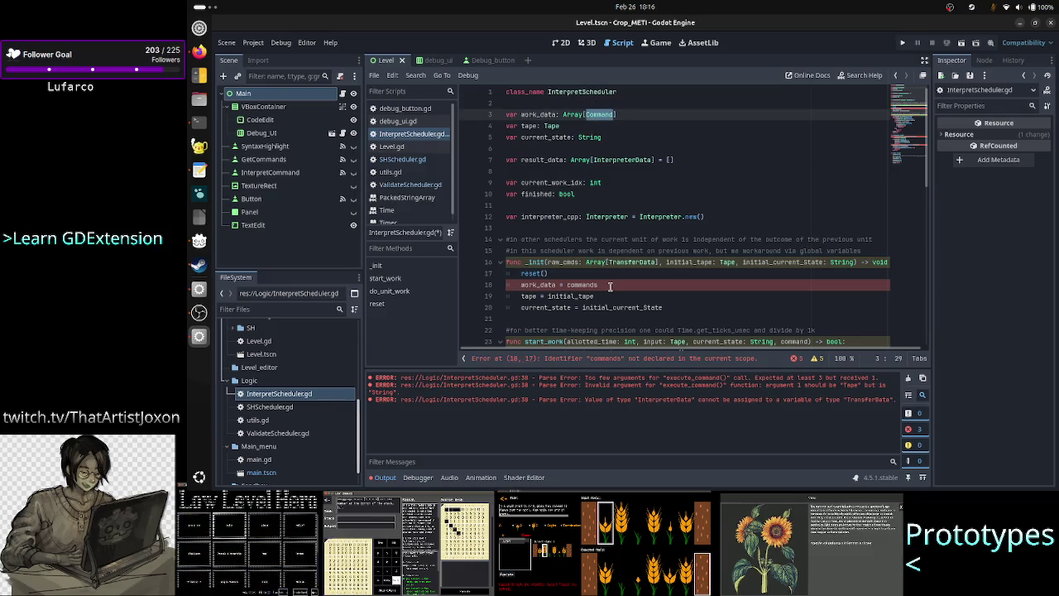
double_click(636, 261)
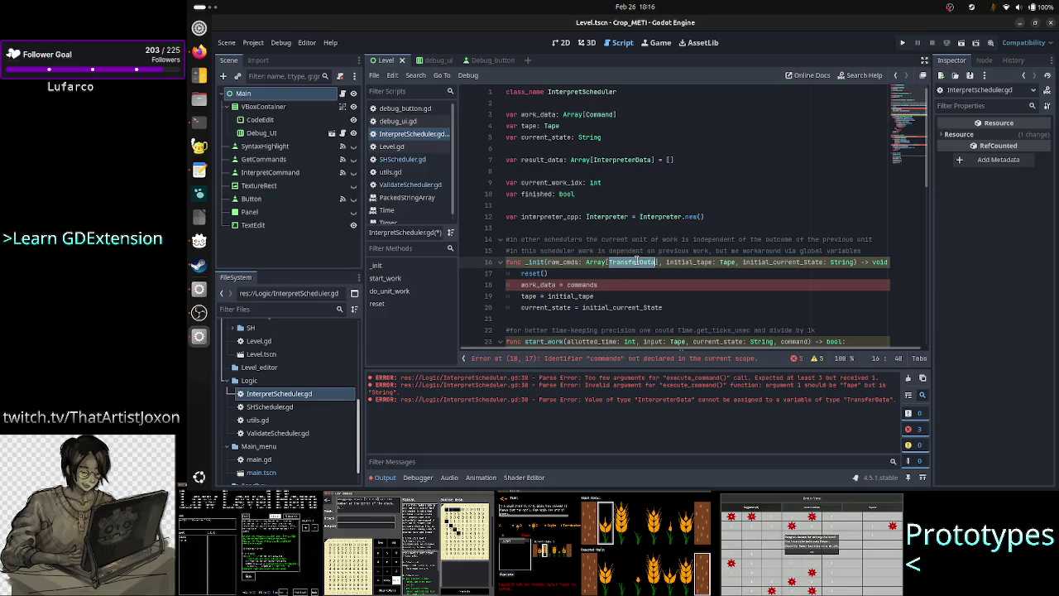
double_click(598, 115)
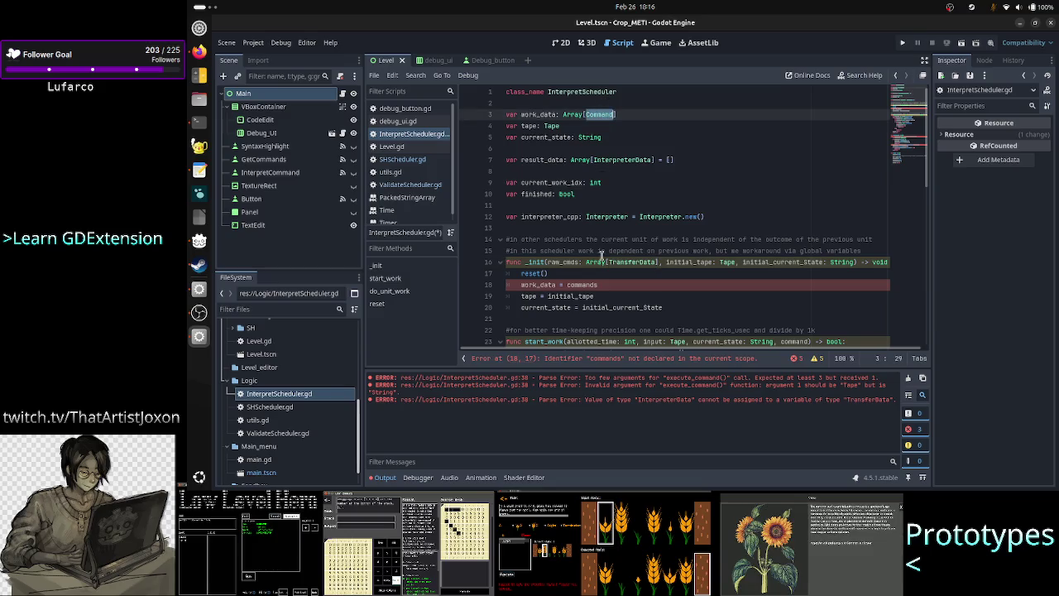
click(613, 284)
key(alt+Tab)
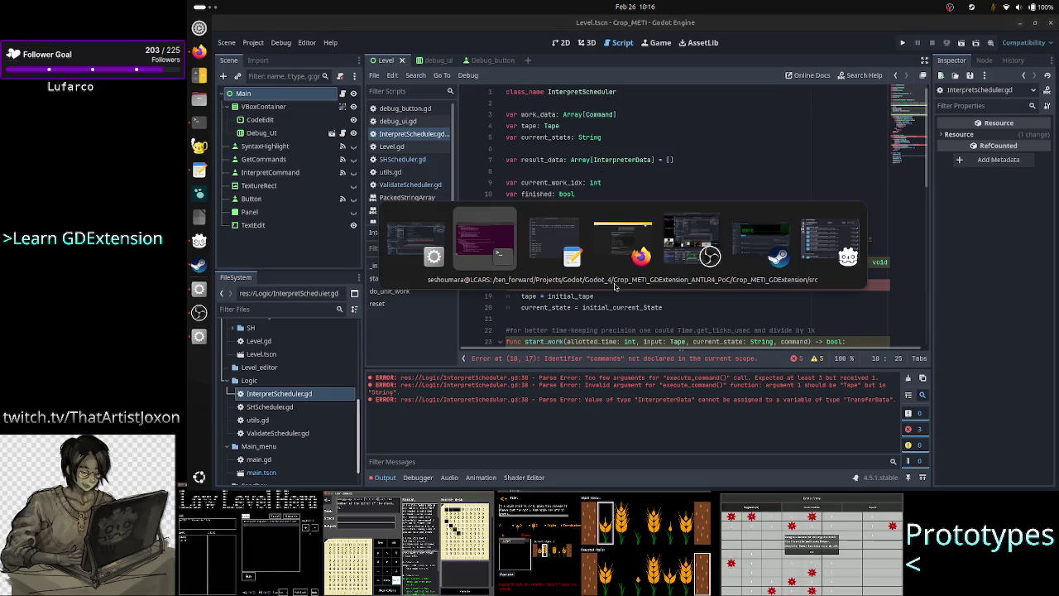
Quit the Interpreter.cpp viewer and open TransferData.h with less
key(q)
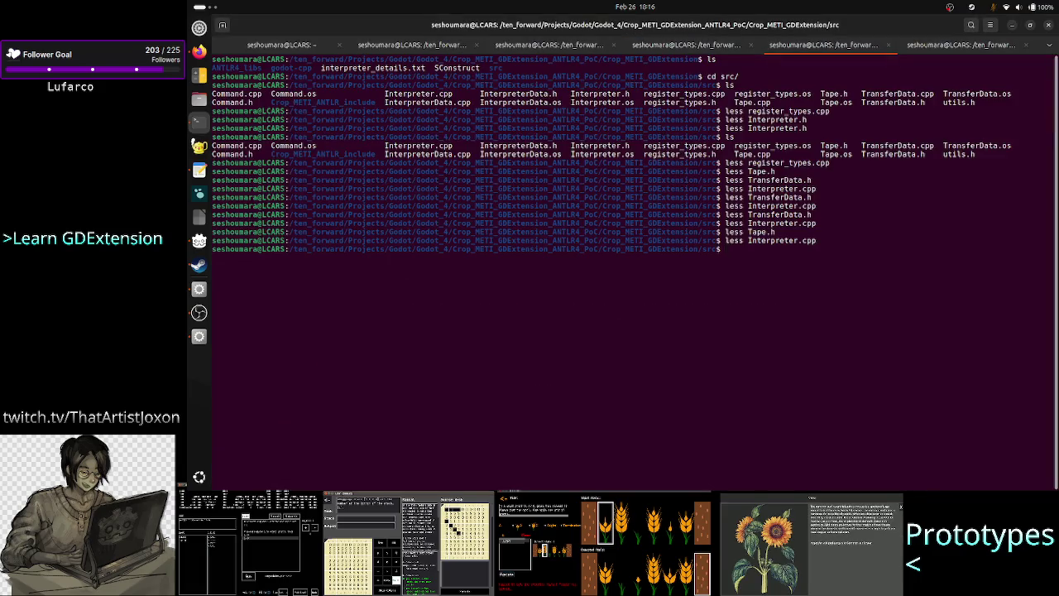
key(Up)
key(Up)
key(Up)
key(Up)
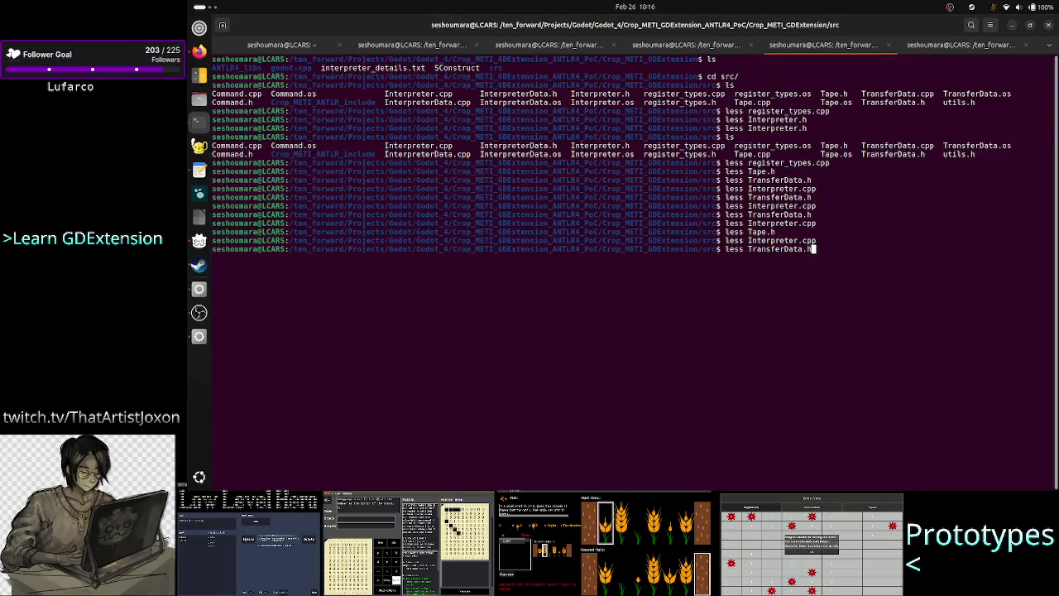
key(Return)
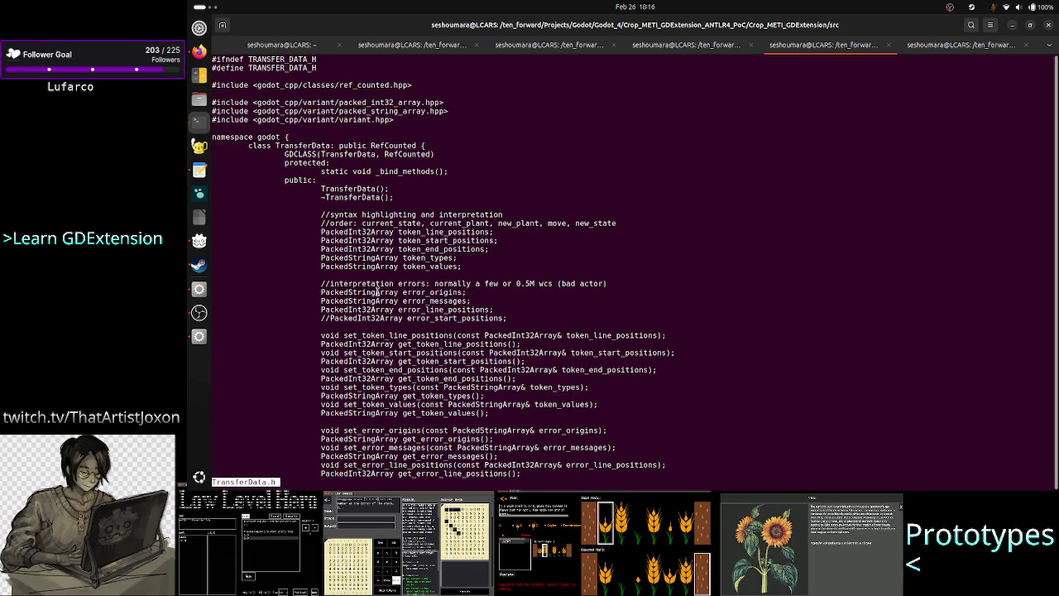
Highlight the interpretation error arrays and the token_* array declarations in TransferData.h to inspect them
drag(403, 316, 366, 283)
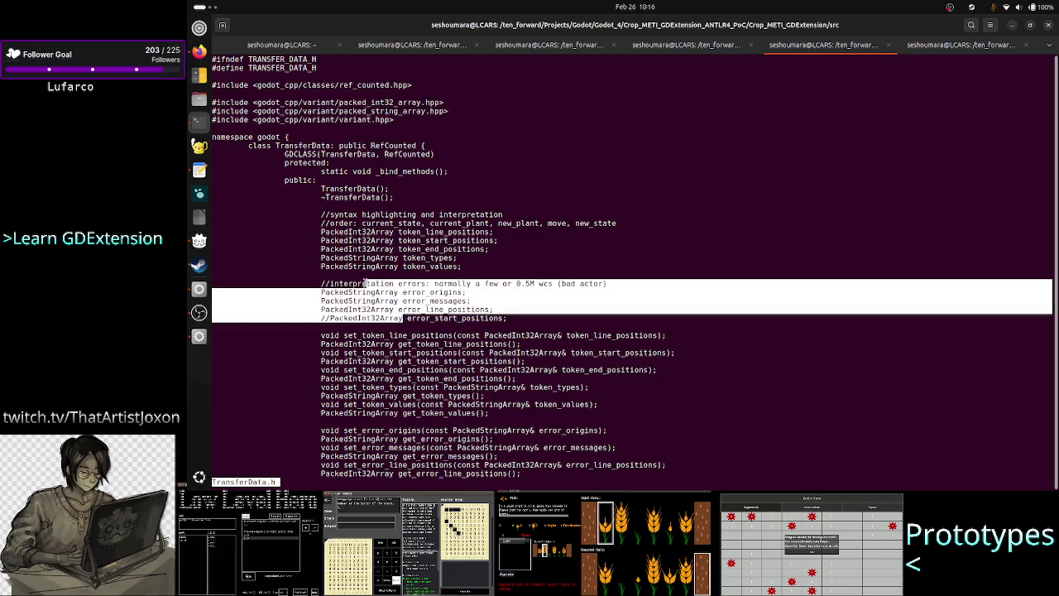
mouse_move(313, 229)
mouse_down()
mouse_move(414, 273)
mouse_move(455, 280)
mouse_move(461, 266)
mouse_up()
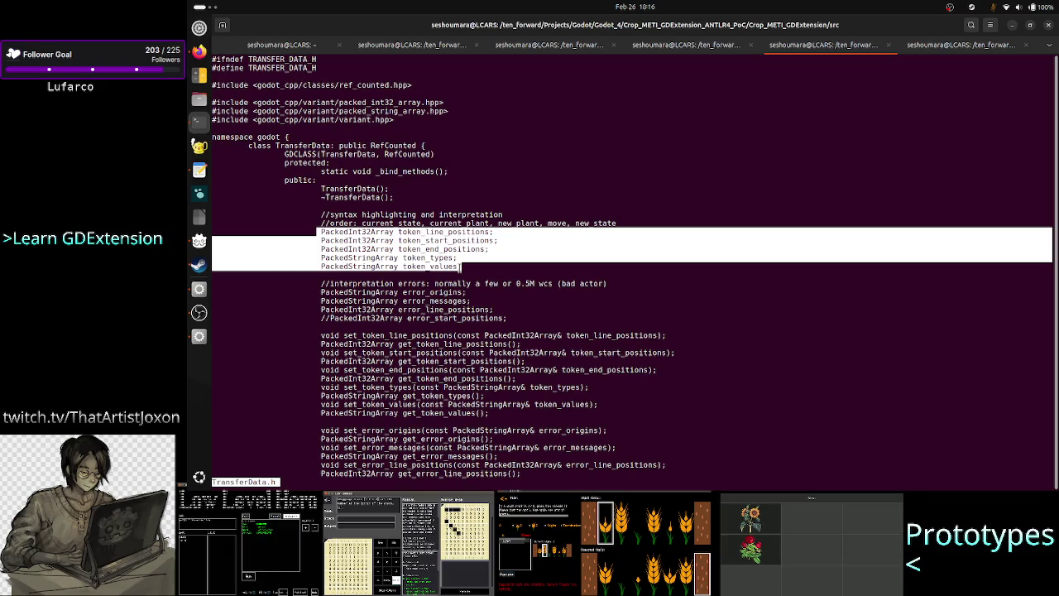
click(477, 268)
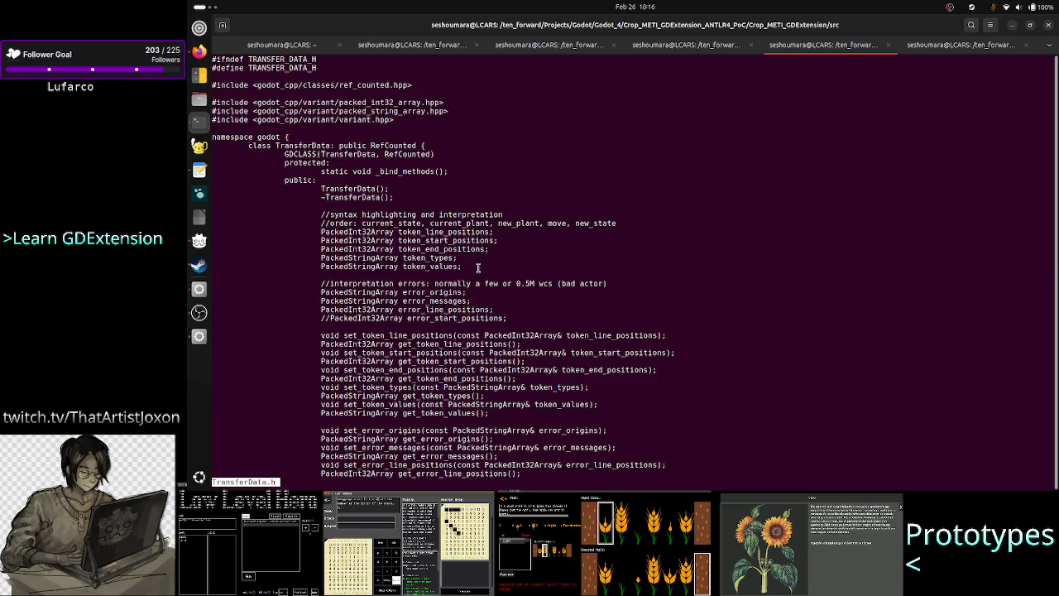
drag(477, 267, 340, 230)
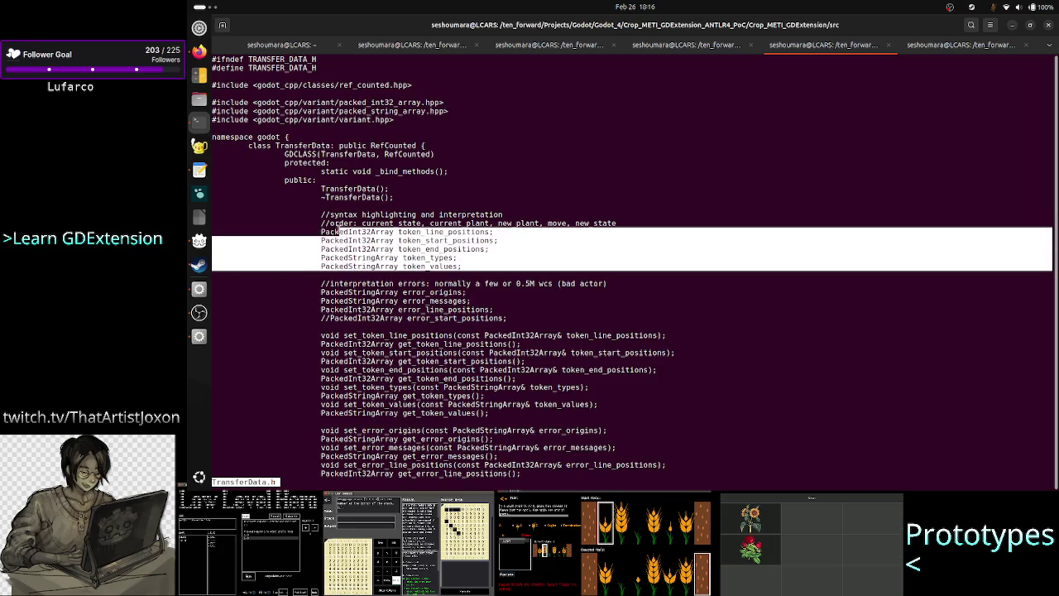
click(337, 229)
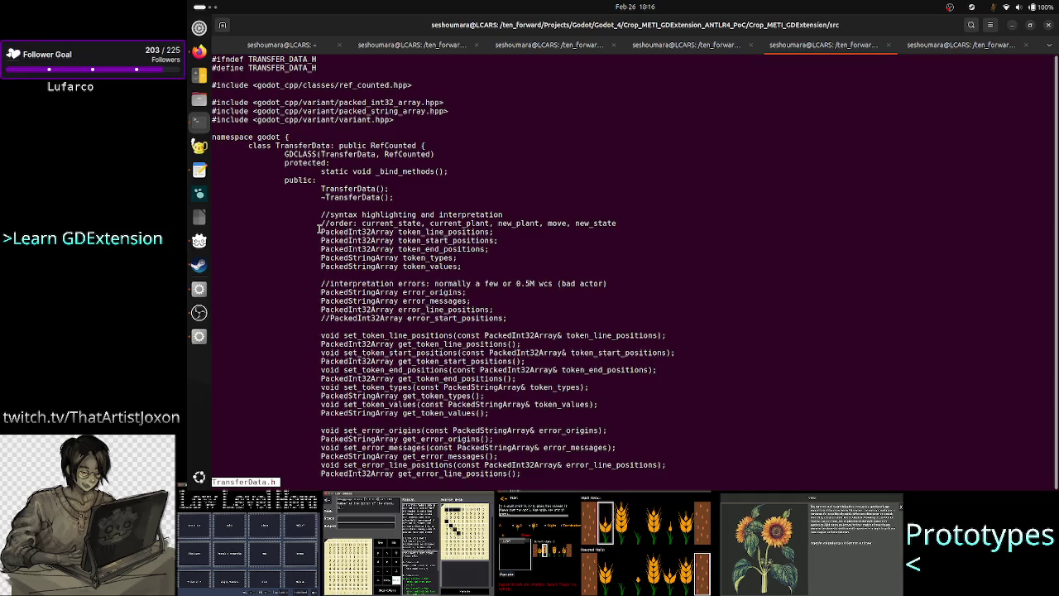
mouse_move(320, 230)
mouse_down()
mouse_move(420, 267)
mouse_move(462, 266)
mouse_up()
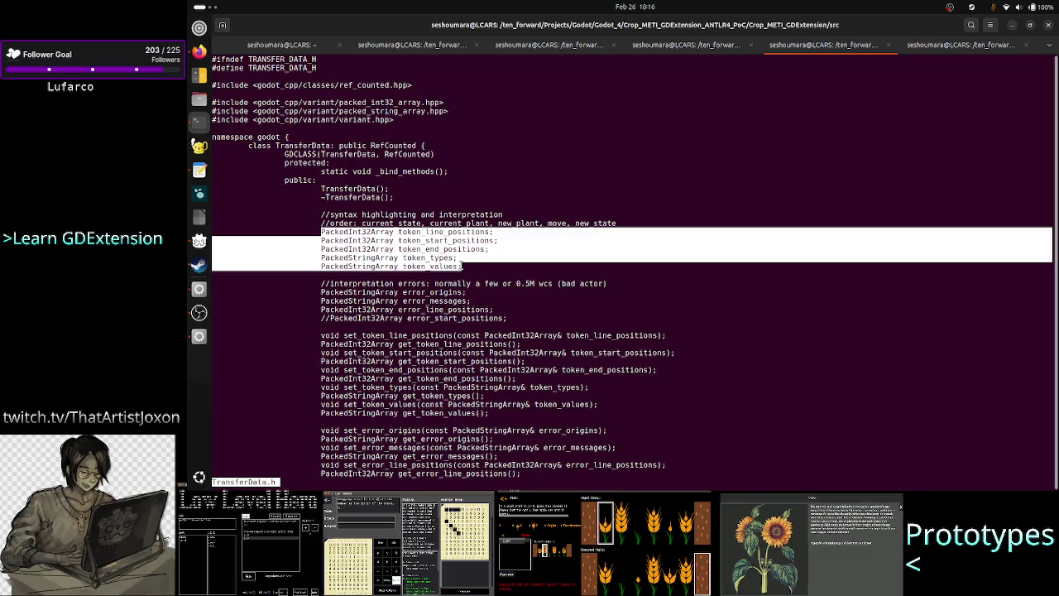
click(462, 265)
mouse_move(462, 265)
mouse_down()
mouse_move(351, 249)
mouse_move(318, 259)
mouse_up()
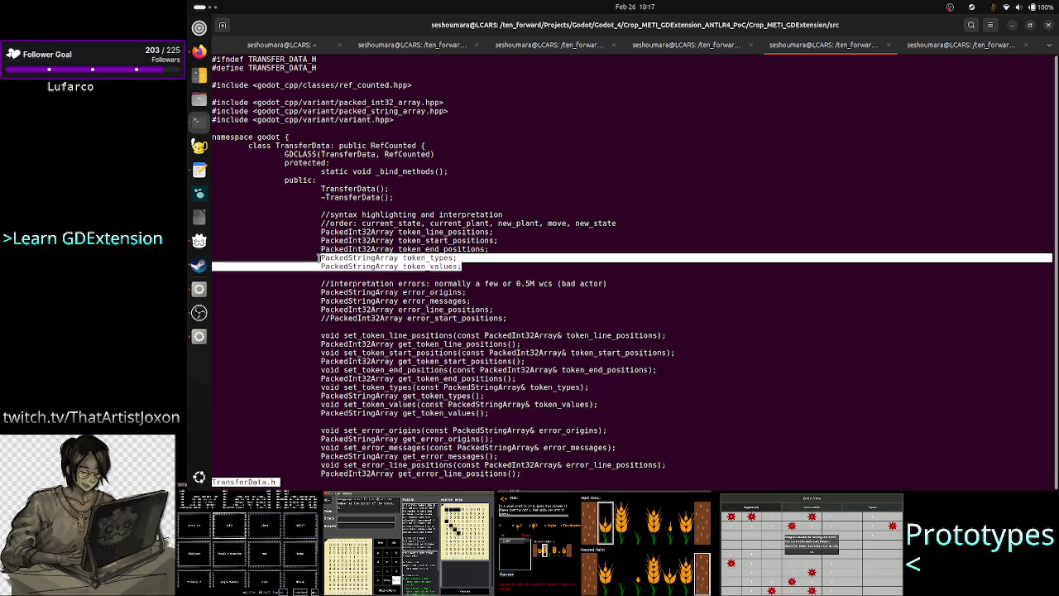
click(319, 258)
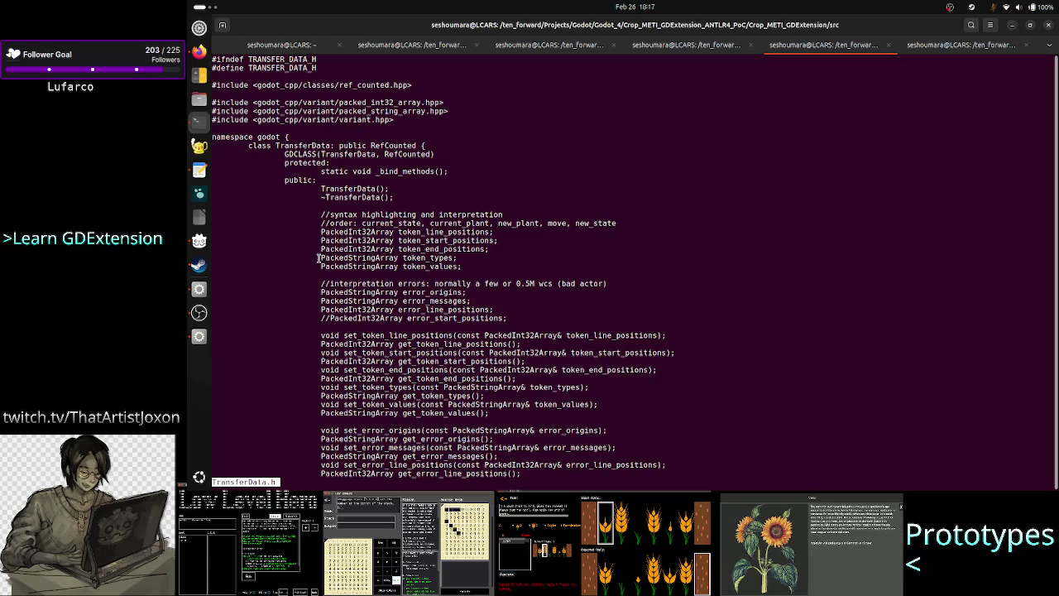
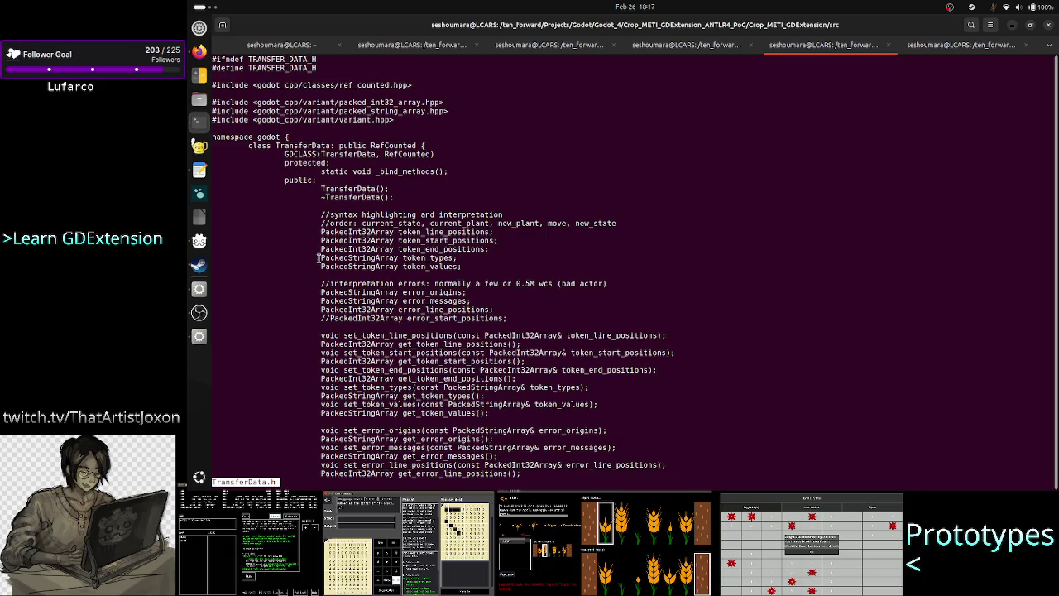
Bring up the custom levels notes file, then the Godot editor with the InterpretScheduler script
click(199, 170)
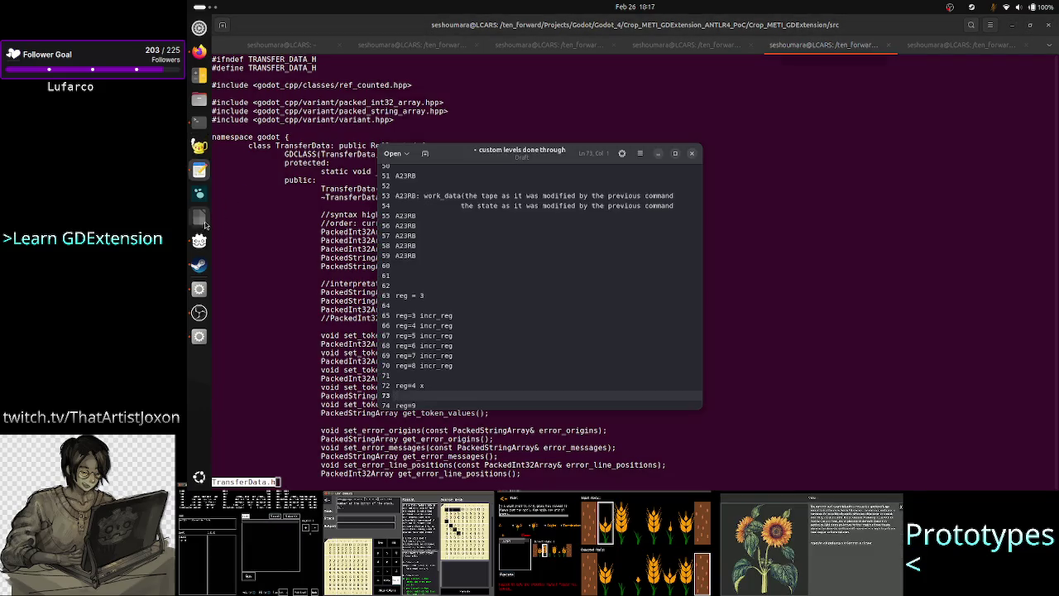
click(199, 336)
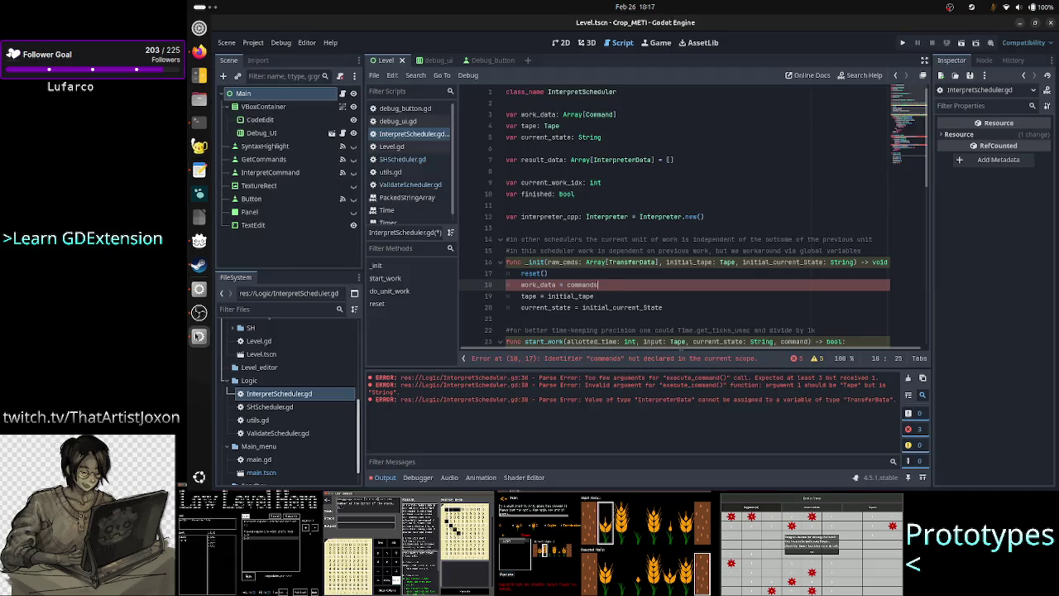
Erase the work_data = commands assignment on line 18 of _init and start a comment there
click(619, 291)
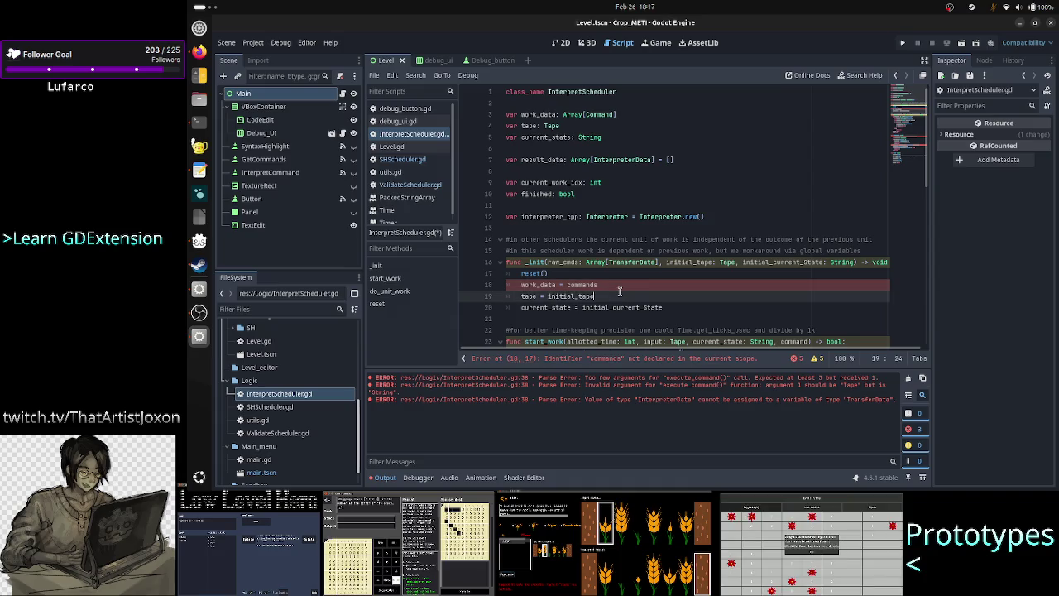
key(Up)
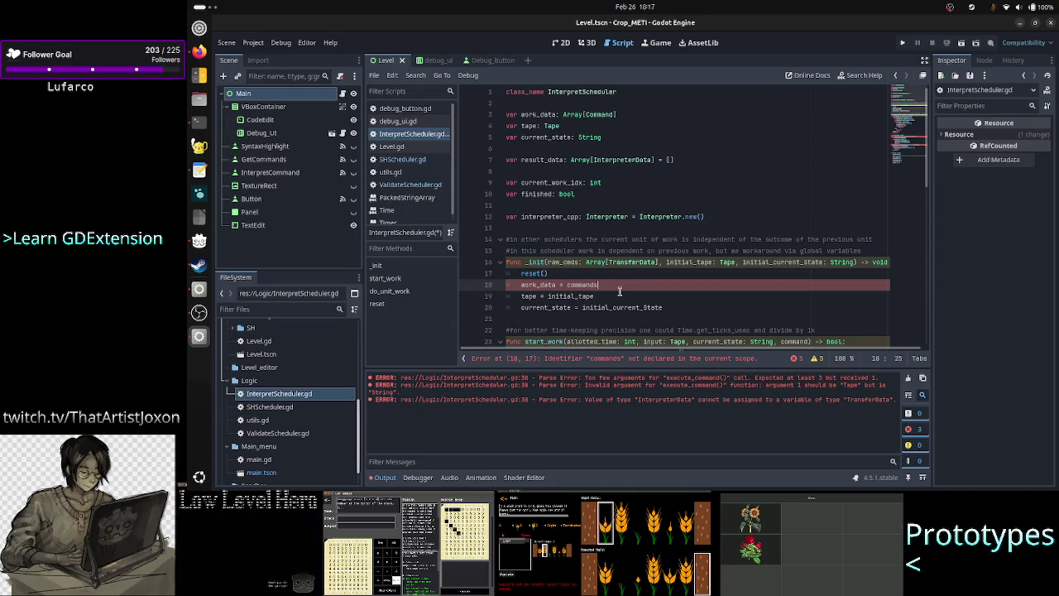
key(BackSpace)
key(BackSpace)
key(BackSpace)
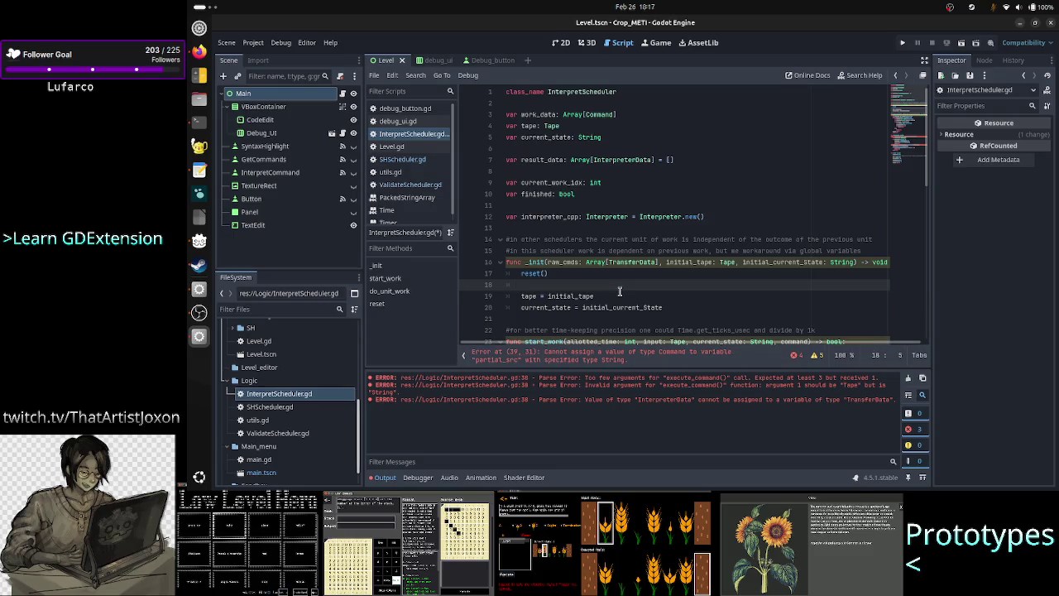
text(#work_data)
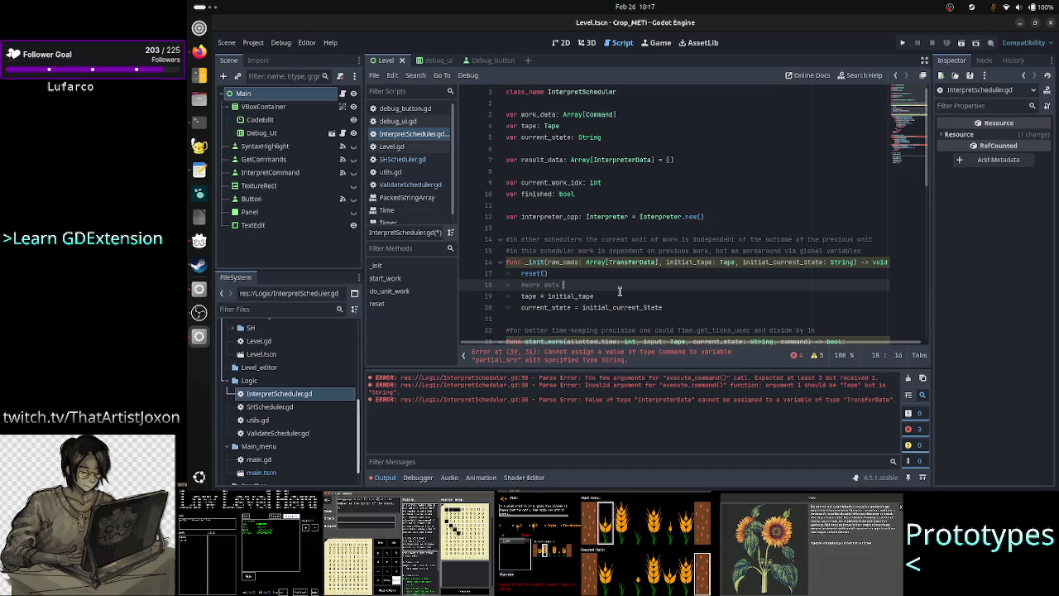
key(BackSpace)
key(BackSpace)
key(BackSpace)
text(raw_)
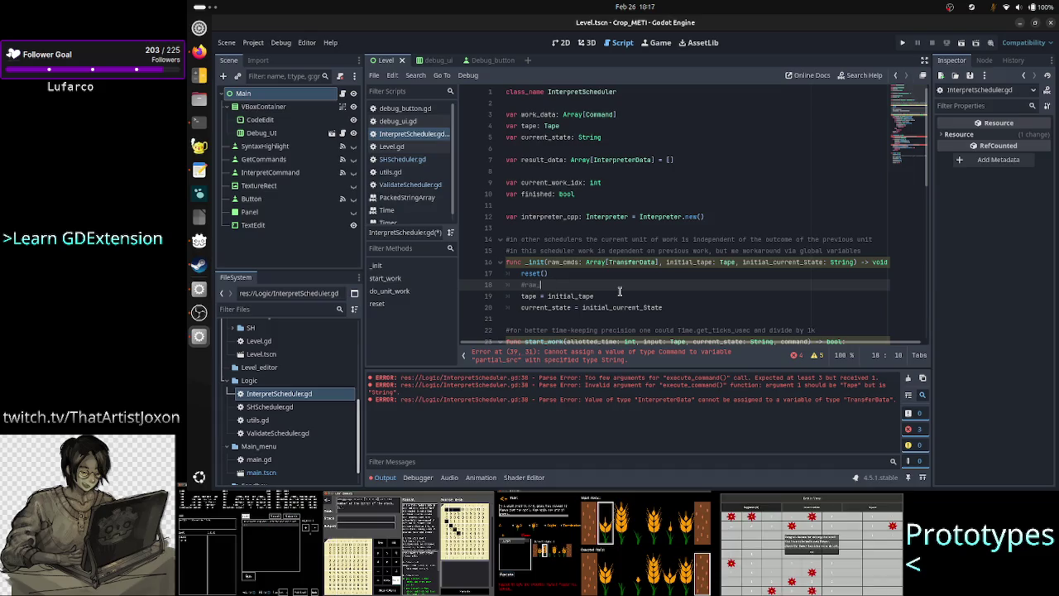
key(BackSpace)
key(BackSpace)
key(BackSpace)
Write the comment 'each TransferData entry can hold multiple commands: outcome of all the work units in a frame'
text(each )
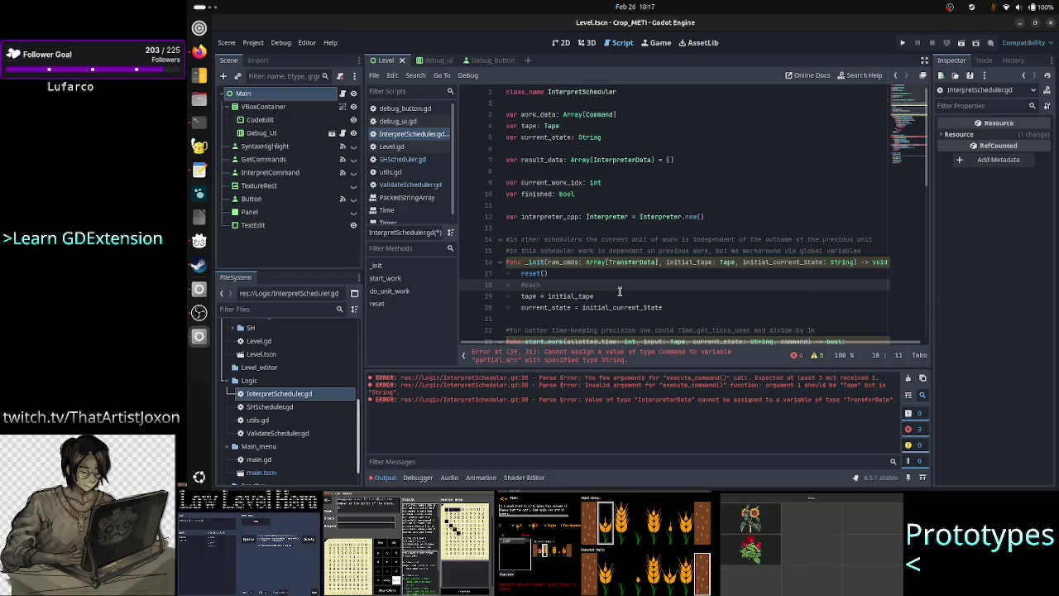
text(Trans)
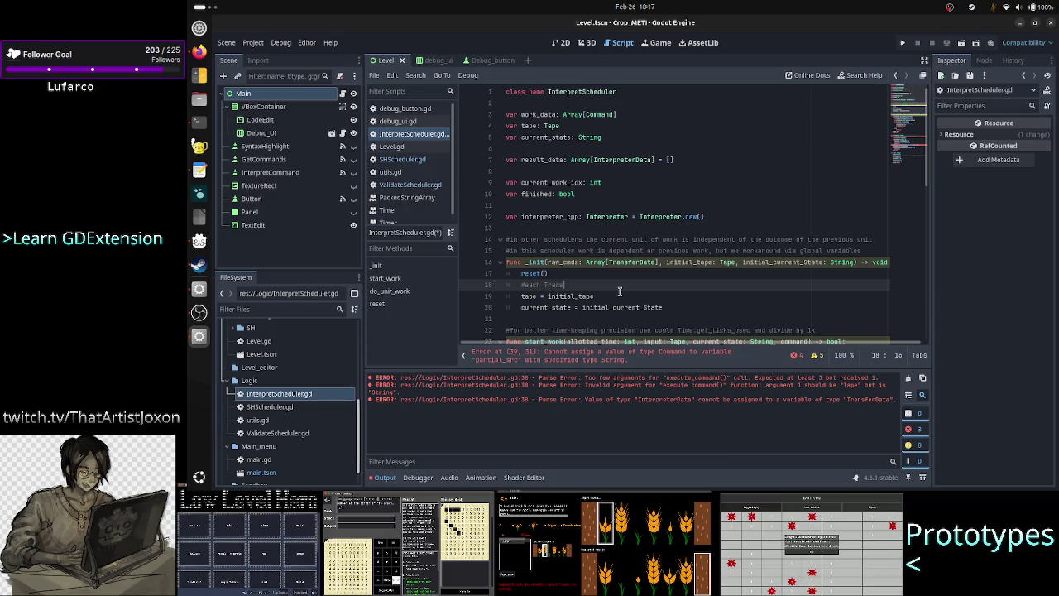
text(ferData en)
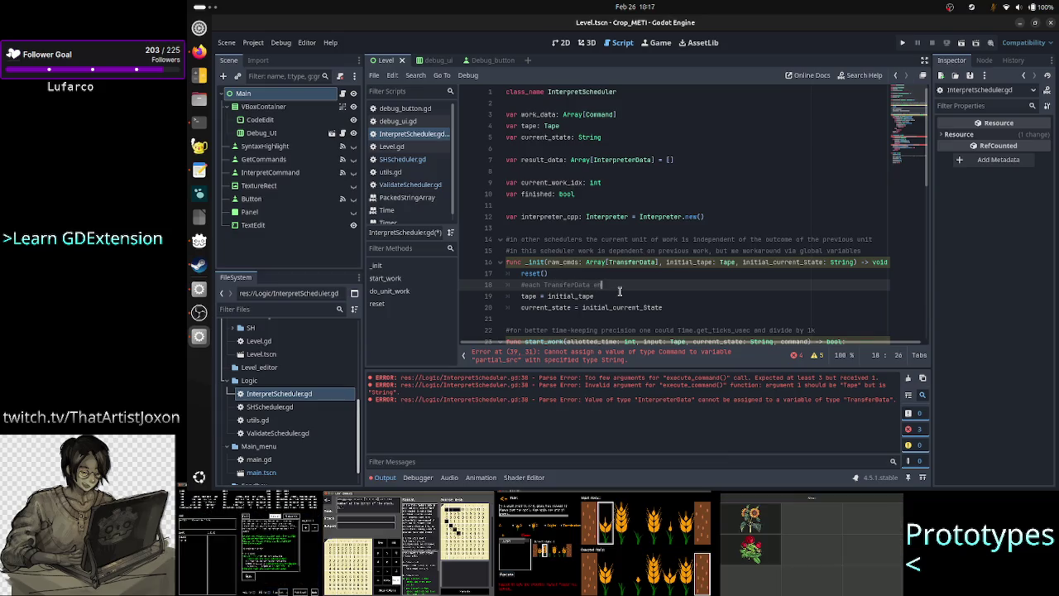
text(try actually )
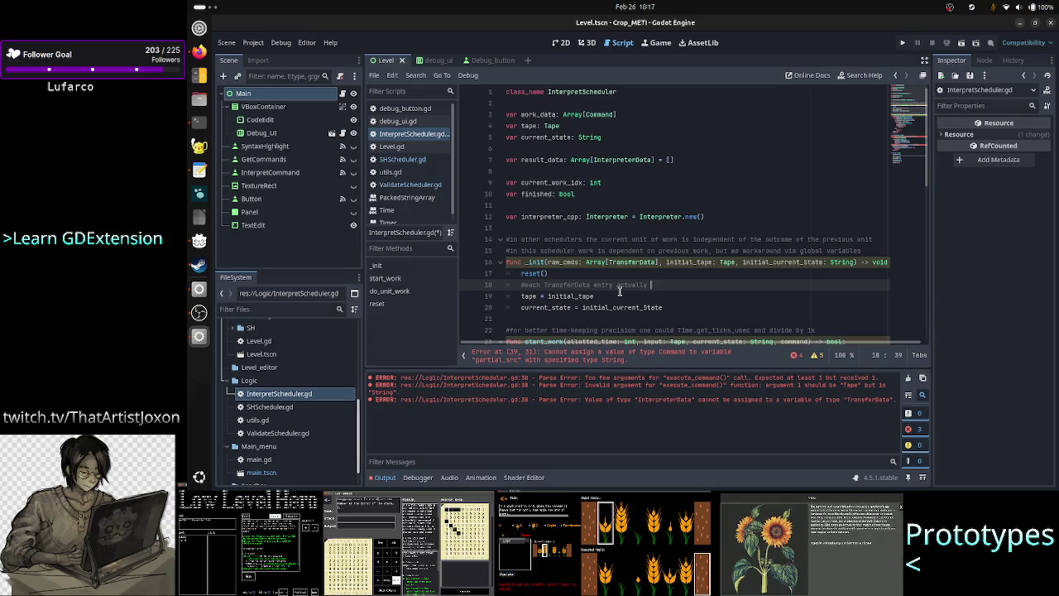
text(ha)
key(BackSpace)
key(BackSpace)
key(BackSpace)
text(can h)
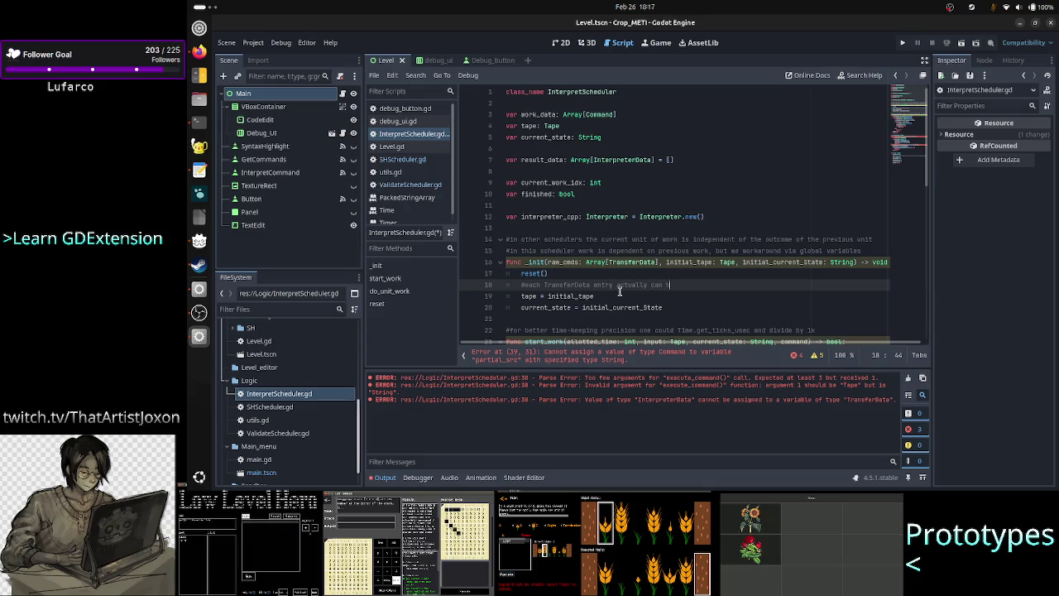
text(old multiple)
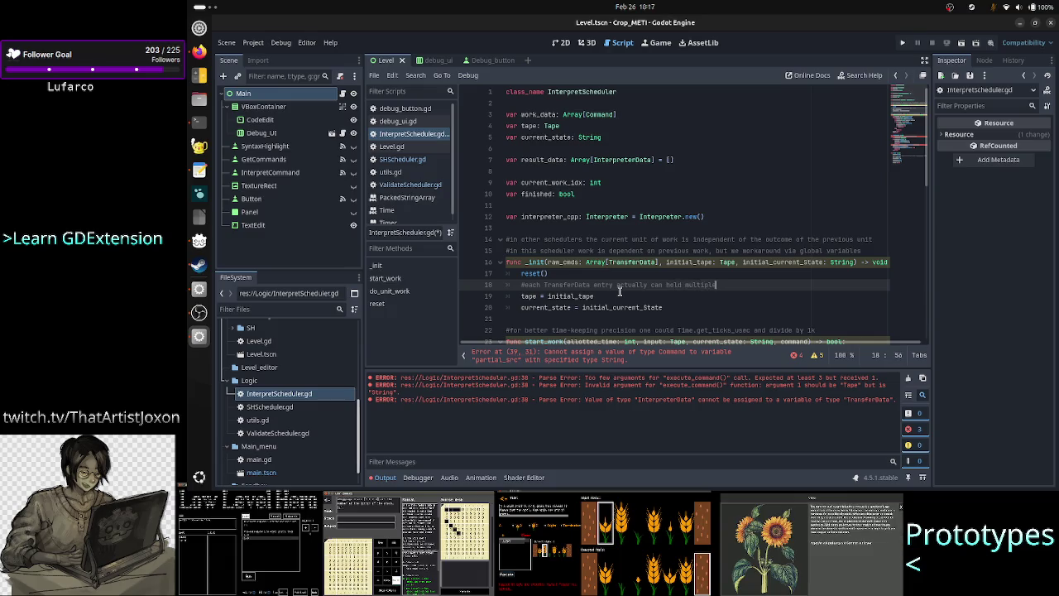
key(BackSpace)
text(e commands)
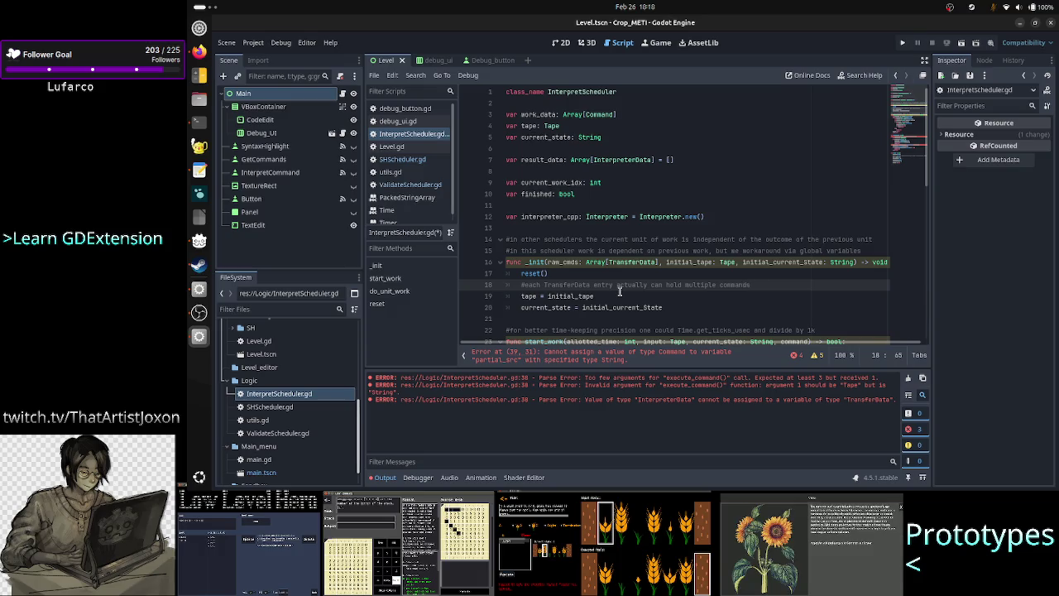
text(:)
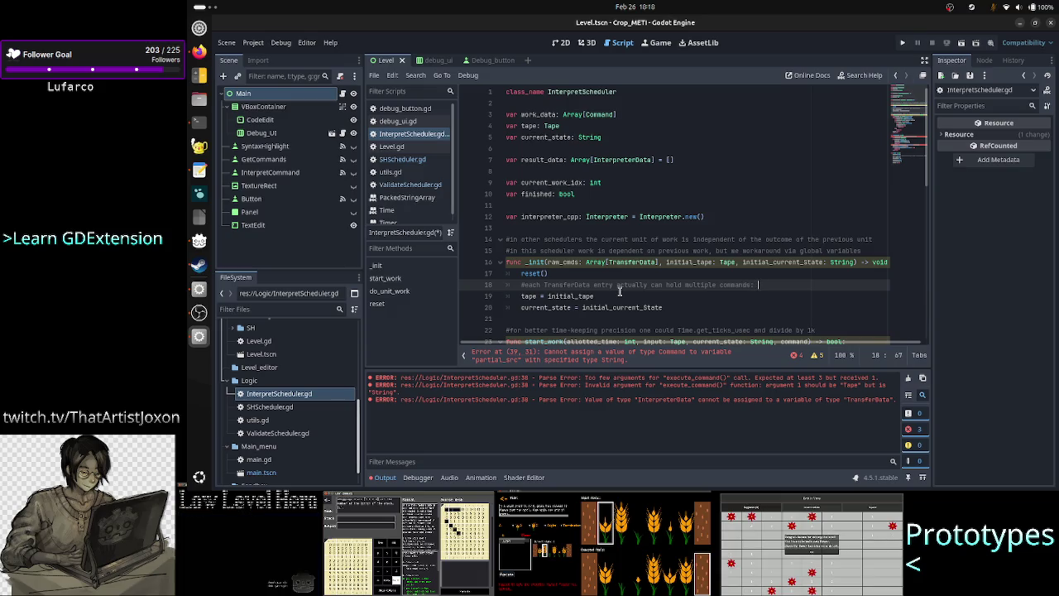
text(outcome )
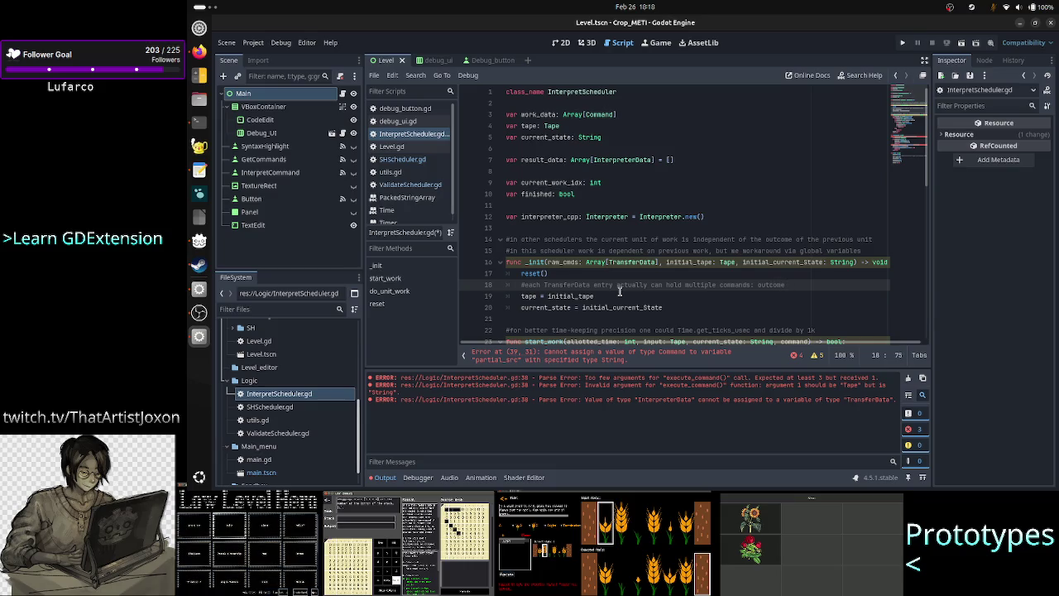
text(of all the mo)
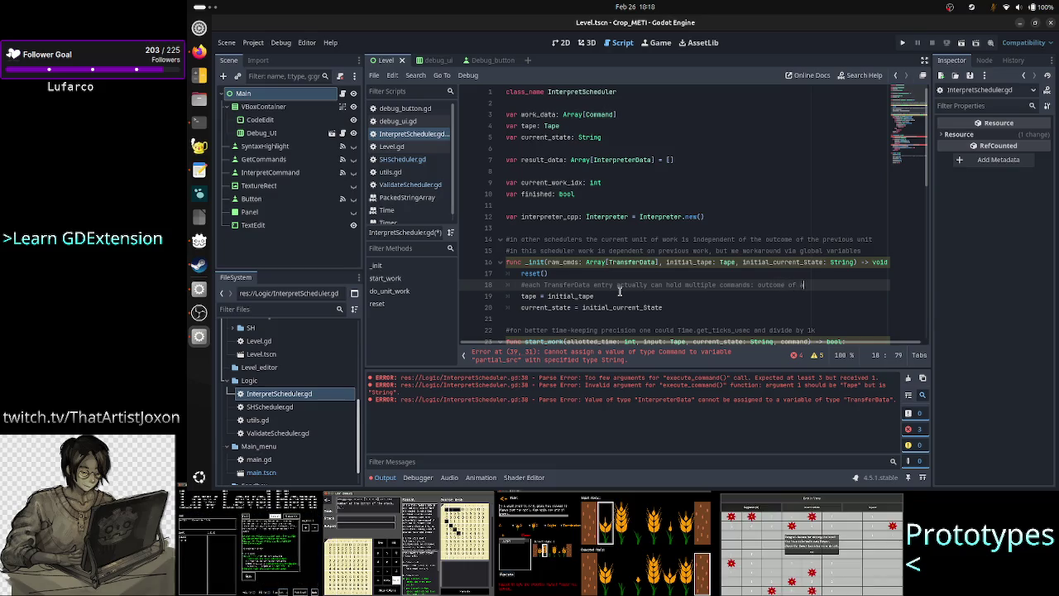
text(rk )
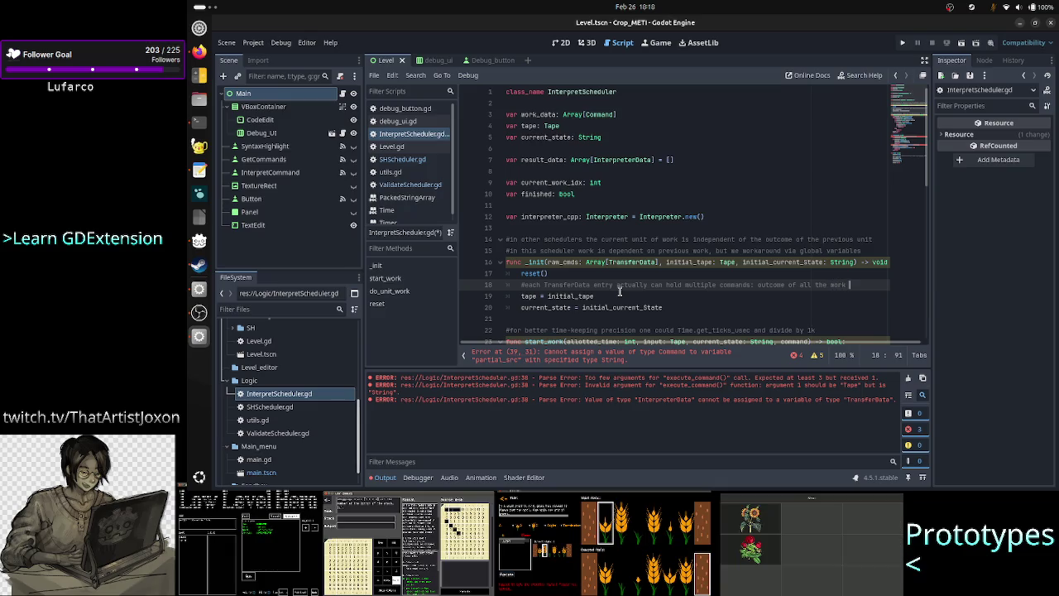
text(units in a frame)
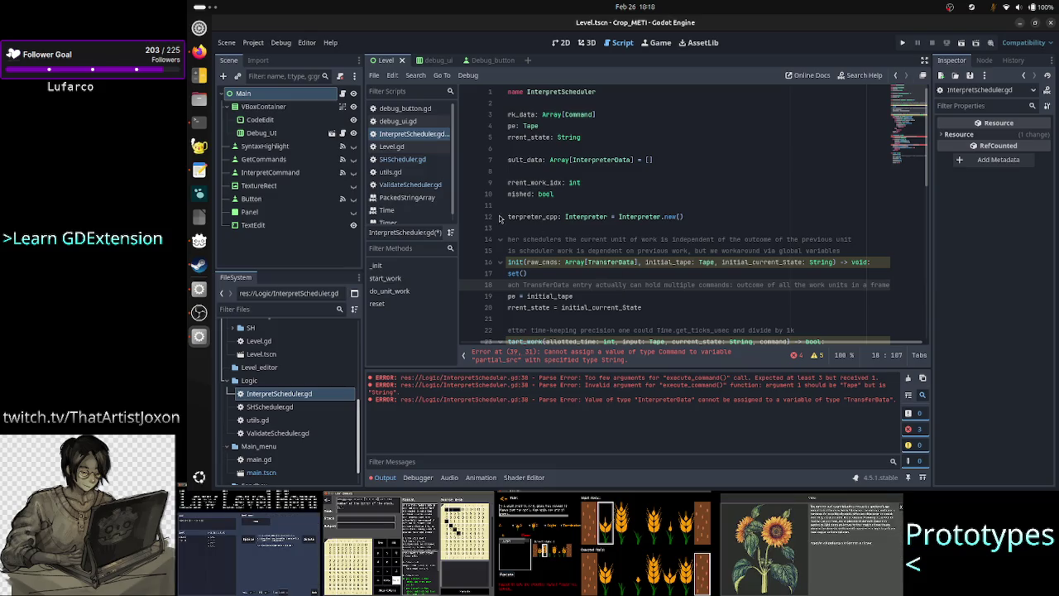
click(400, 185)
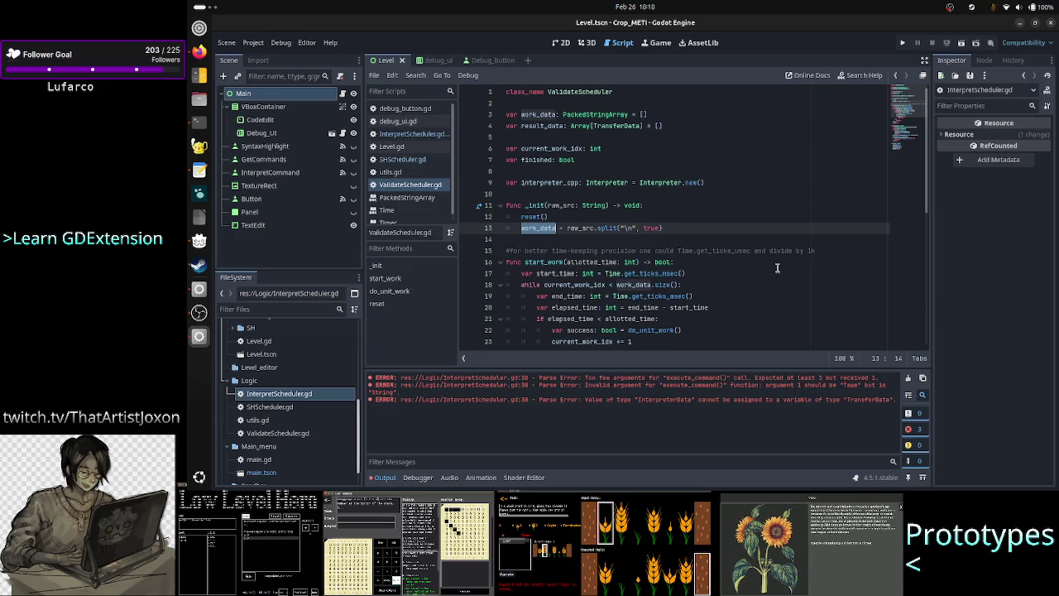
Review ValidateScheduler.gd's while loop and select the raw_src.split("\n", true) call on line 13
click(727, 284)
scroll(688, 275, down, 2)
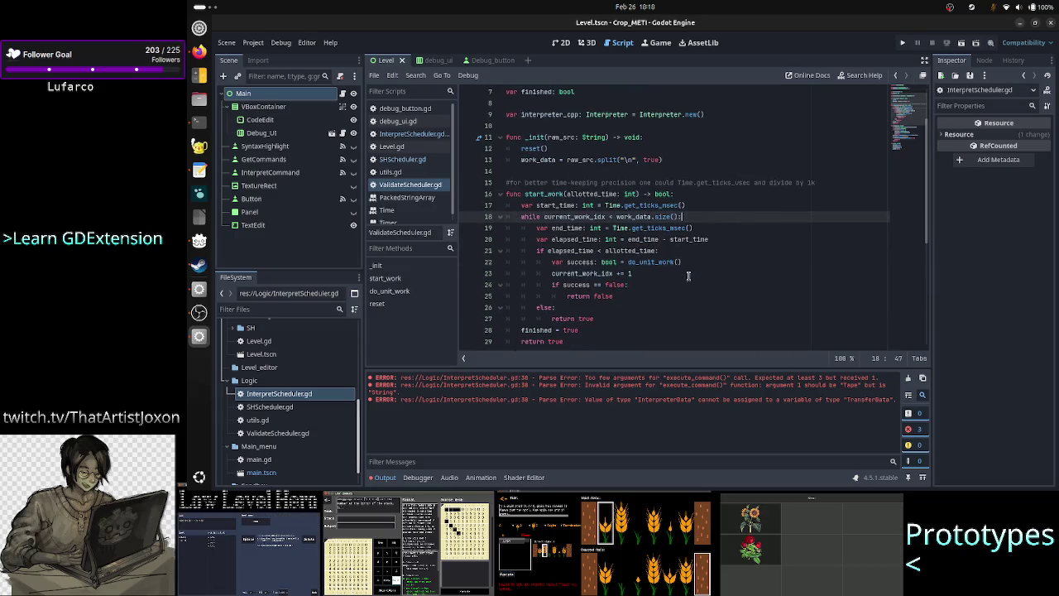
scroll(689, 251, down, 7)
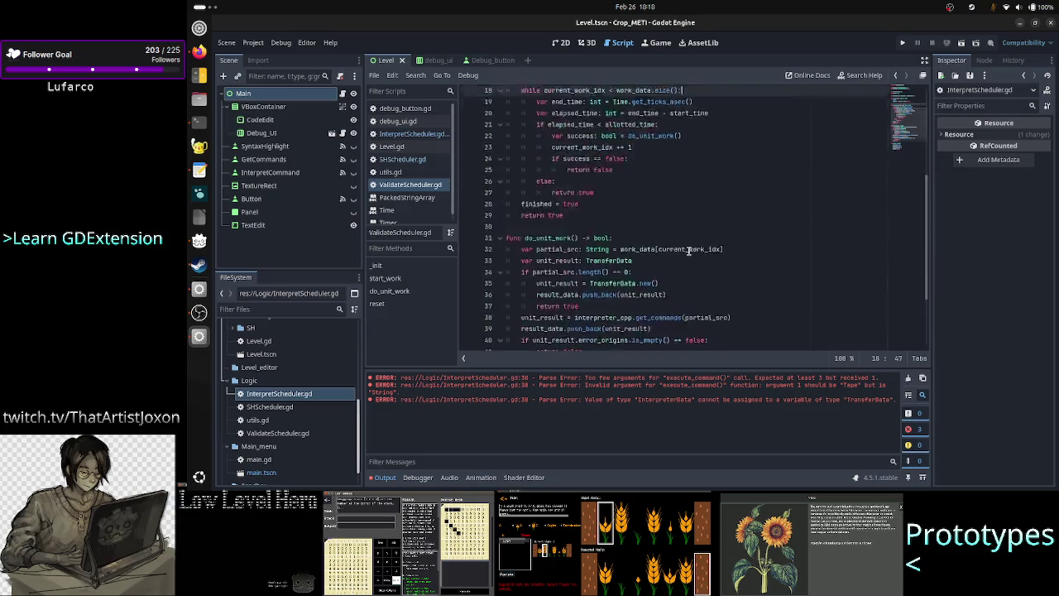
scroll(646, 215, up, 8)
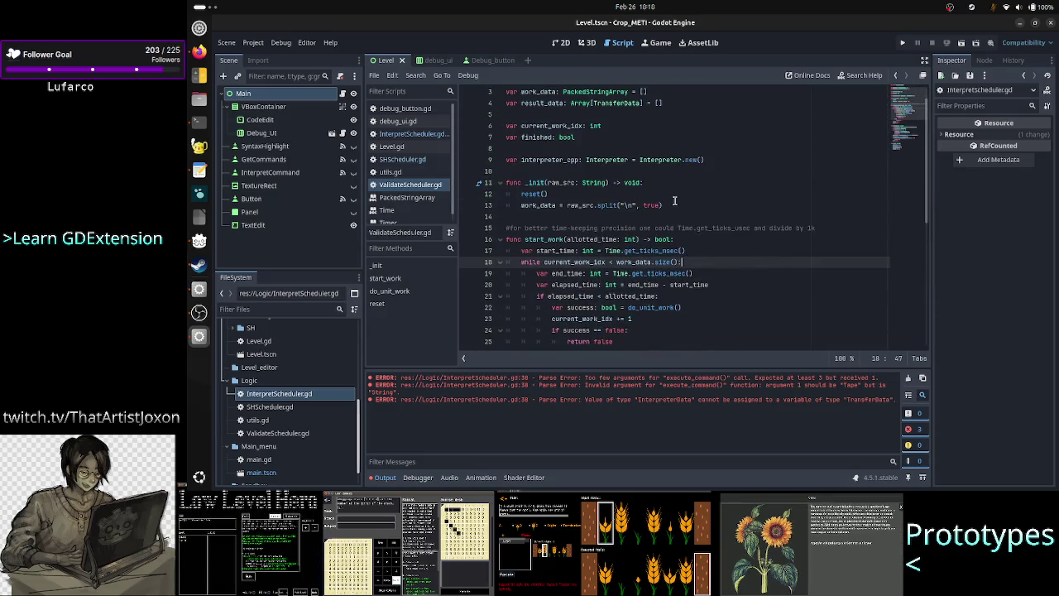
double_click(642, 205)
drag(663, 204, 567, 205)
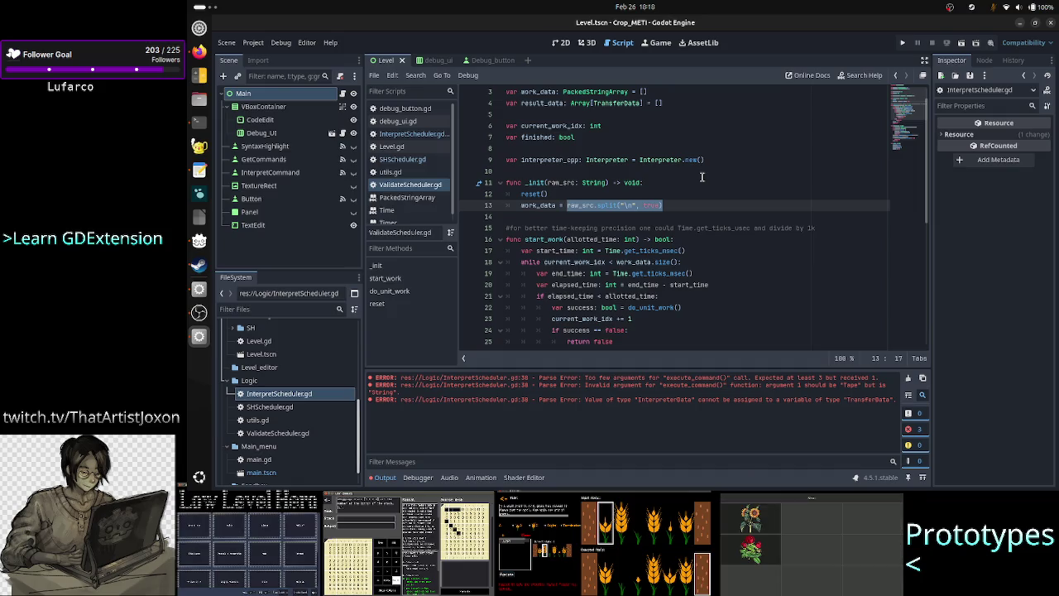
click(198, 122)
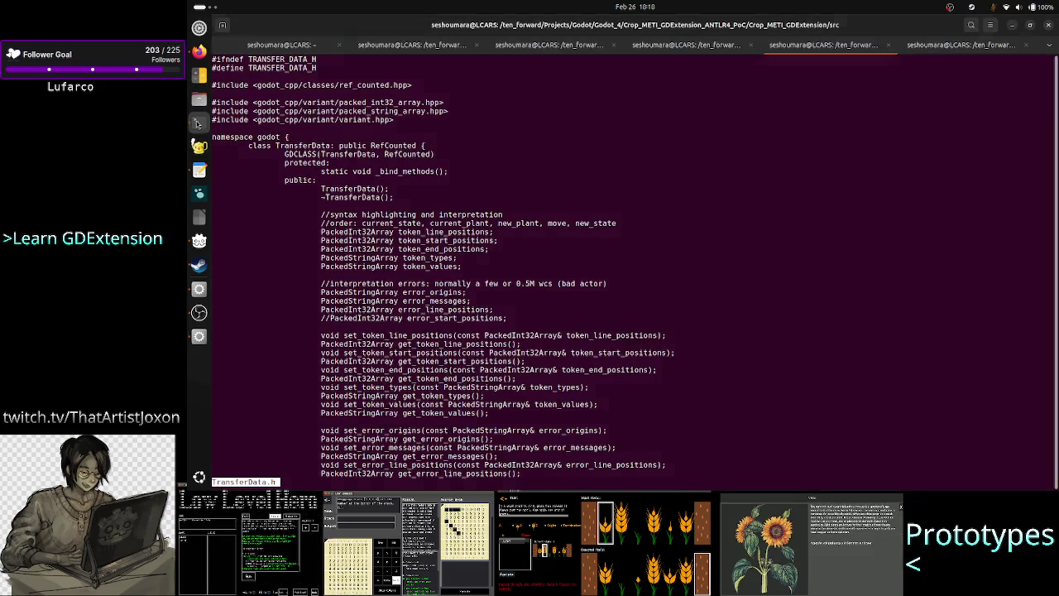
View Interpreter.cpp in less and select raw_src in the get_tokens signature
key(q)
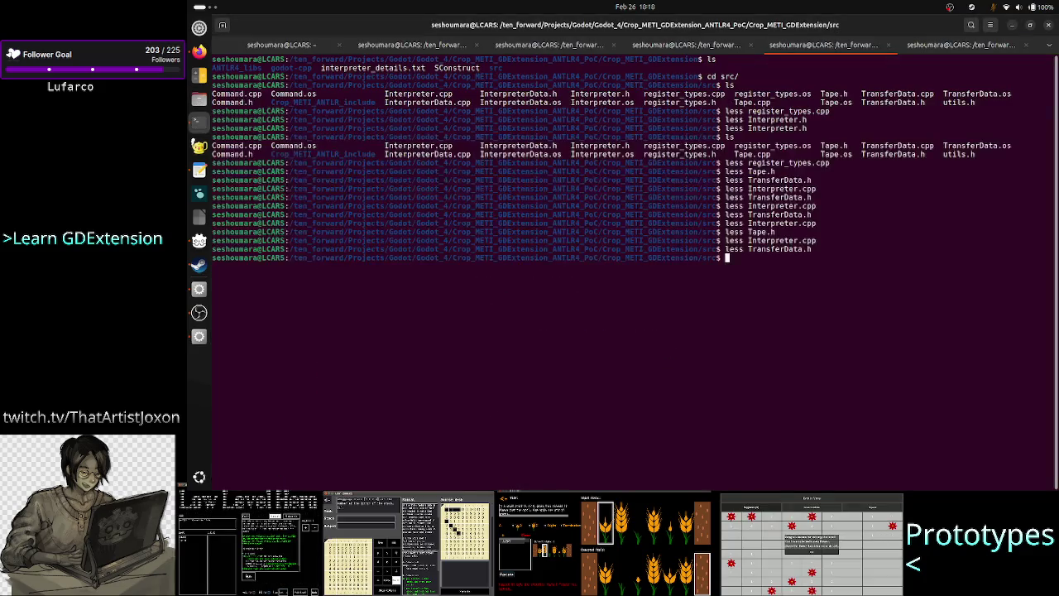
key(Up)
key(Up)
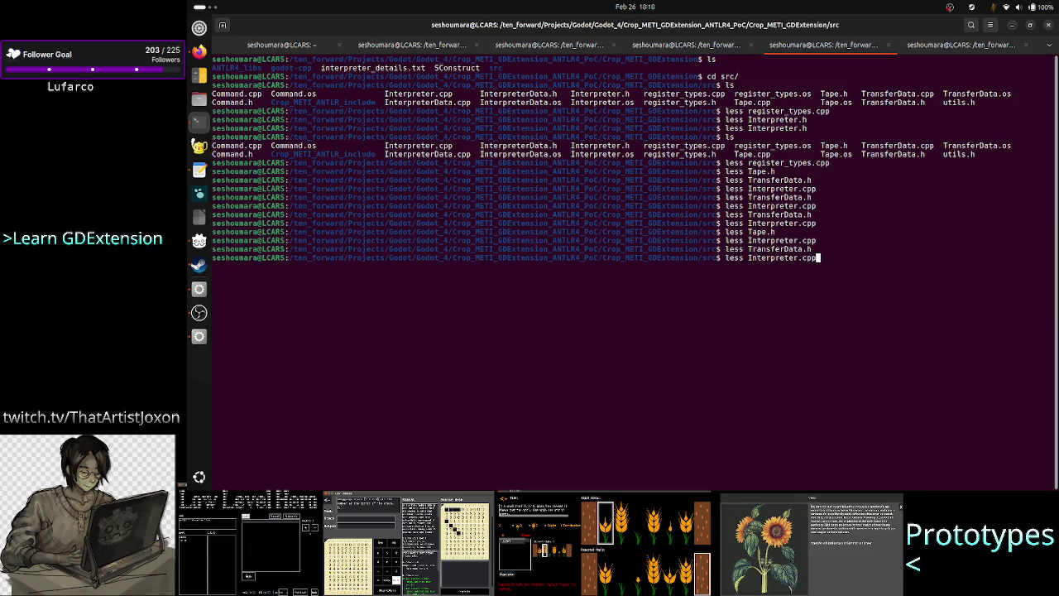
key(Return)
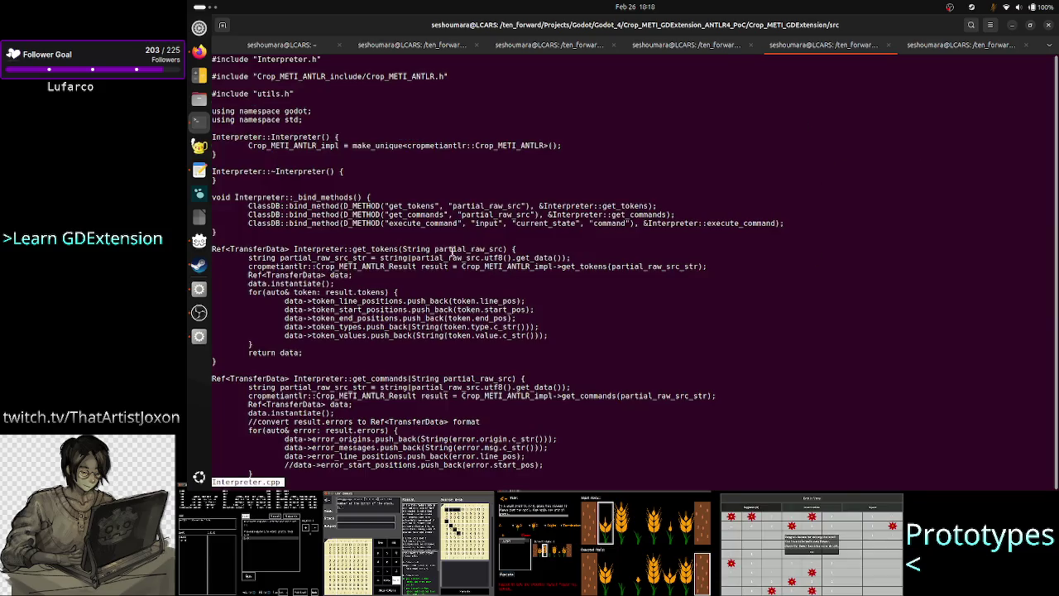
drag(437, 249, 503, 250)
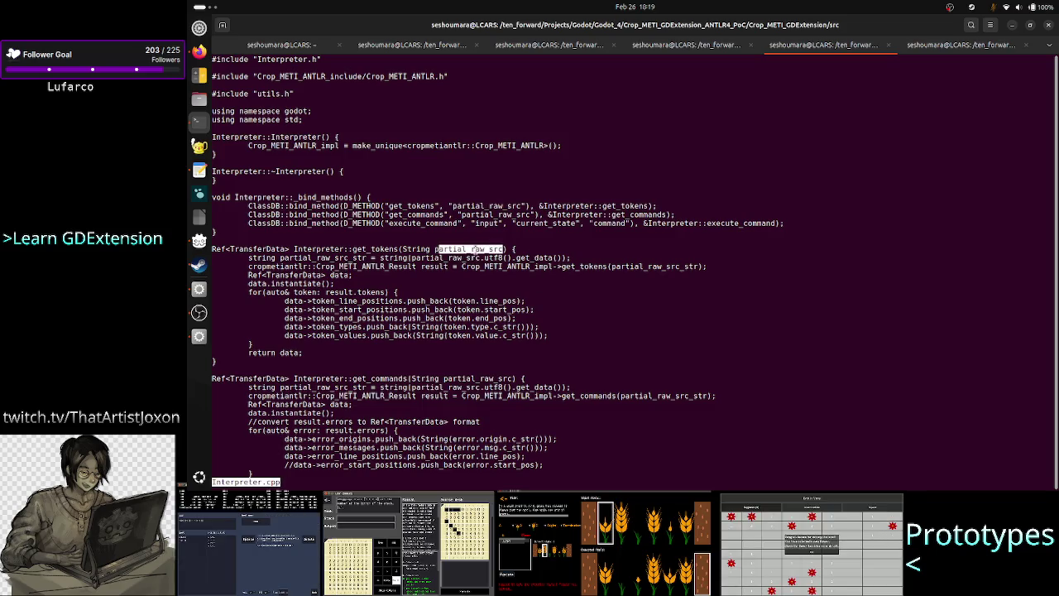
click(477, 250)
drag(442, 249, 506, 249)
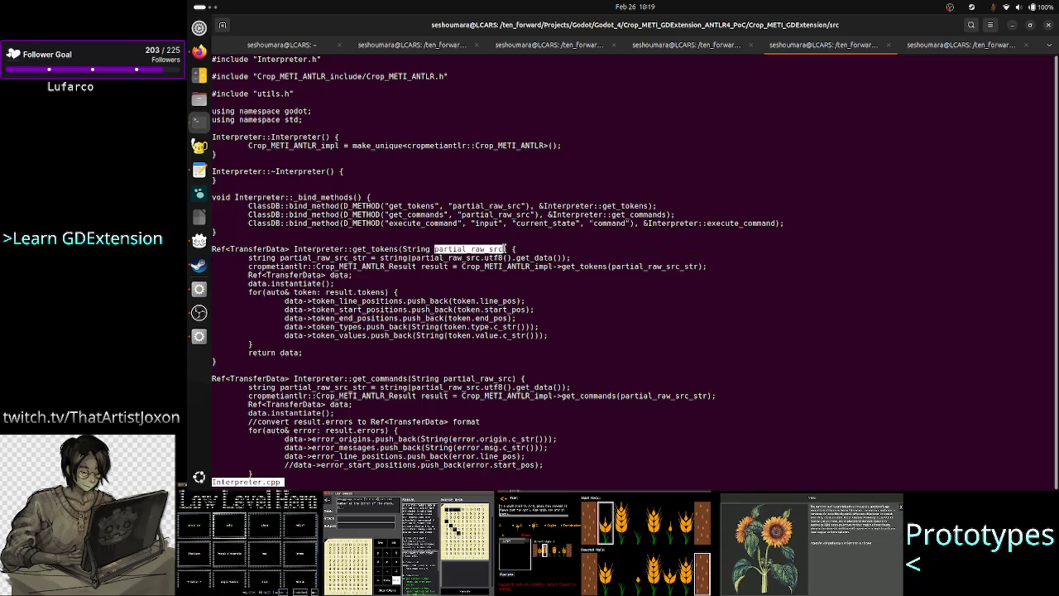
click(504, 249)
drag(504, 248, 470, 250)
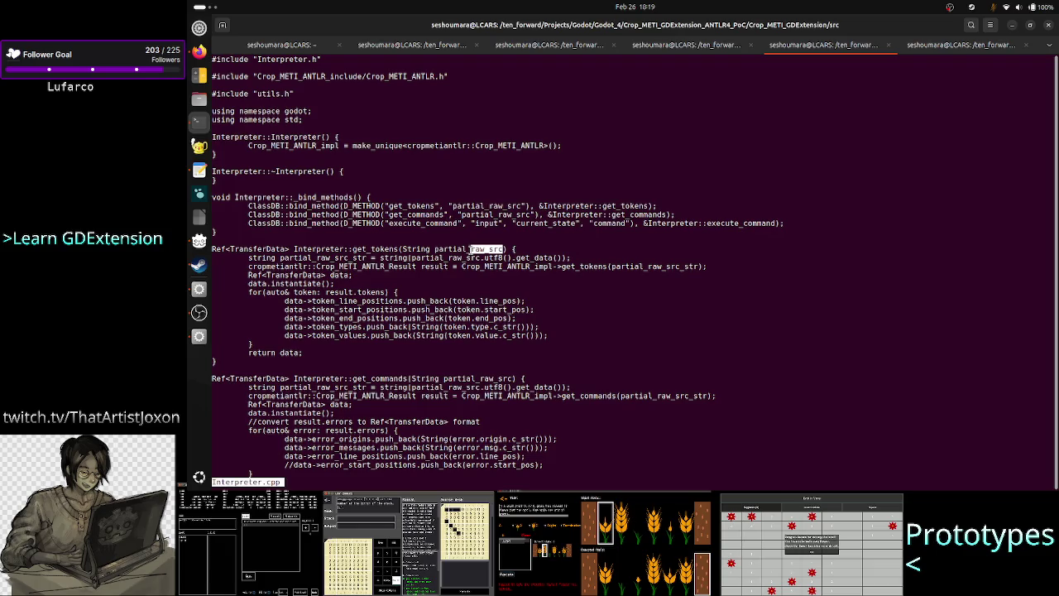
key(alt+Tab)
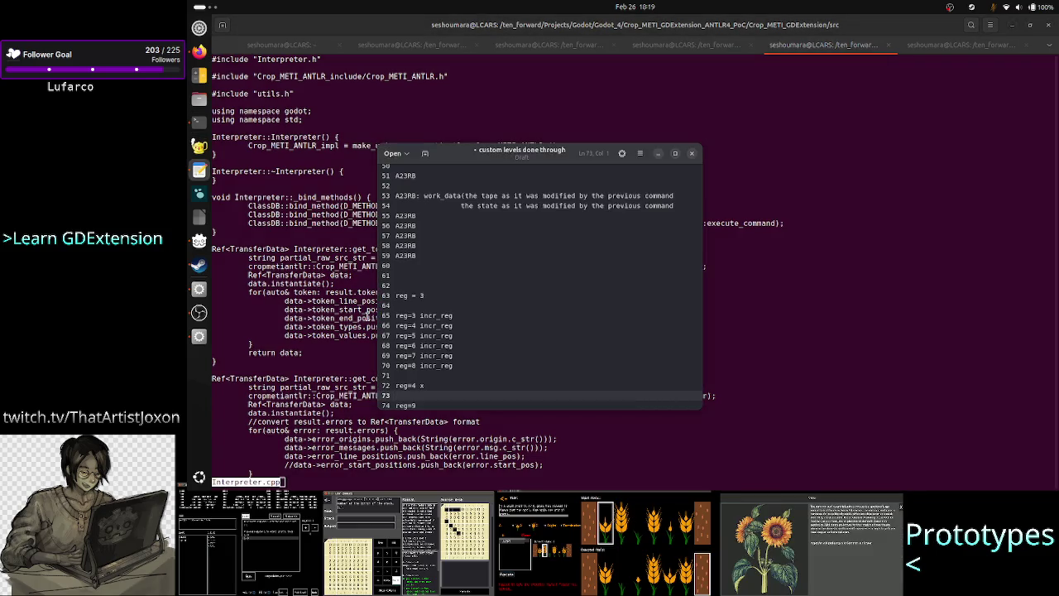
Scroll the notes and highlight the repeated A23RB command lines 55–57 before returning to Godot
scroll(445, 282, up, 1)
scroll(445, 282, up, 1)
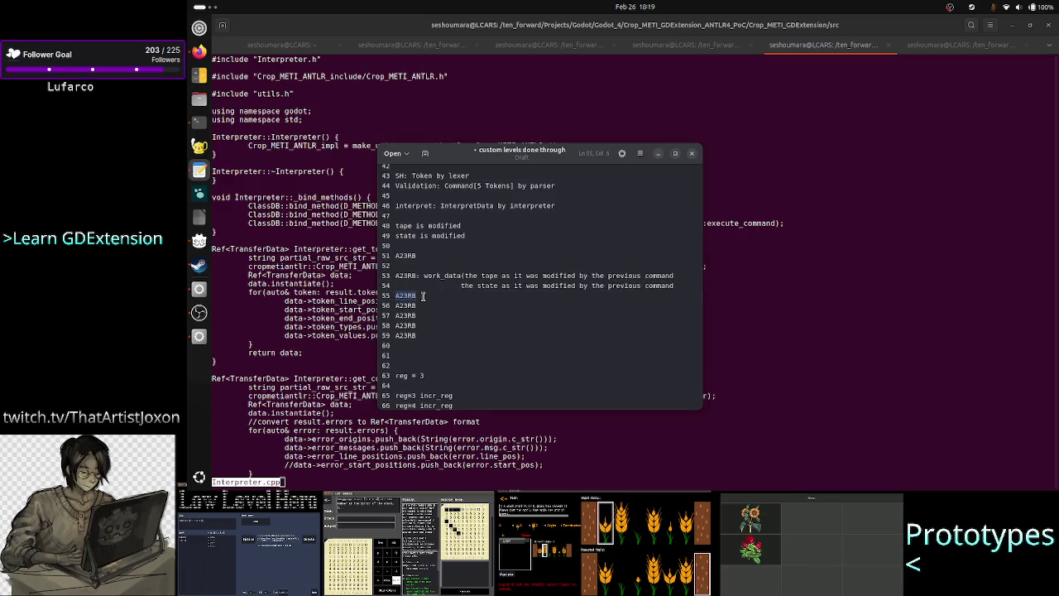
drag(395, 295, 429, 316)
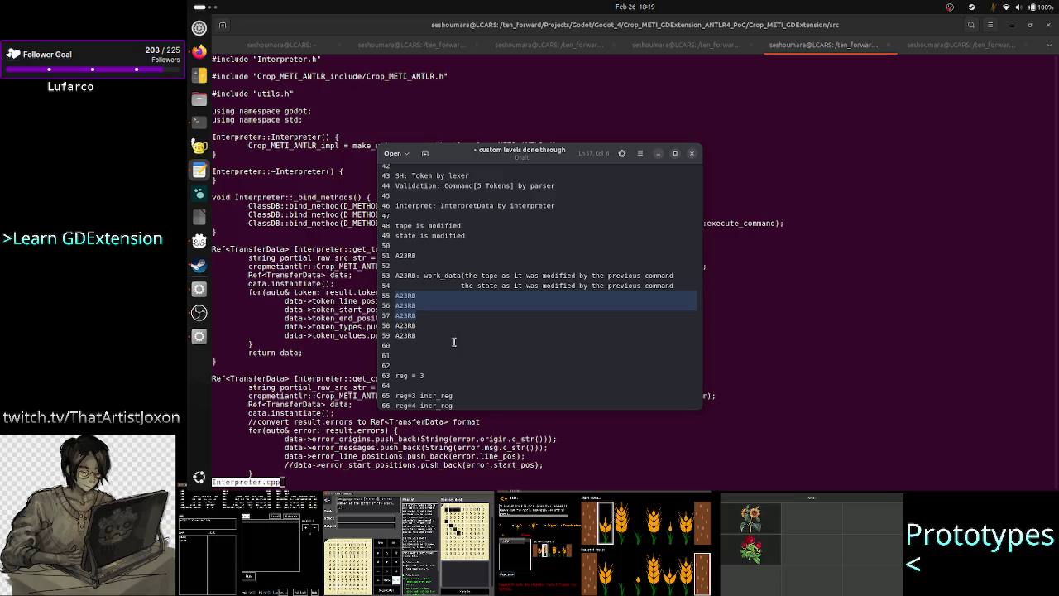
click(347, 320)
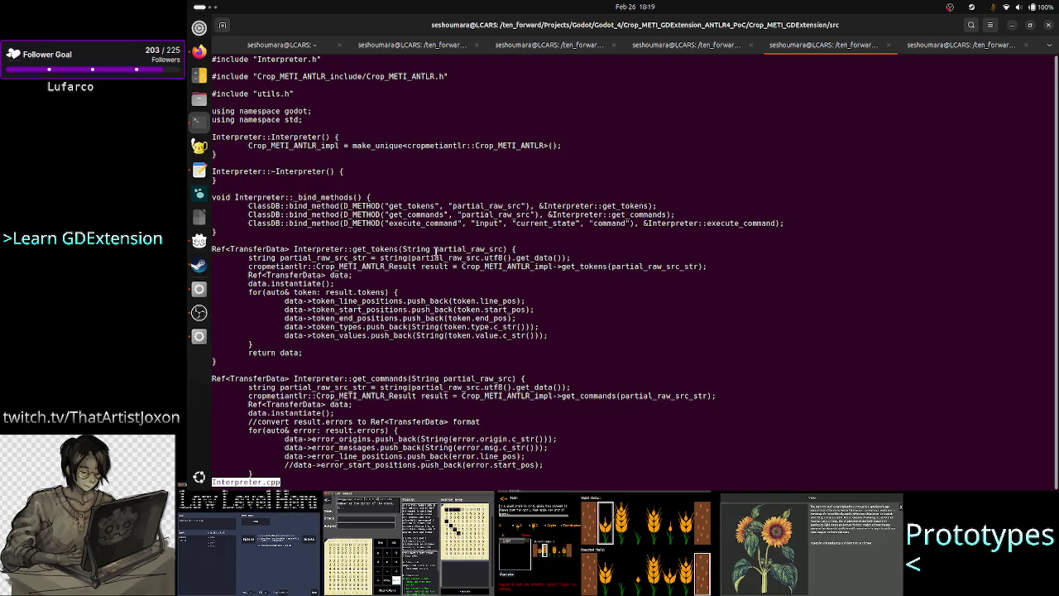
key(alt+Tab)
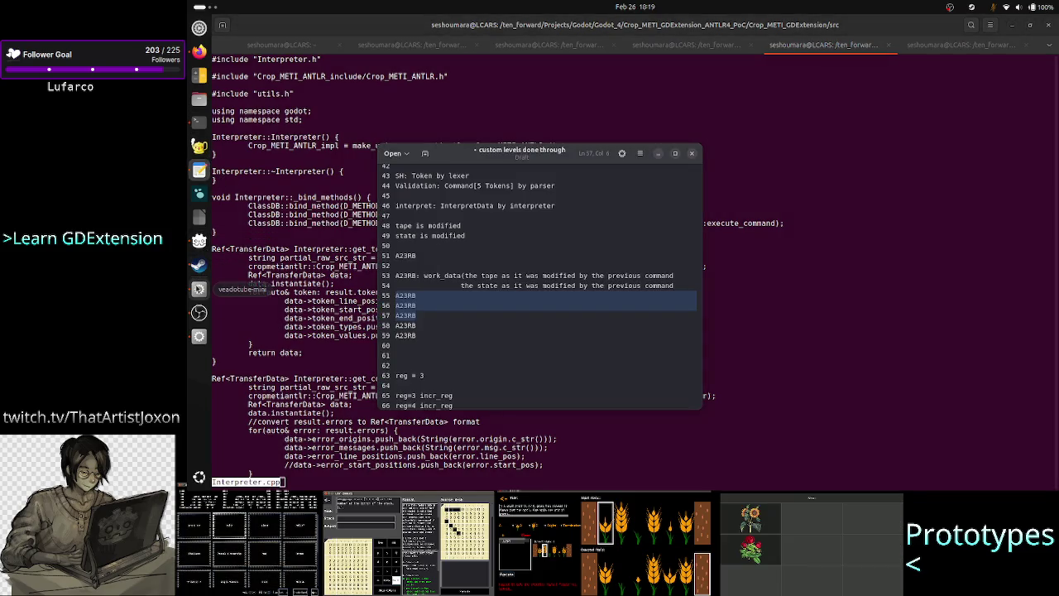
click(198, 340)
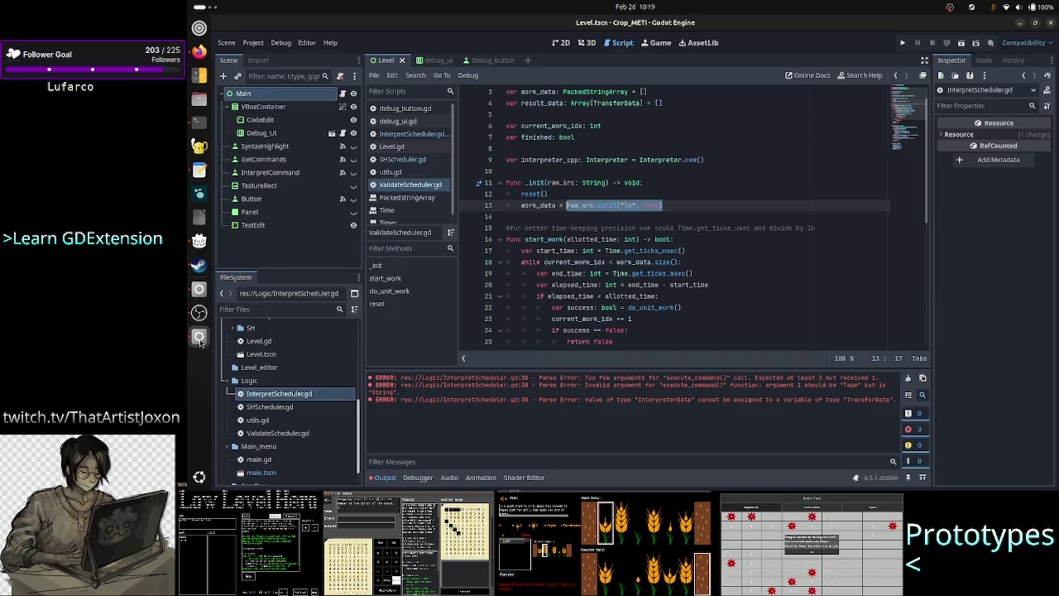
Insert a blank line above class_name at the top of ValidateScheduler.gd
click(601, 217)
scroll(601, 217, up, 1)
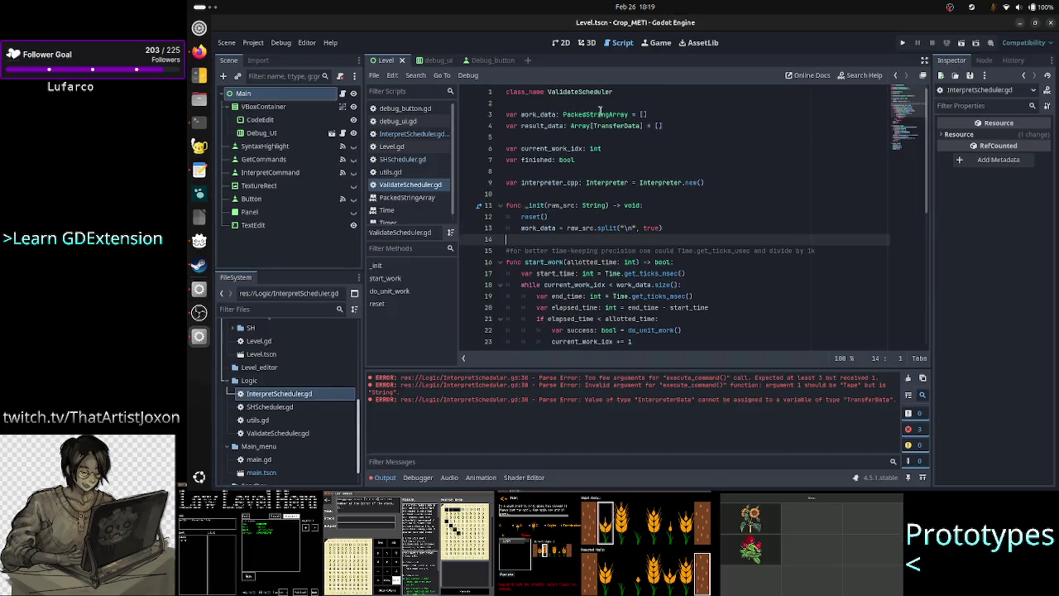
click(635, 99)
key(Up)
key(Return)
key(Up)
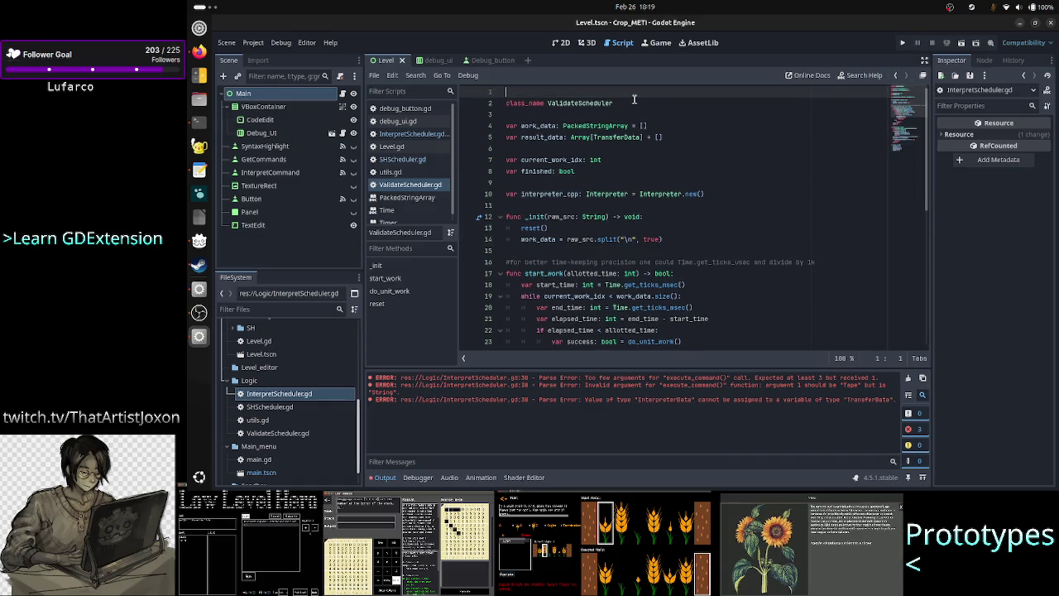
Type the comment '#a work unit is only a line of code, but the C++ API was made to handle multiple LOC'
text(#atm )
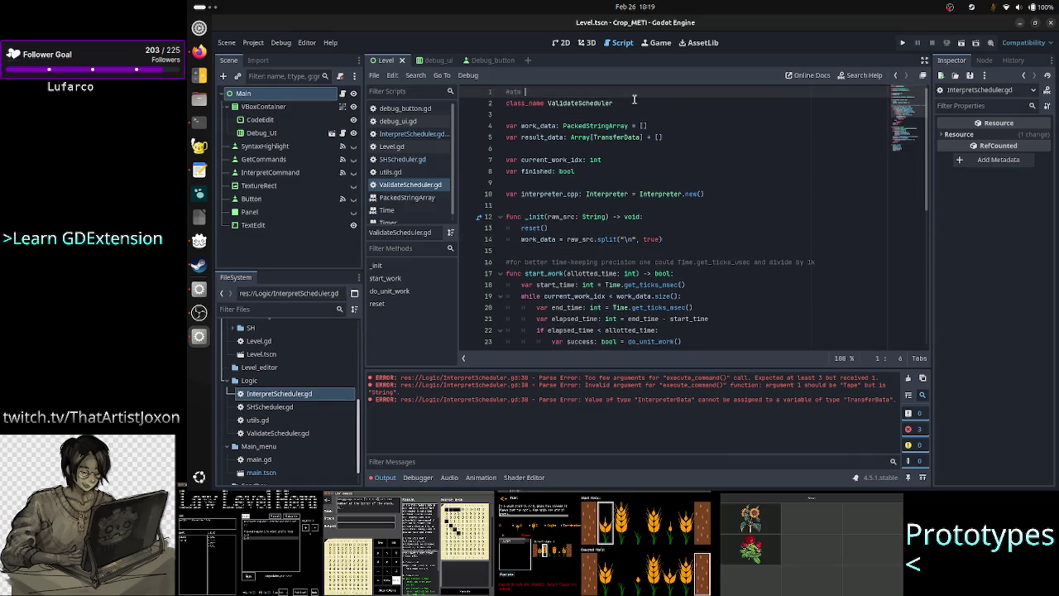
text(this is)
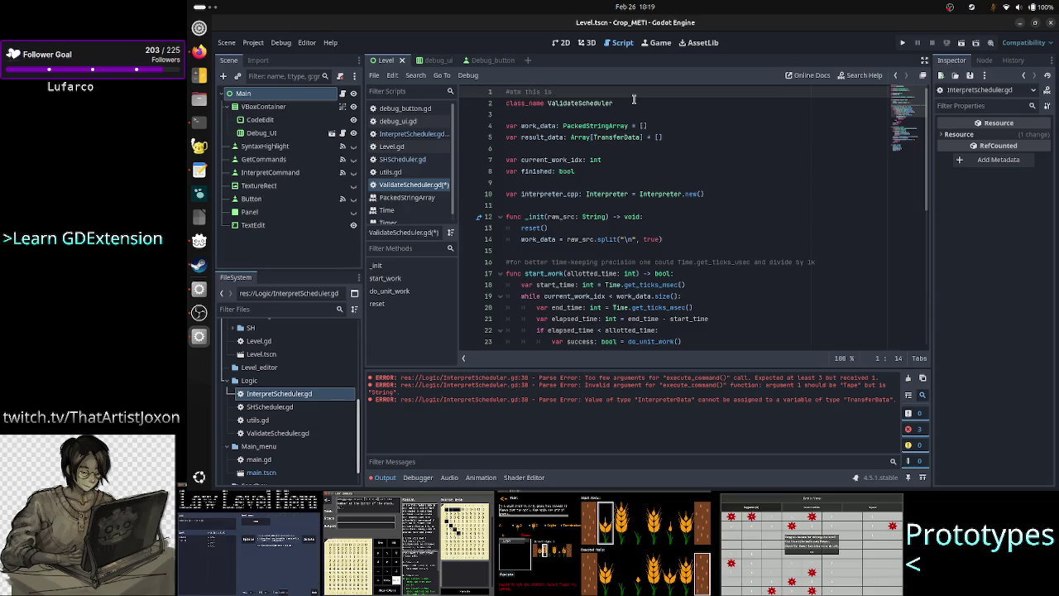
key(BackSpace)
key(BackSpace)
key(BackSpace)
key(BackSpace)
key(BackSpace)
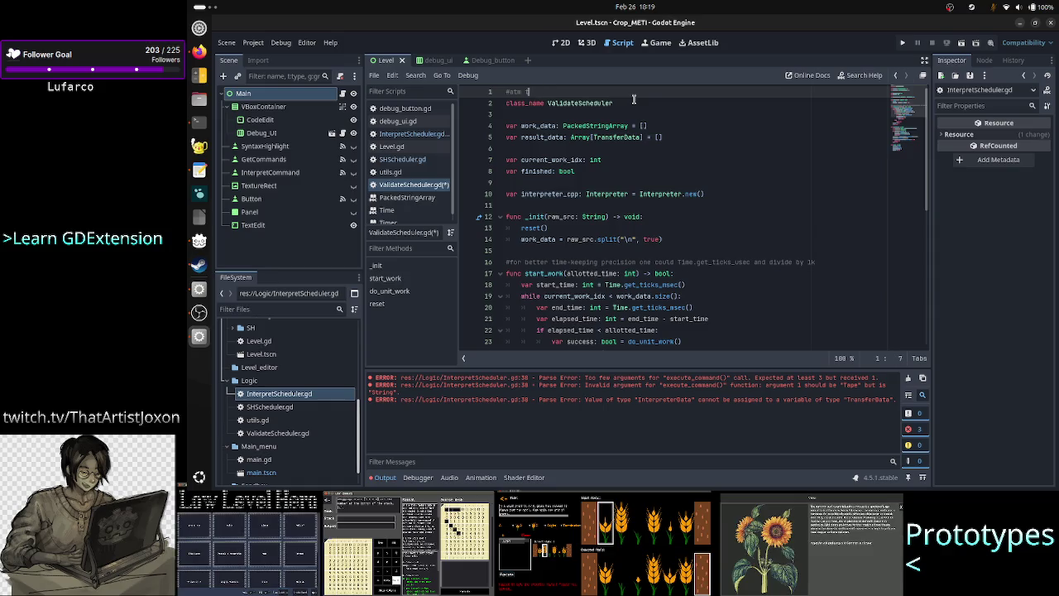
text(work i)
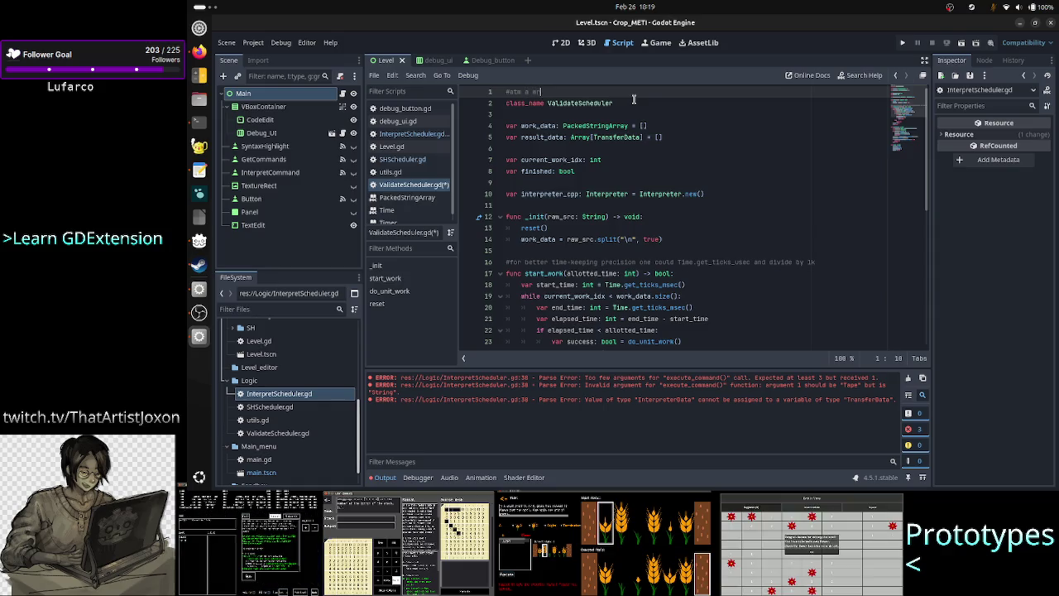
key(BackSpace)
key(BackSpace)
key(BackSpace)
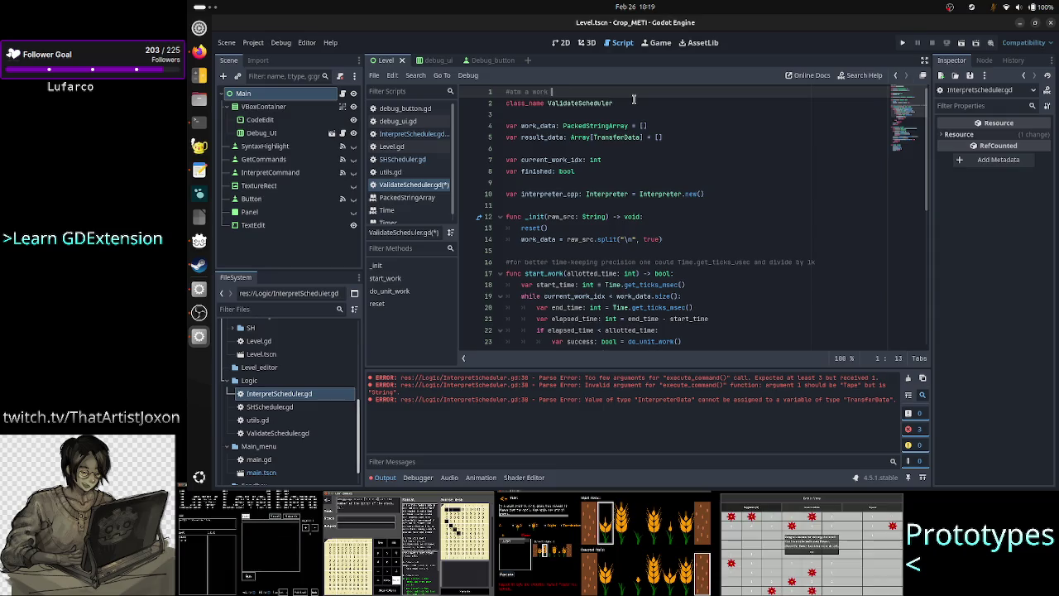
text(unit is only )
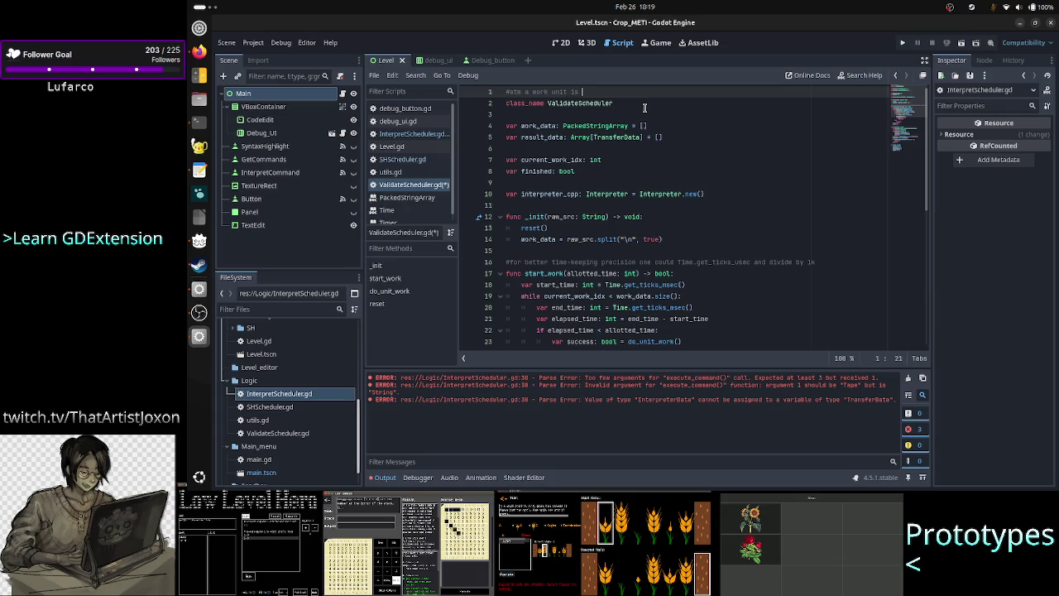
text(a time)
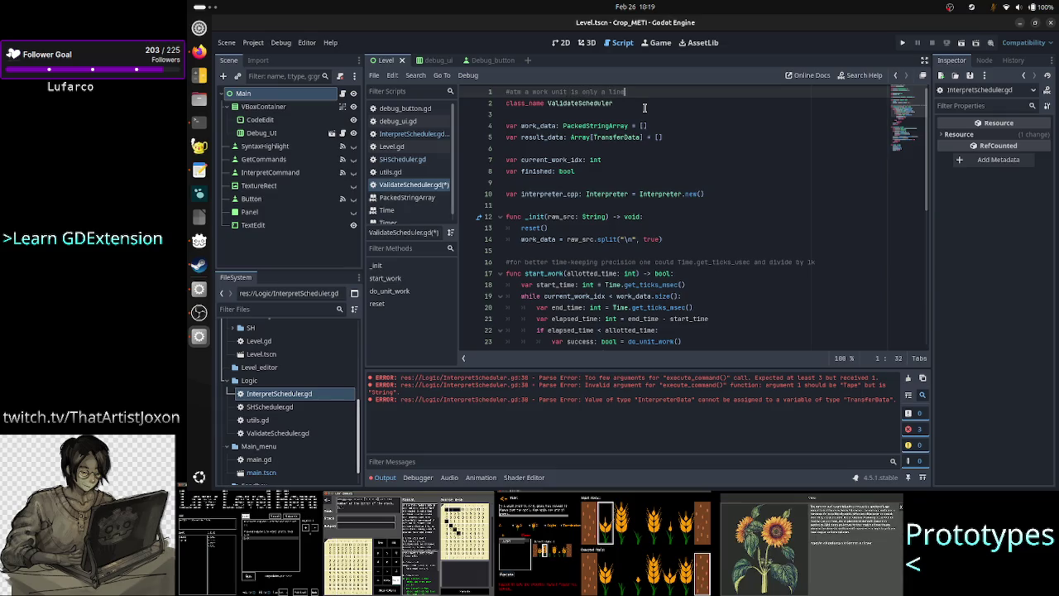
text( of cone, but the c)
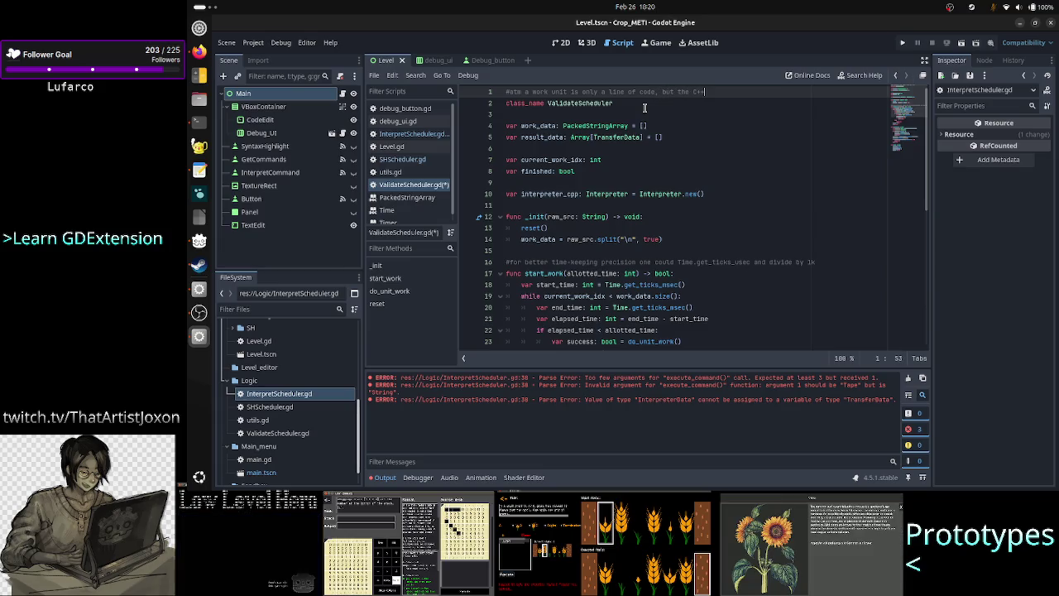
text(+)
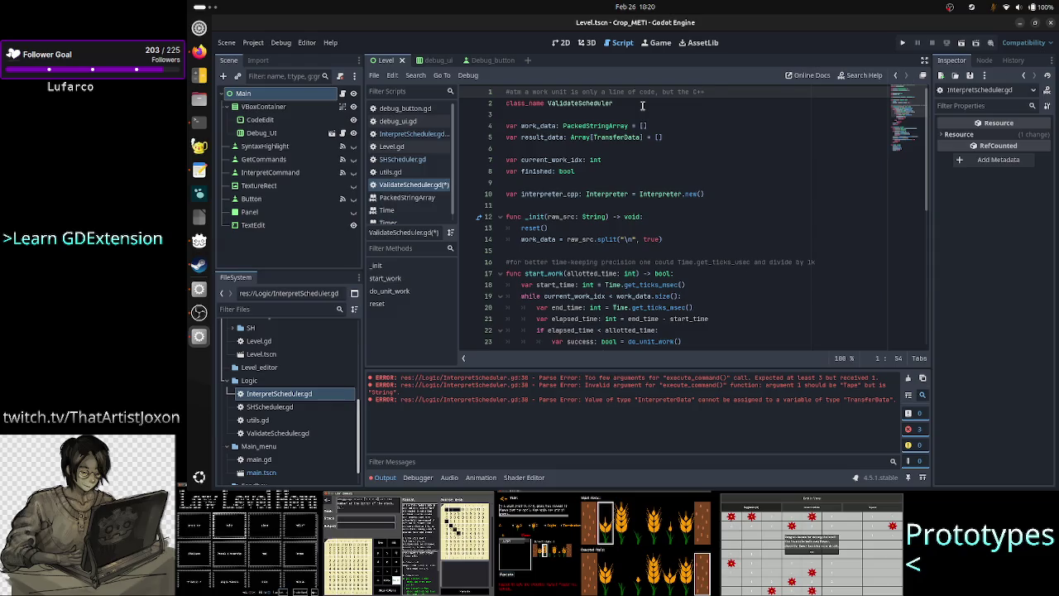
text( API)
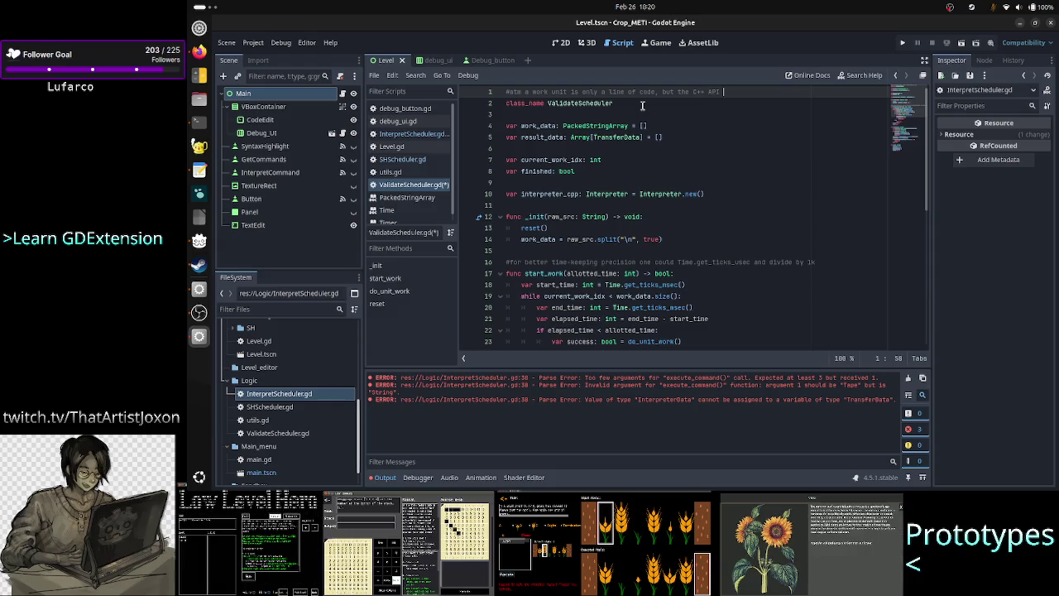
text( was )
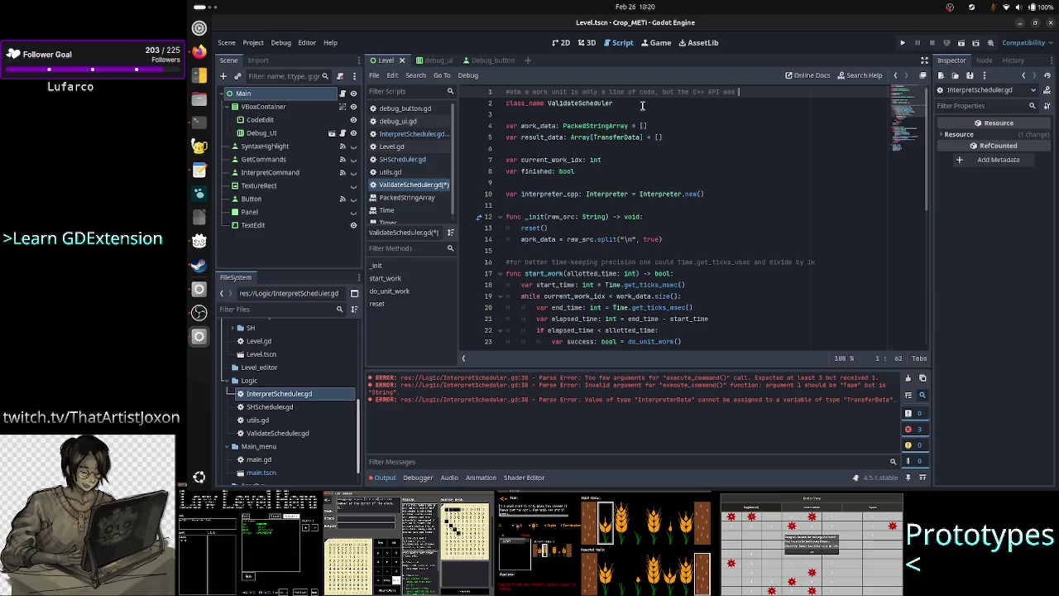
text(made )
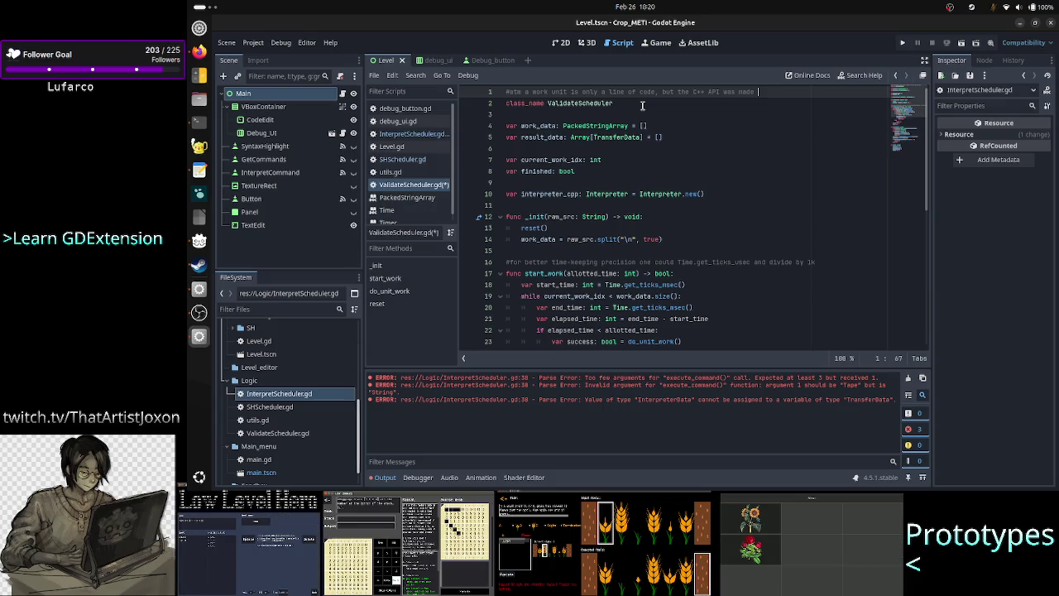
text(to handle)
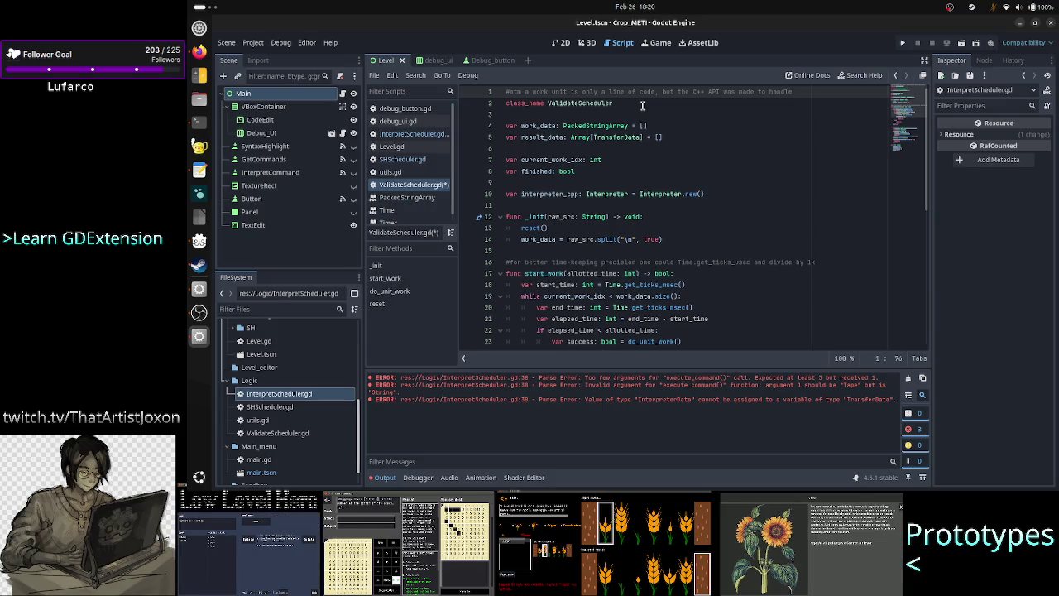
text( a)
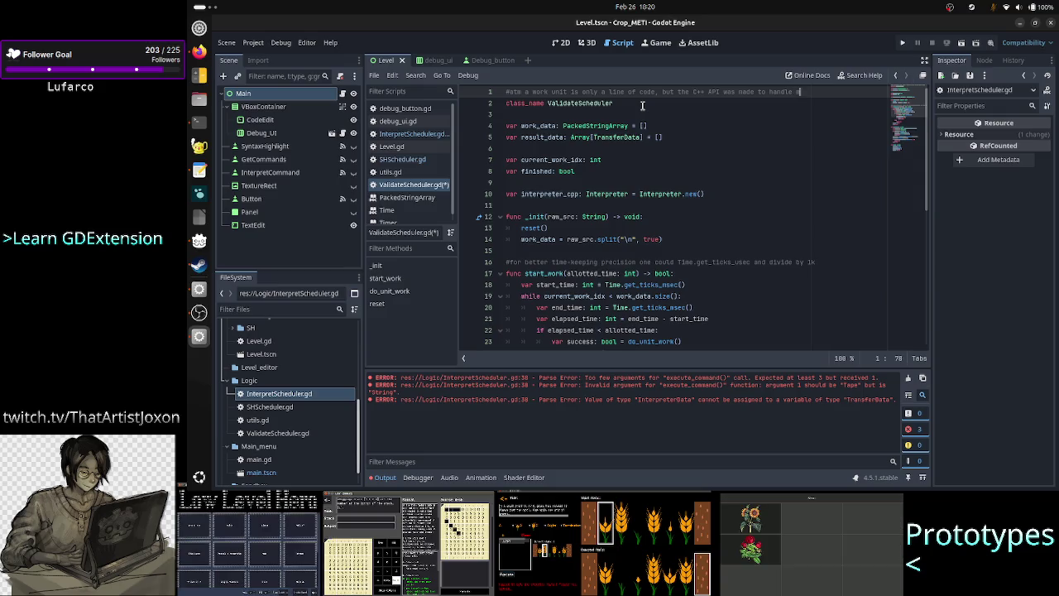
key(BackSpace)
text(mult)
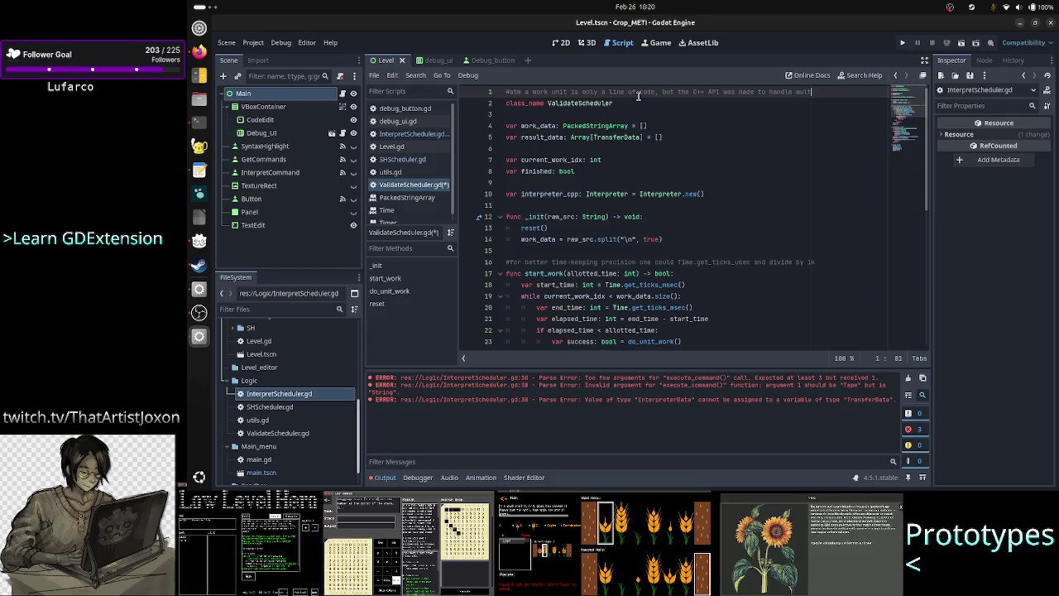
text(iple)
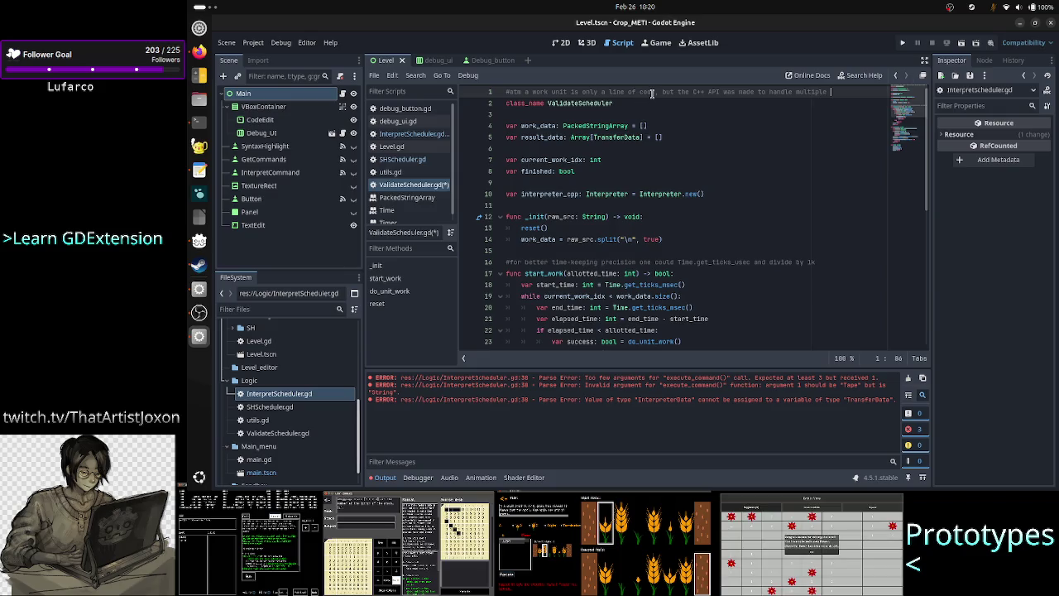
text(LOC)
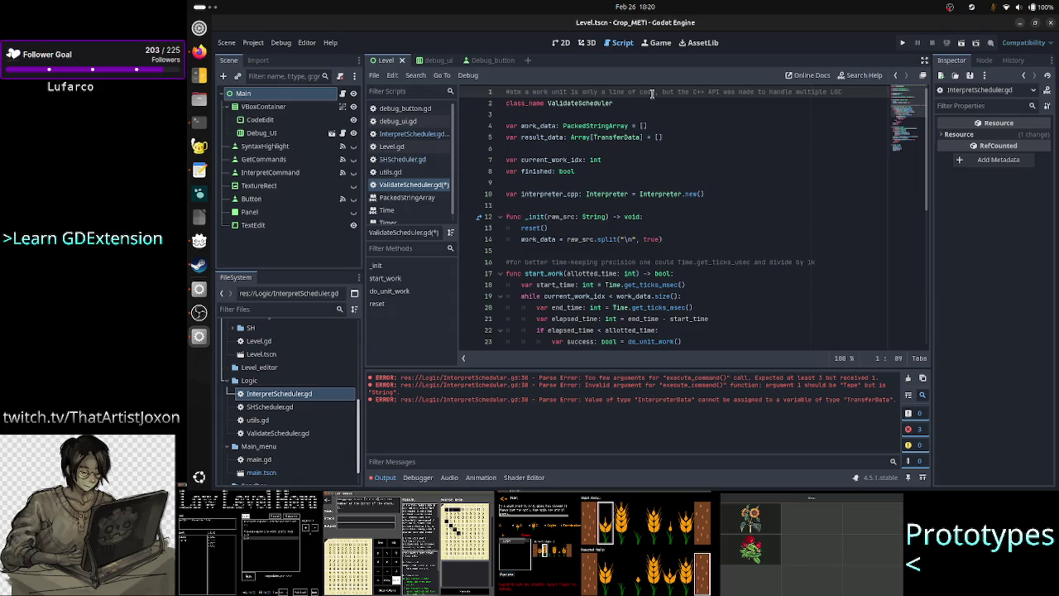
Add the comment line 'for efficiency reasons (for 10k LOC it's not nice to send back 10K Command objects)'
key(Return)
text(#)
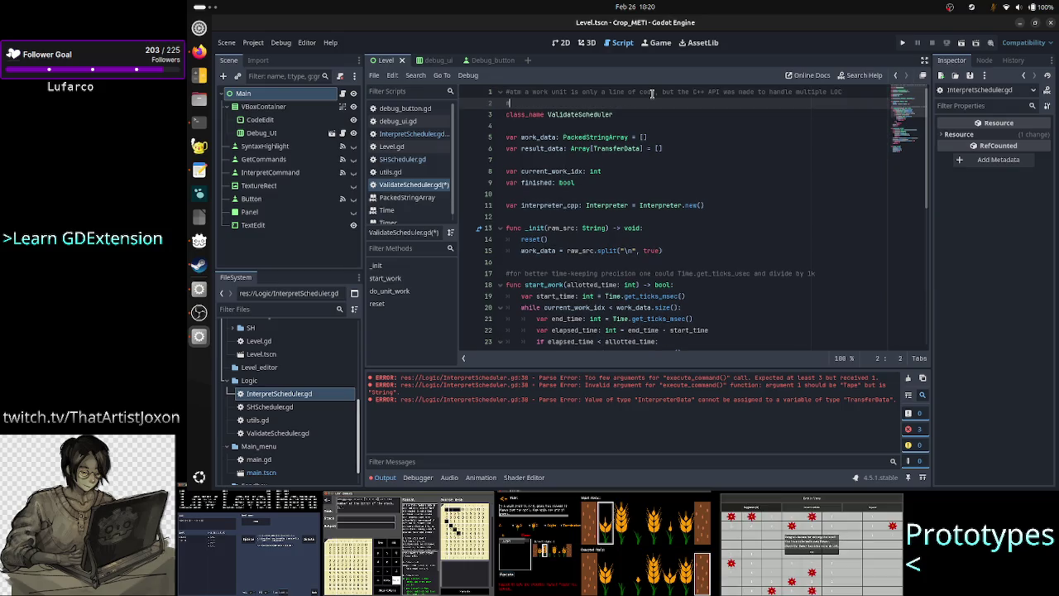
text(for )
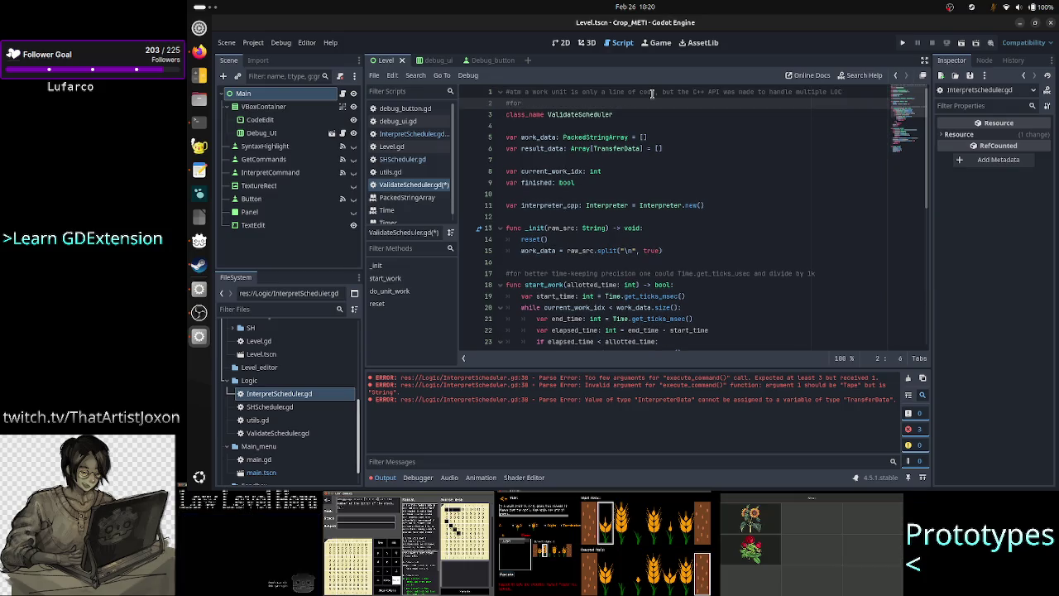
text(efficien)
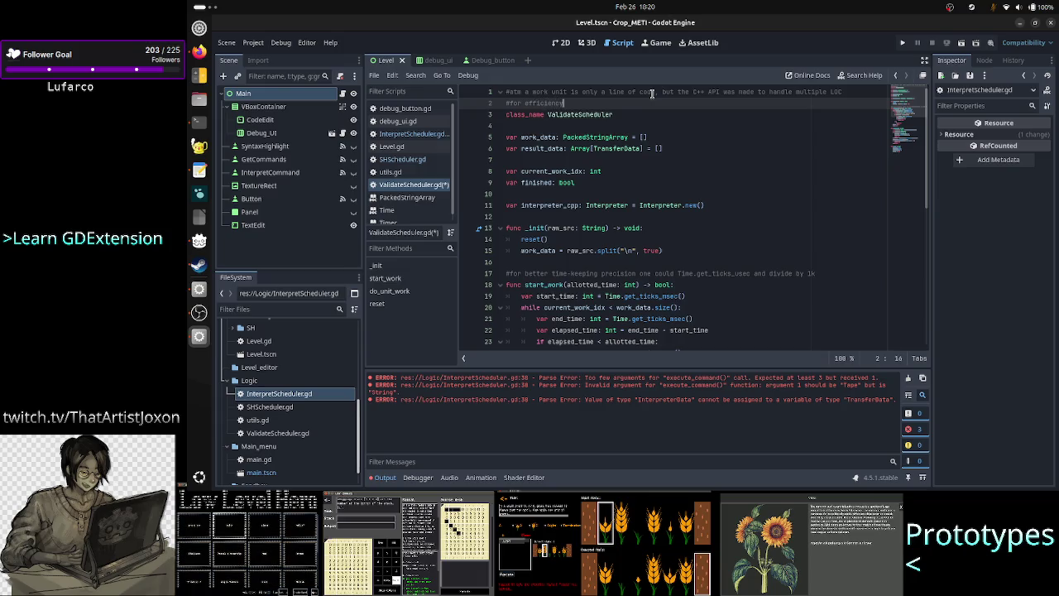
text(cy reasons)
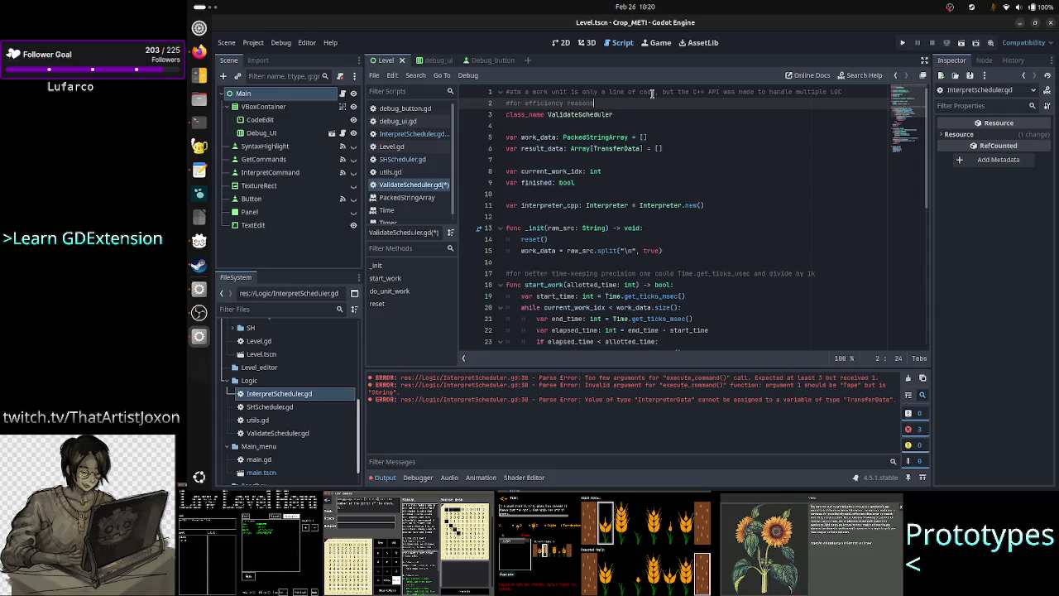
text( ()
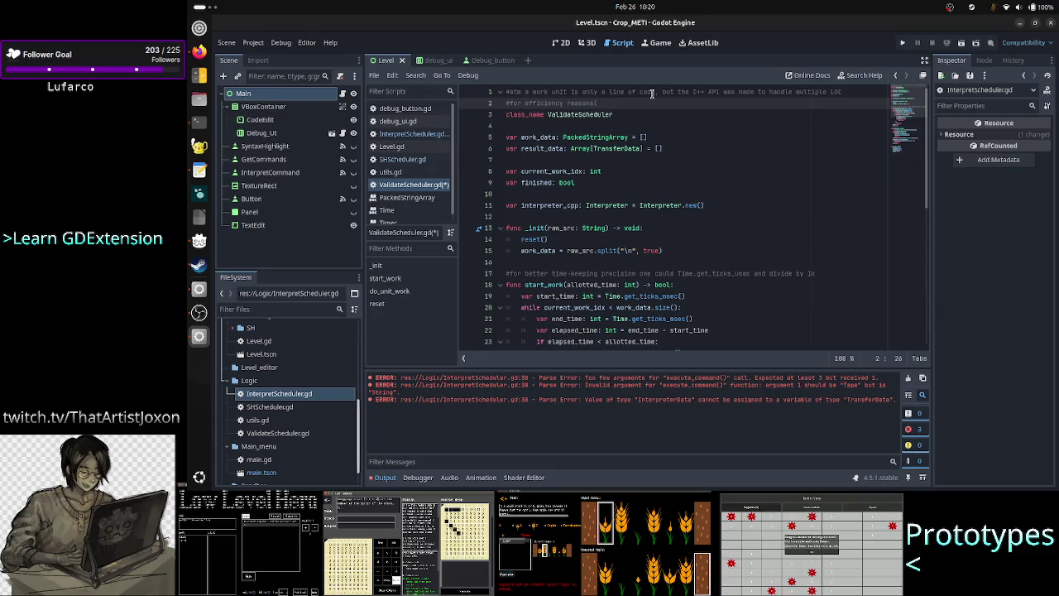
text(1)
text(k)
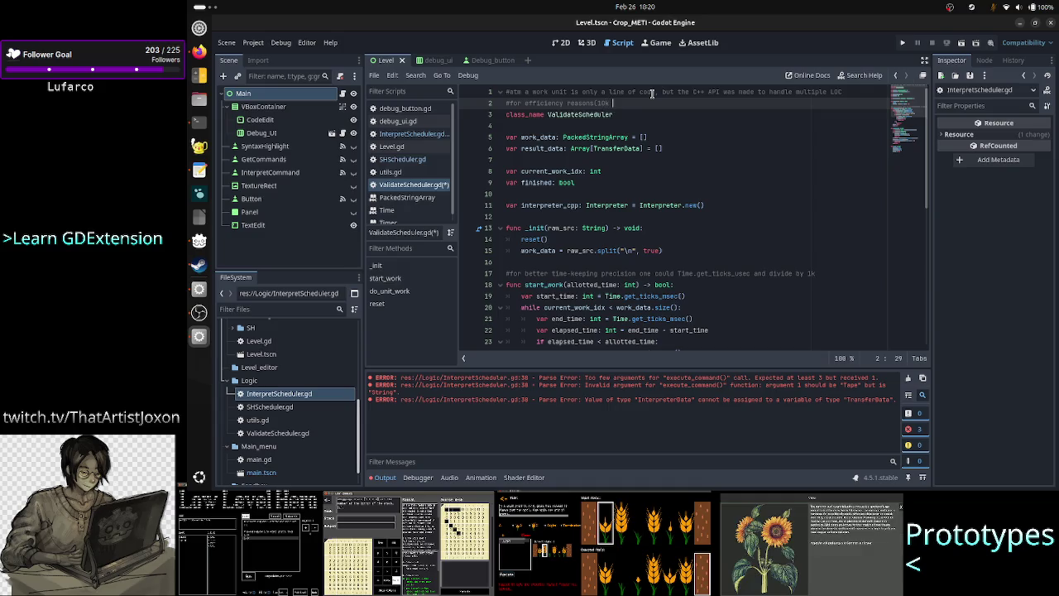
text(LOC)
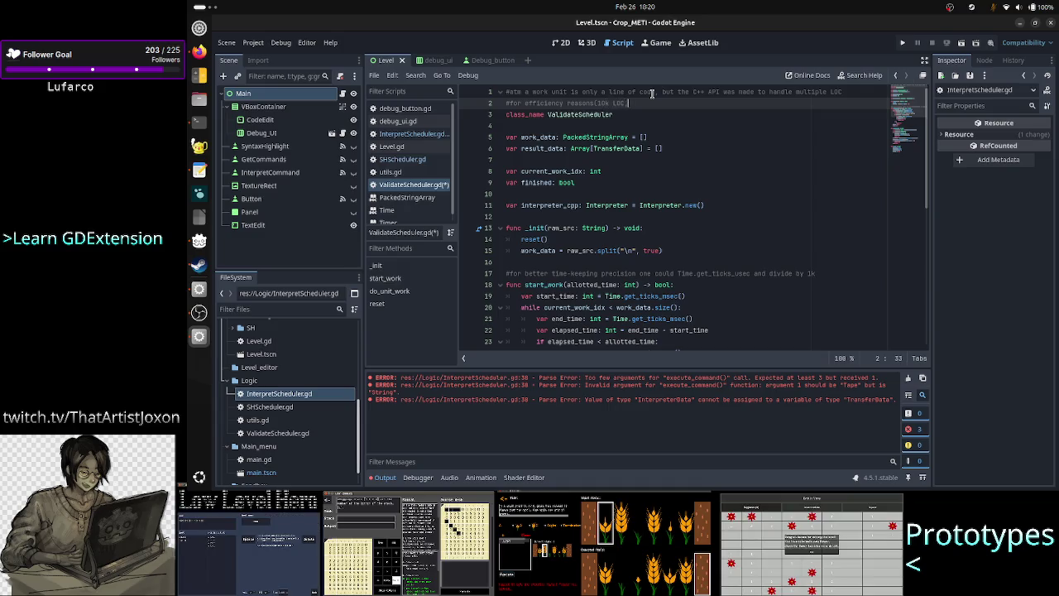
text(,)
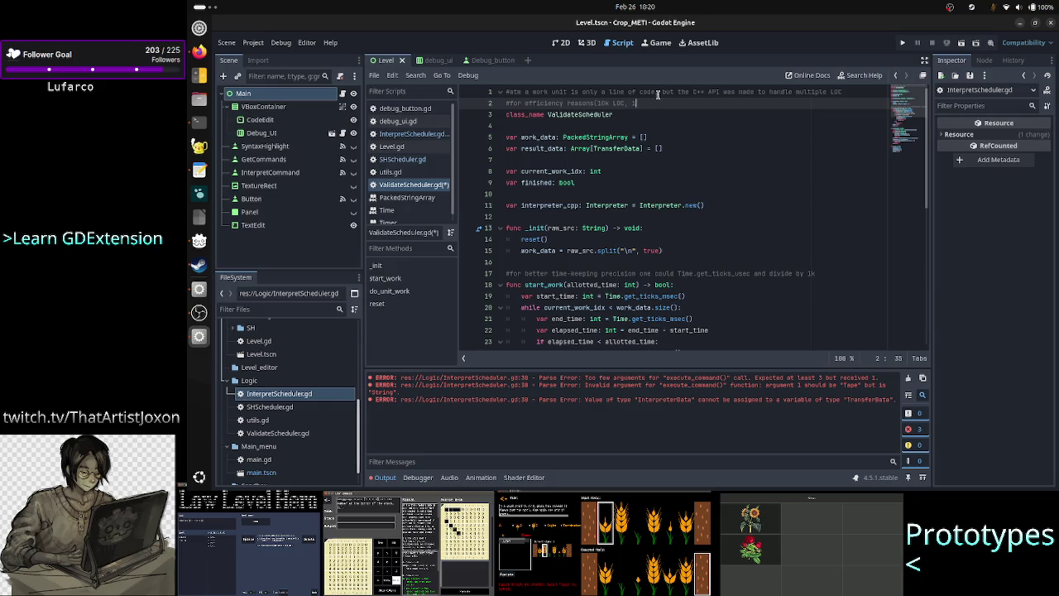
key(BackSpace)
key(BackSpace)
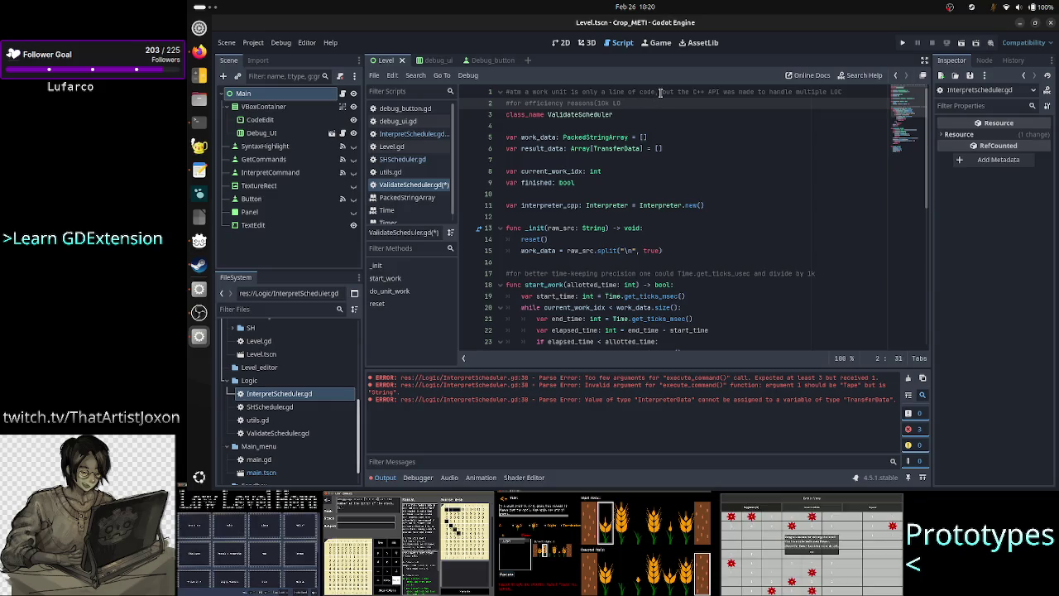
key(ctrl+Left)
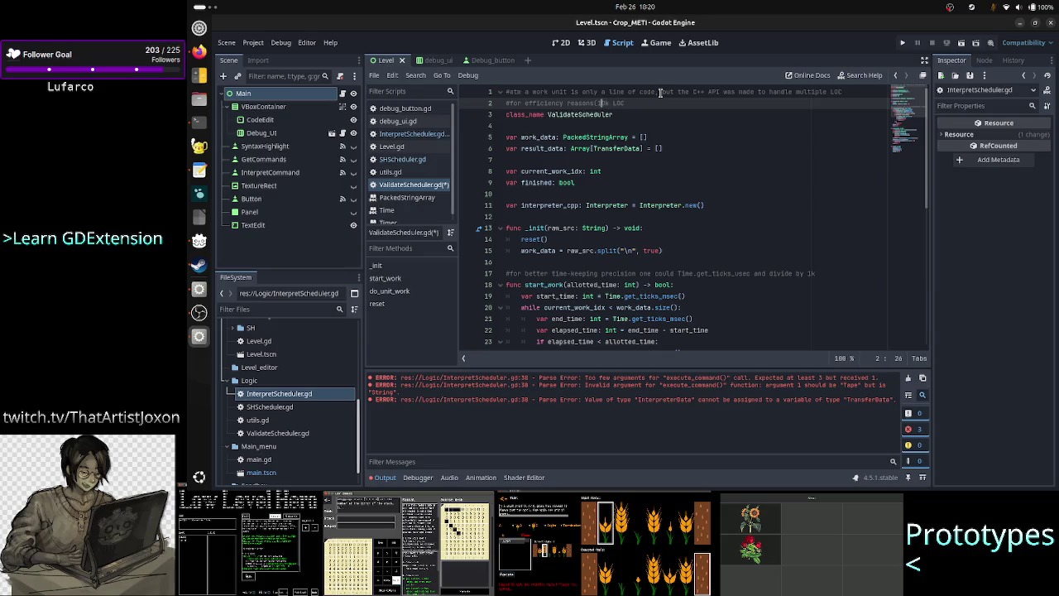
text(for a)
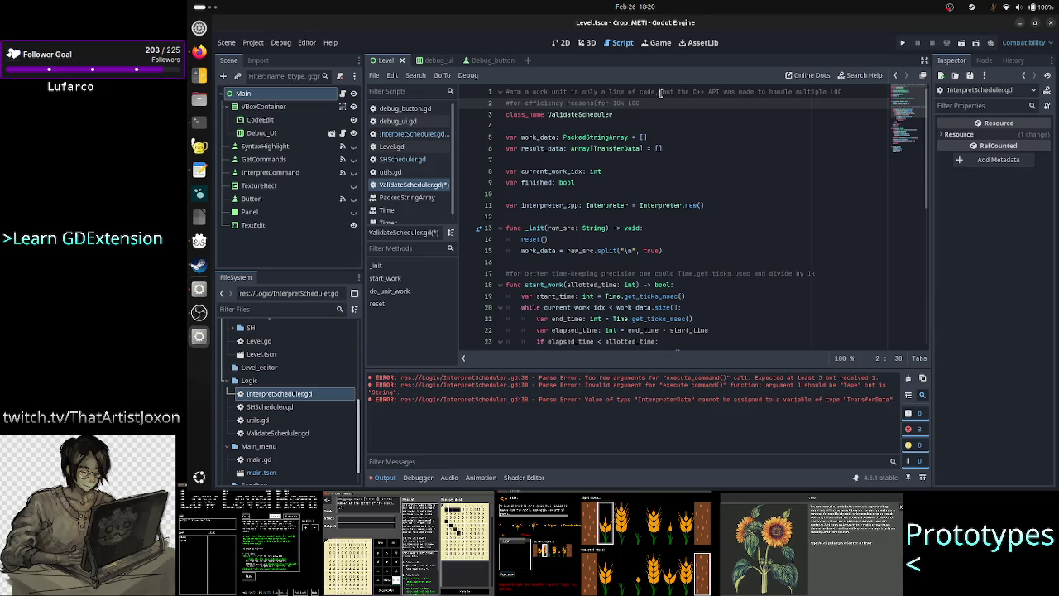
key(End)
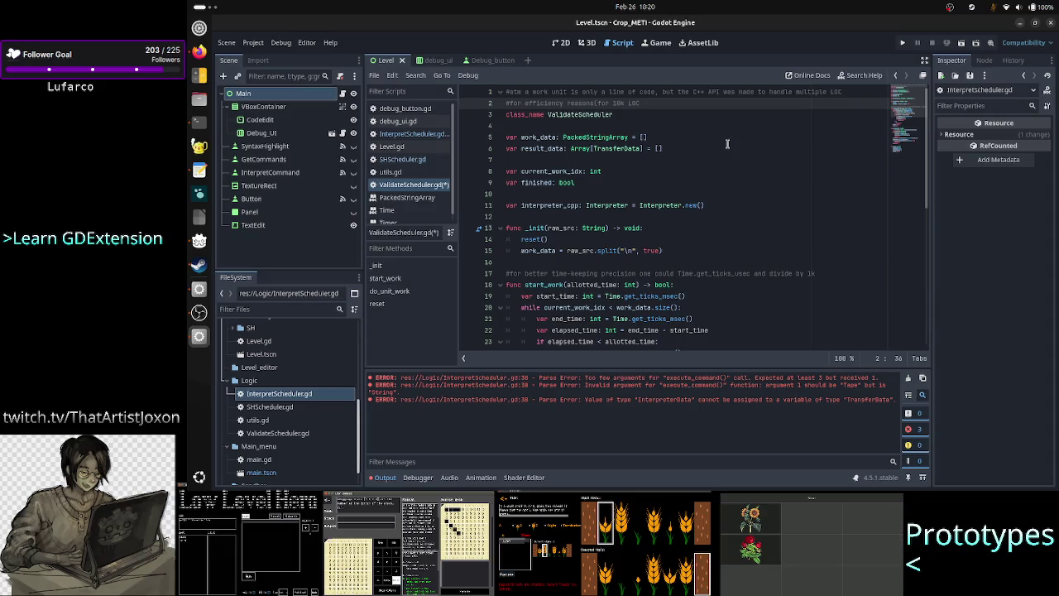
text( it's f)
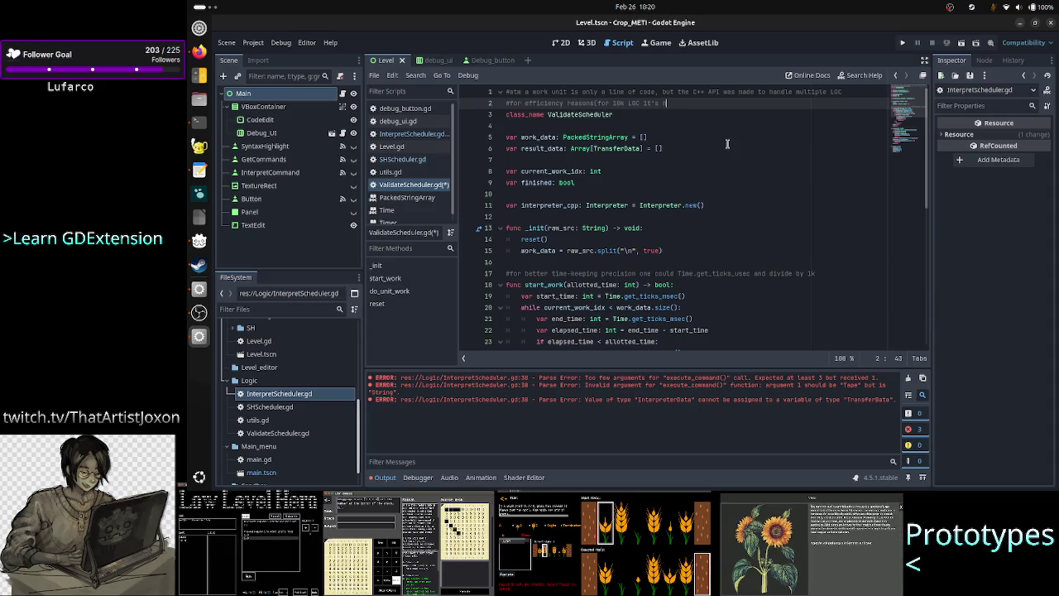
key(BackSpace)
text(not i)
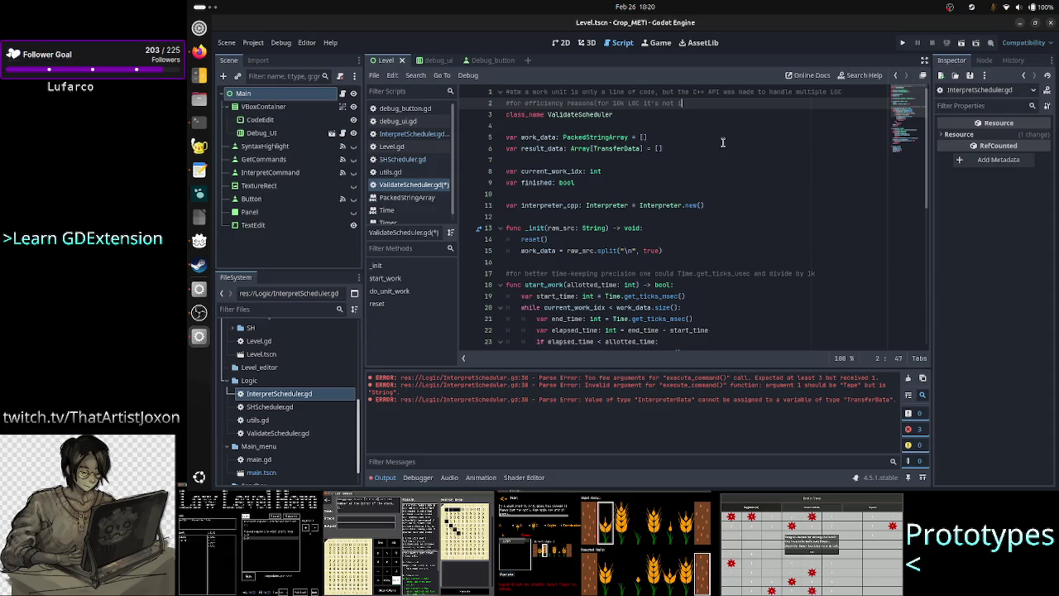
key(BackSpace)
text(nice t)
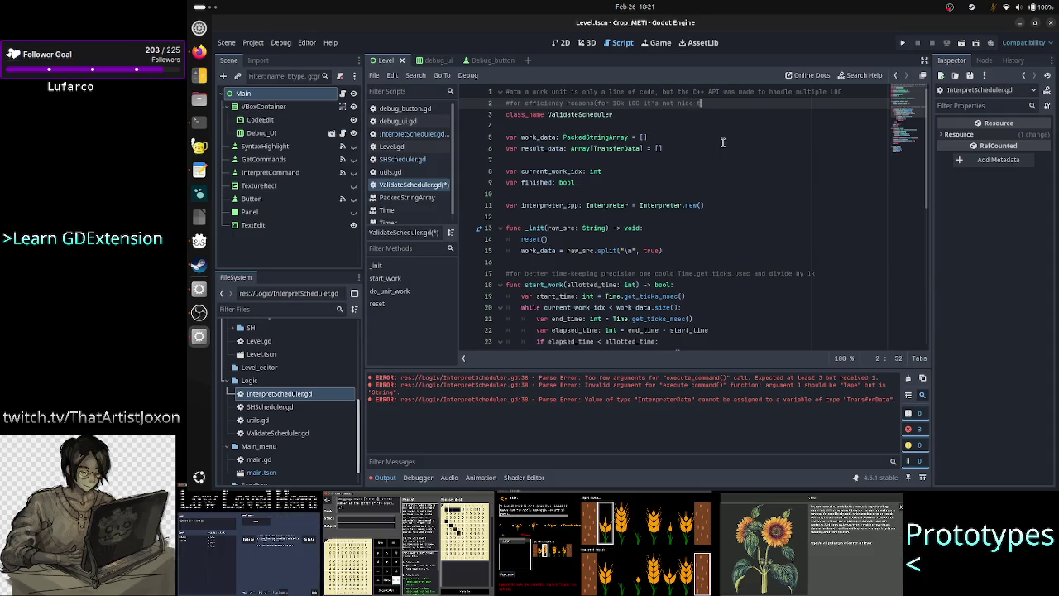
text(o send back 10)
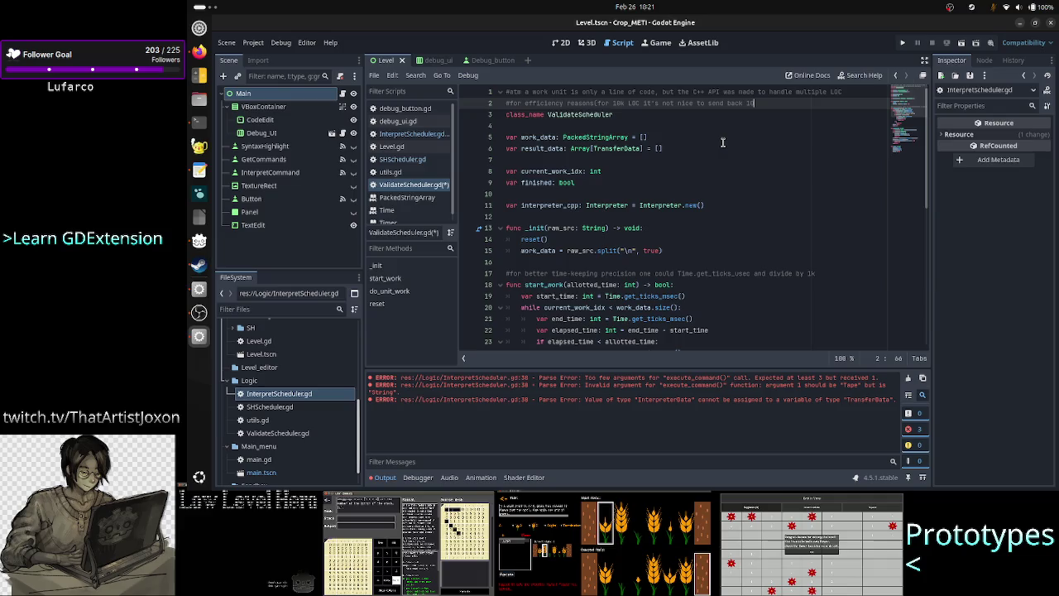
text(k )
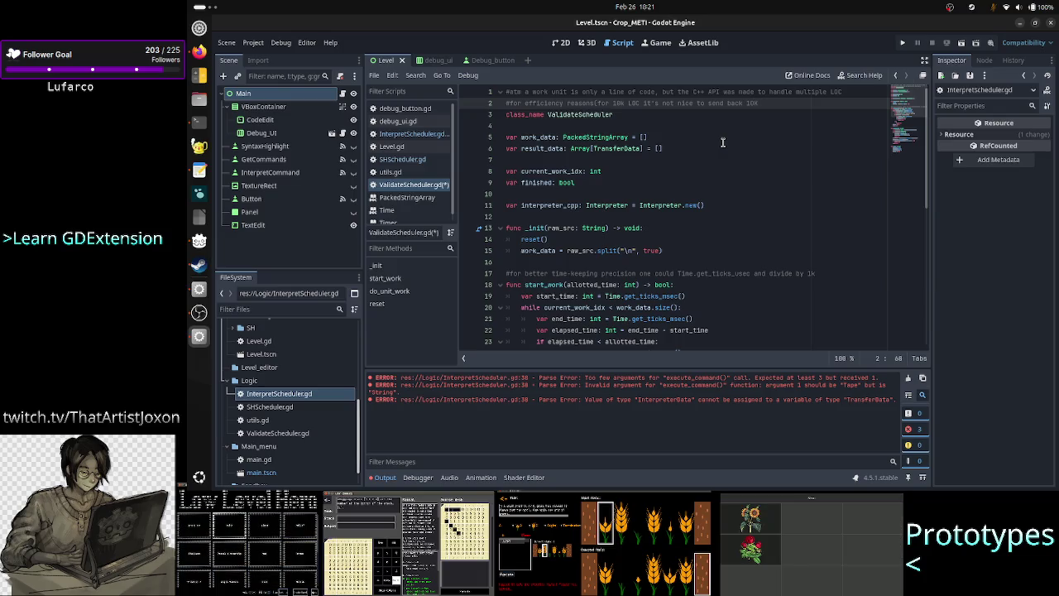
text(objects/()
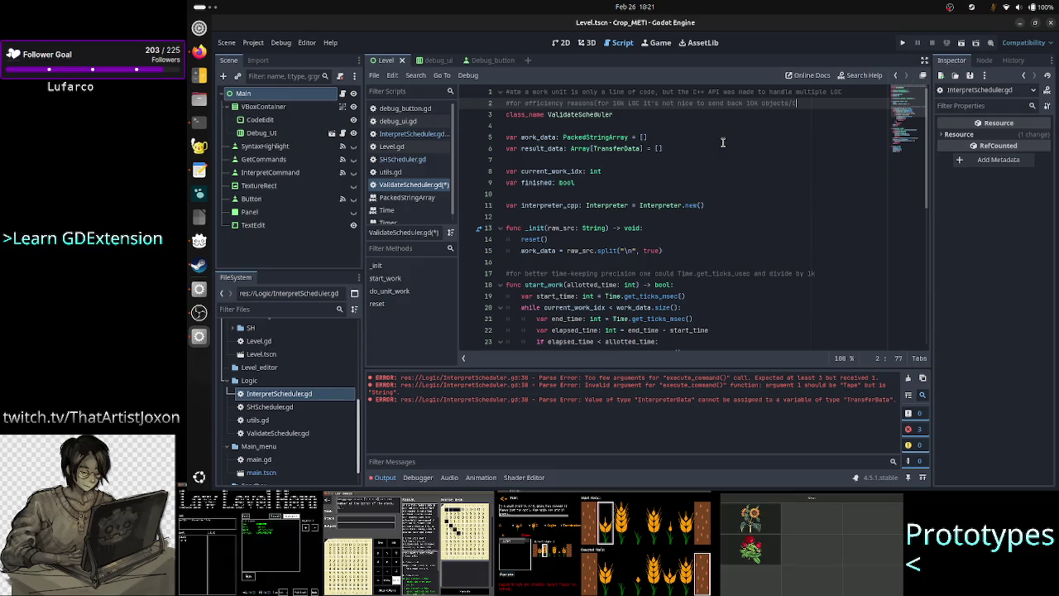
key(BackSpace)
key(BackSpace)
key(BackSpace)
text(Comm)
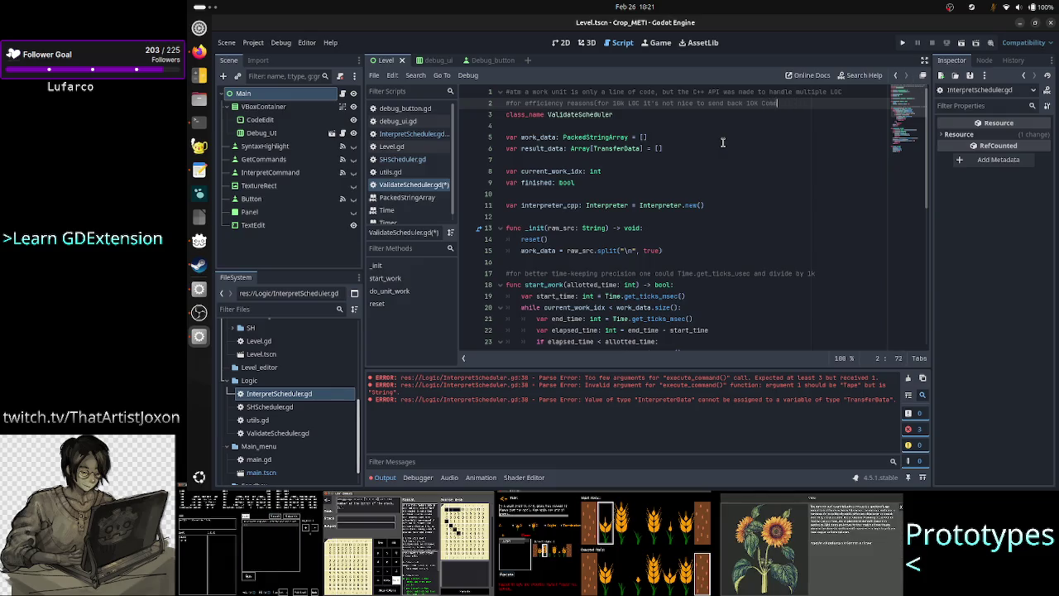
text(and objects)
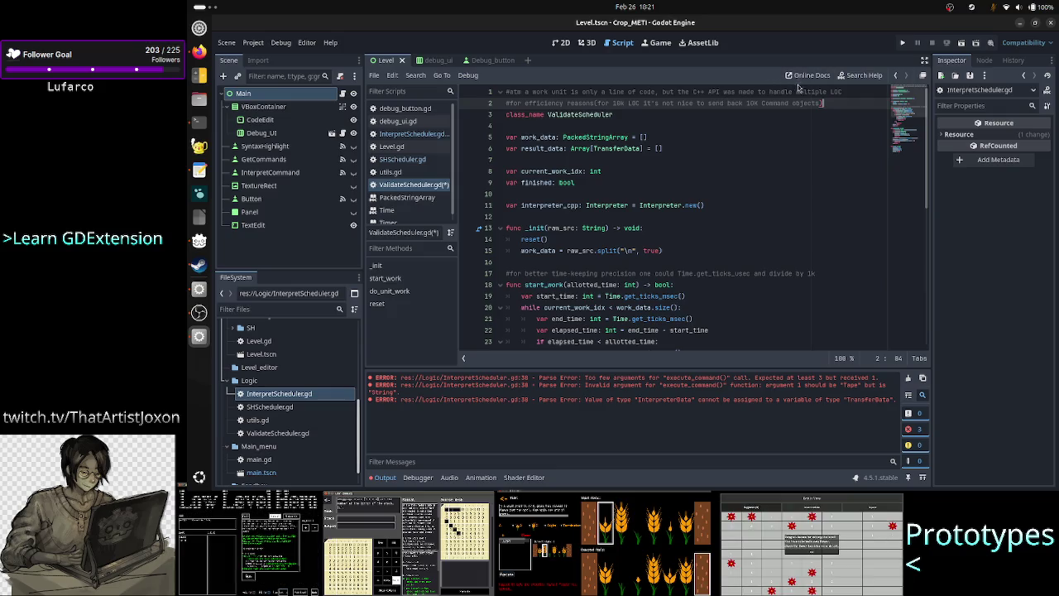
drag(808, 92, 852, 92)
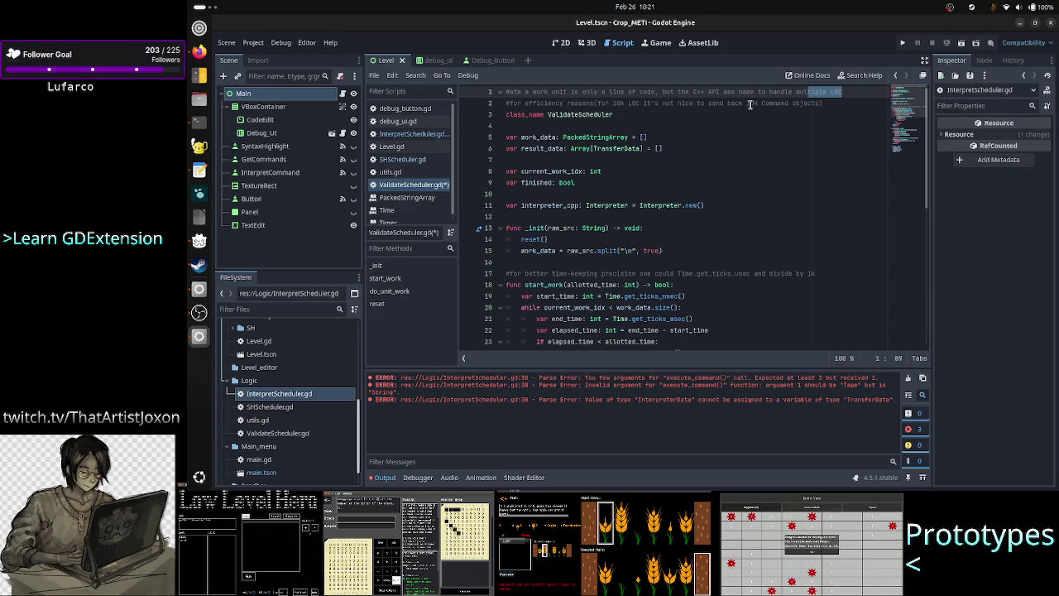
click(852, 92)
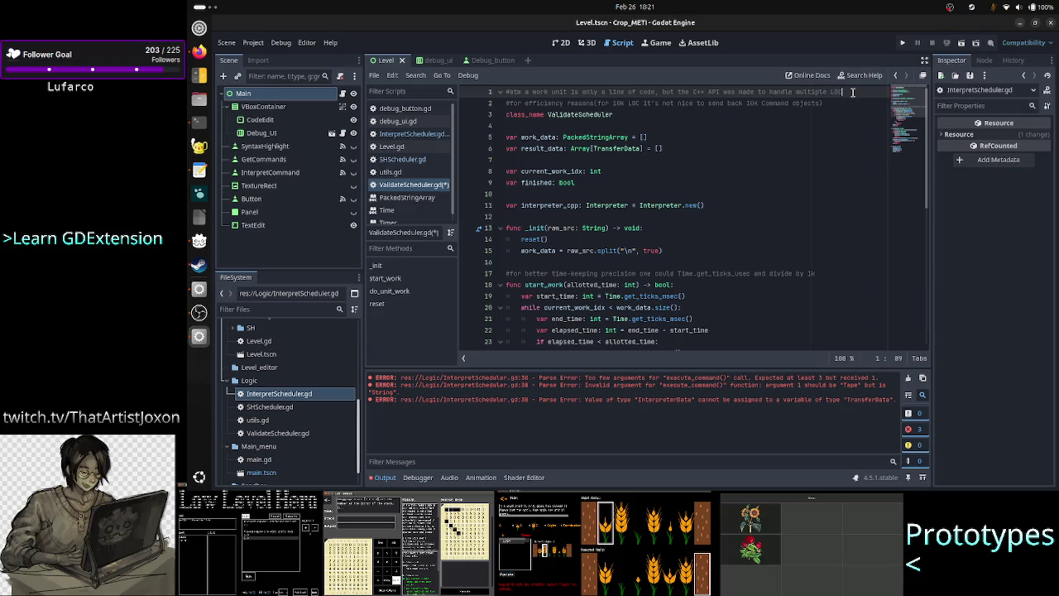
key(Return)
Add the note '10->1 obj of type TransferData' on a new line below the first comment
text(200)
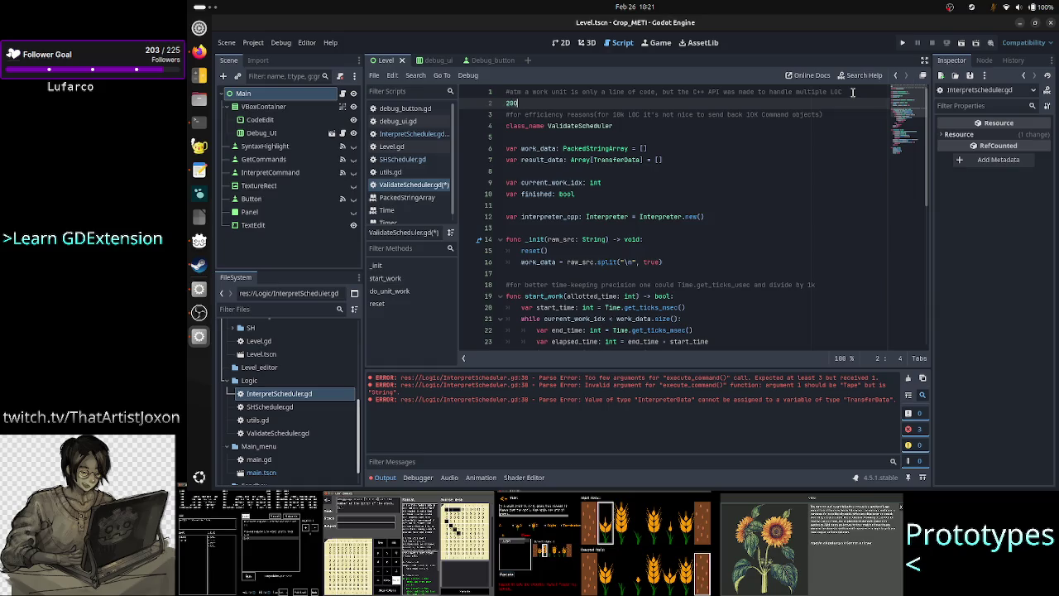
text(0)
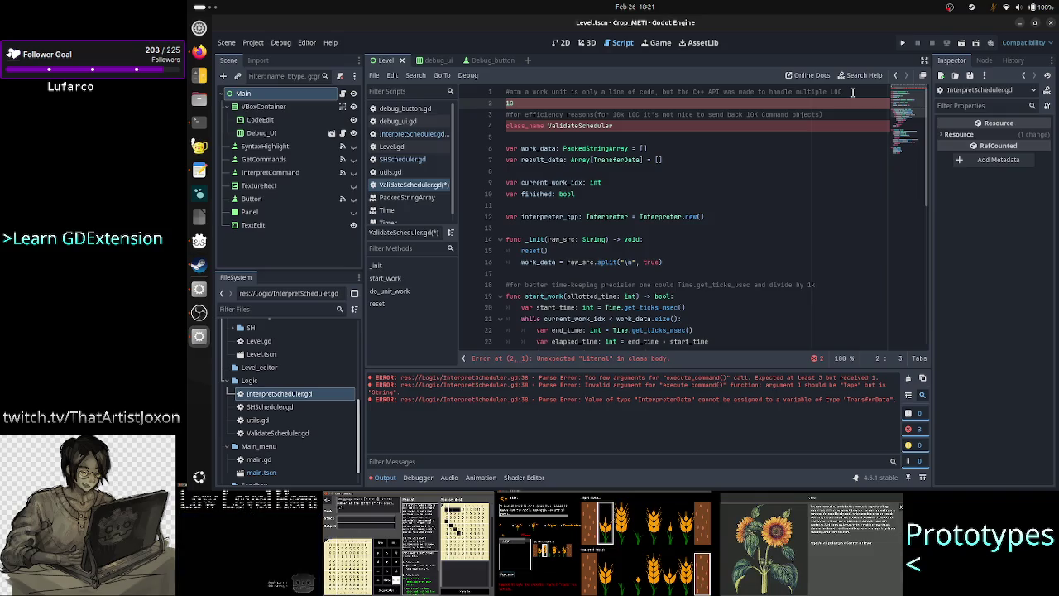
text(->10)
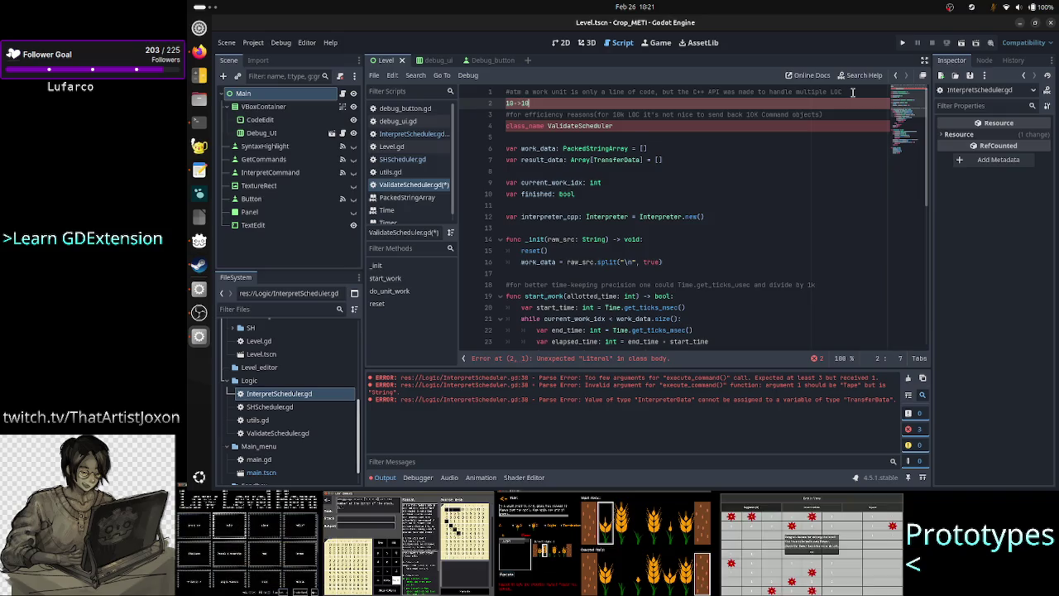
text( commands)
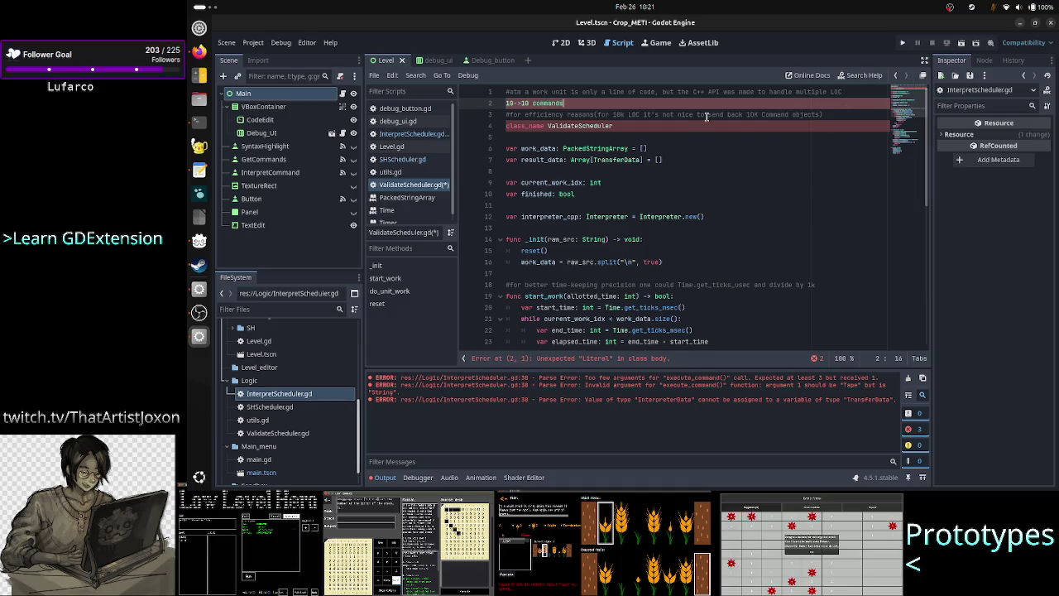
drag(610, 114, 640, 114)
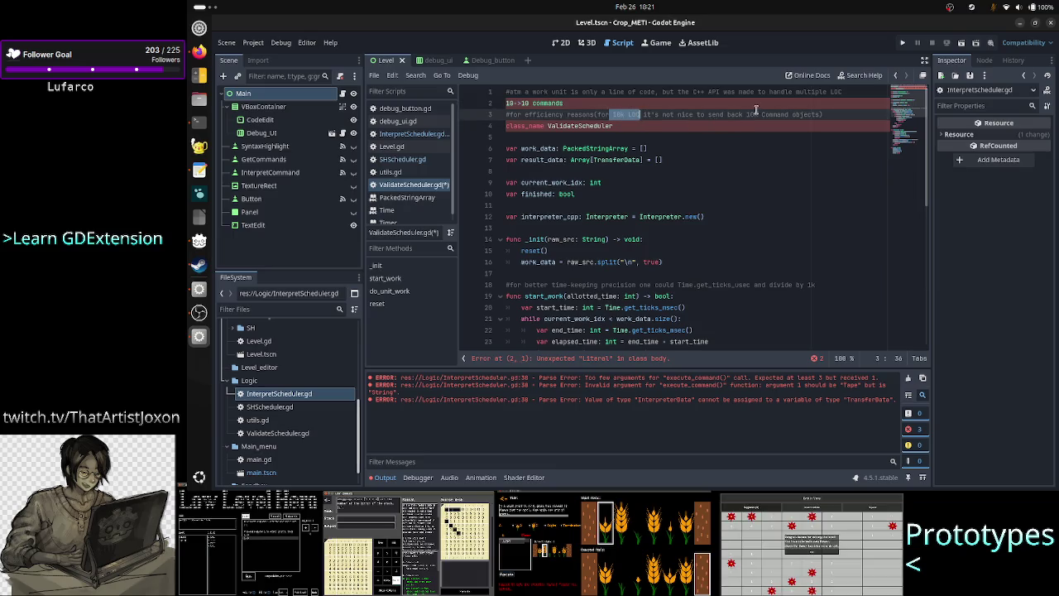
click(510, 103)
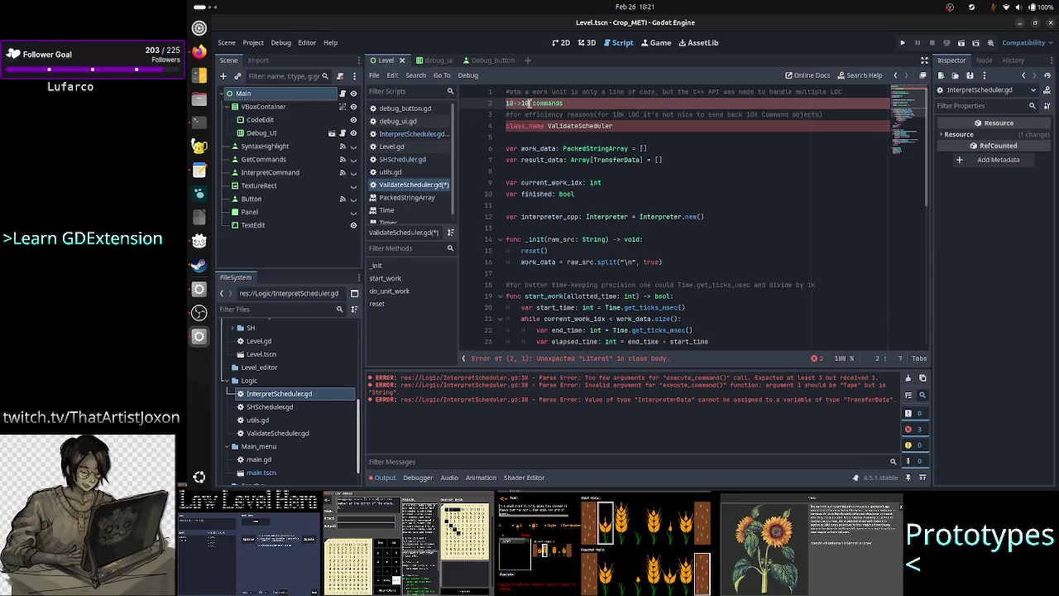
click(571, 103)
key(BackSpace)
key(BackSpace)
key(BackSpace)
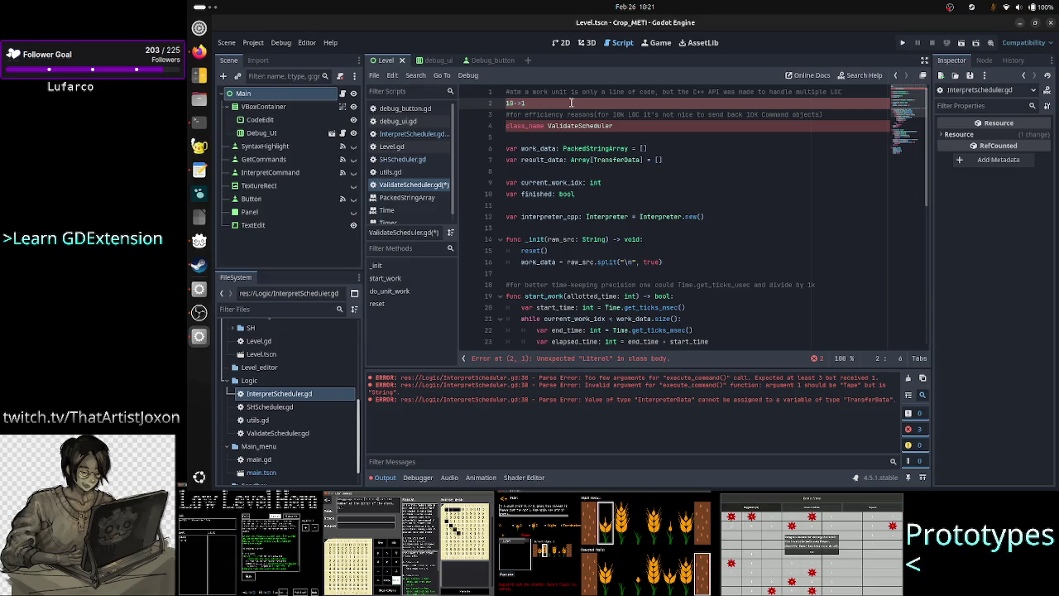
text(obj of type )
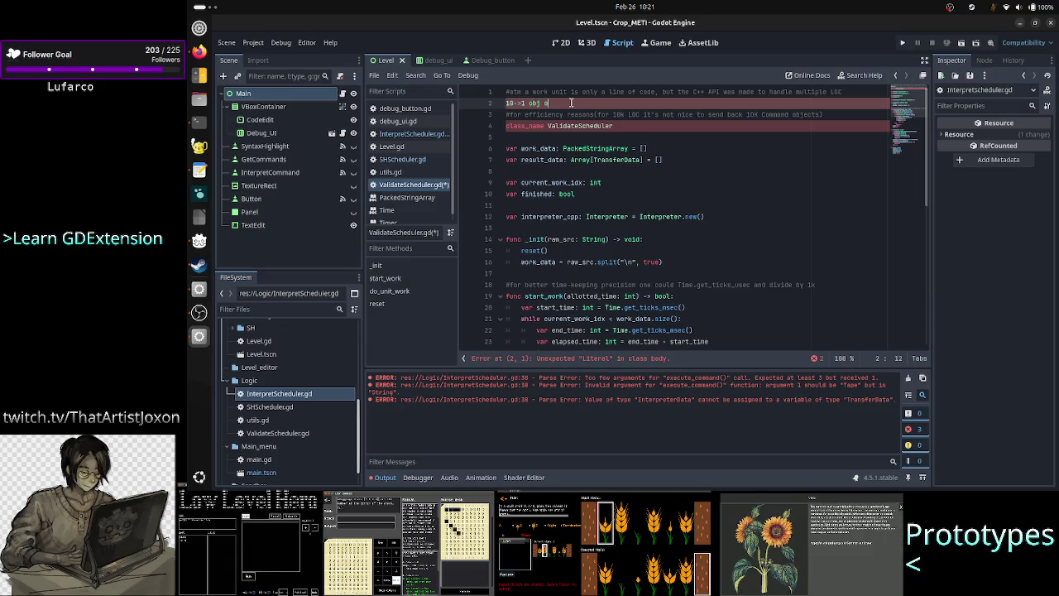
text(Tra)
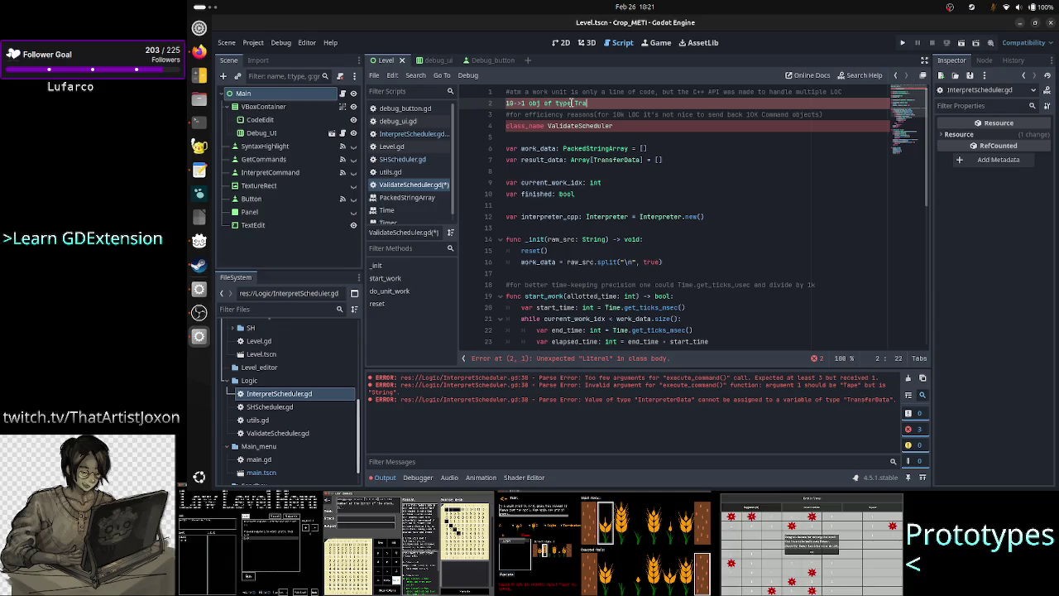
text(nsferData)
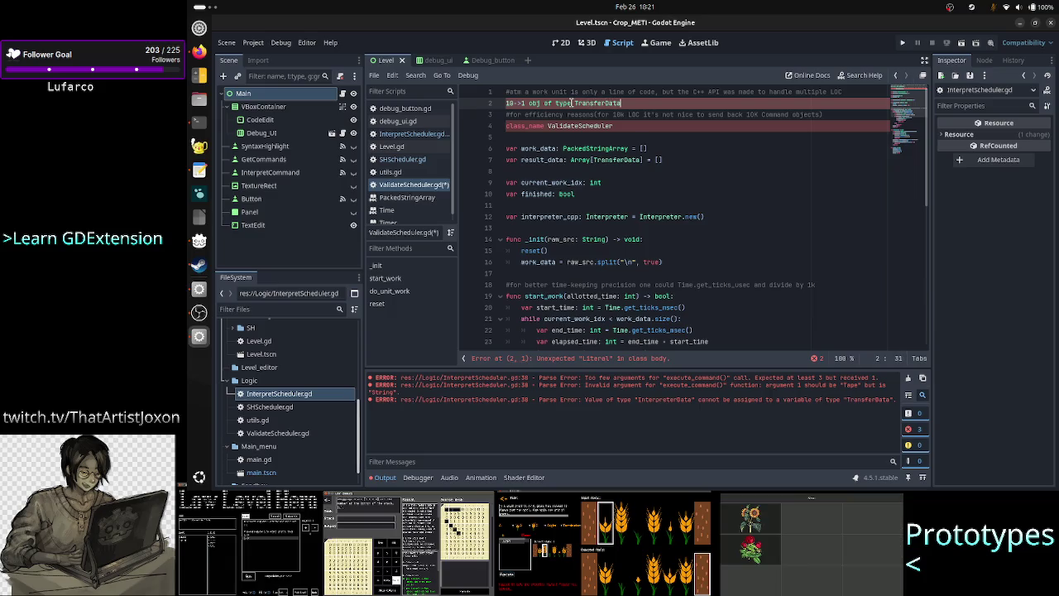
key(alt+Tab)
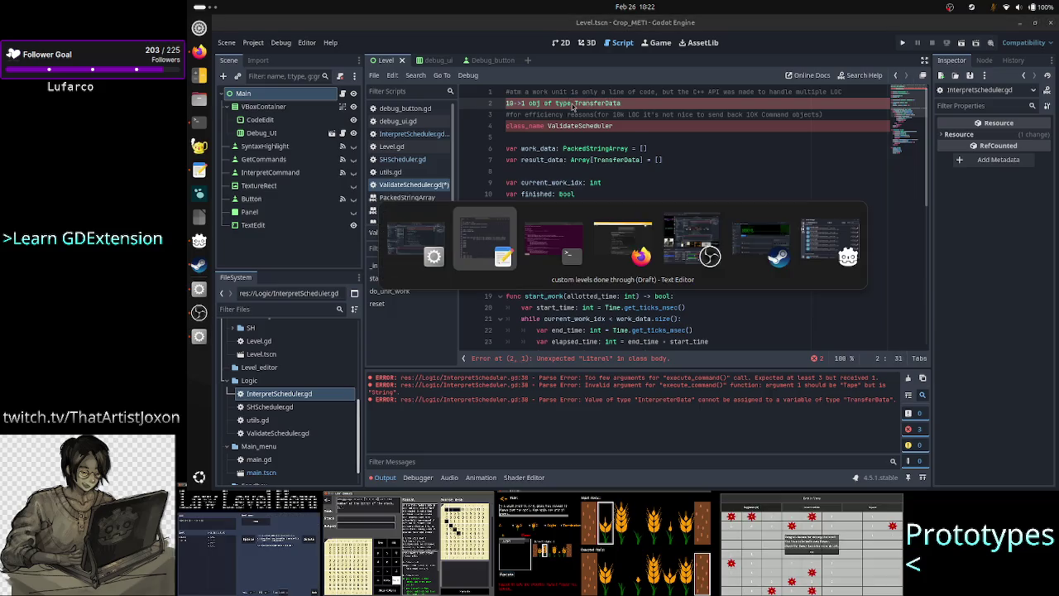
View TransferData.h with less, highlighting its five token field declarations and the TransferData class name
text(qless TransferData.h)
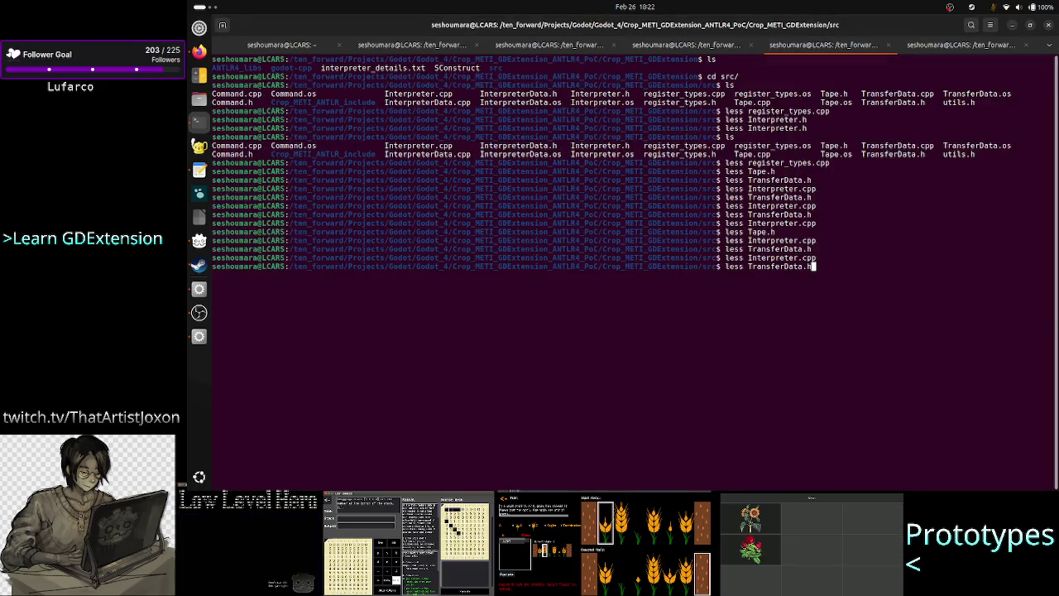
key(Return)
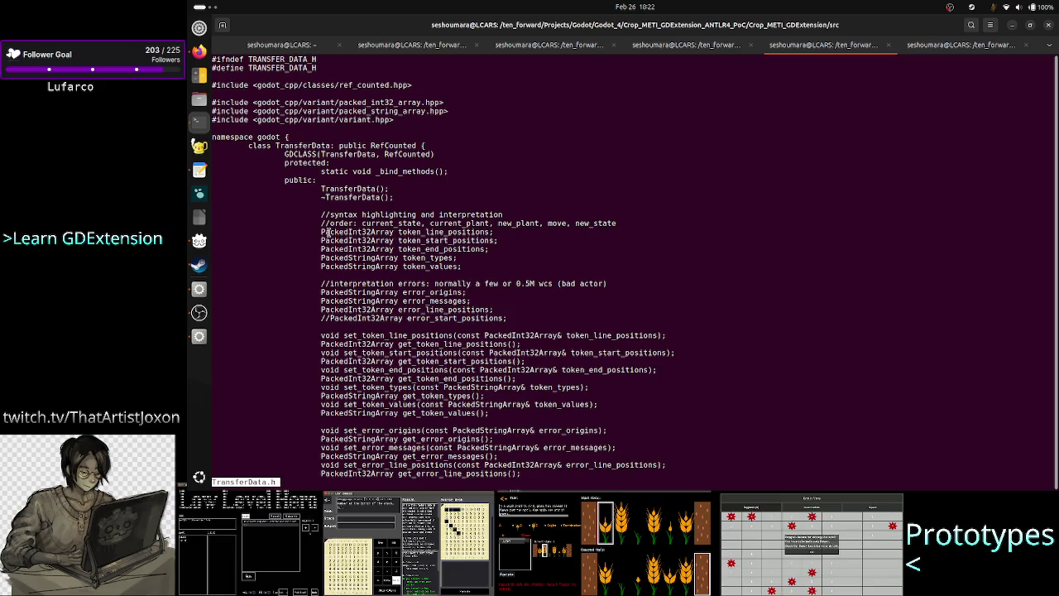
drag(320, 232, 464, 267)
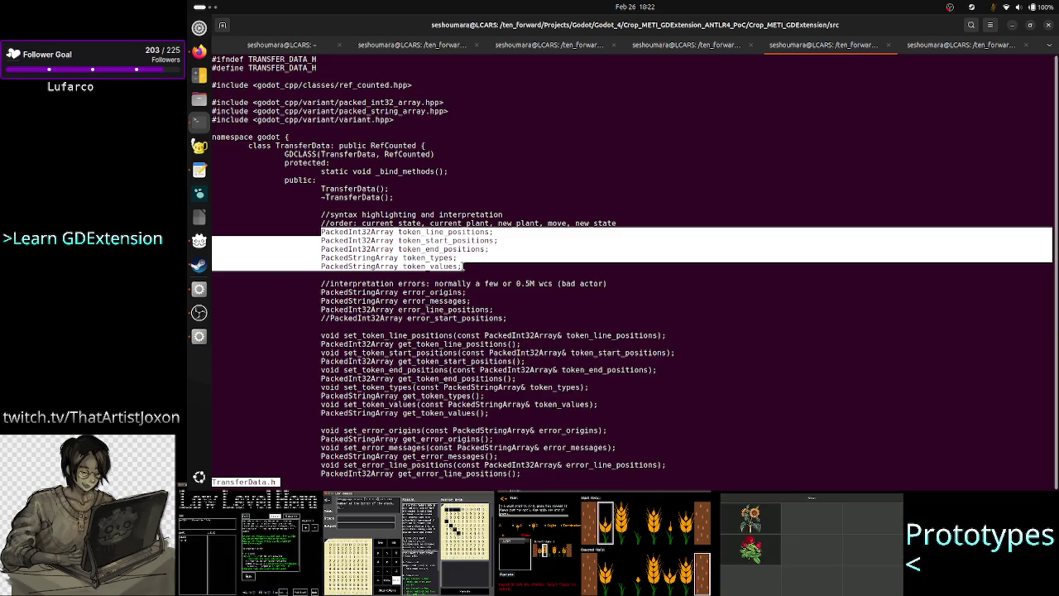
double_click(309, 146)
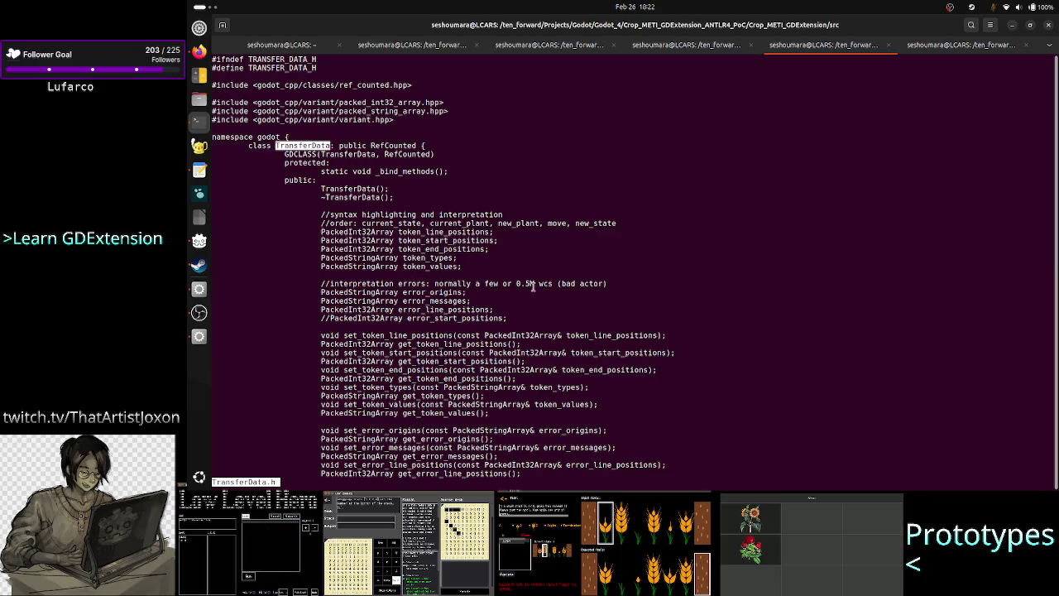
key(alt+Tab)
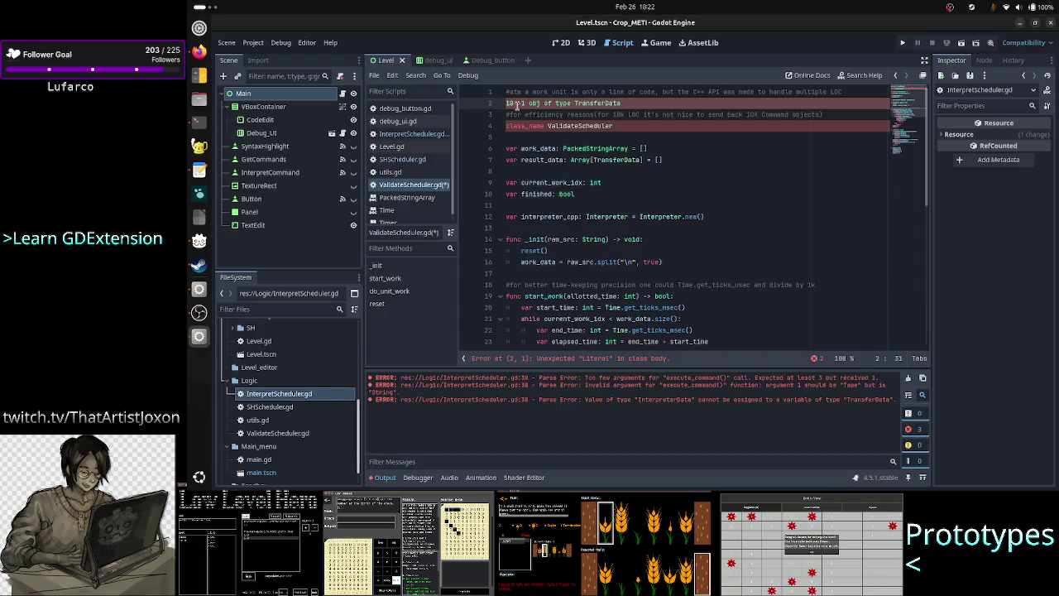
Switch to InterpretScheduler.gd and select the old TransferData comment on line 18 of _init
drag(515, 104, 503, 103)
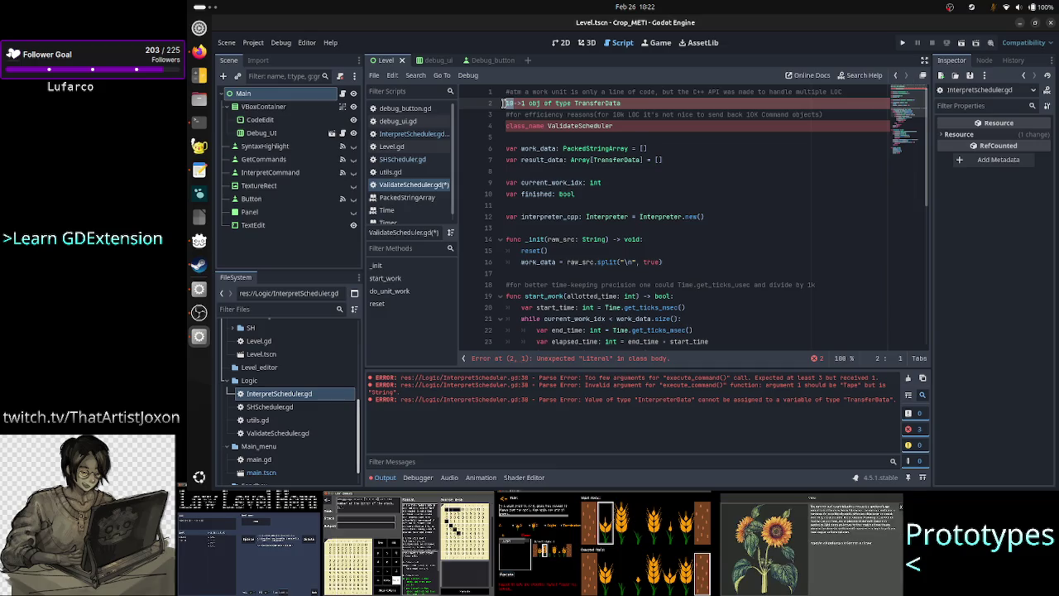
key(End)
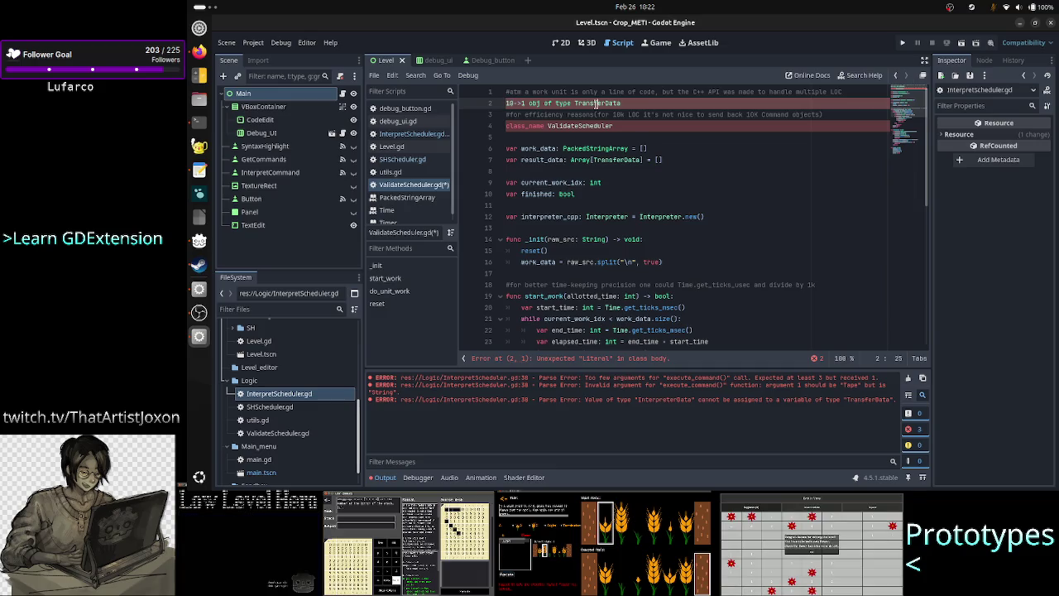
click(414, 134)
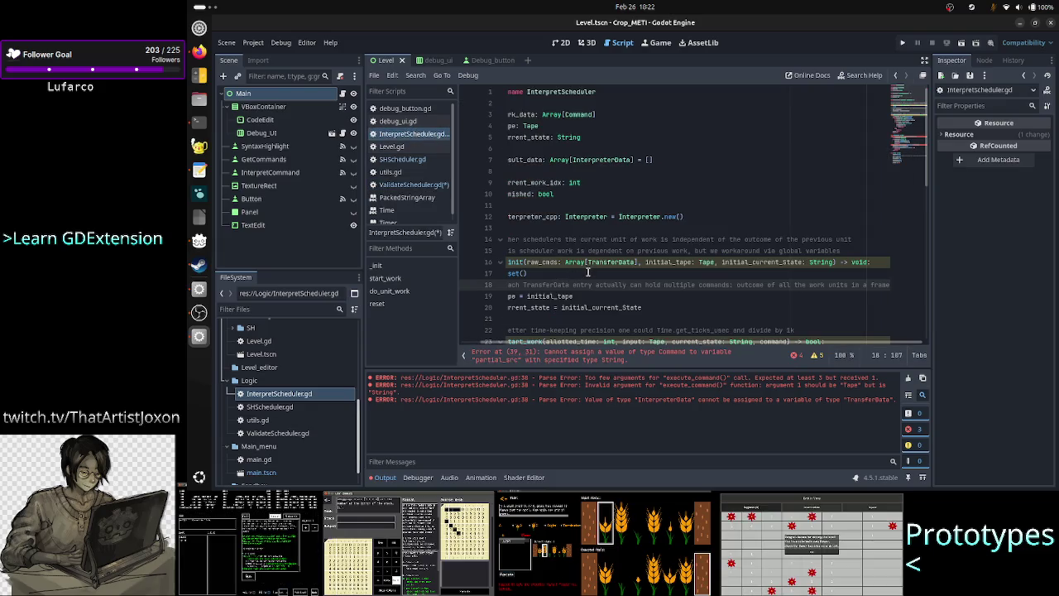
click(574, 279)
key(Right)
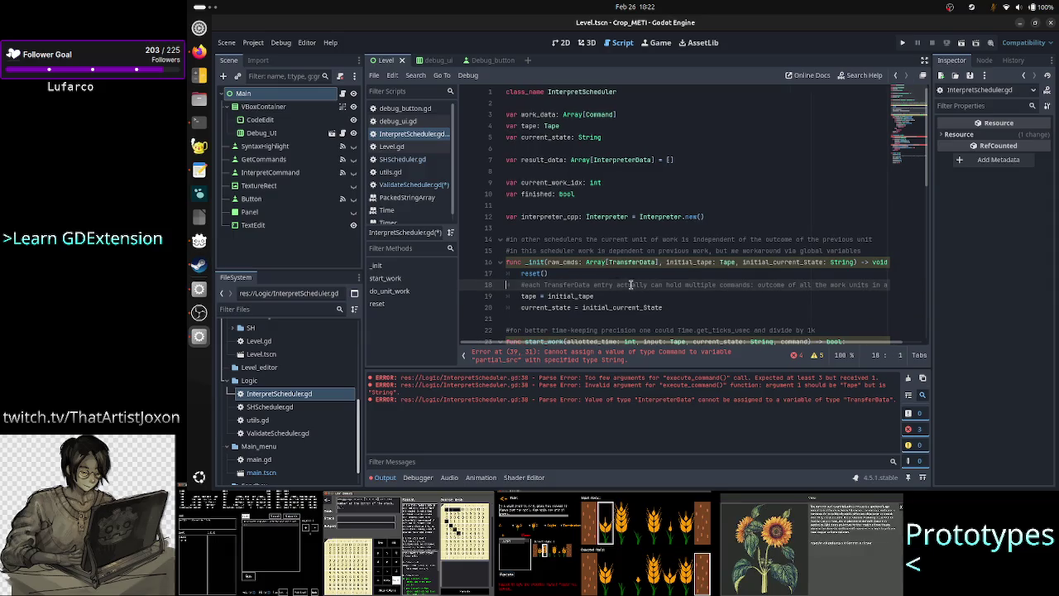
key(Right)
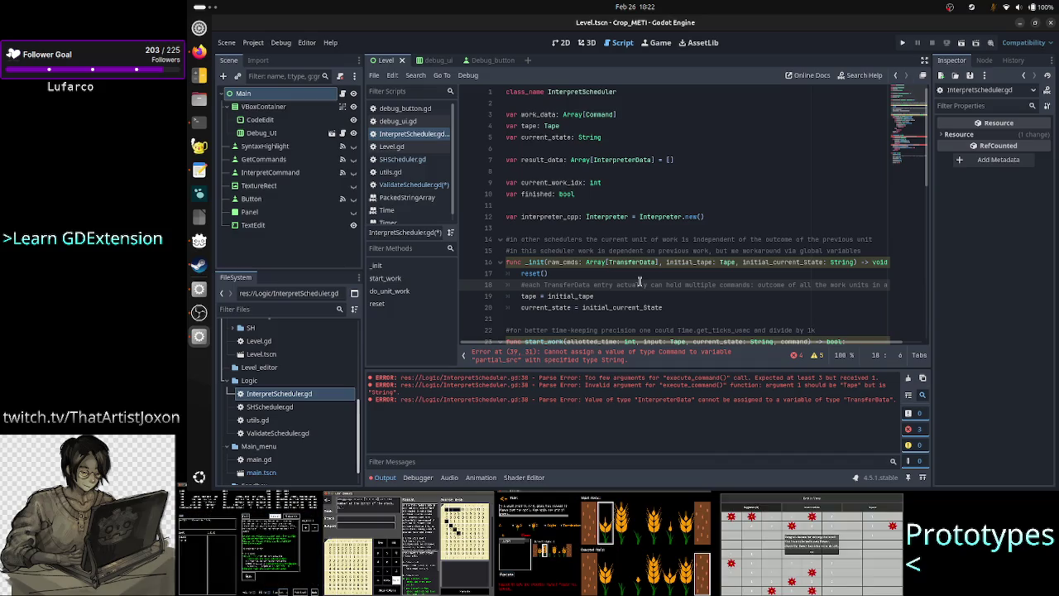
click(649, 274)
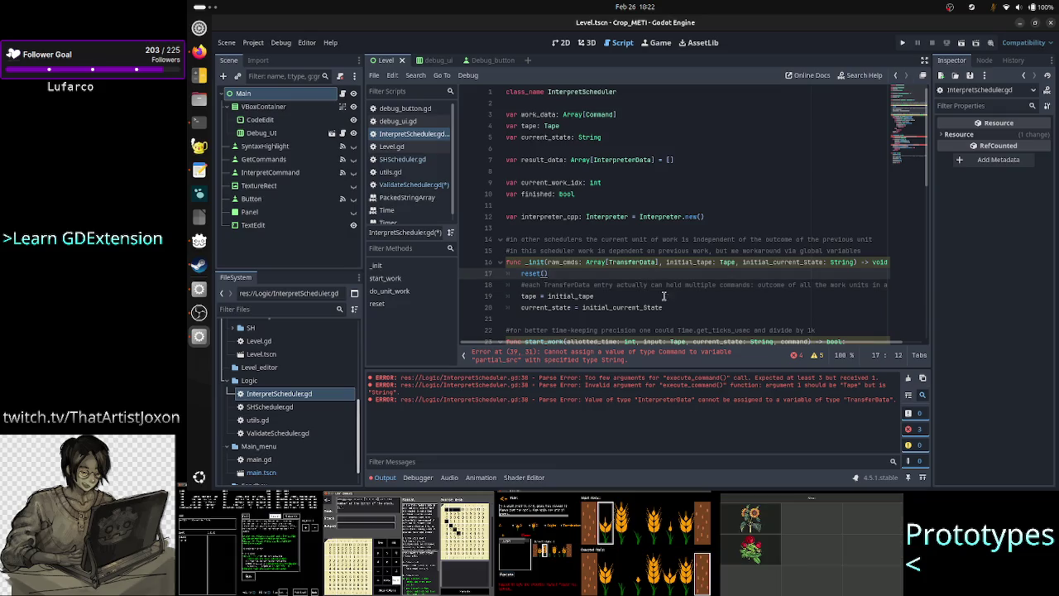
key(Down)
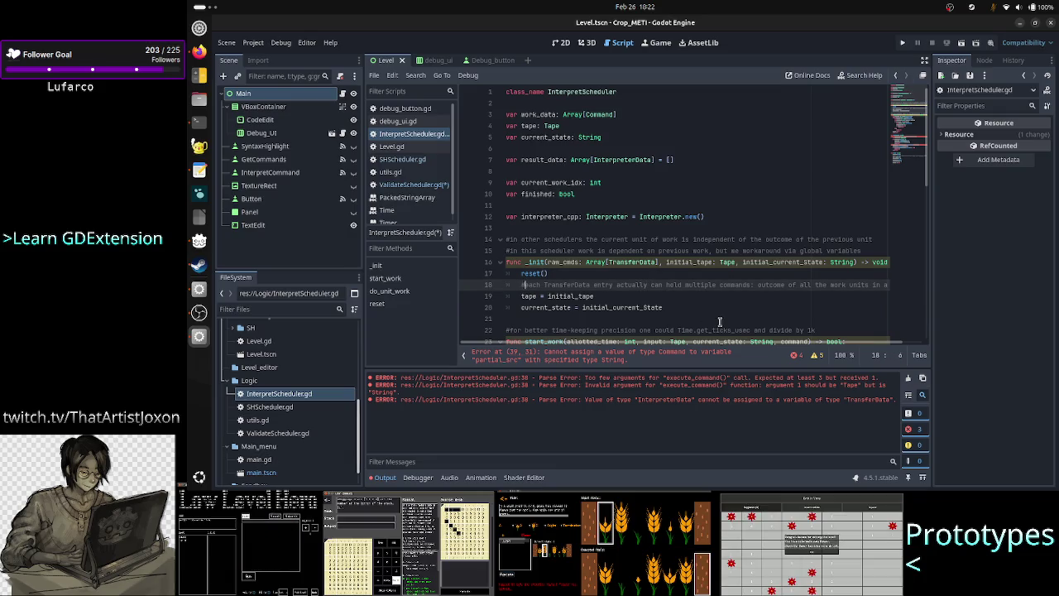
key(shift+End)
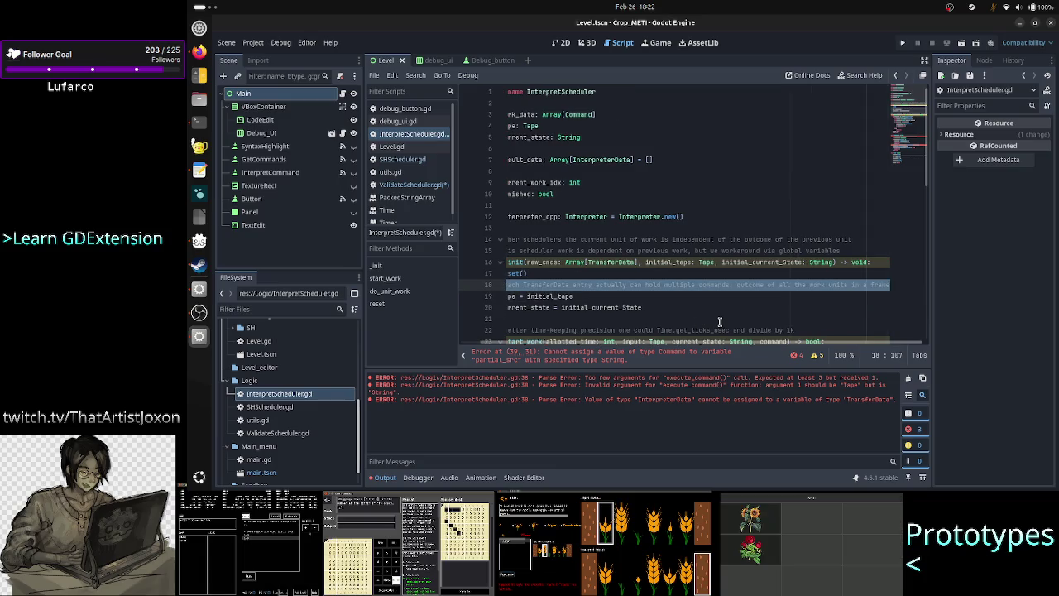
Reword the line 18 comment to 'atm each TransferData holds only 1 Command, not many as intended. Fix ValidateScheduler!' and save
text(atm)
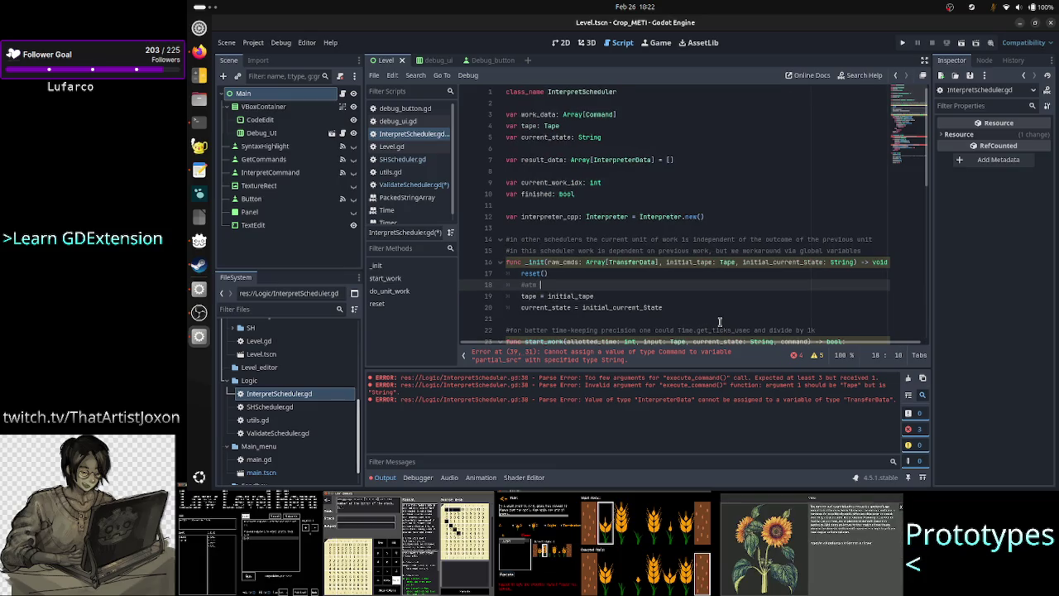
text(ach T)
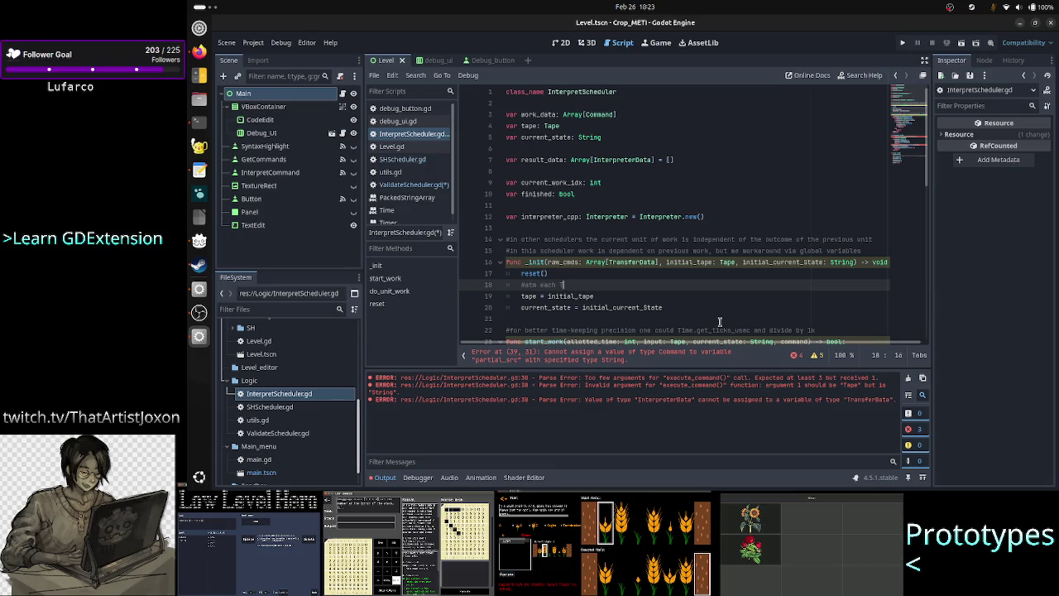
text(ransferData)
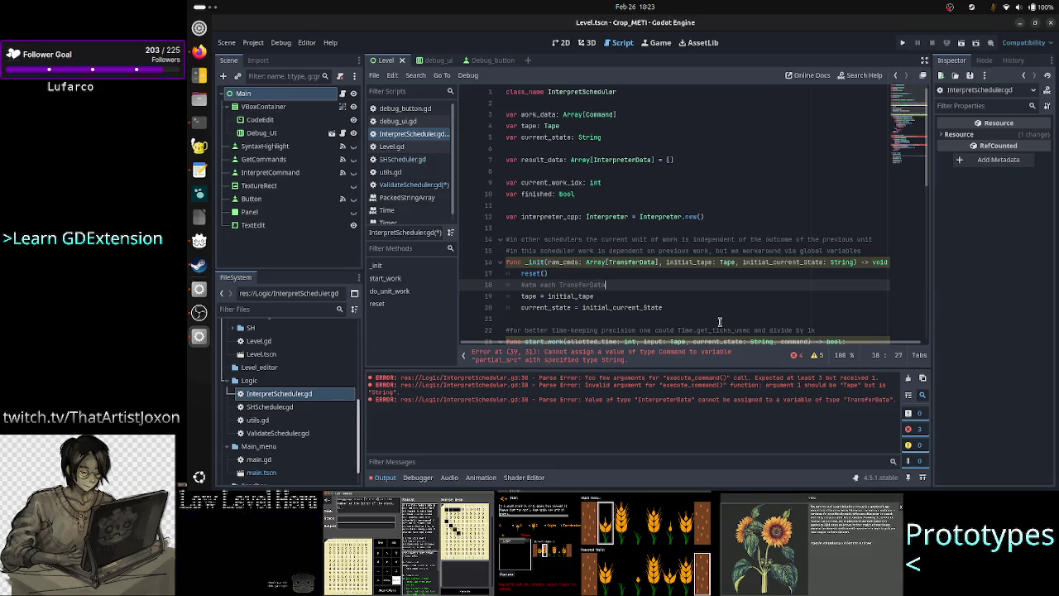
text( iolds o)
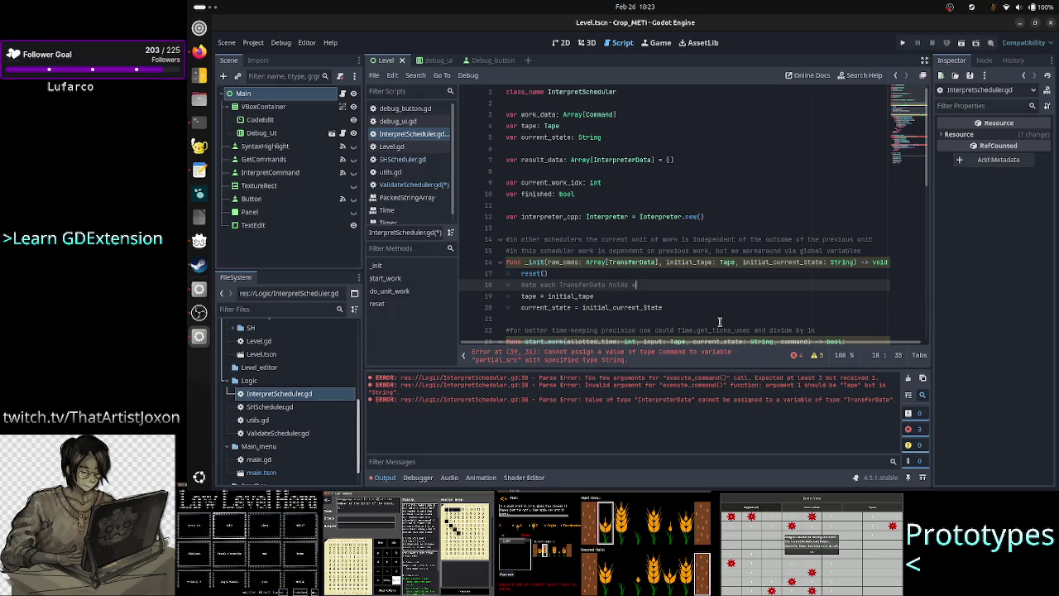
text(nly 1 Comm)
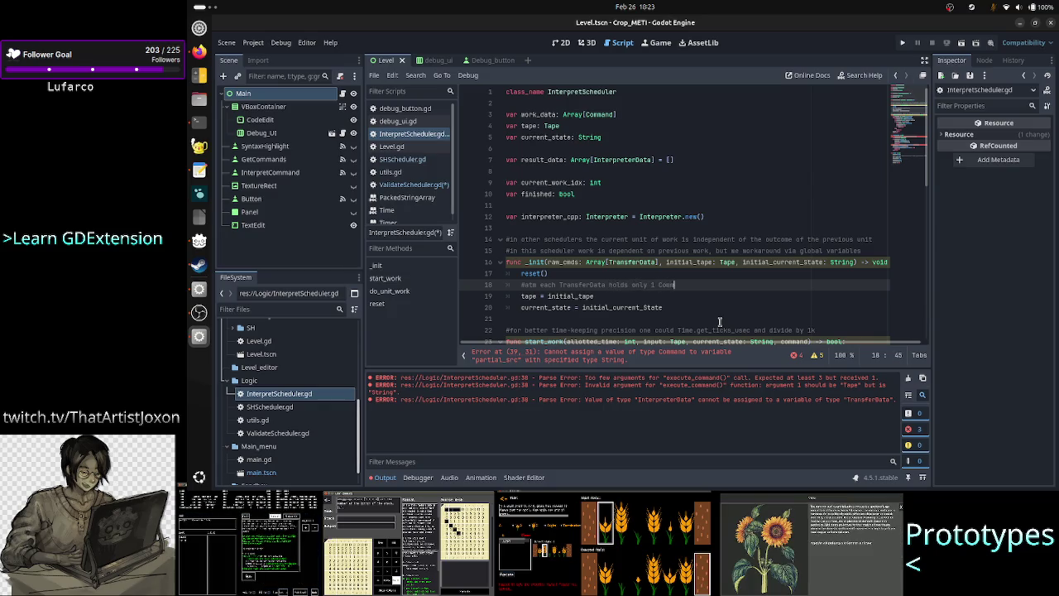
text(and, not man)
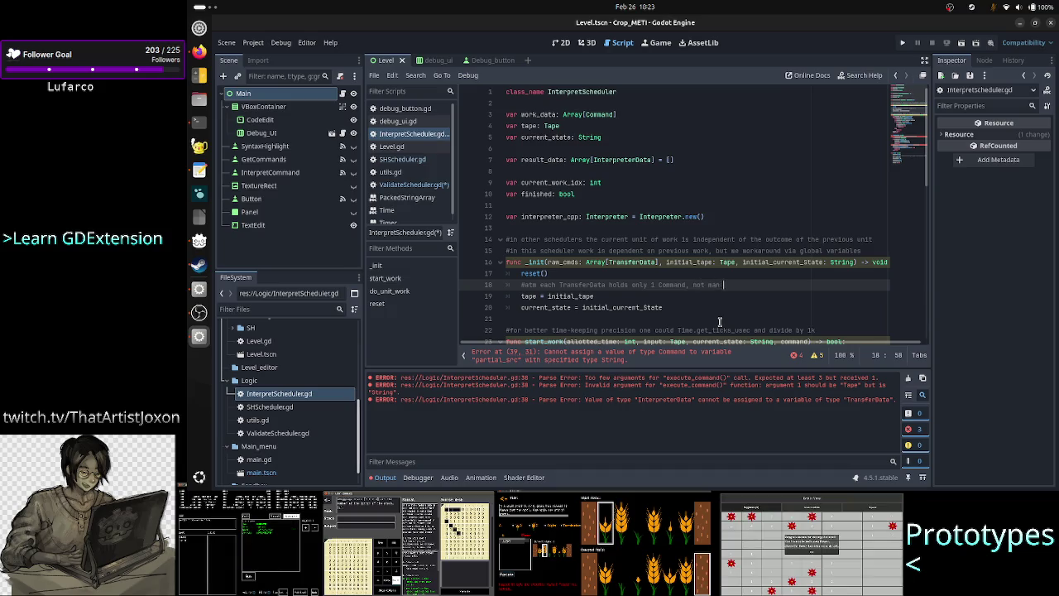
key(BackSpace)
text(y as intended)
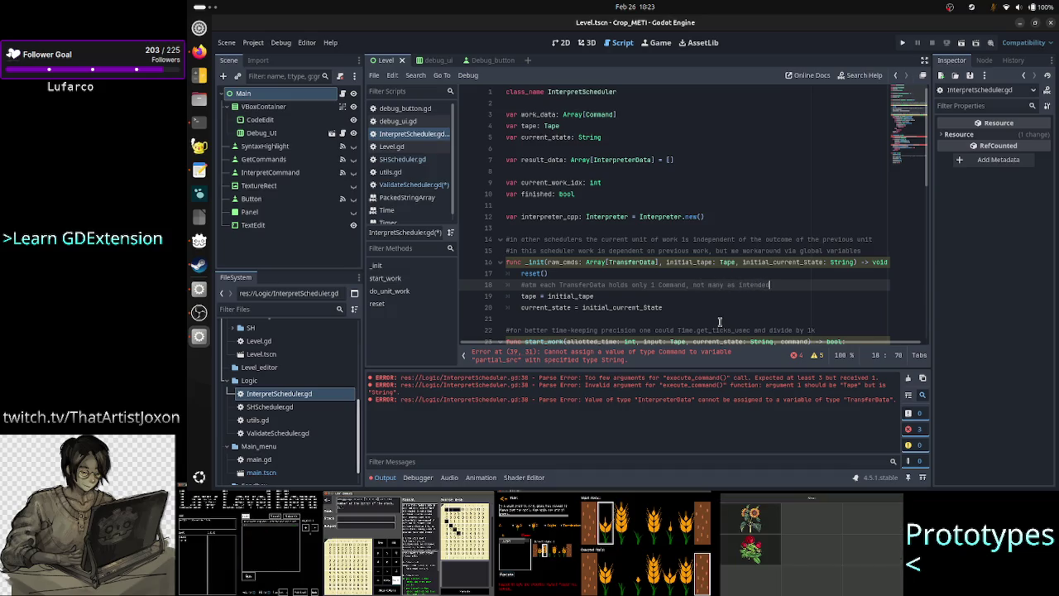
text(. Fix )
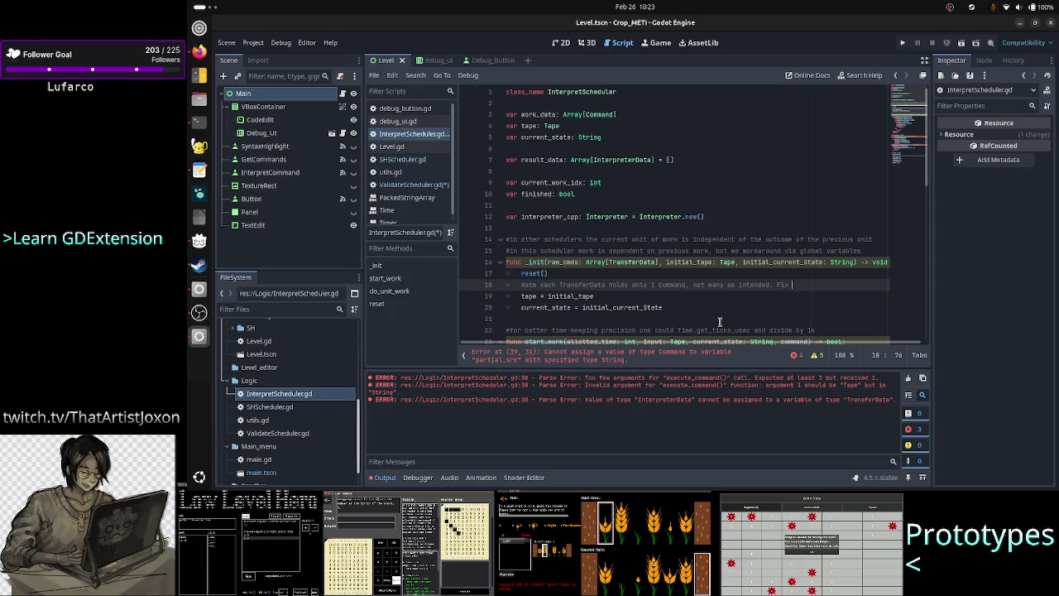
text(Valida)
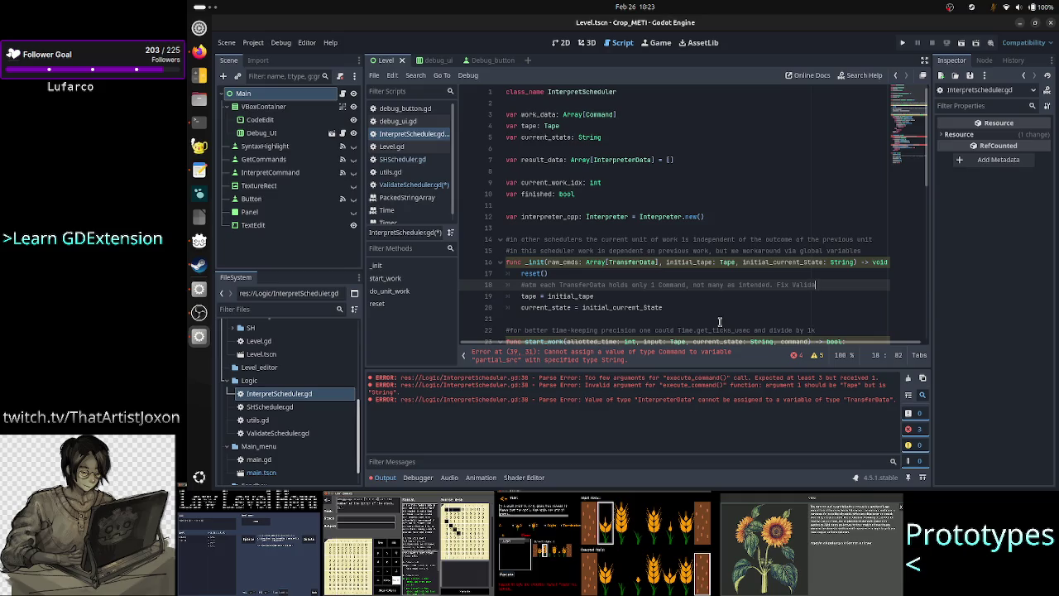
text(teScheduler)
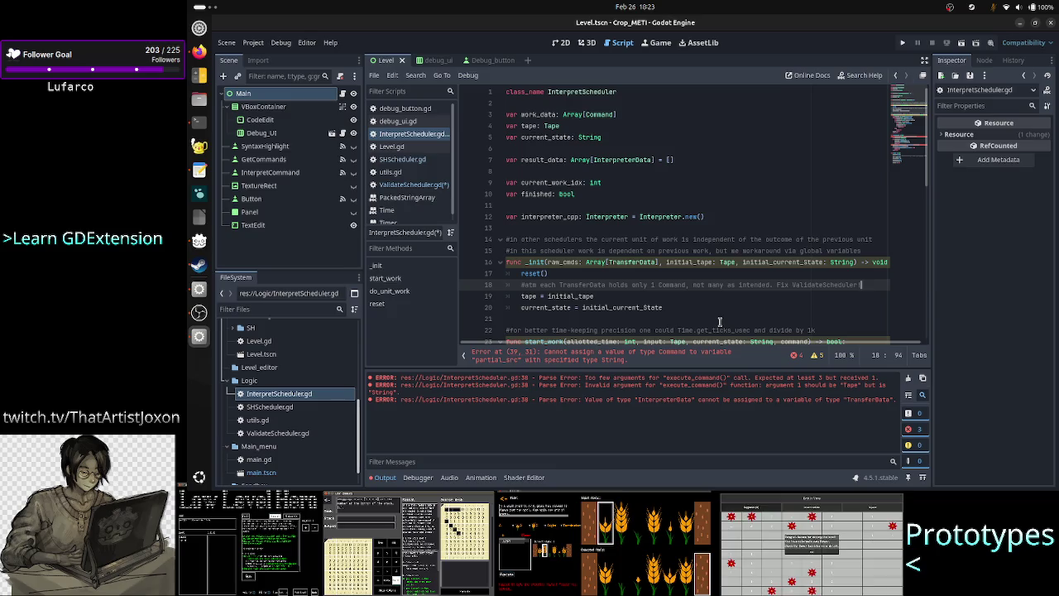
key(ctrl+s)
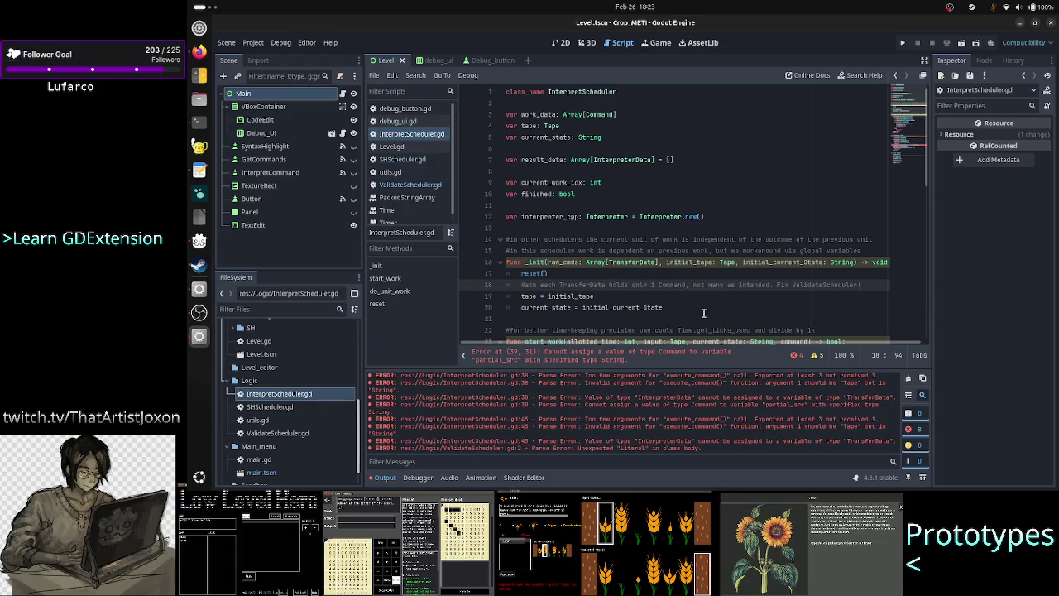
In ValidateScheduler.gd, delete the stray '10->1 obj of type TransferData' line and move down to work_data
click(411, 184)
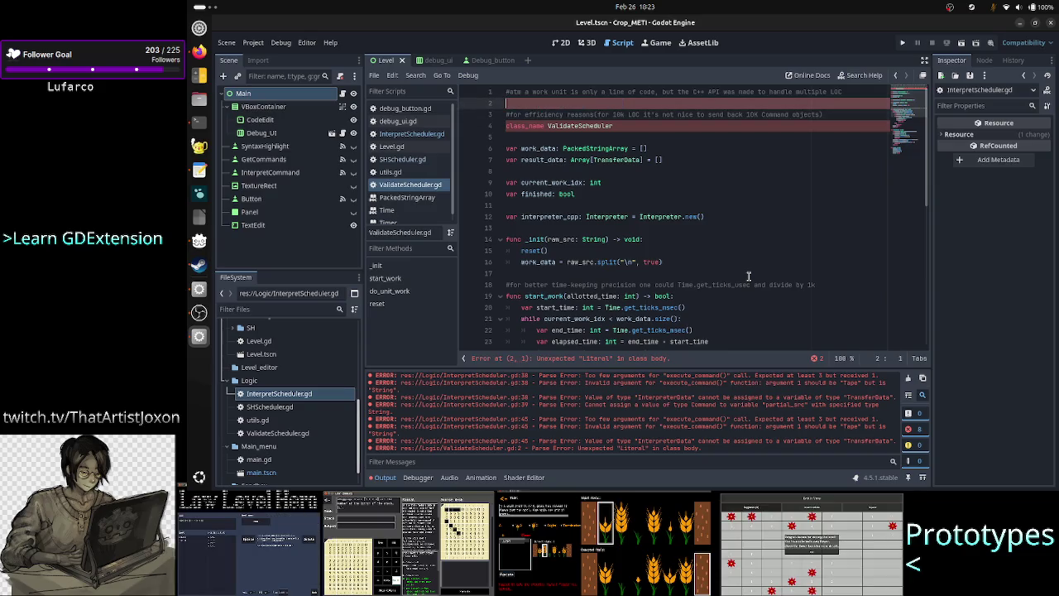
key(BackSpace)
key(BackSpace)
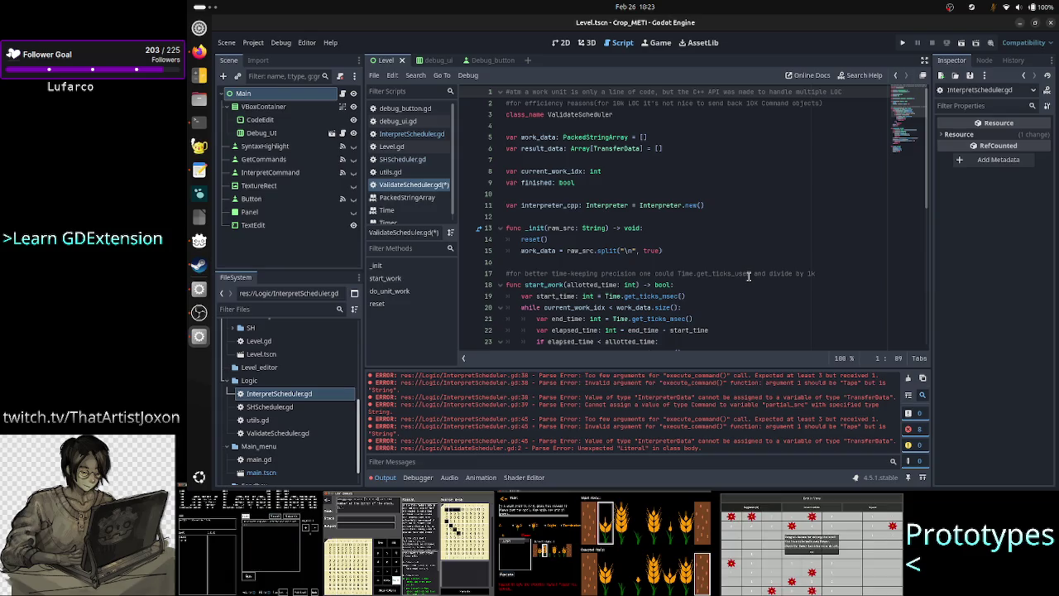
click(597, 104)
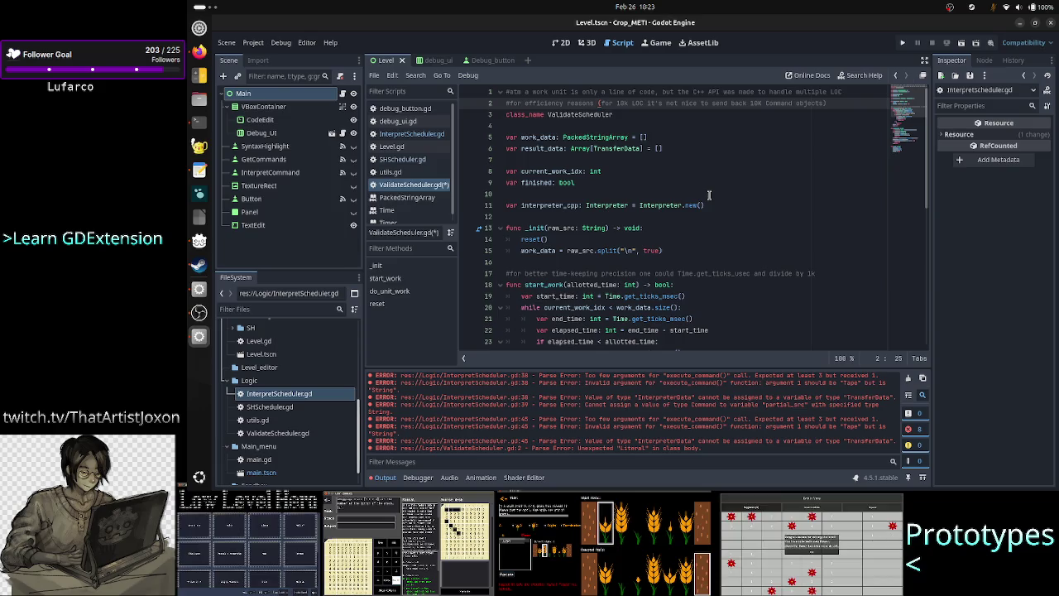
key(Down)
key(Down)
key(Down)
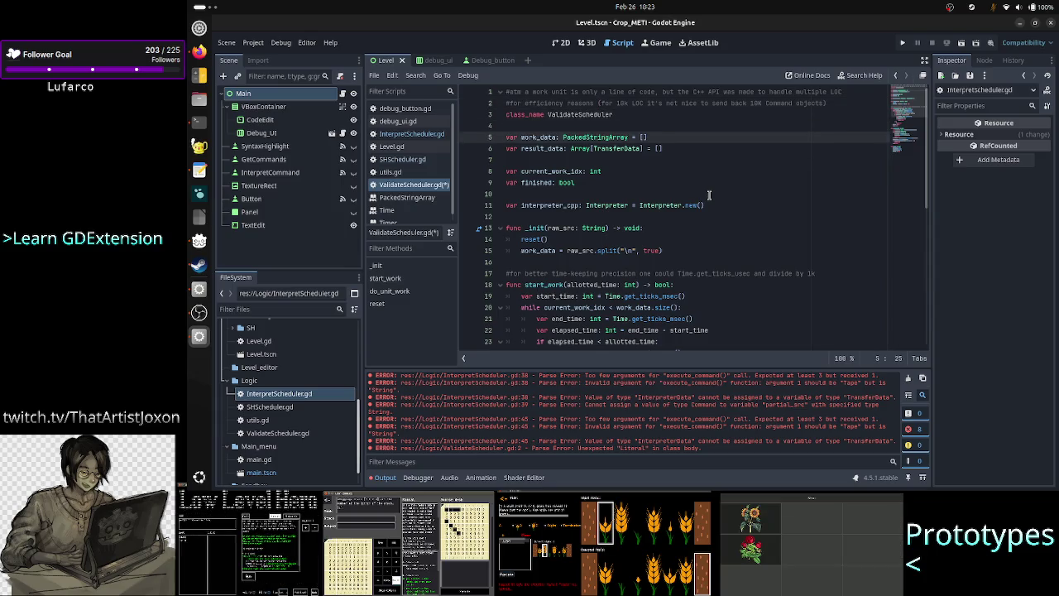
Add a comment below work_data saying TransferData is meant to store multiple commands from multiple LOC sent at once
key(End)
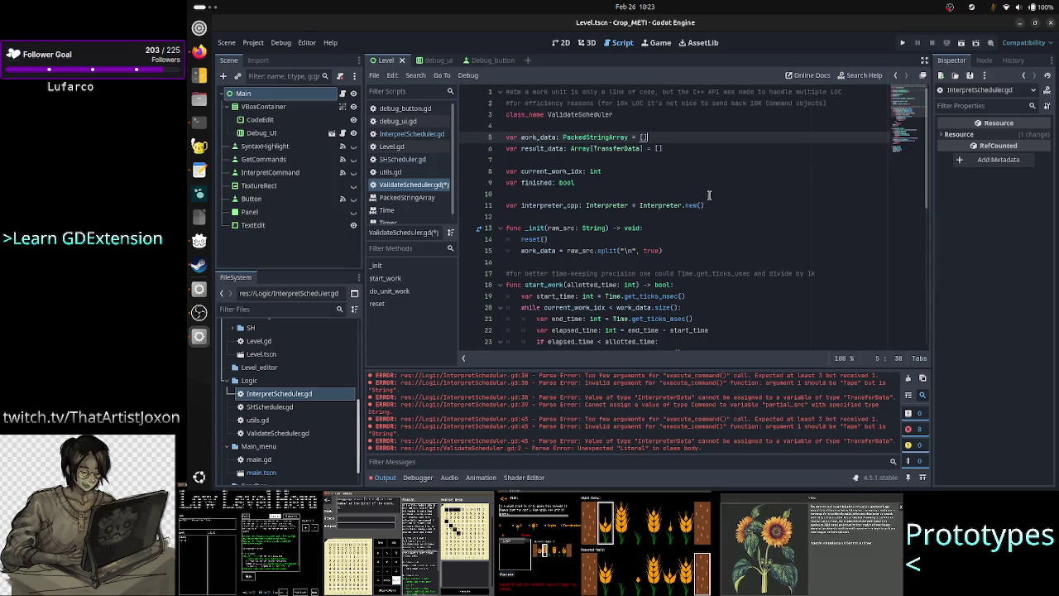
key(Return)
key(Return)
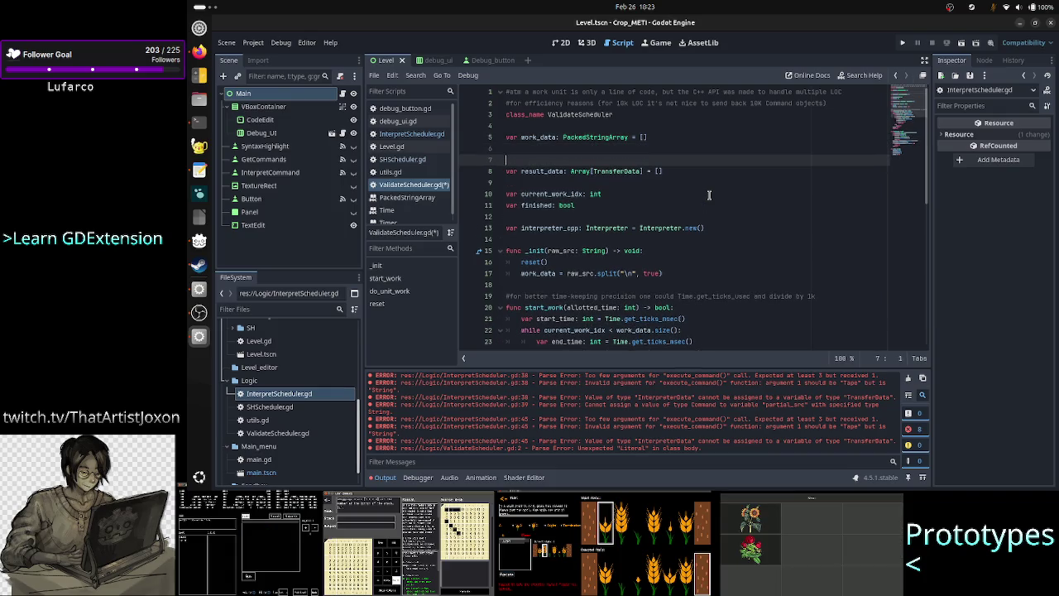
text(v)
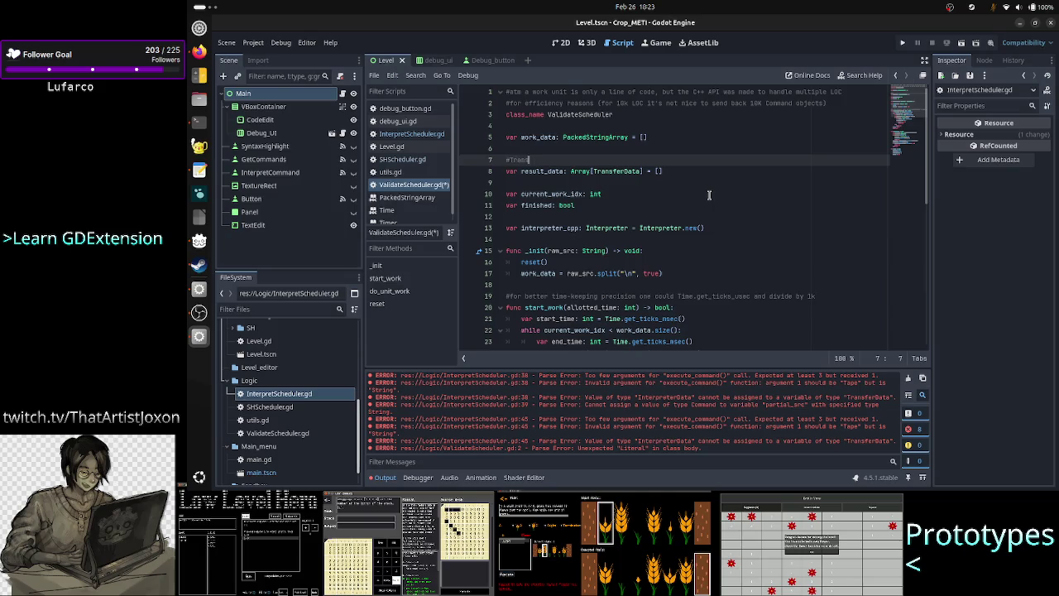
text(ferData i)
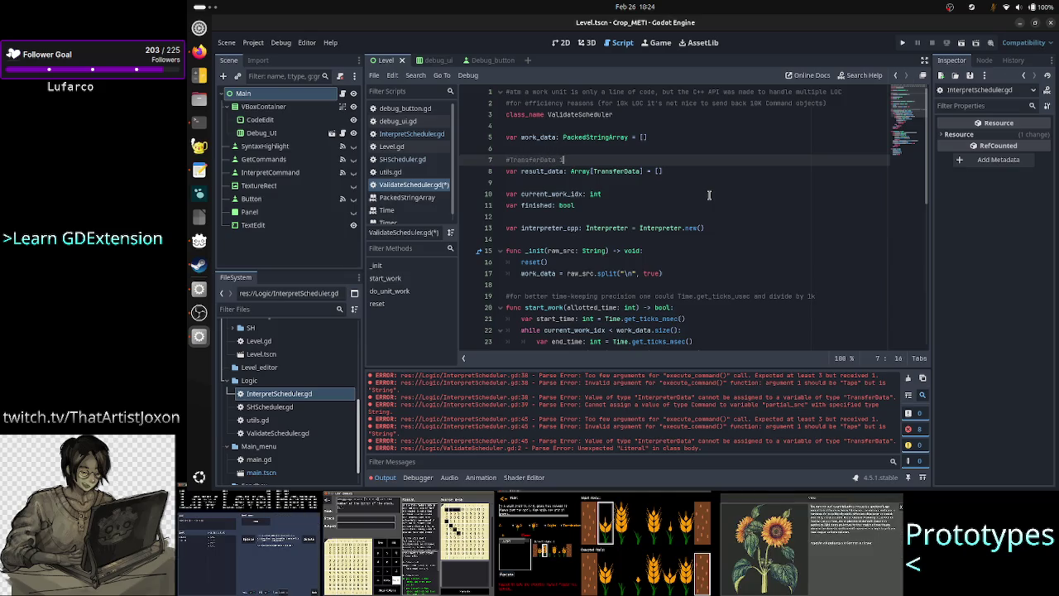
text(s meant )
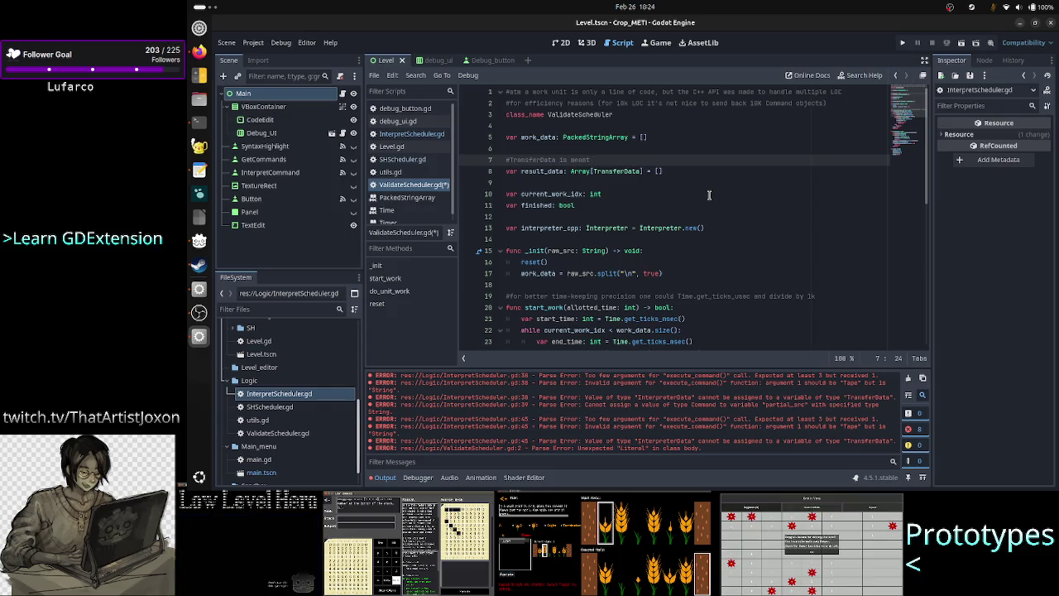
text(to store mult)
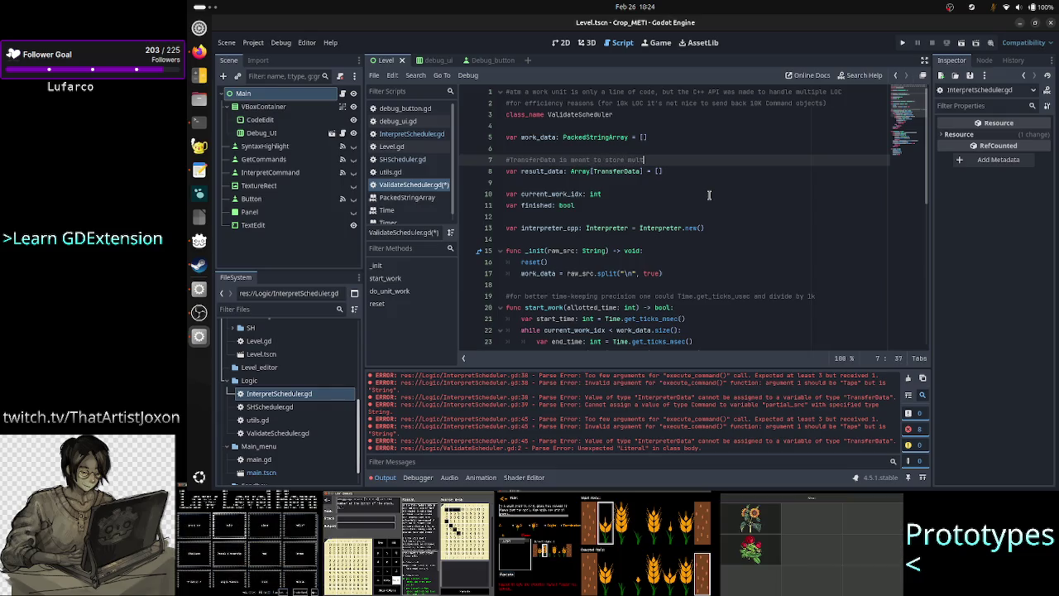
text(iple)
key(BackSpace)
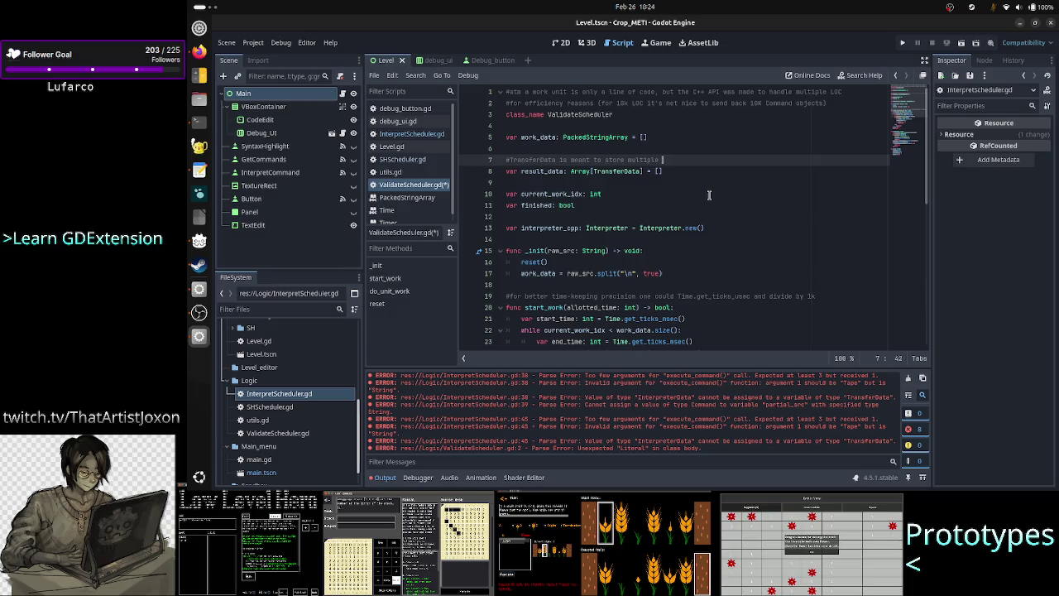
text(ds from m)
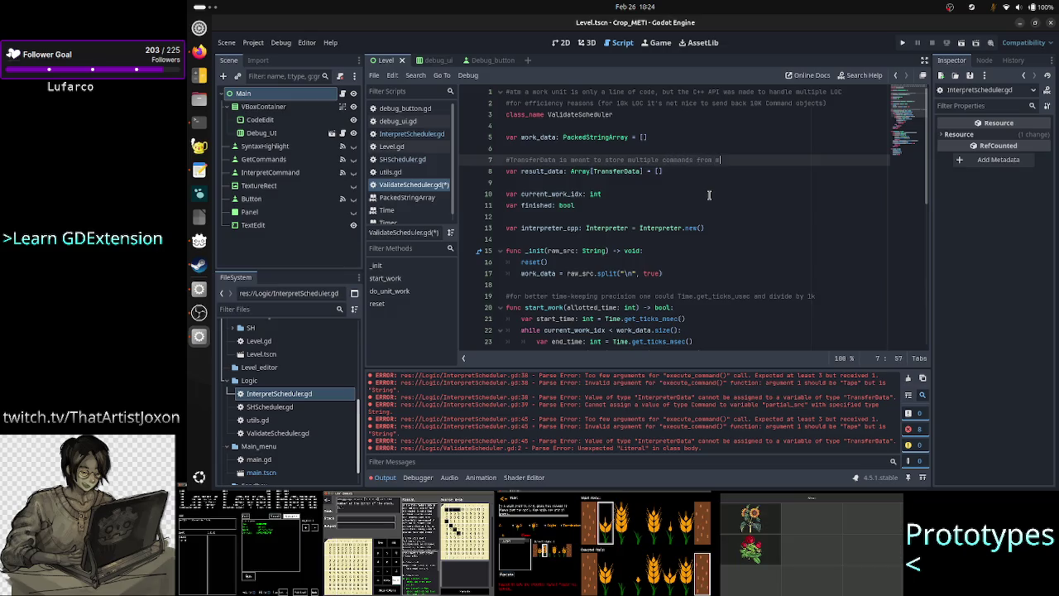
text(ultiple LO)
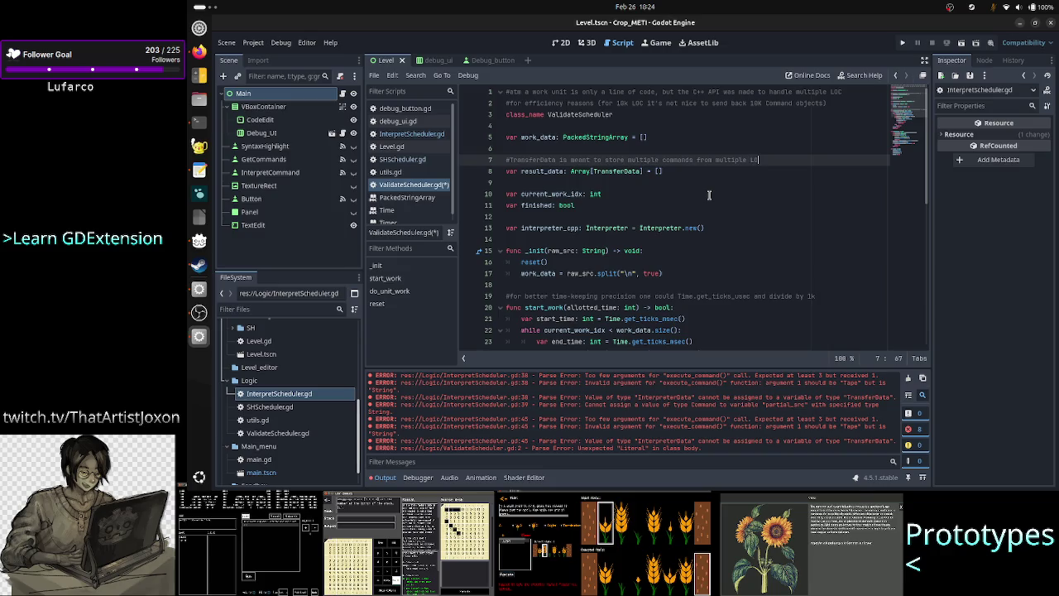
text(C sent a t)
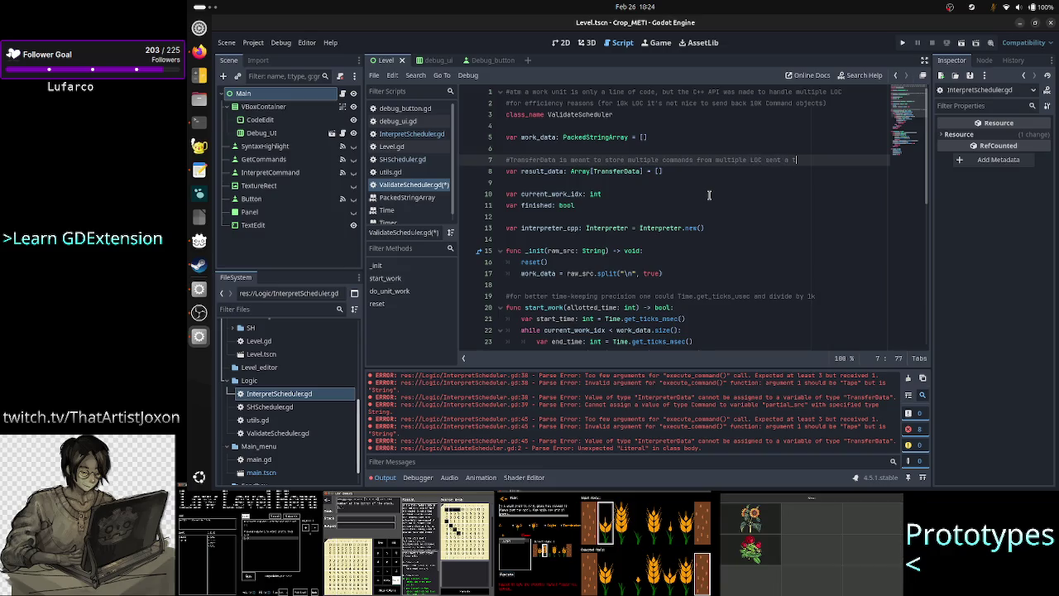
key(BackSpace)
text(ce)
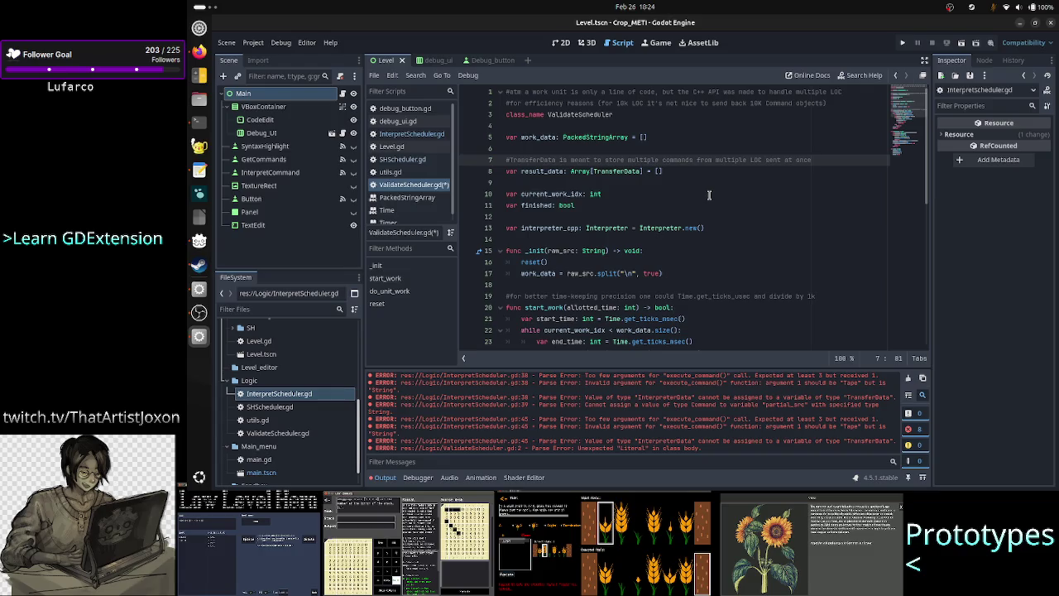
Check the new comment above the result_data declaration and save ValidateScheduler.gd
key(Down)
key(Down)
key(Up)
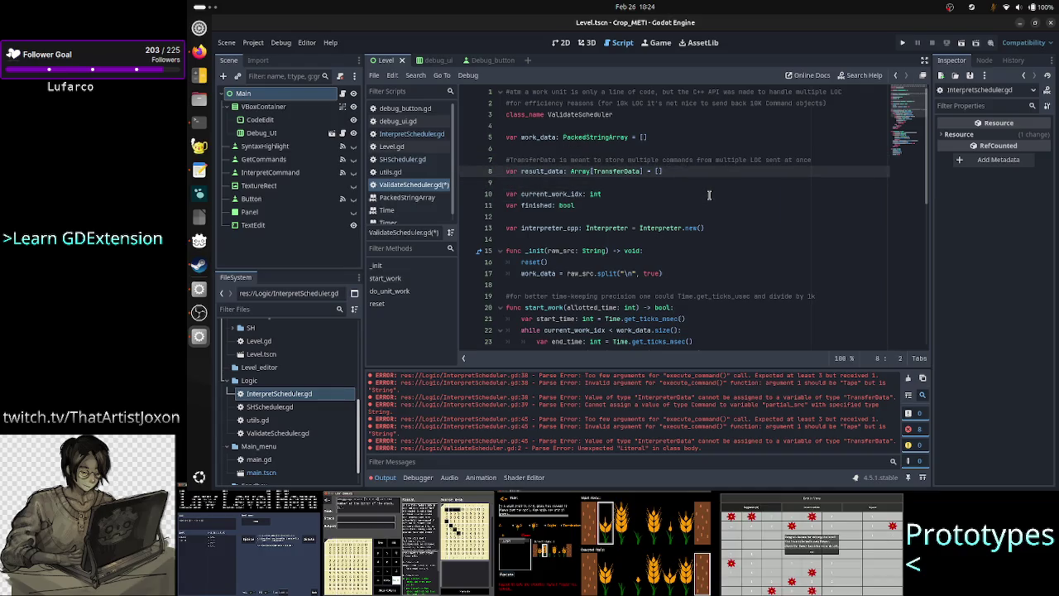
key(Down)
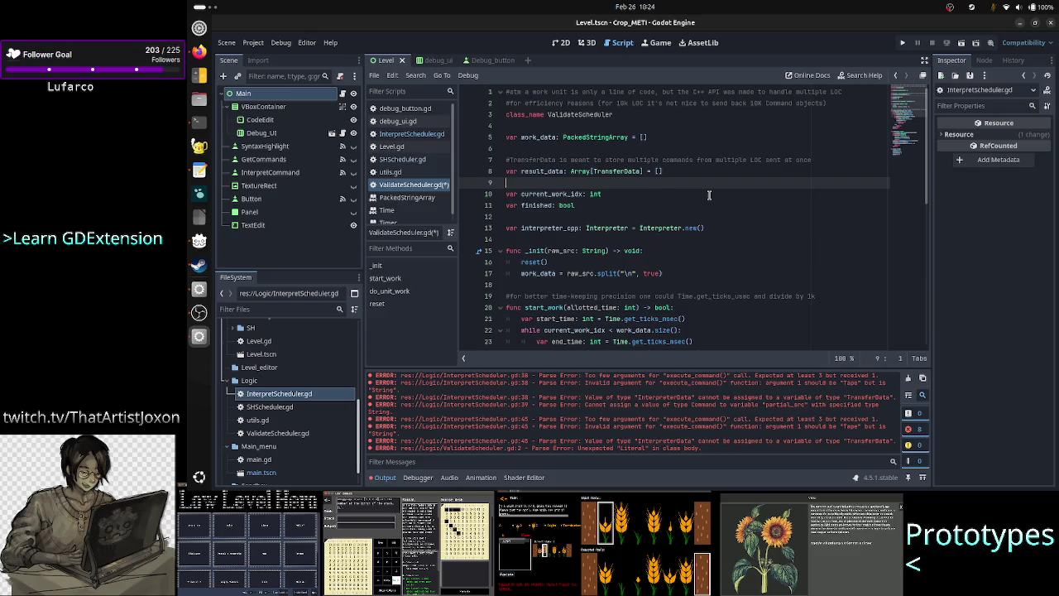
key(Up)
key(Up)
key(Down)
key(Down)
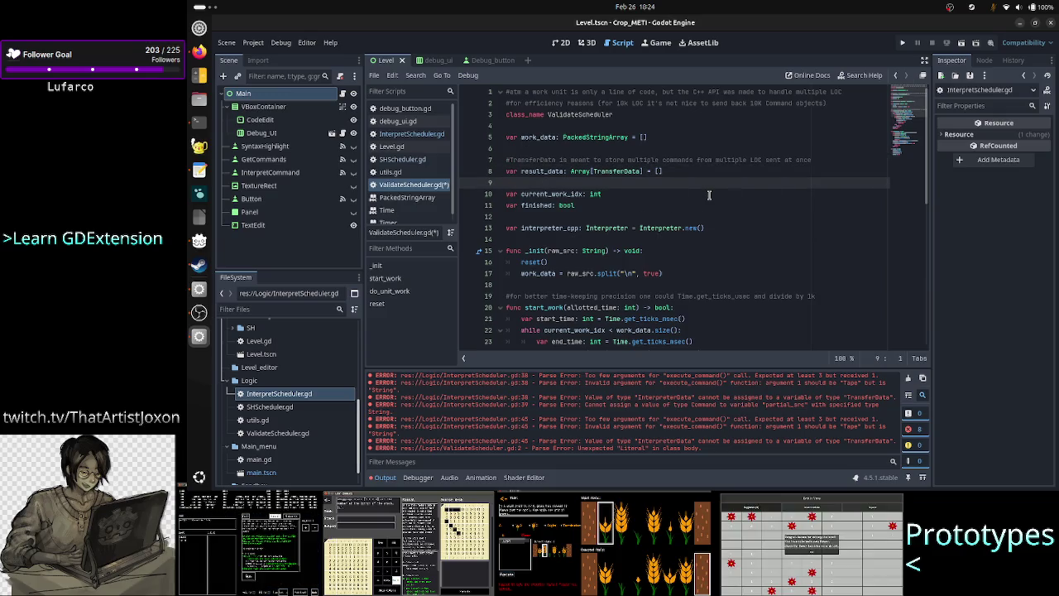
key(Up)
key(Up)
key(Up)
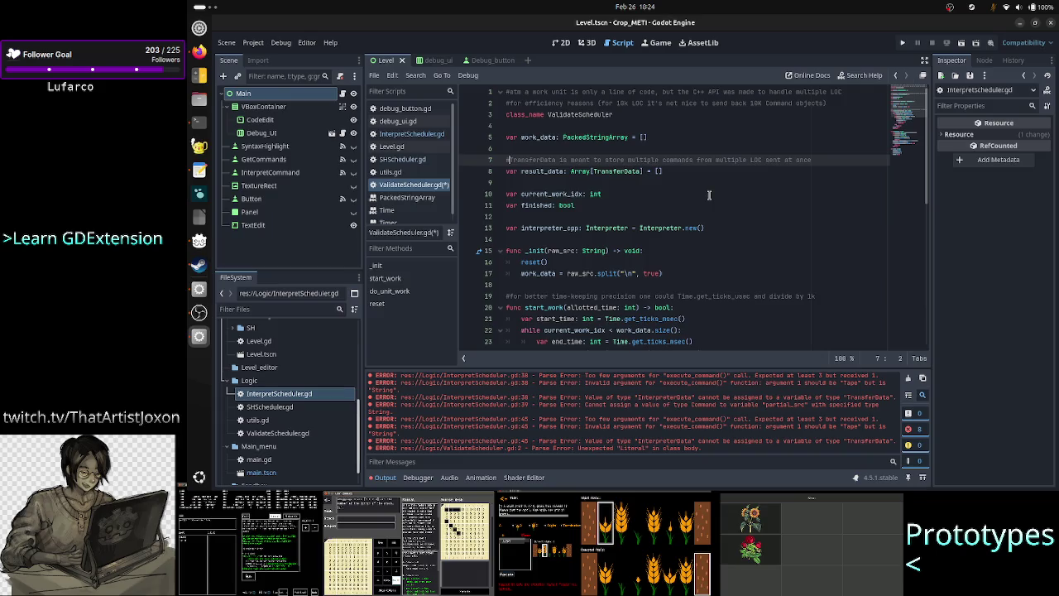
key(Down)
key(Down)
key(Down)
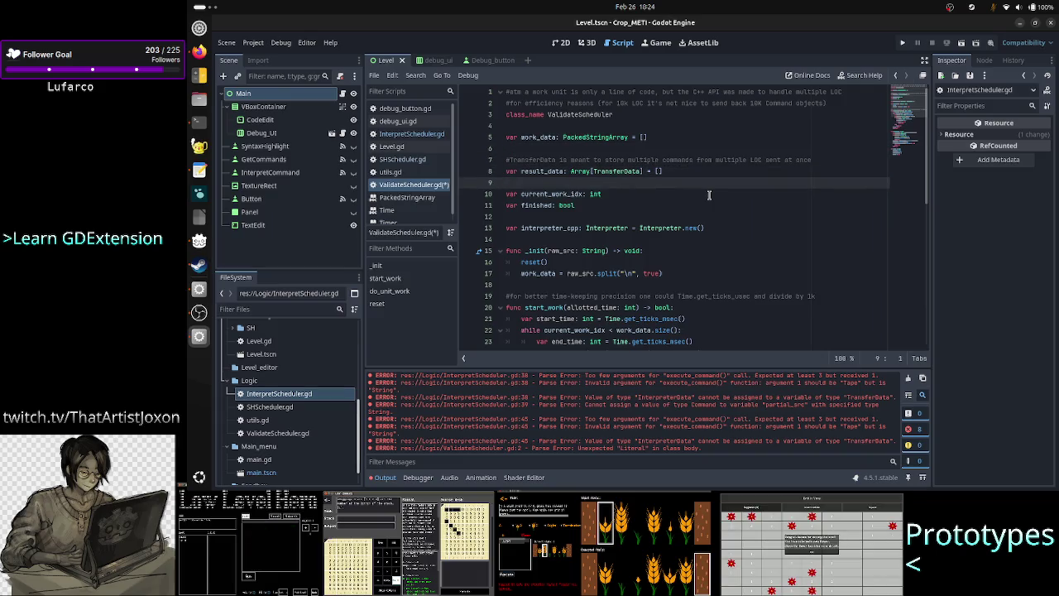
key(ctrl+s)
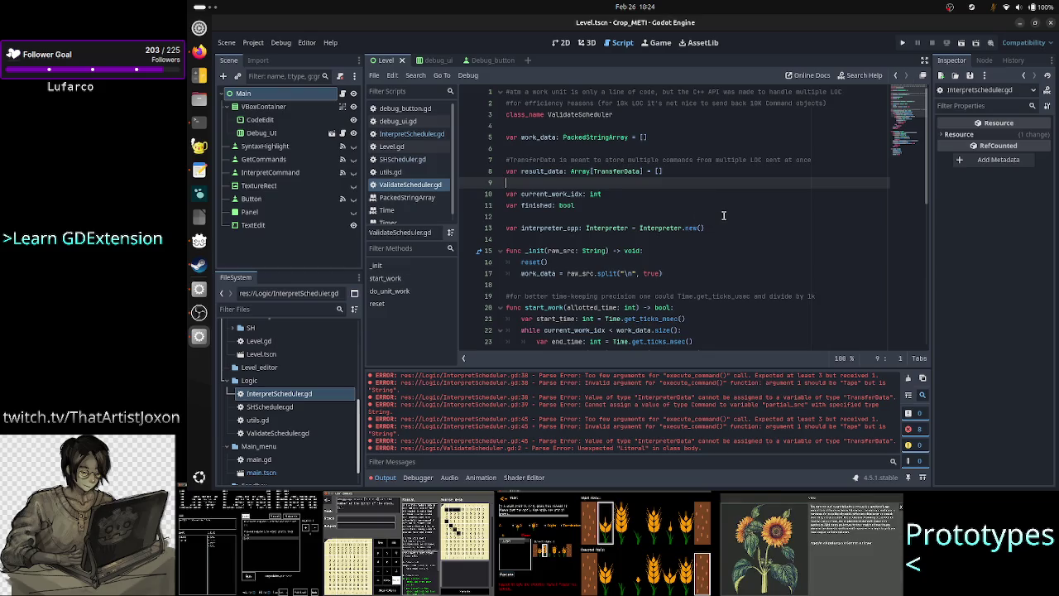
Review the TransferData type on line 8, then switch to InterpretScheduler.gd
scroll(725, 207, down, 6)
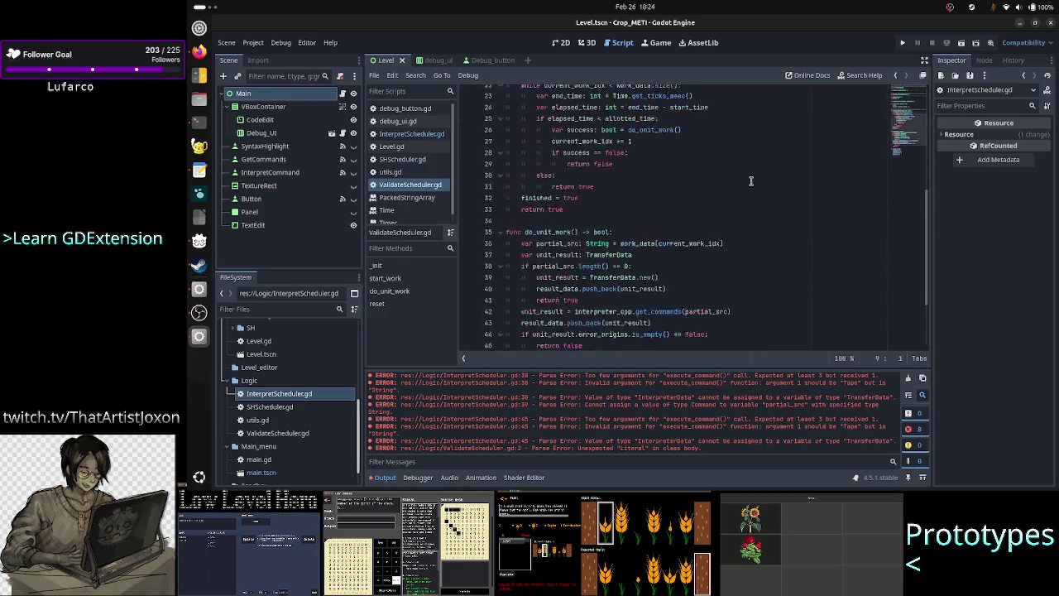
scroll(752, 181, up, 6)
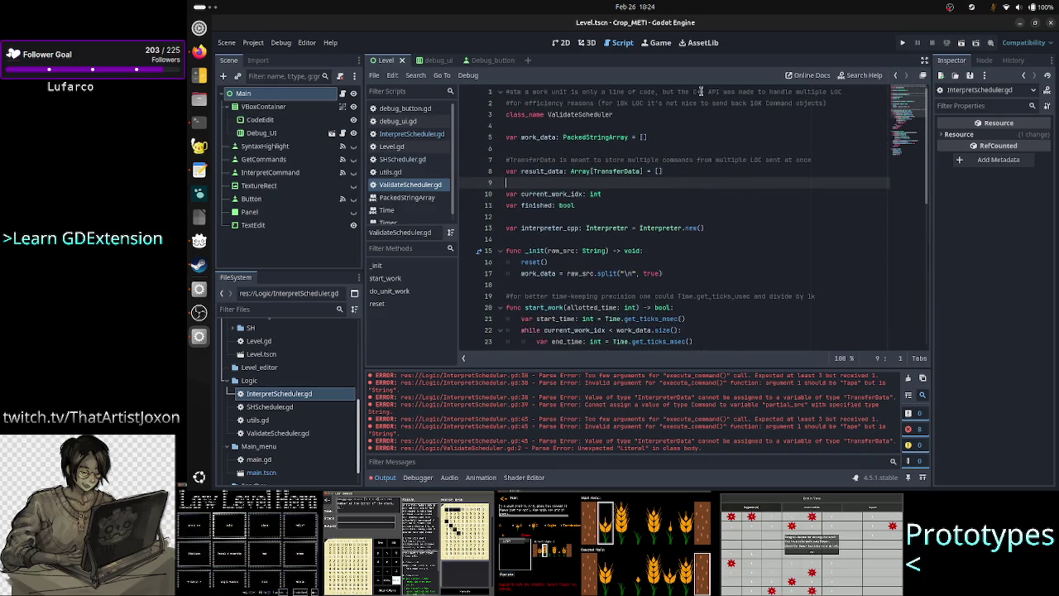
double_click(615, 169)
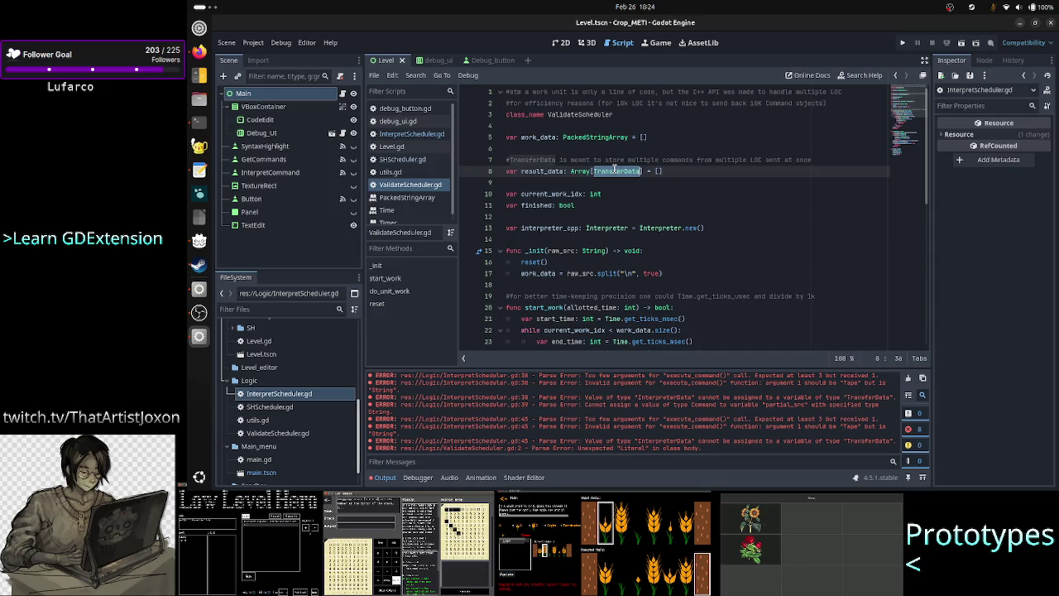
click(543, 183)
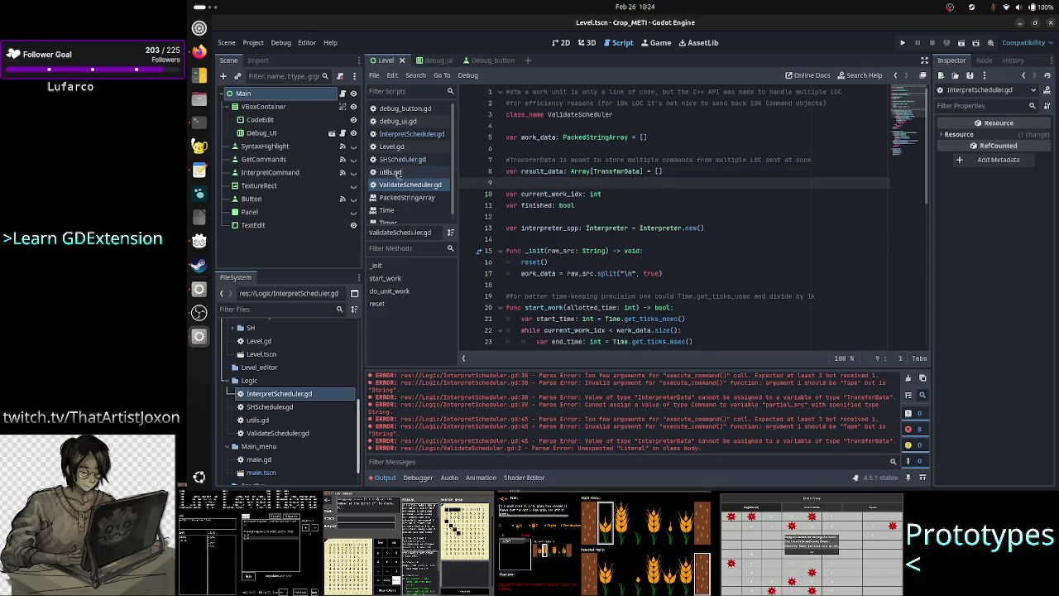
click(443, 134)
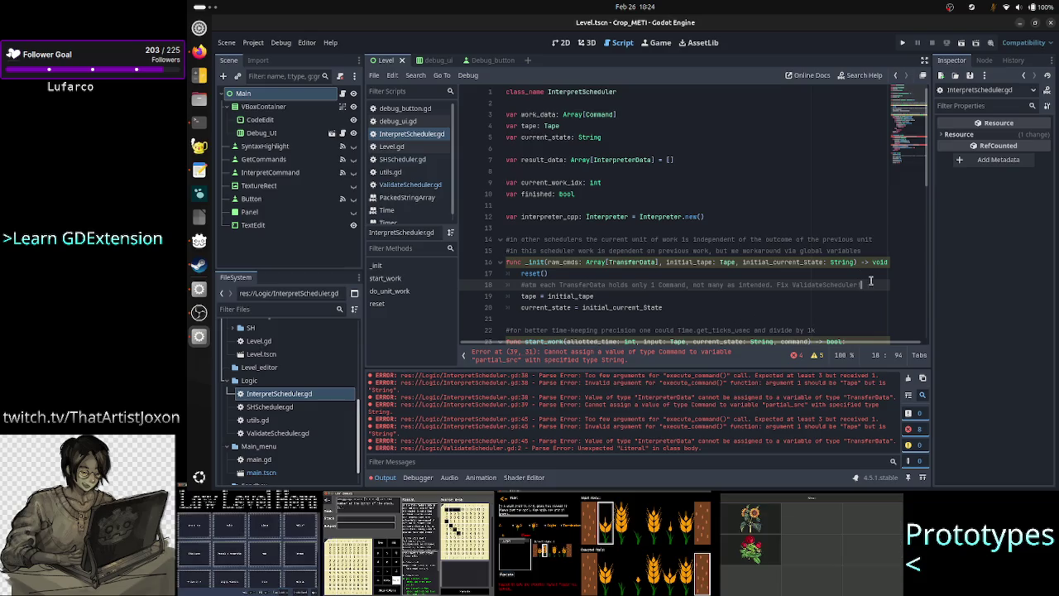
Check where TransferData and Command are used, then open a new line below the line 18 comment
double_click(630, 261)
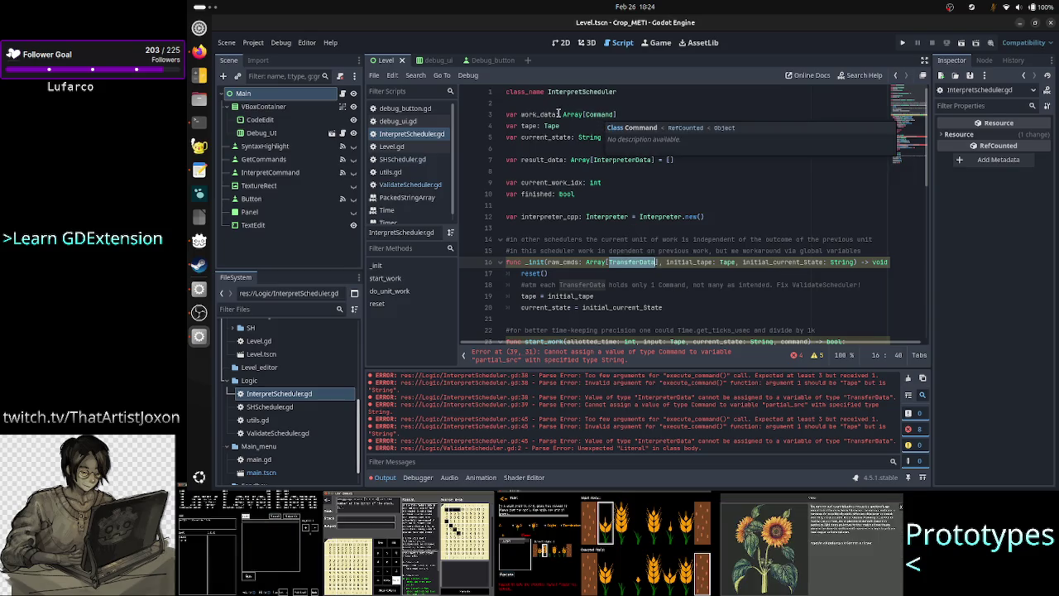
double_click(599, 115)
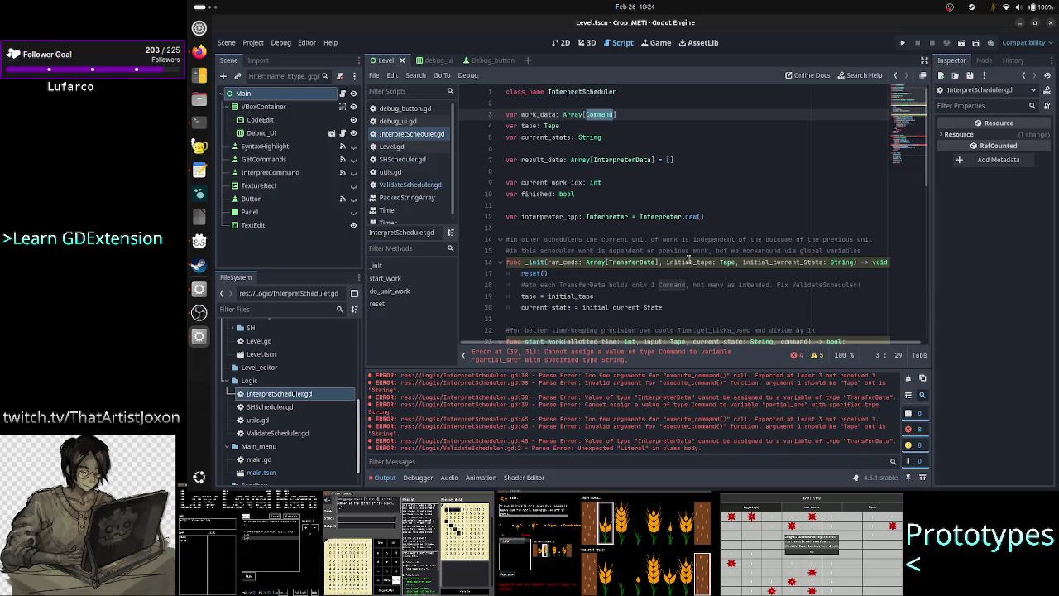
click(675, 296)
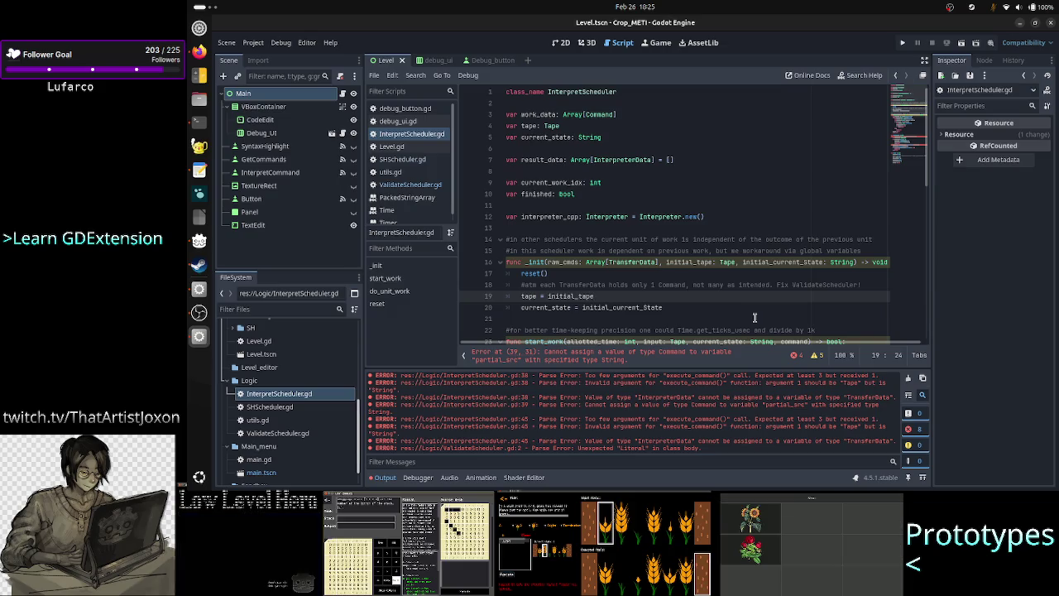
key(Down)
key(Up)
key(Up)
key(End)
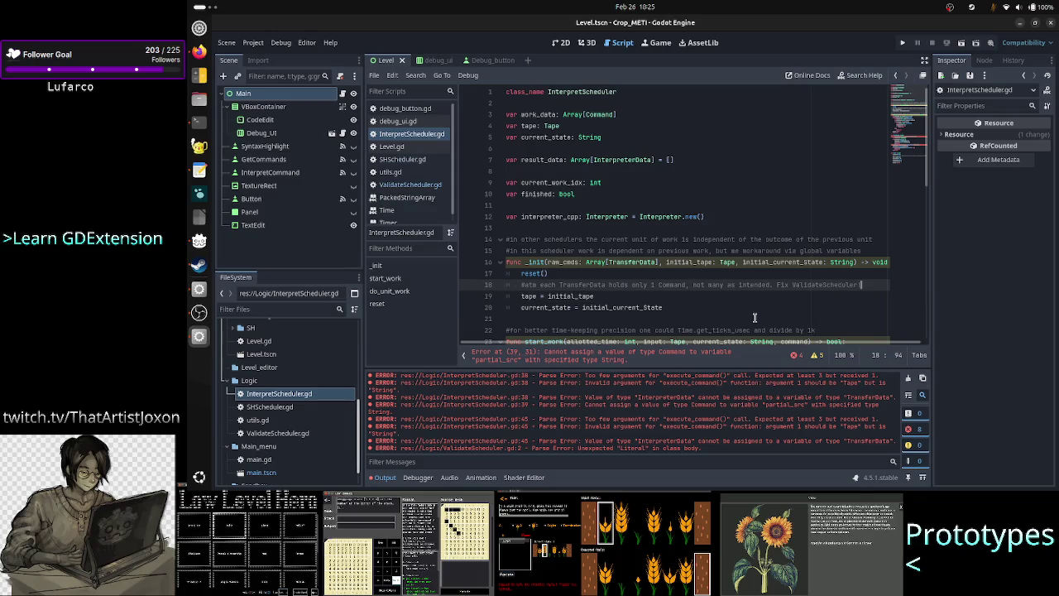
key(Return)
Write 'var cmd: Command = Command.new()' with the help of autocomplete
text(var cmd:)
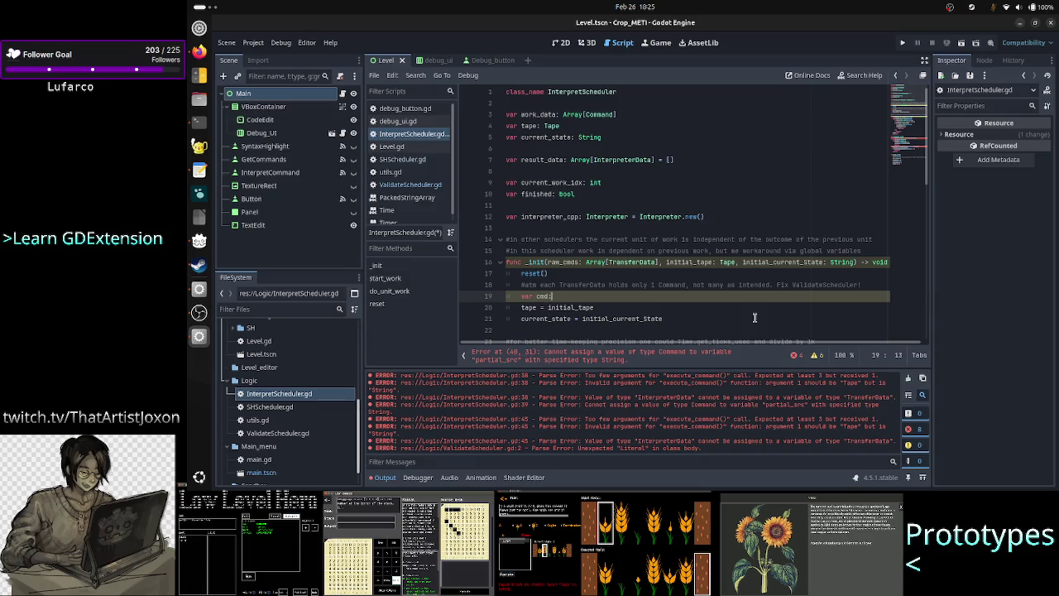
text( Command)
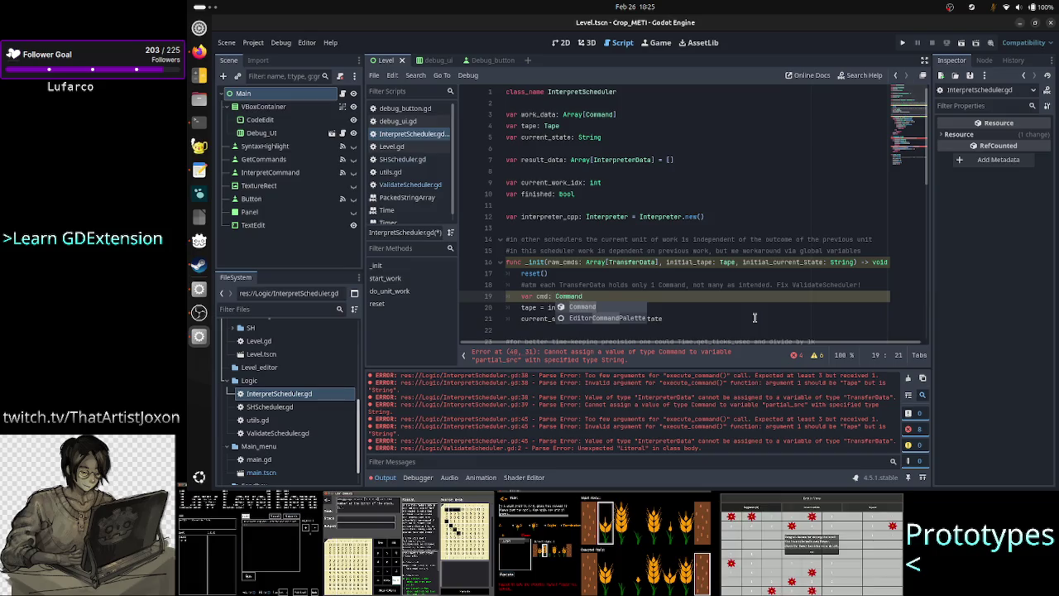
text( = Comm)
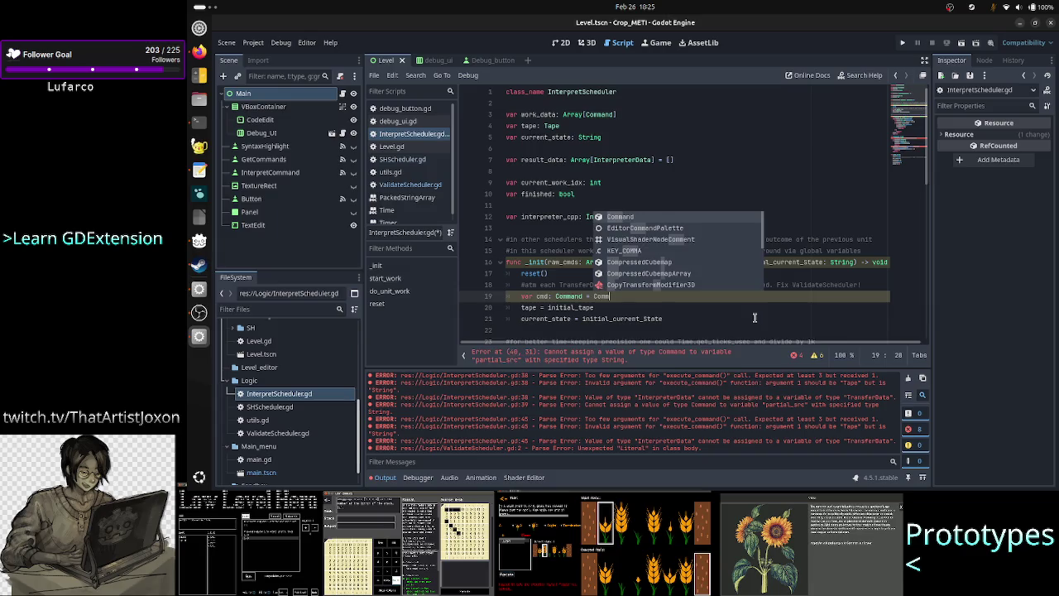
key(Return)
text(nd.n)
key(Return)
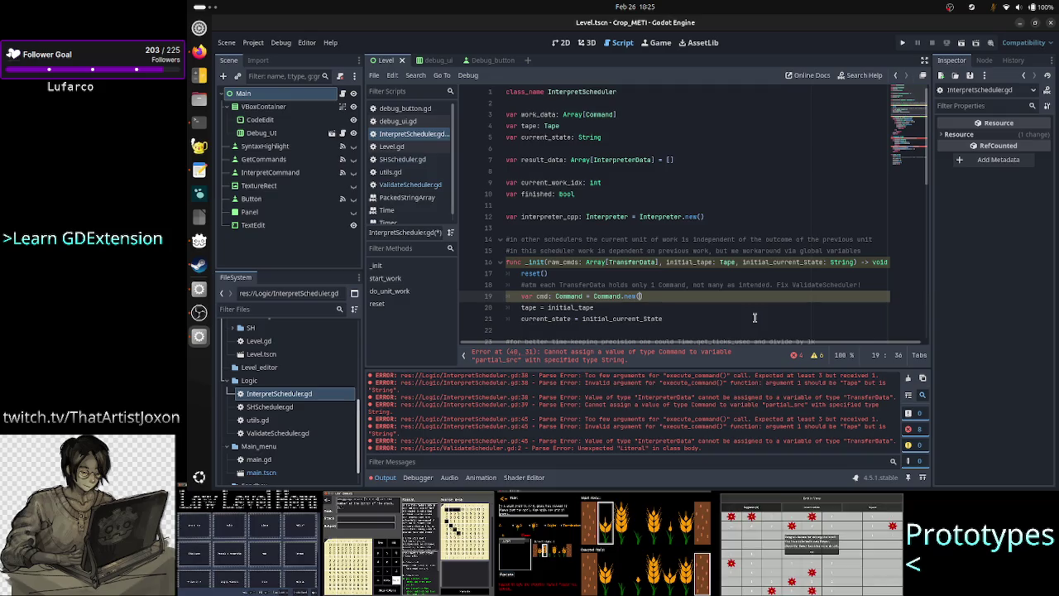
key(Right)
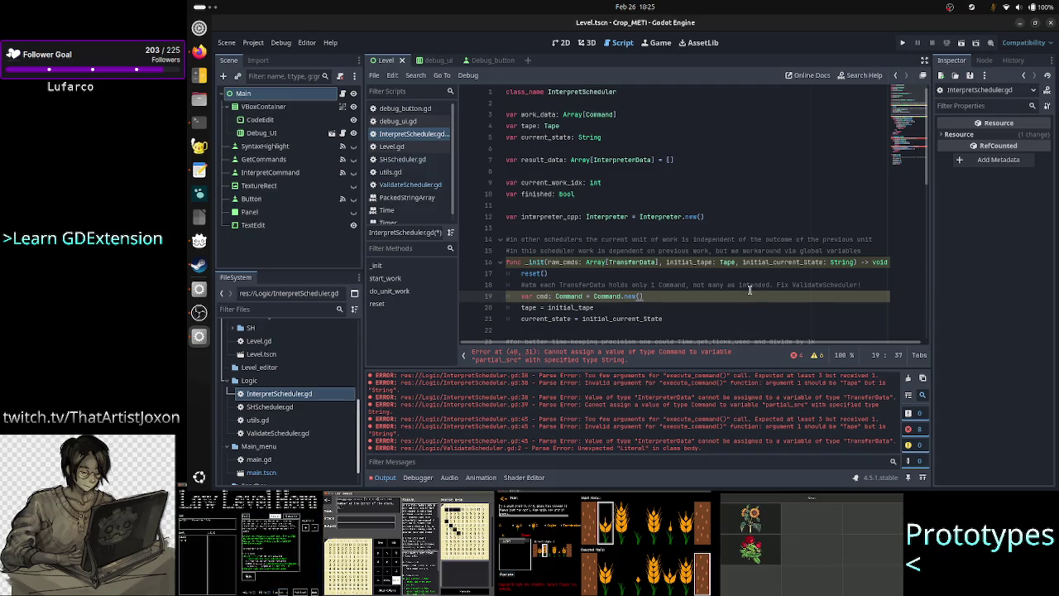
Begin a new statement with cmd on the line below the Command creation
scroll(750, 290, down, 6)
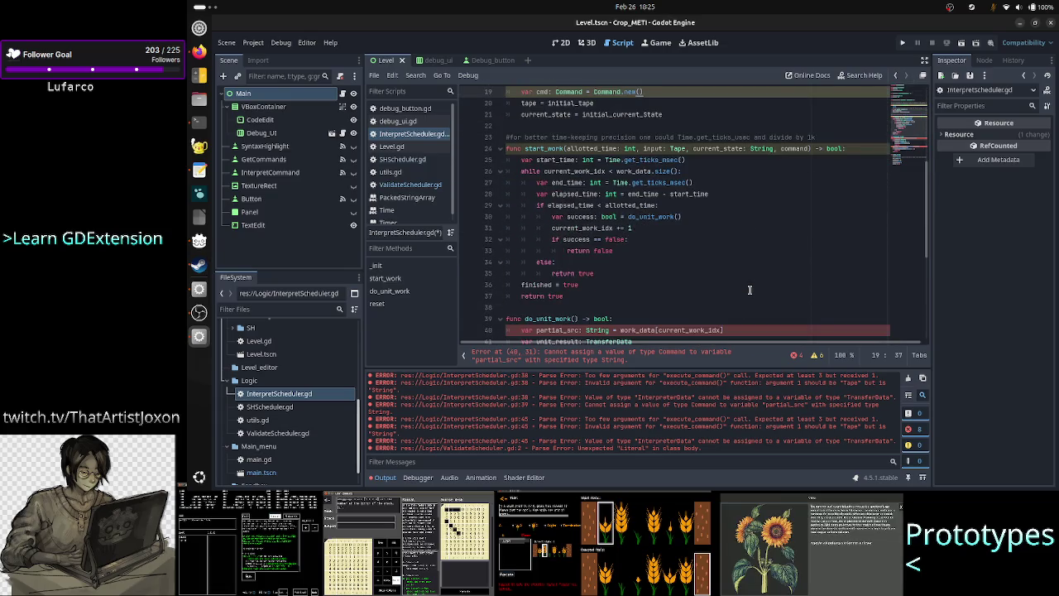
scroll(750, 290, down, 2)
scroll(750, 290, up, 8)
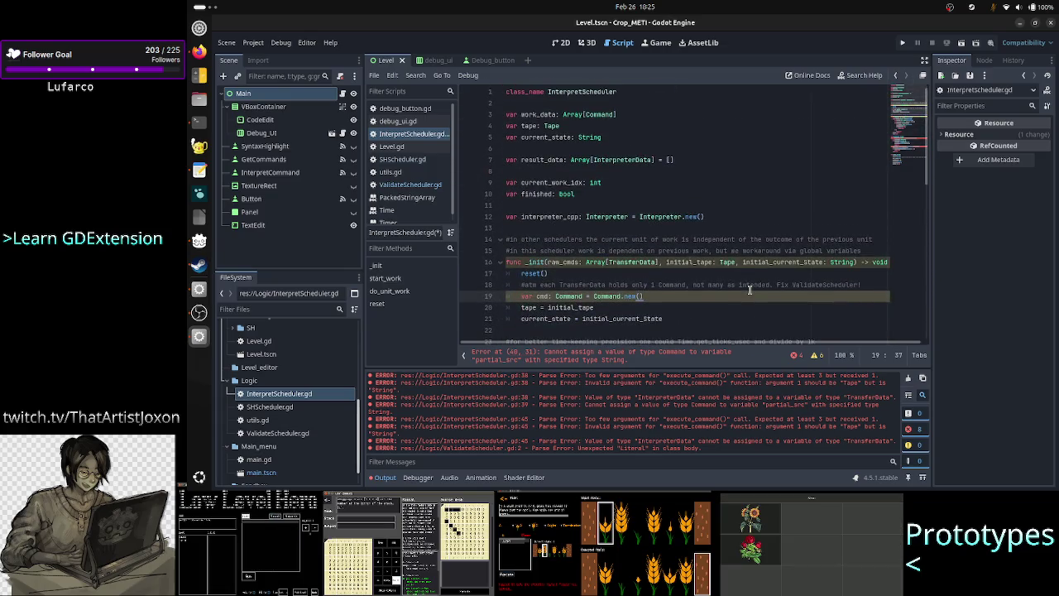
scroll(762, 306, down, 1)
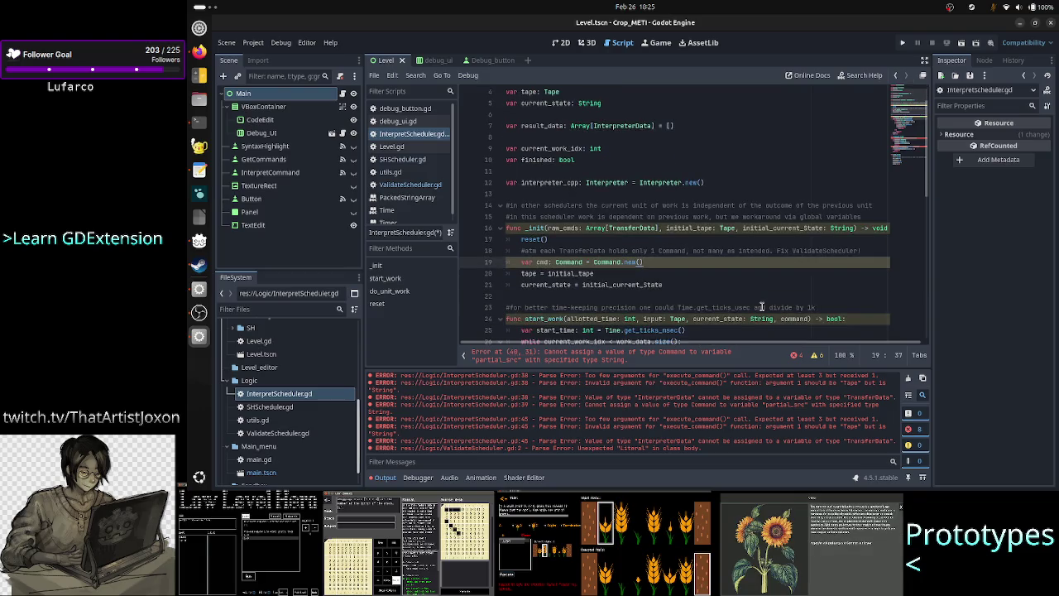
key(Return)
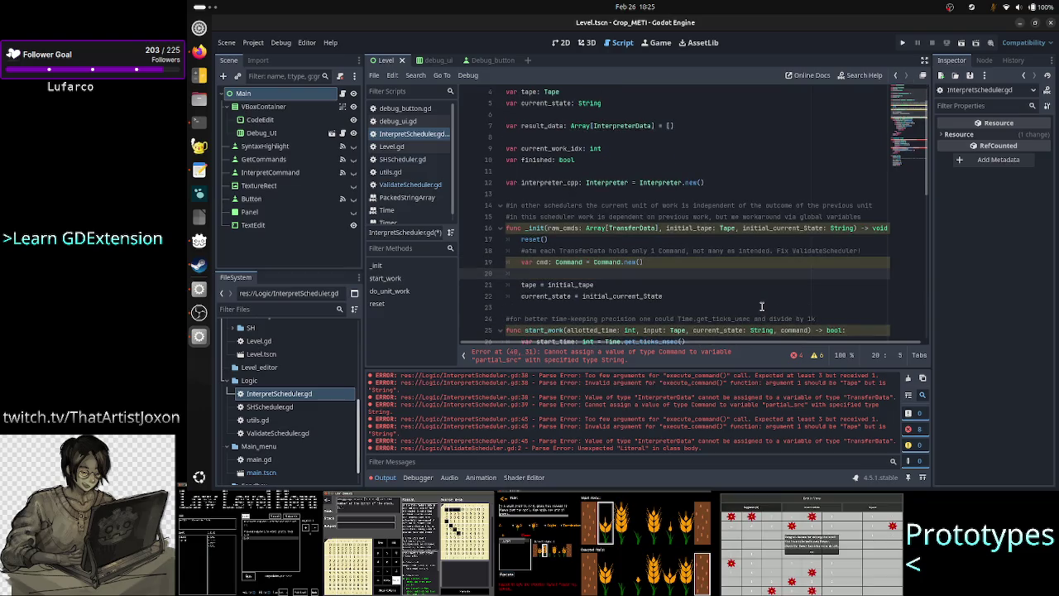
text(cmd)
key(alt+Tab)
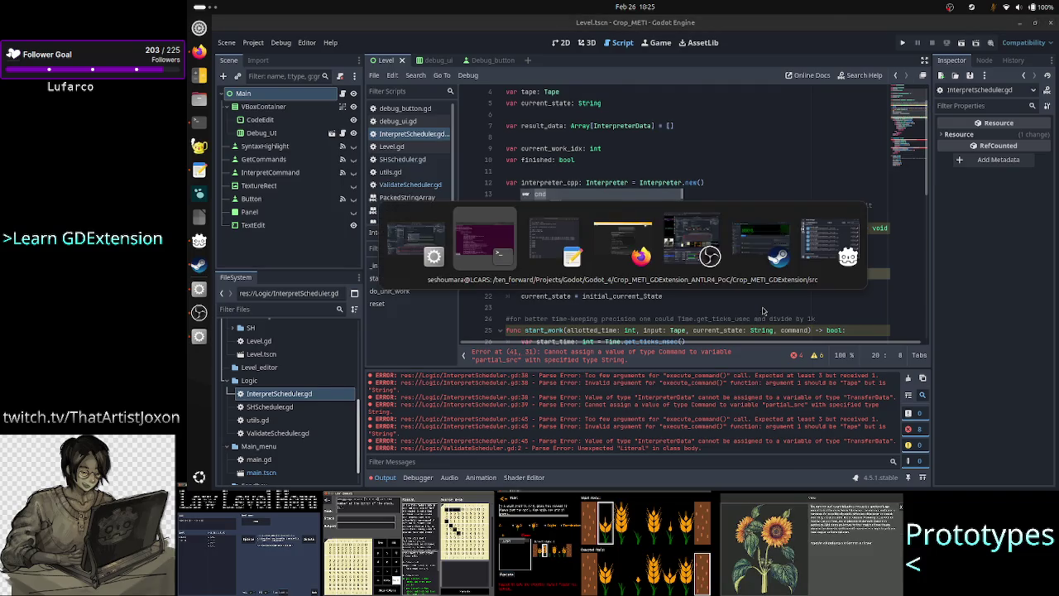
Quit less and run vim -O Command.h TransferData.h to view both headers side by side
text(qvim -O)
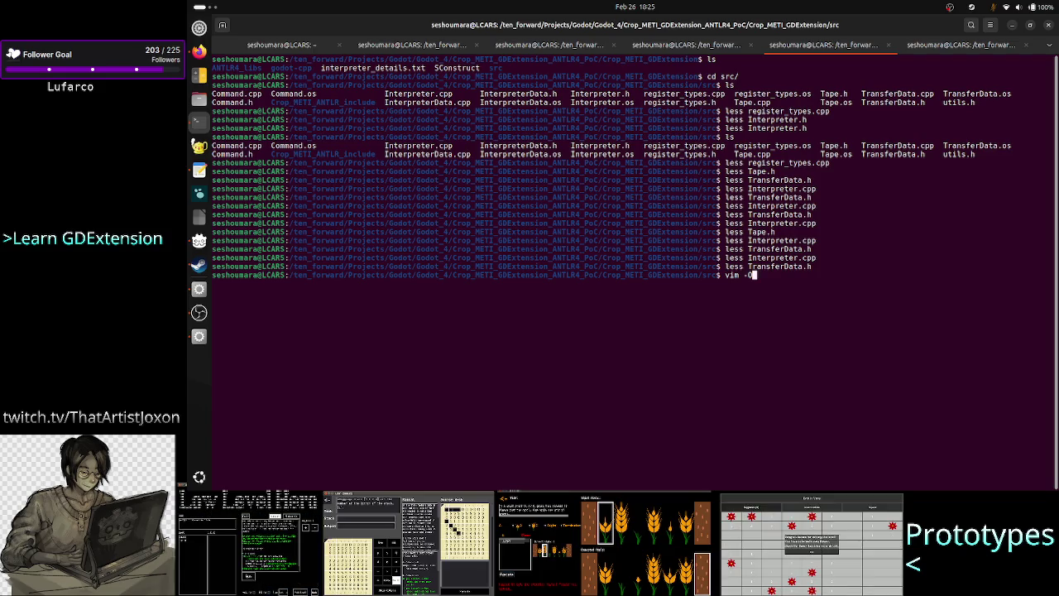
text(Com)
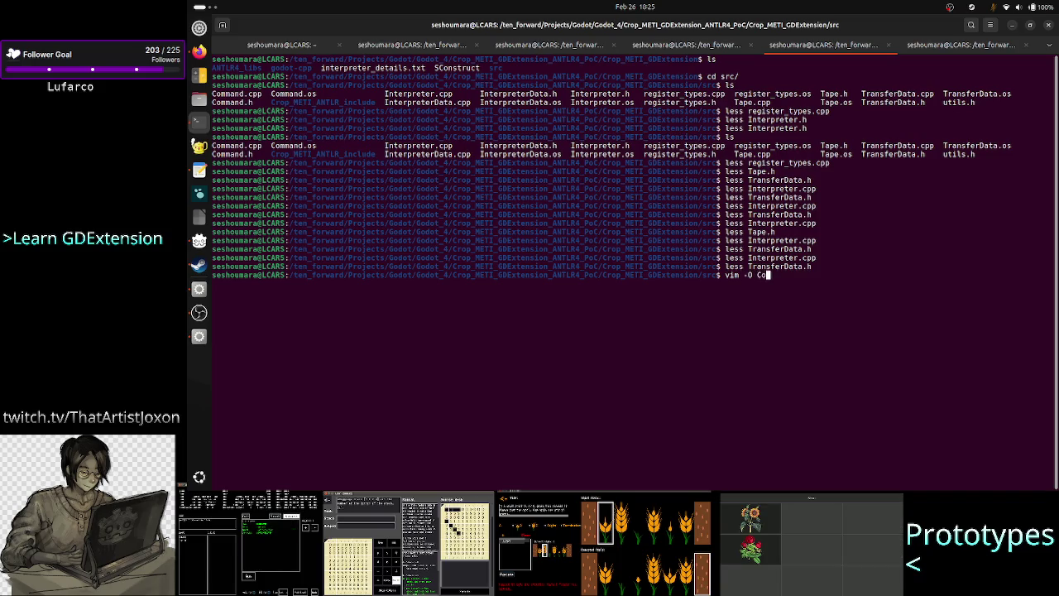
key(Tab)
text(h Tran)
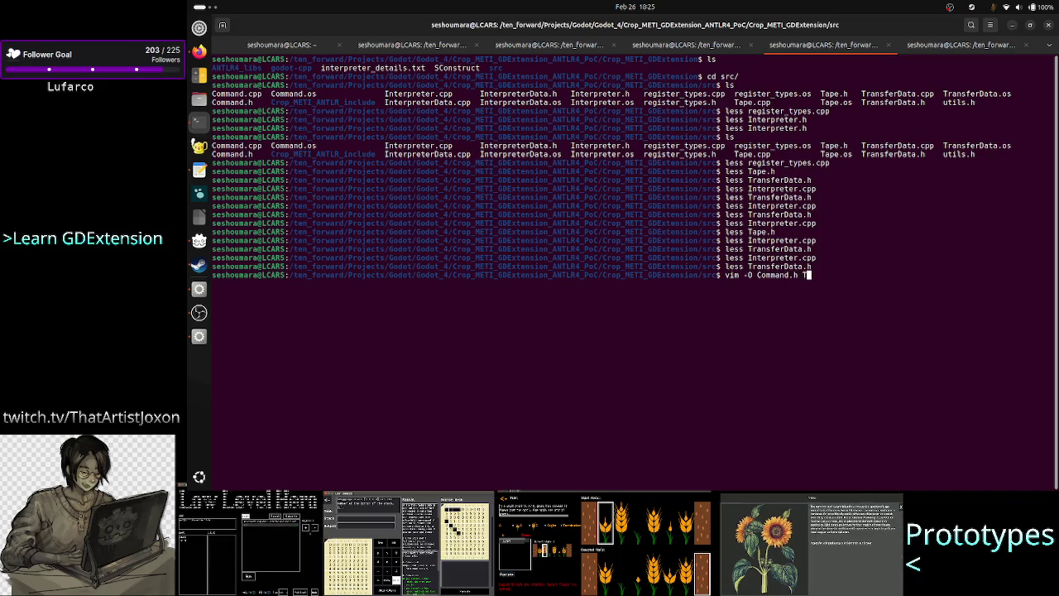
key(Tab)
text(h)
key(Return)
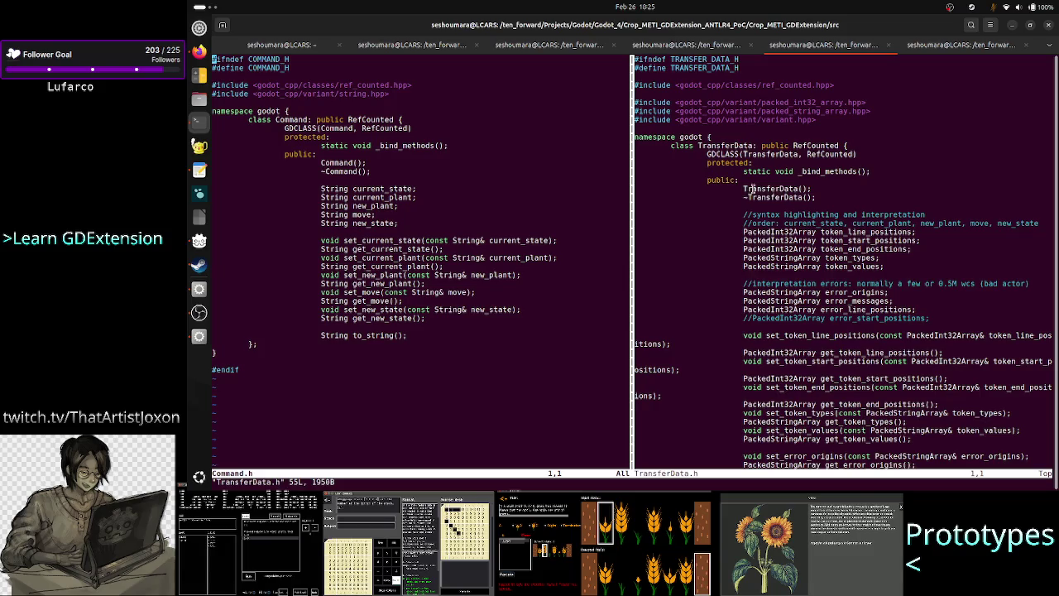
mouse_move(753, 188)
mouse_down()
mouse_move(762, 201)
mouse_move(799, 188)
mouse_up()
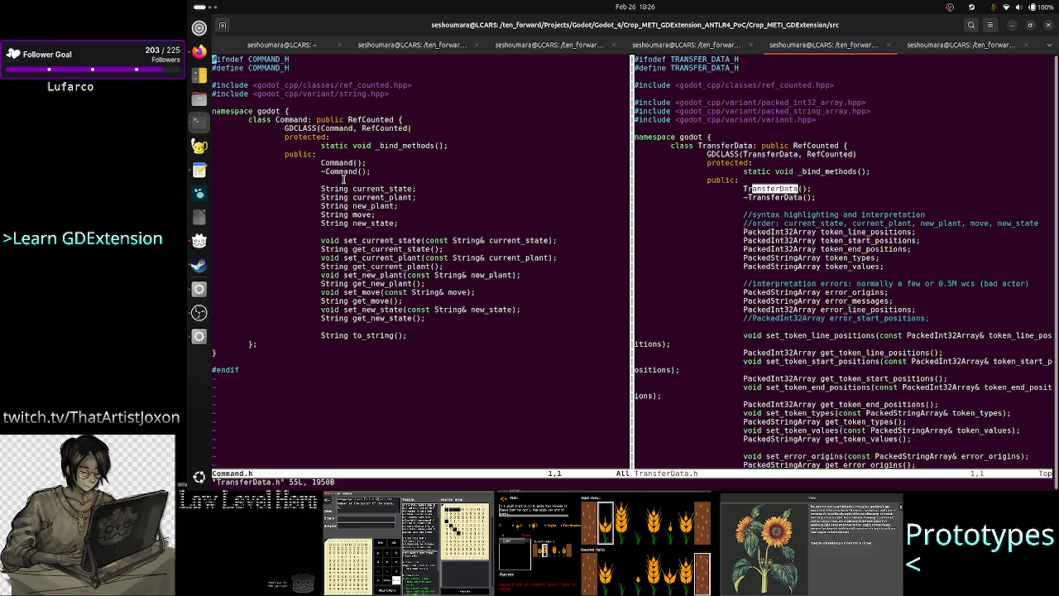
drag(341, 180, 389, 214)
click(389, 215)
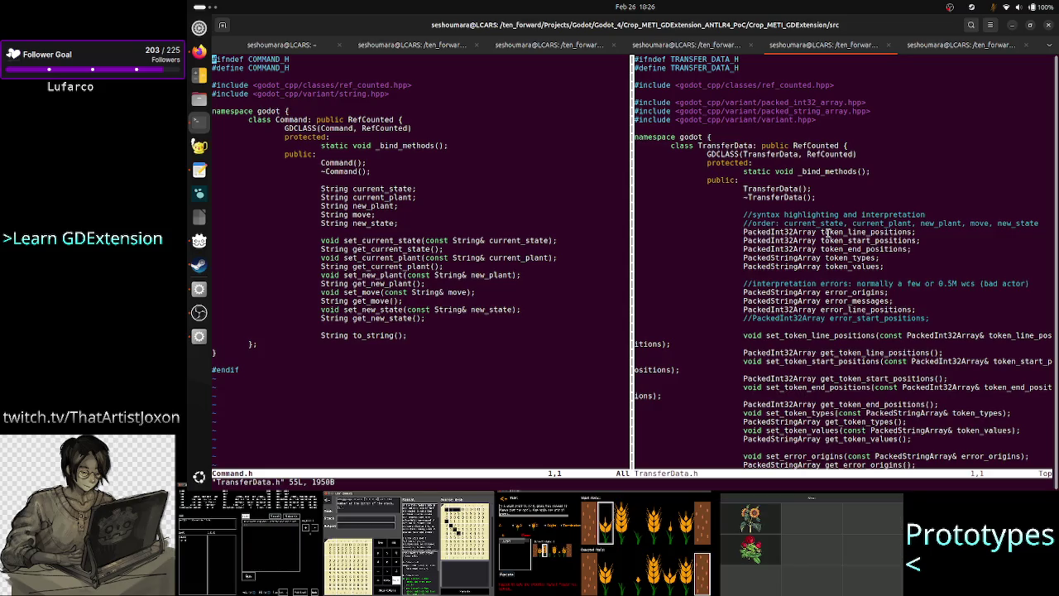
mouse_move(728, 231)
mouse_down()
mouse_move(892, 259)
mouse_move(895, 242)
mouse_move(917, 245)
mouse_up()
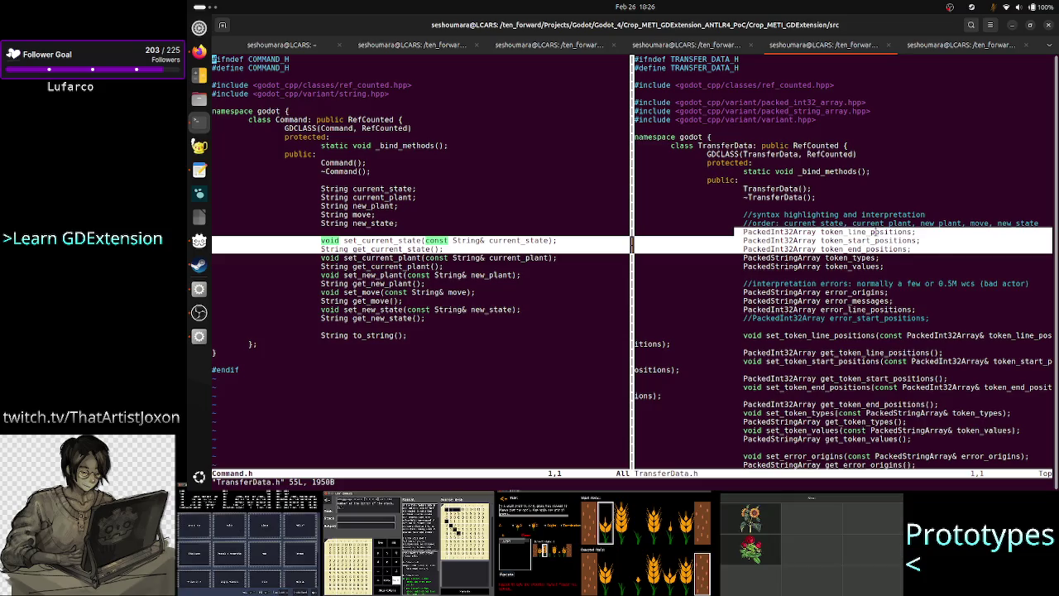
double_click(869, 233)
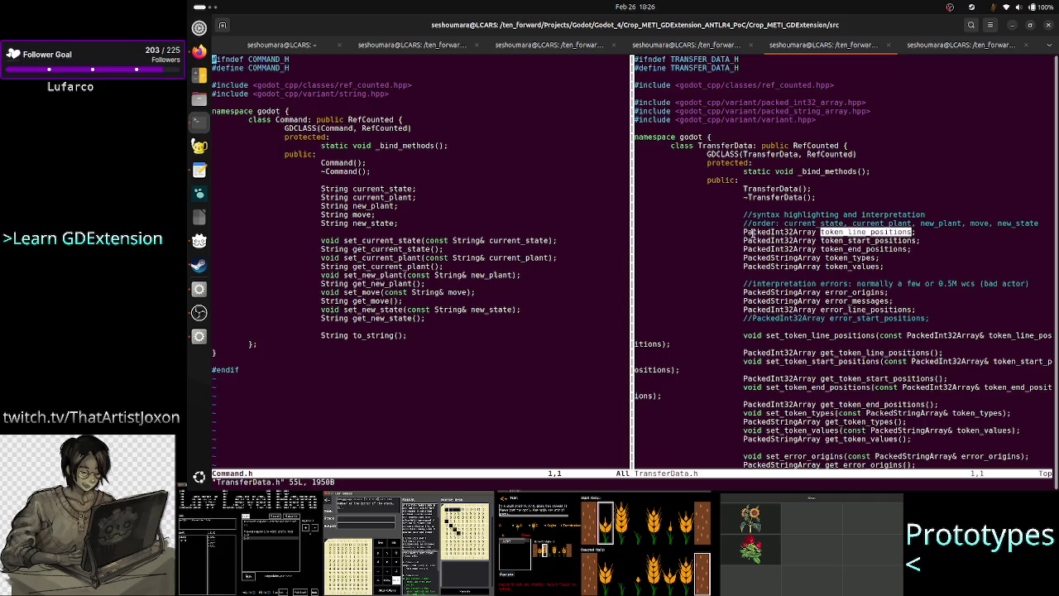
drag(844, 232, 825, 232)
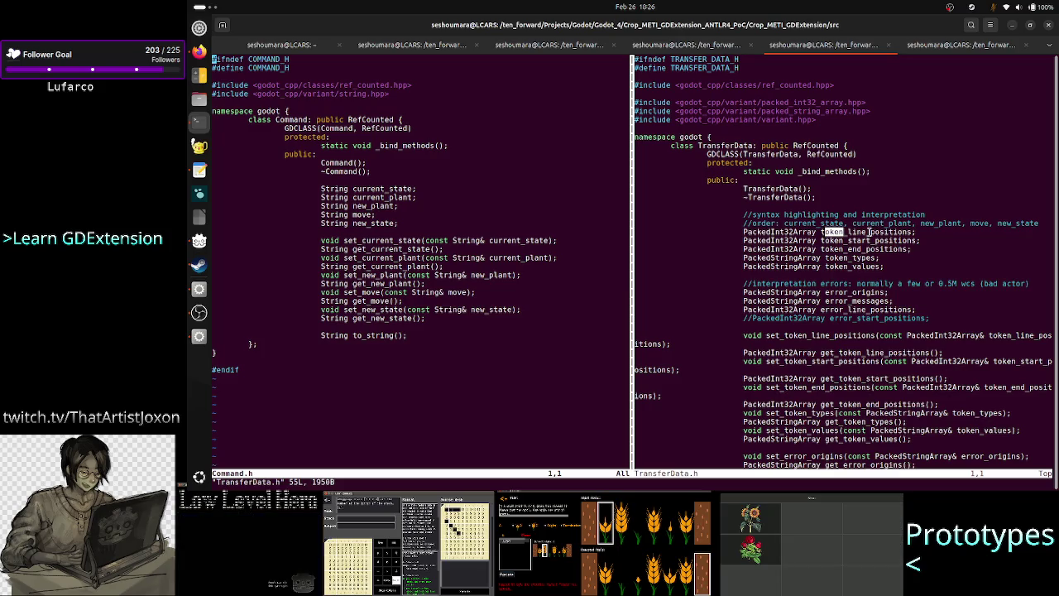
click(870, 231)
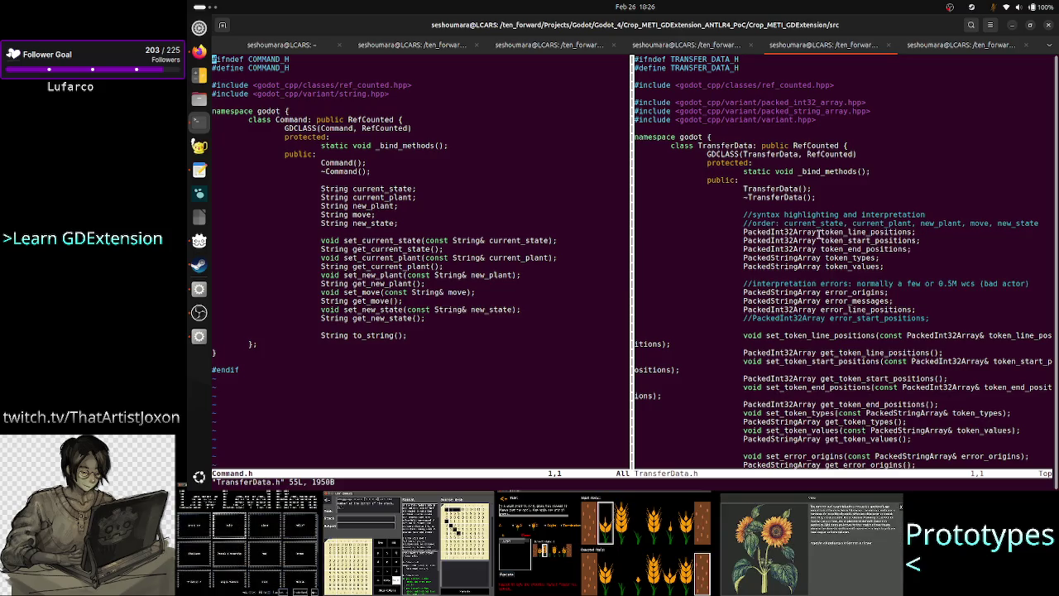
mouse_move(821, 232)
mouse_down()
mouse_move(929, 228)
mouse_move(928, 247)
mouse_move(920, 228)
mouse_move(926, 250)
mouse_move(922, 241)
mouse_up()
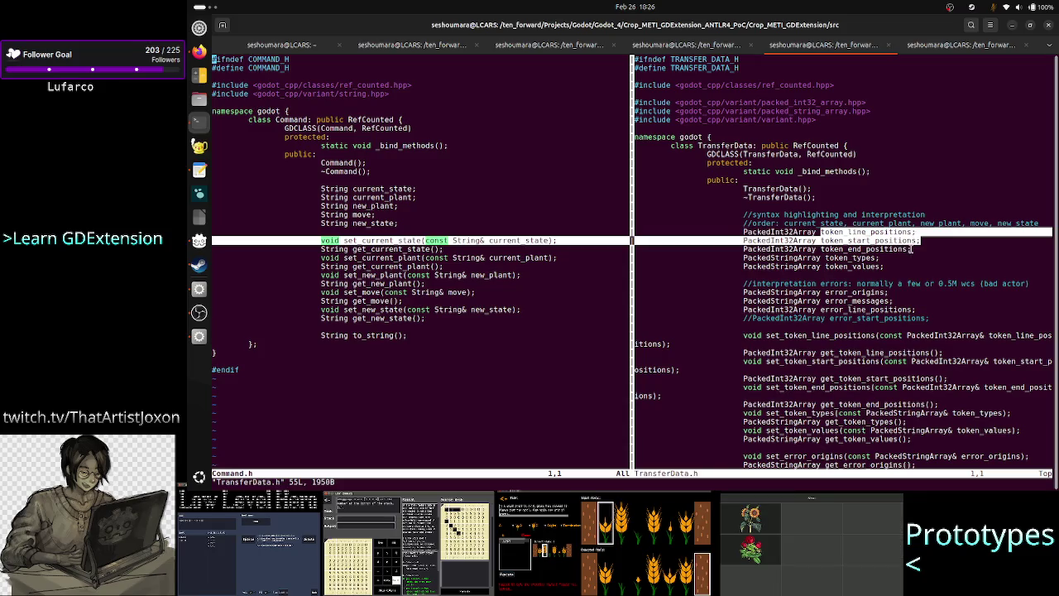
drag(911, 251, 743, 232)
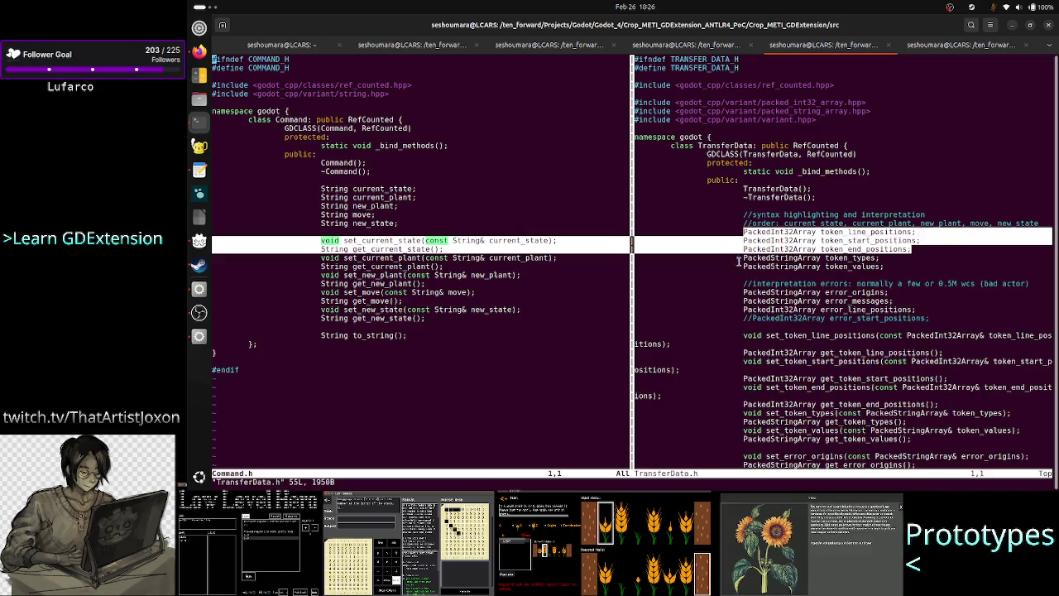
drag(741, 257, 884, 267)
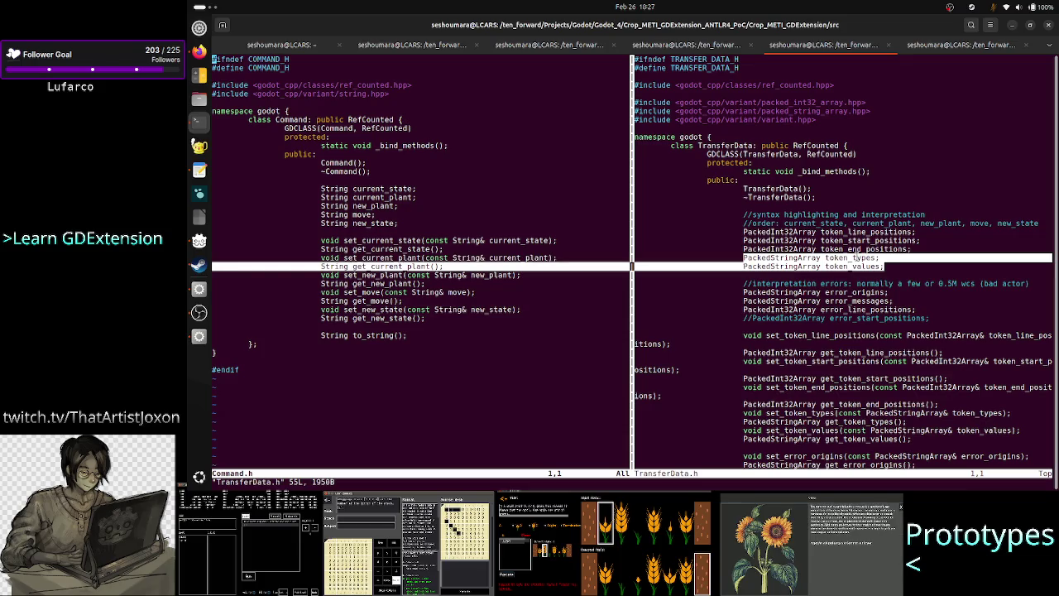
Inspect the token_types field, then quit both vim windows with :q
double_click(850, 257)
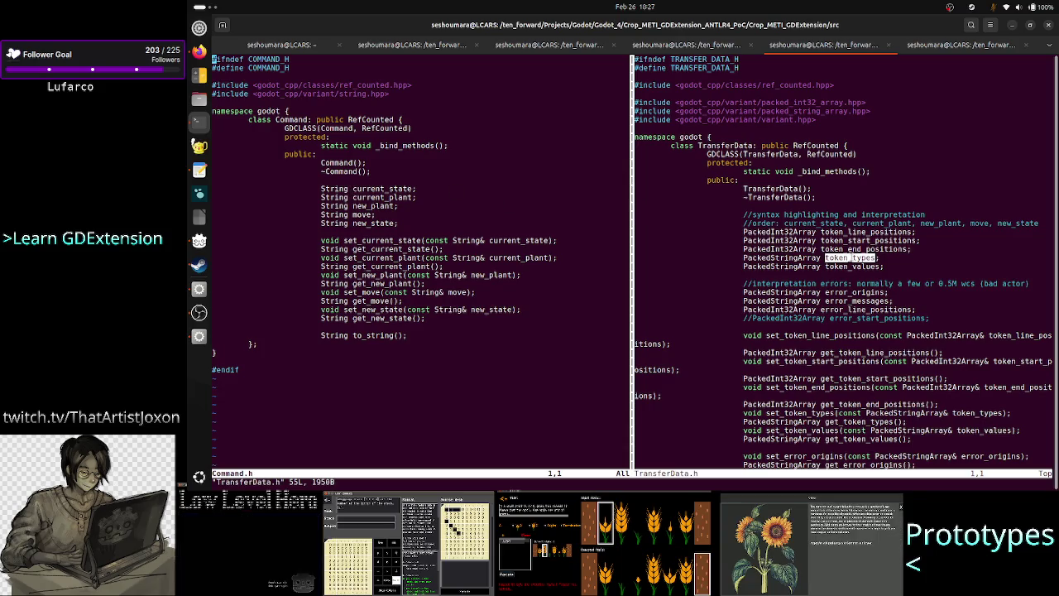
click(851, 258)
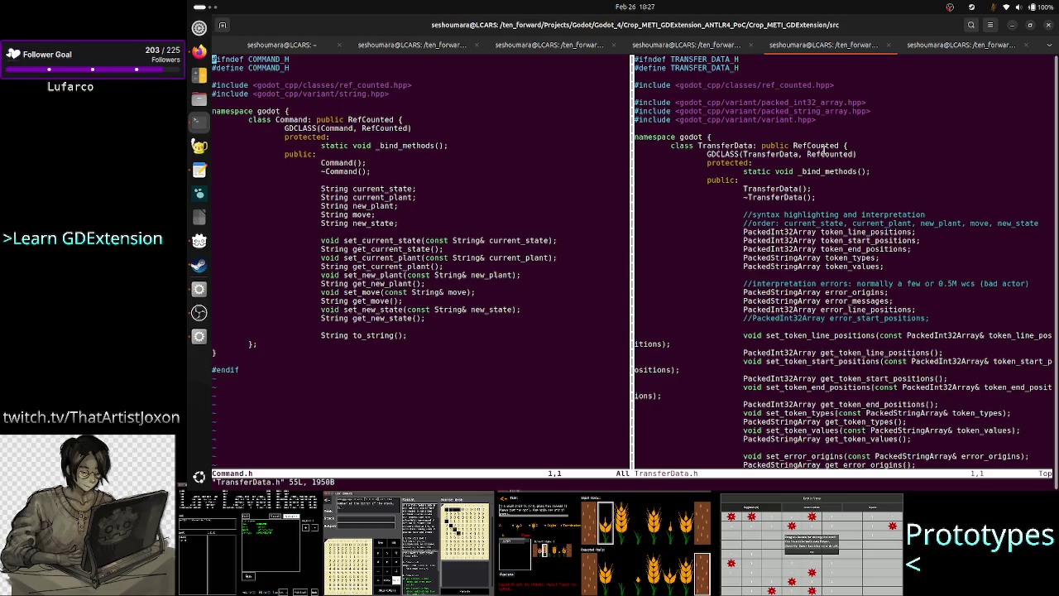
text(:q)
key(Return)
text(:q)
key(Return)
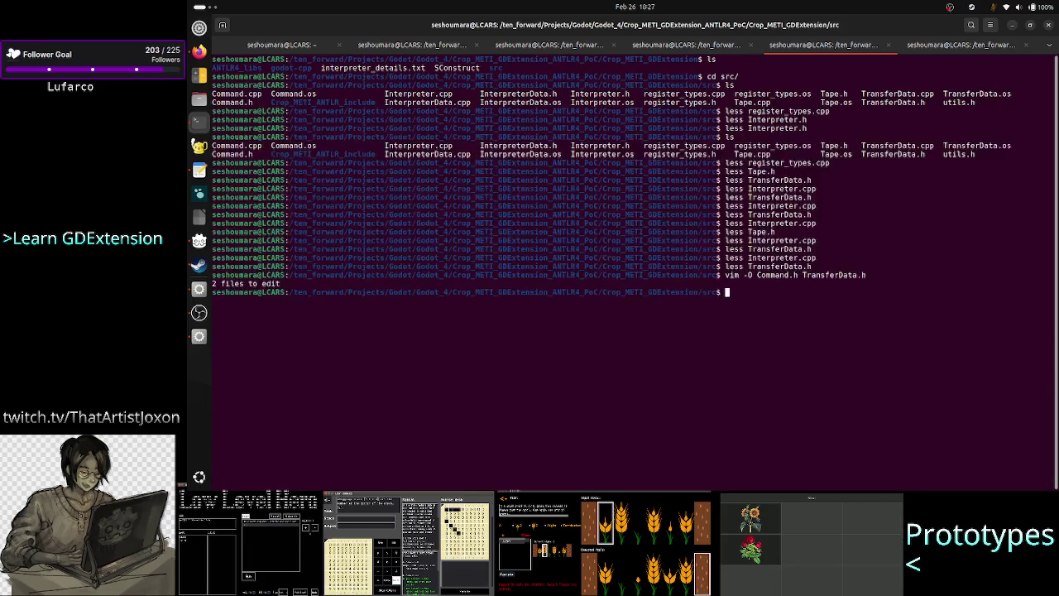
List the src folder and open Interpreter.cpp in less
text(ls)
key(Return)
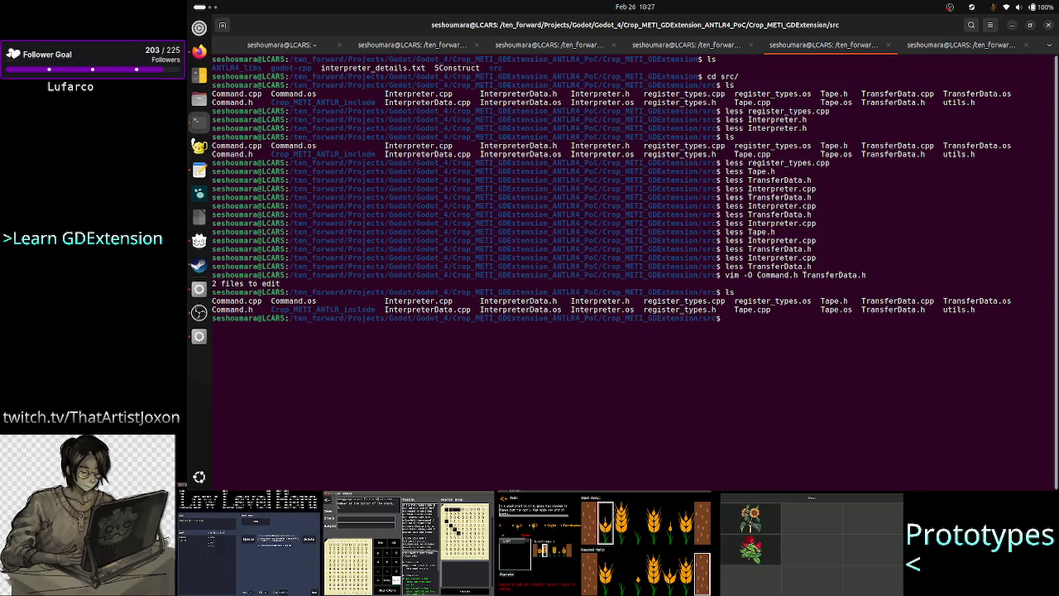
text(less Interpreter.cpp)
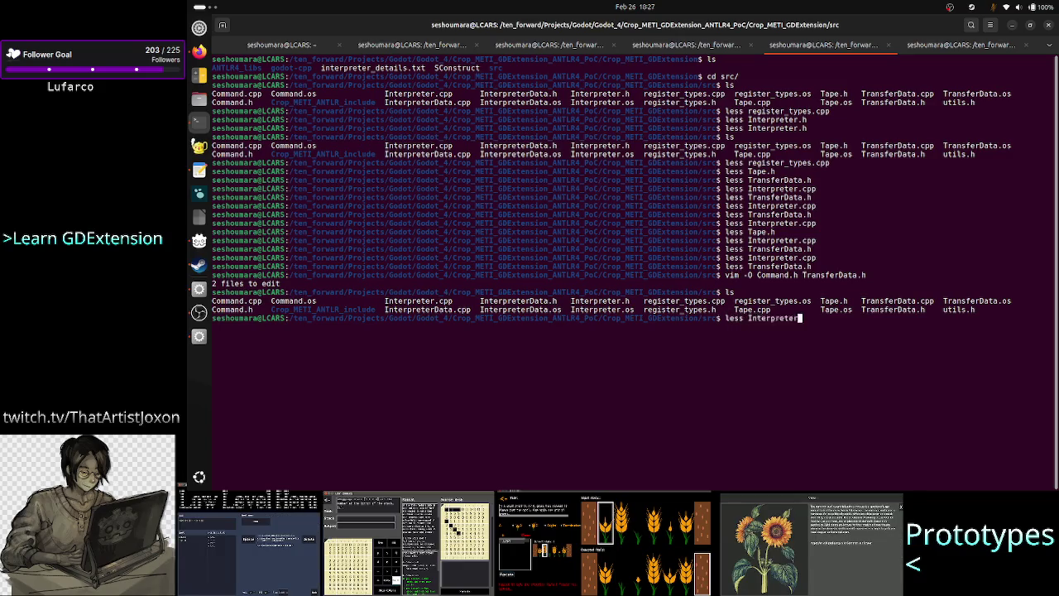
key(Return)
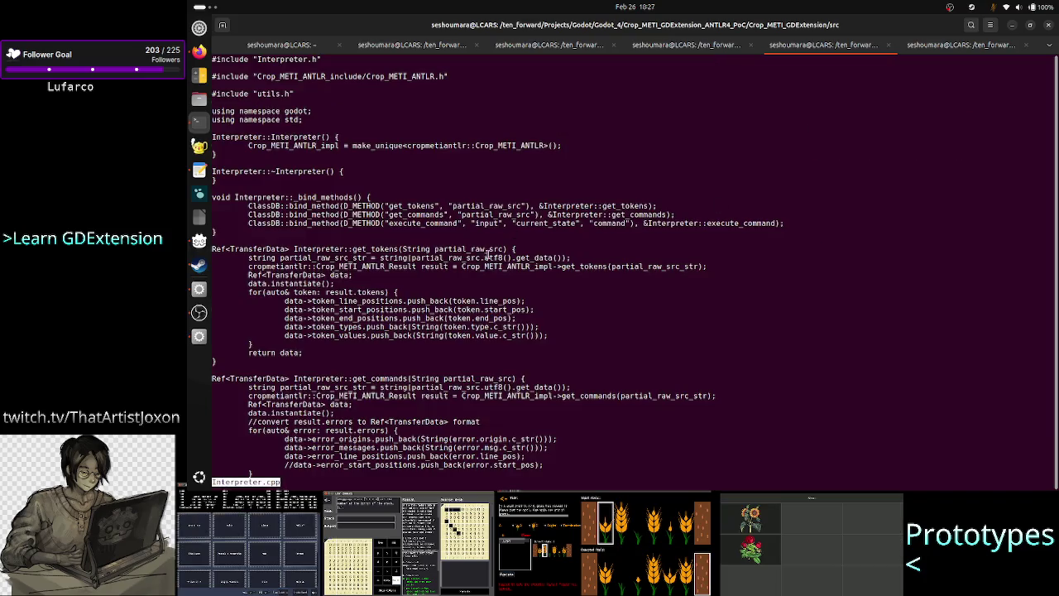
scroll(430, 317, down, 5)
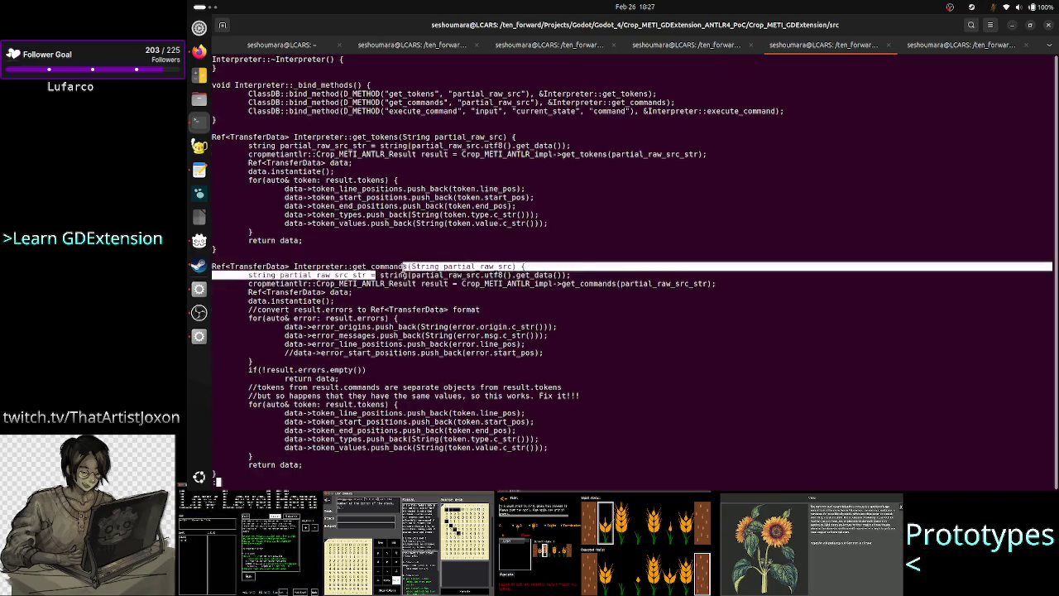
Highlight get_commands' string conversion, parser call, TransferData result and the token comments
drag(377, 273, 420, 273)
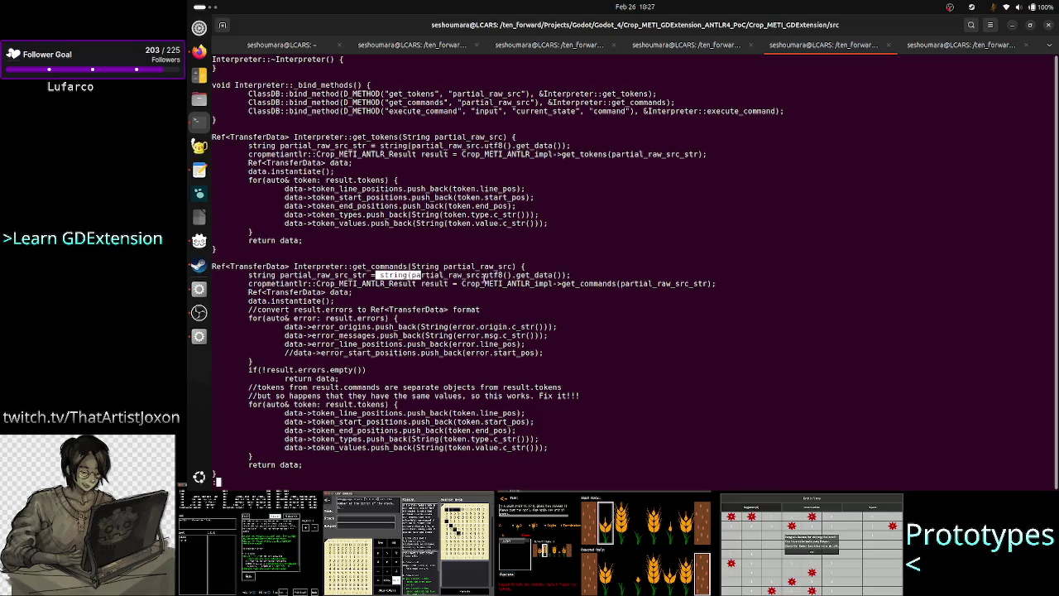
drag(484, 283, 621, 281)
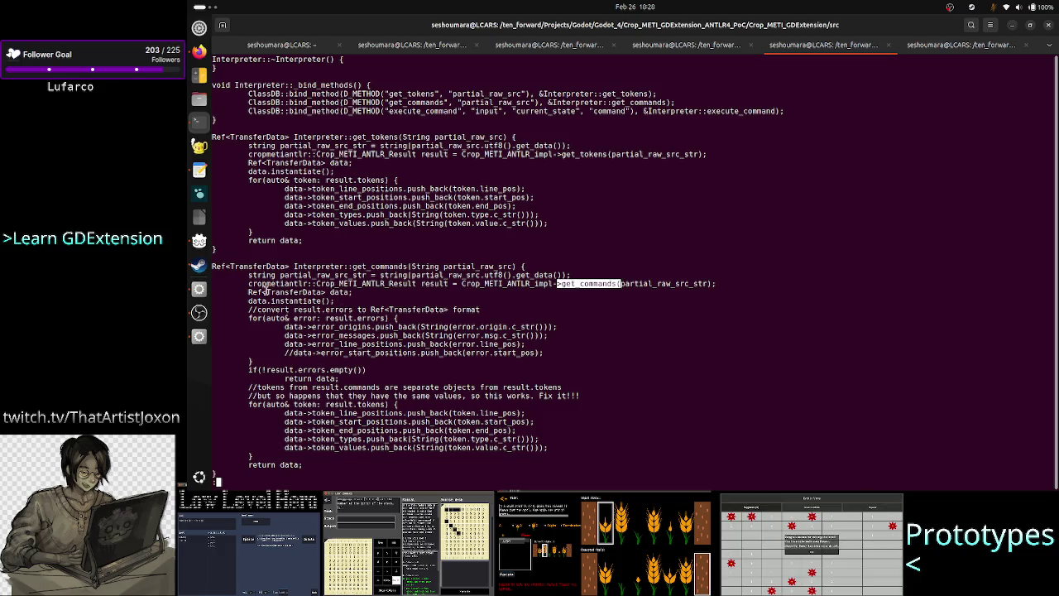
mouse_move(257, 292)
mouse_down()
mouse_move(373, 293)
mouse_move(353, 292)
mouse_up()
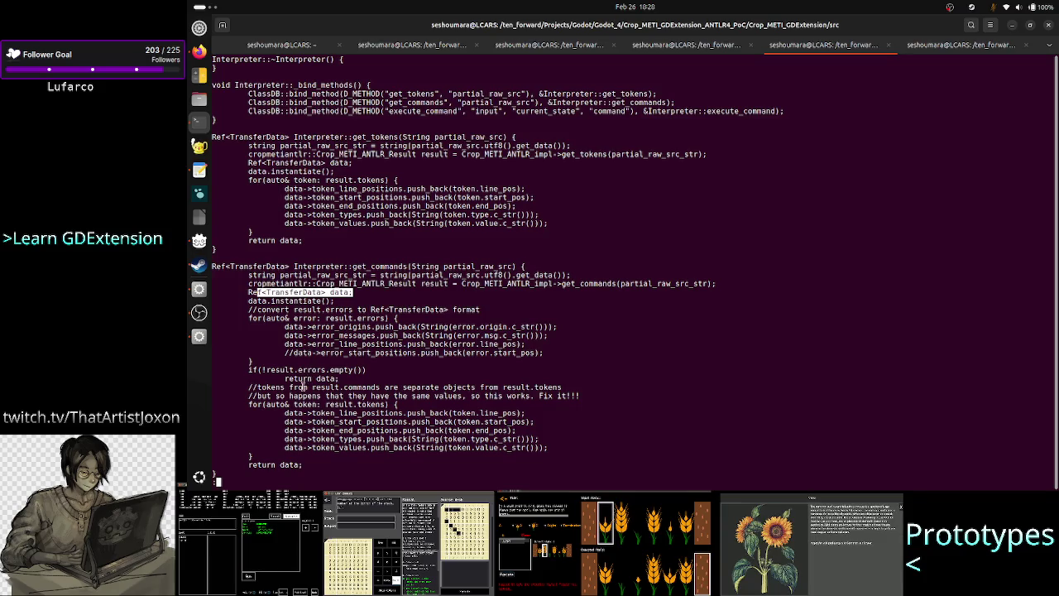
mouse_move(249, 387)
mouse_down()
mouse_move(498, 395)
mouse_move(563, 383)
mouse_up()
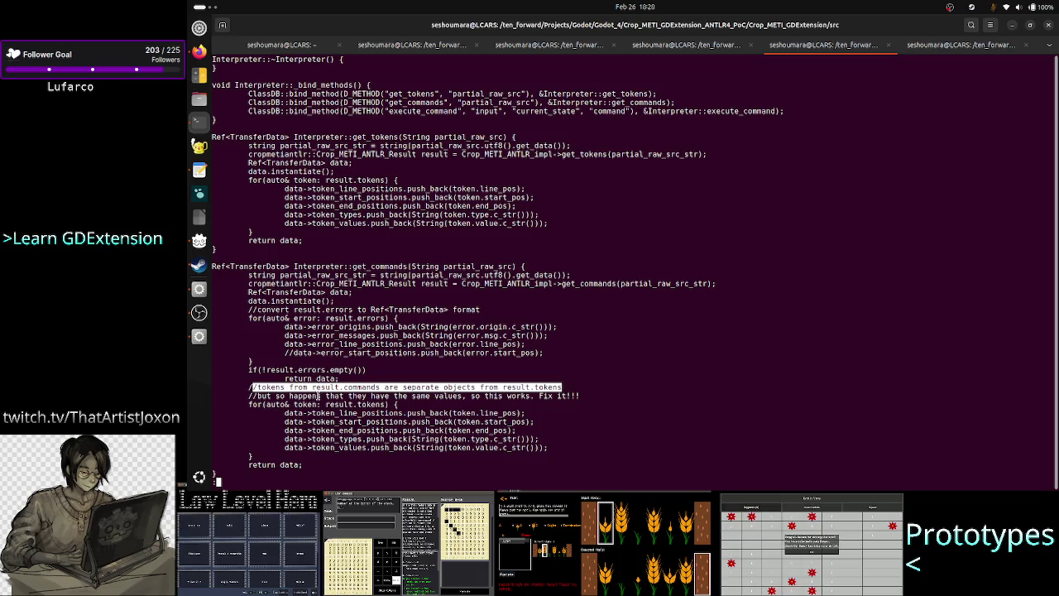
drag(280, 396, 502, 396)
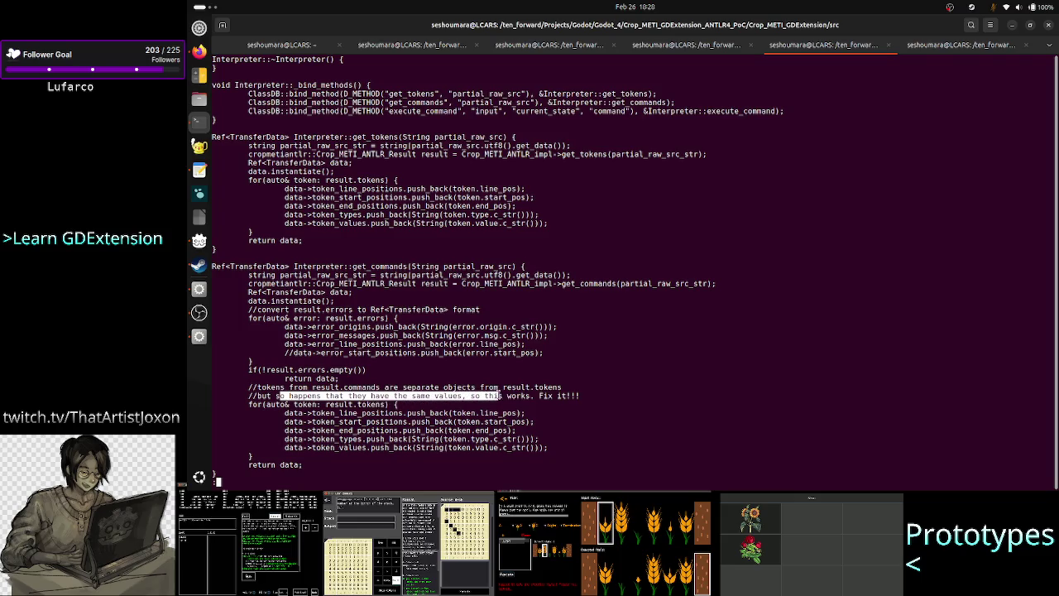
click(502, 395)
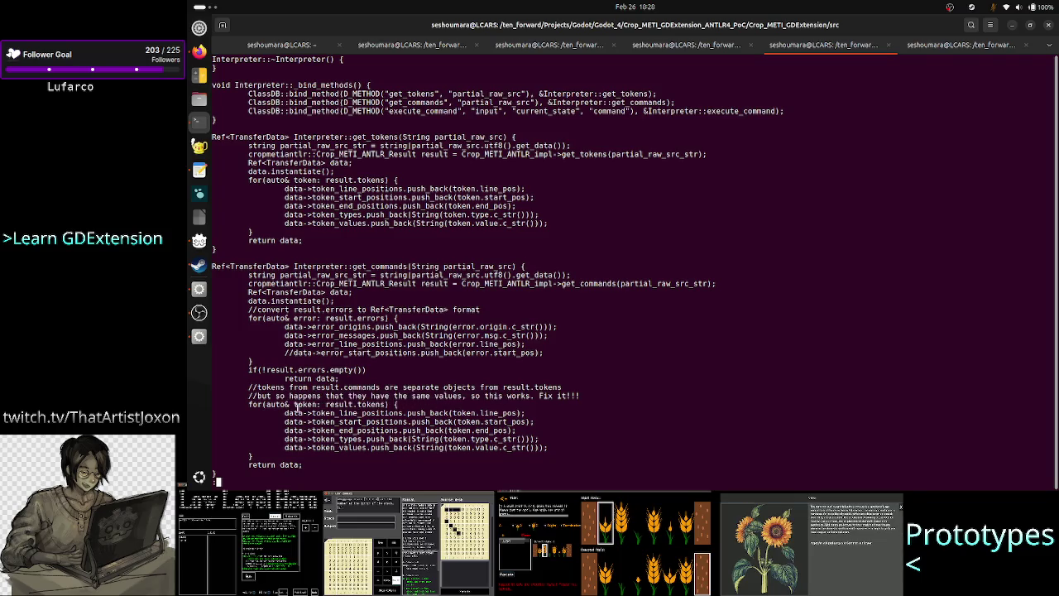
Inspect token_end_positions, result.tokens and token.type in the token loop, then quit less
mouse_move(311, 430)
mouse_down()
mouse_move(284, 439)
mouse_move(495, 440)
mouse_up()
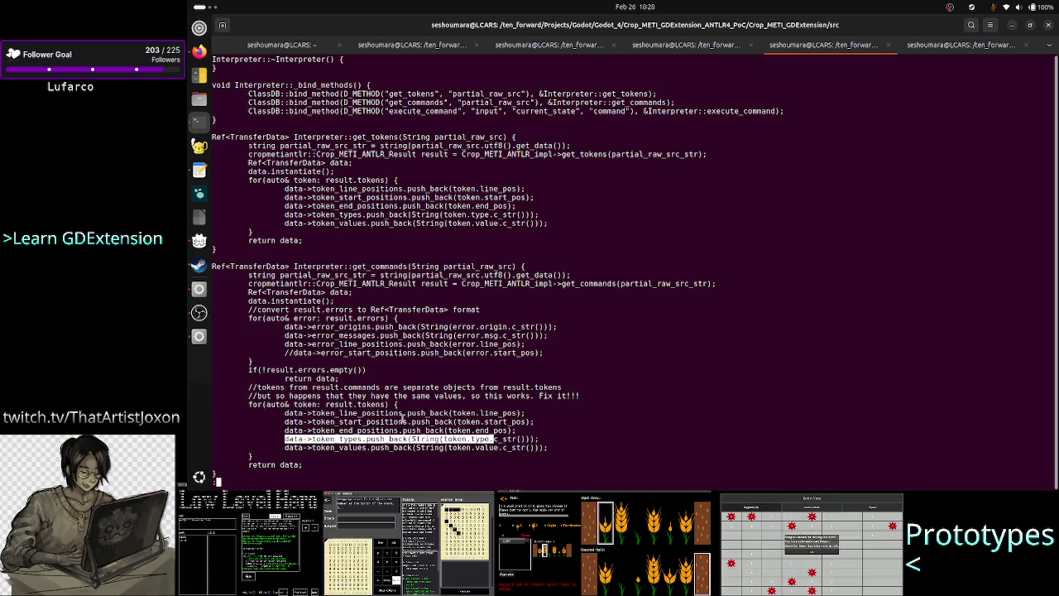
double_click(329, 405)
drag(370, 404, 385, 405)
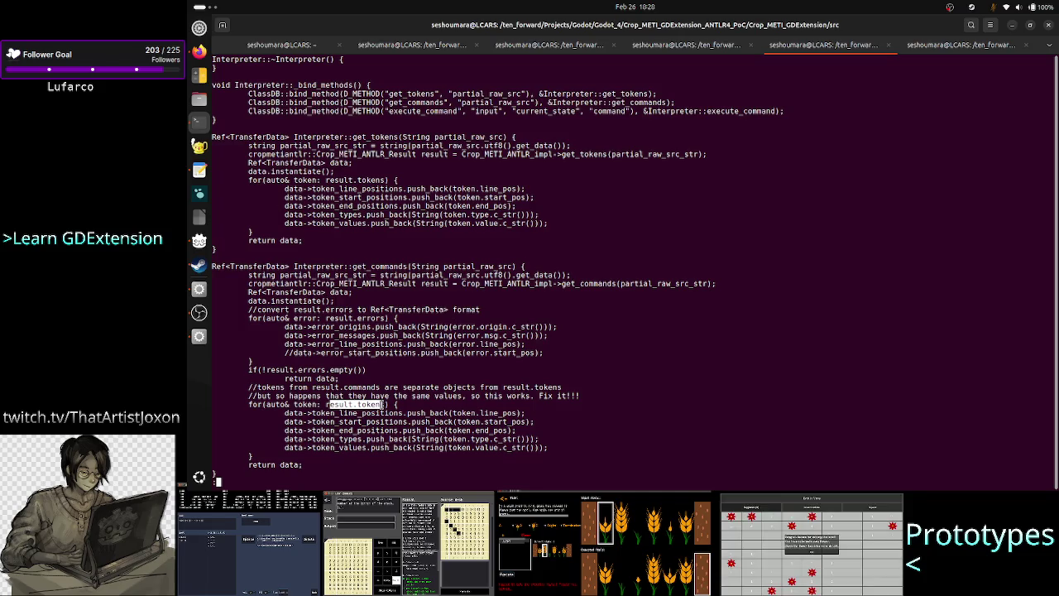
drag(430, 438, 494, 440)
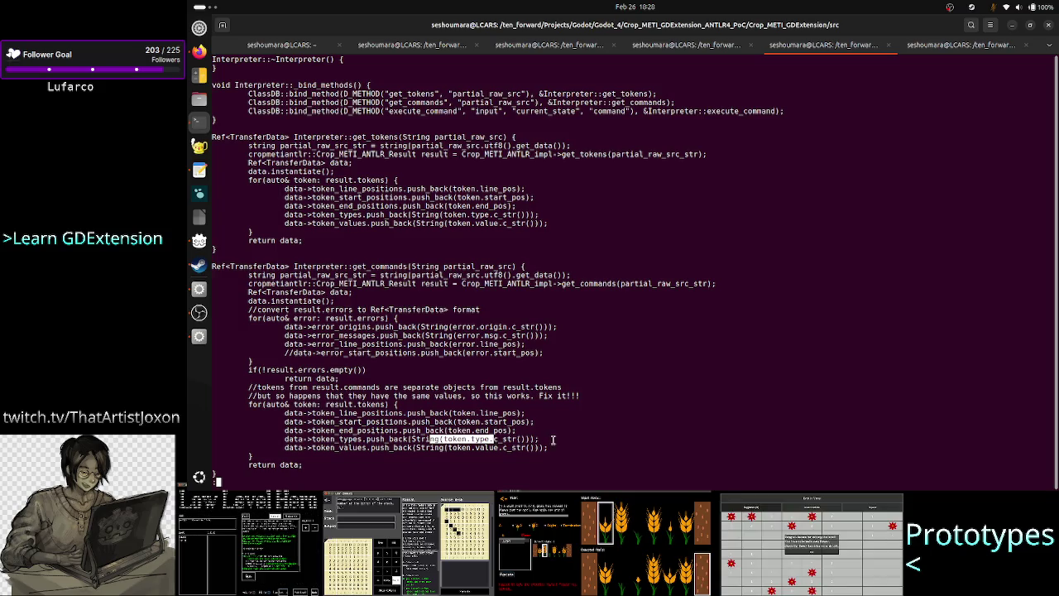
key(q)
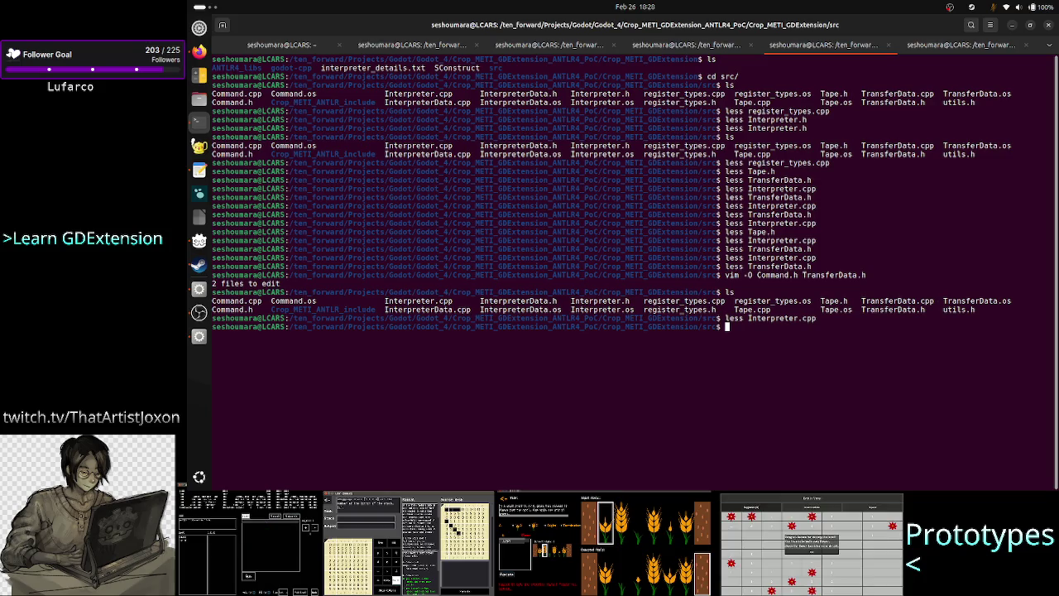
Go up two folders, enter Crop_METI_ANTLR4/src, and list its files
text(cd ..)
key(Return)
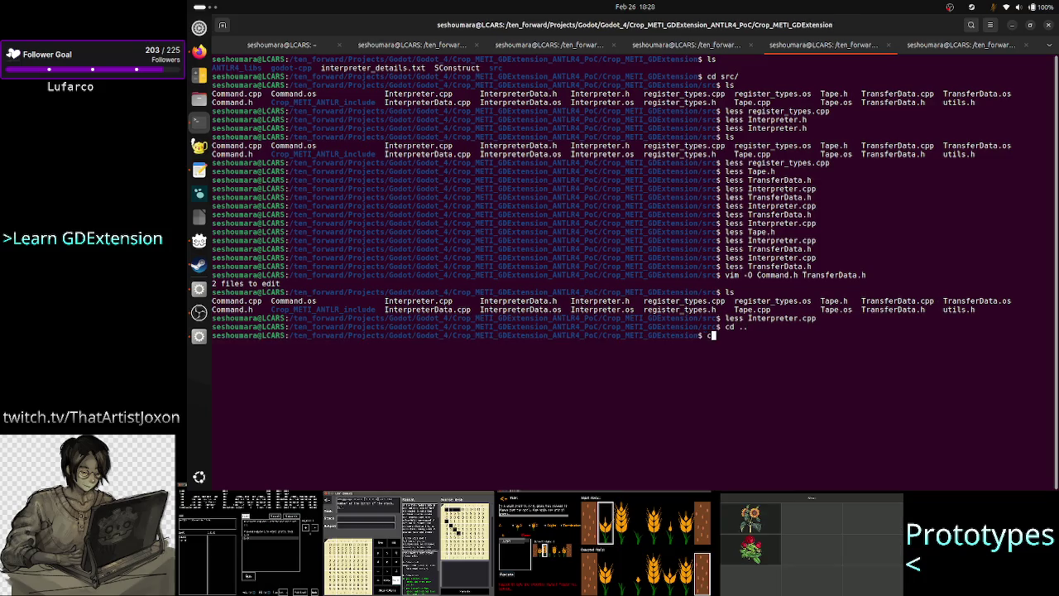
text(cd ..)
key(Return)
text(cd Crop_METI_A)
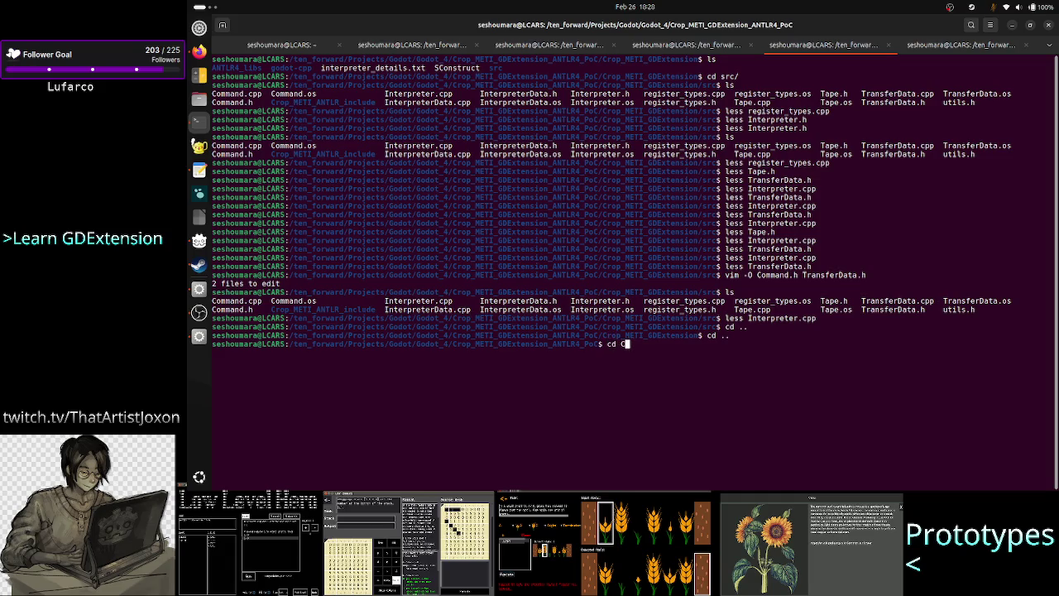
key(Tab)
key(Return)
text(ls)
key(Return)
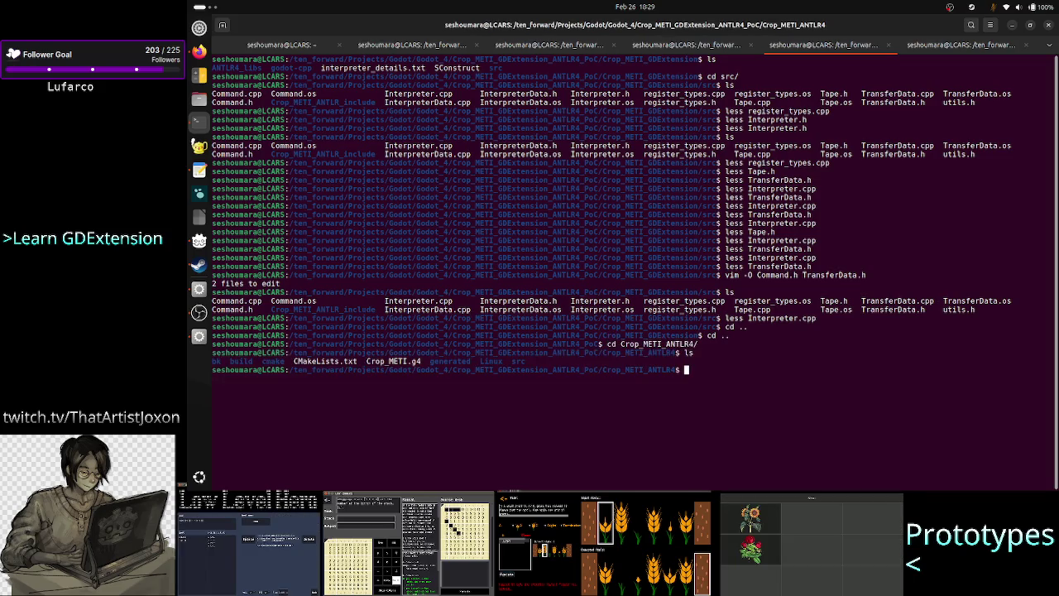
text(cd src/)
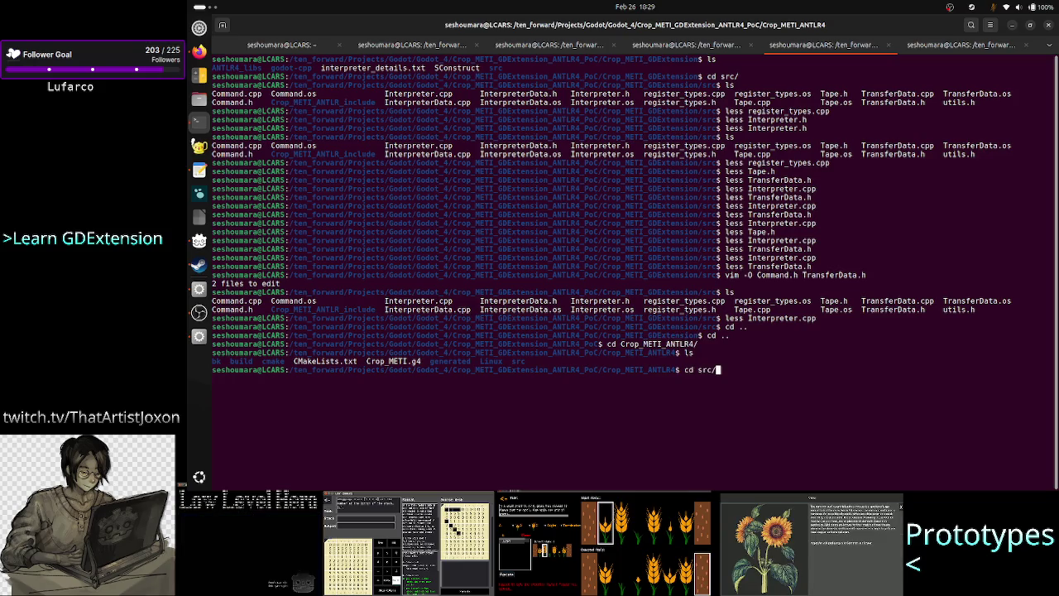
key(Return)
text(ls)
key(Return)
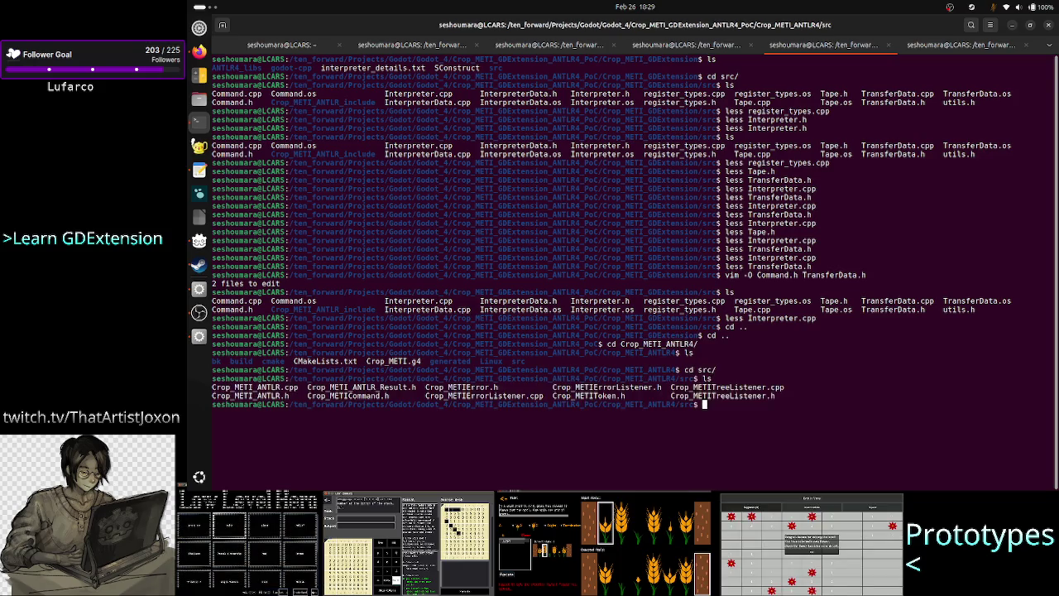
Open Crop_METI_ANTLR.cpp in less
text(less )
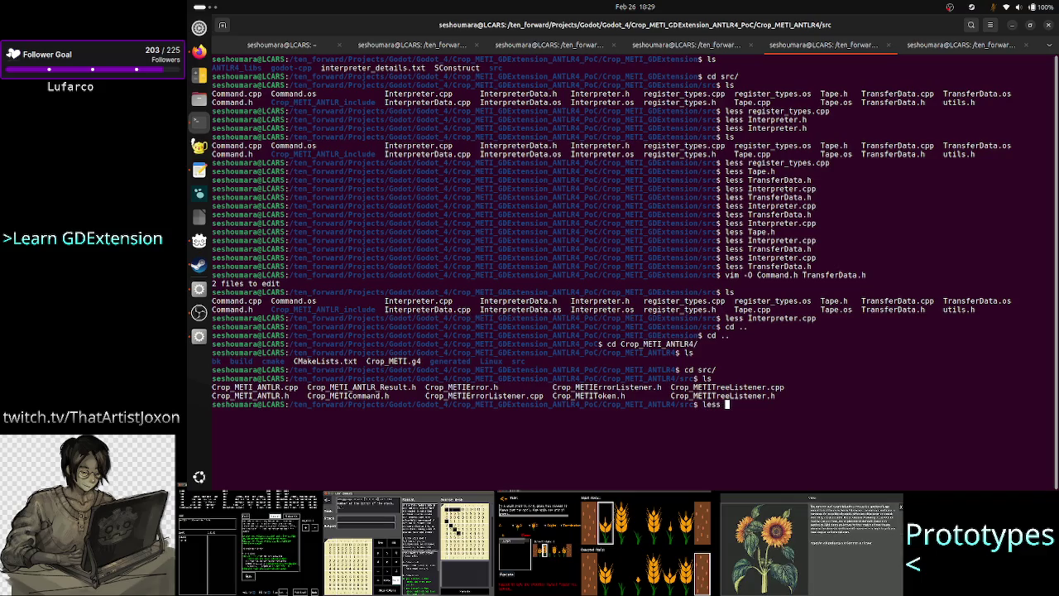
text(Crop_METI_)
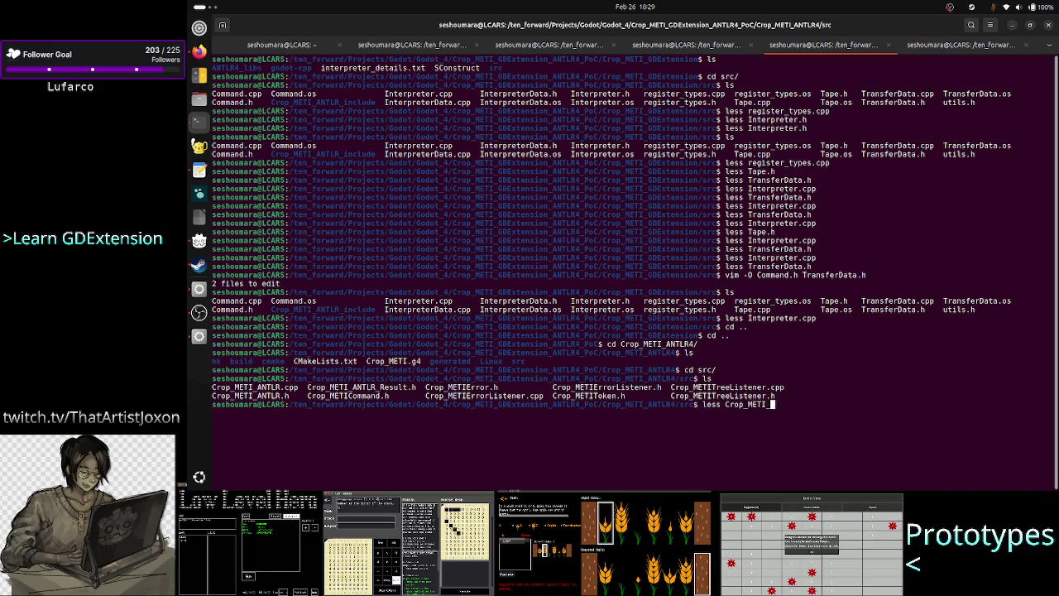
text(ANTLR.)
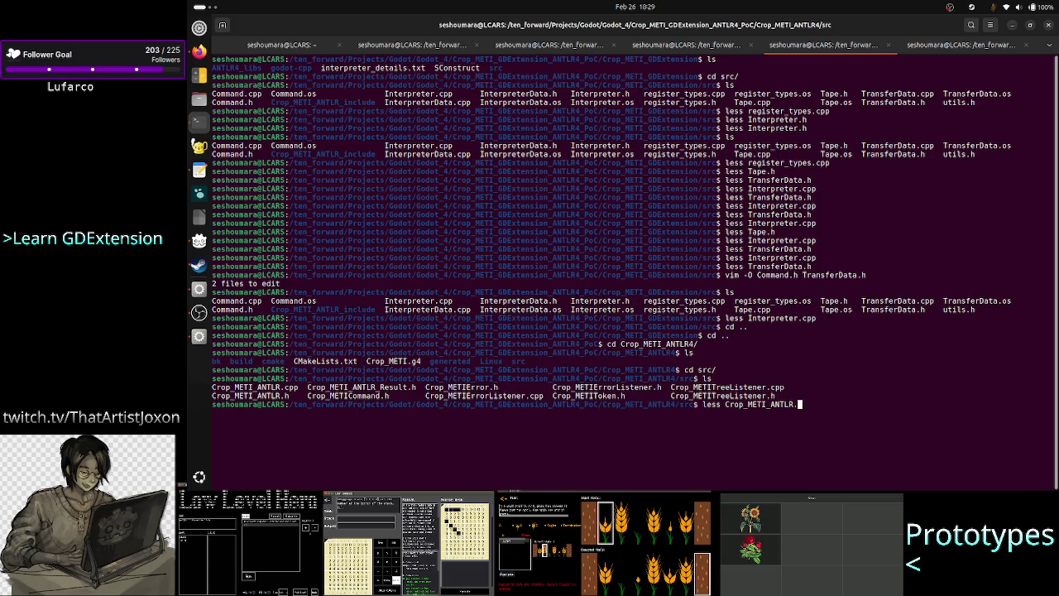
text(h)
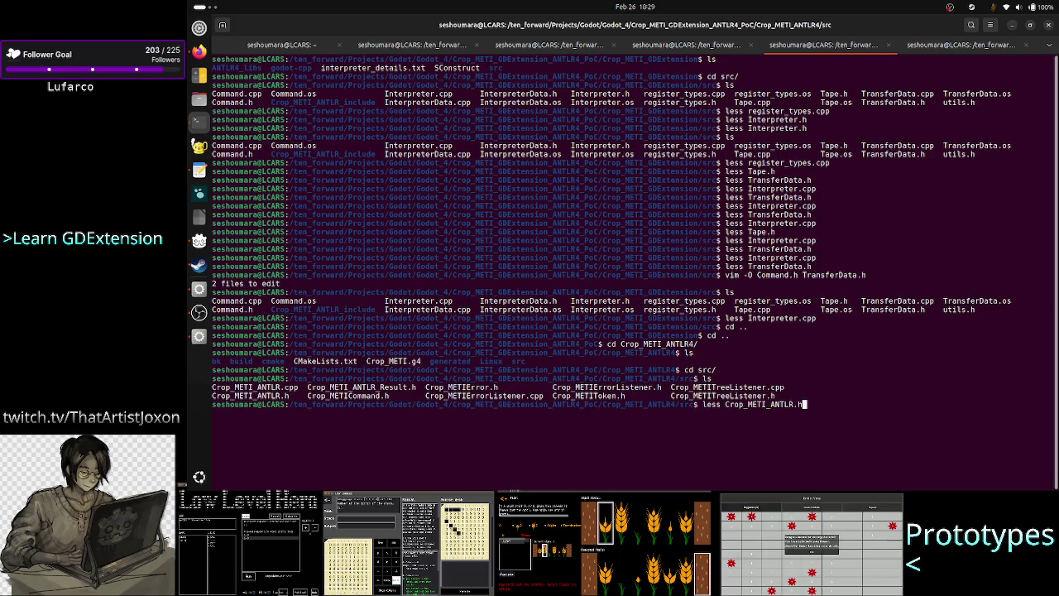
key(BackSpace)
text(cpp)
key(Return)
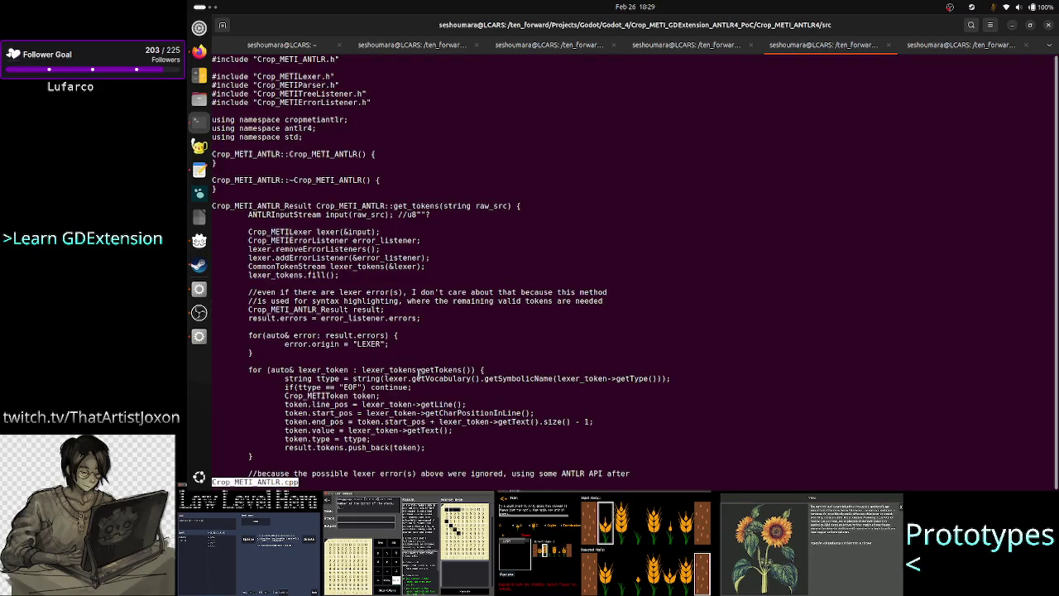
scroll(420, 375, down, 15)
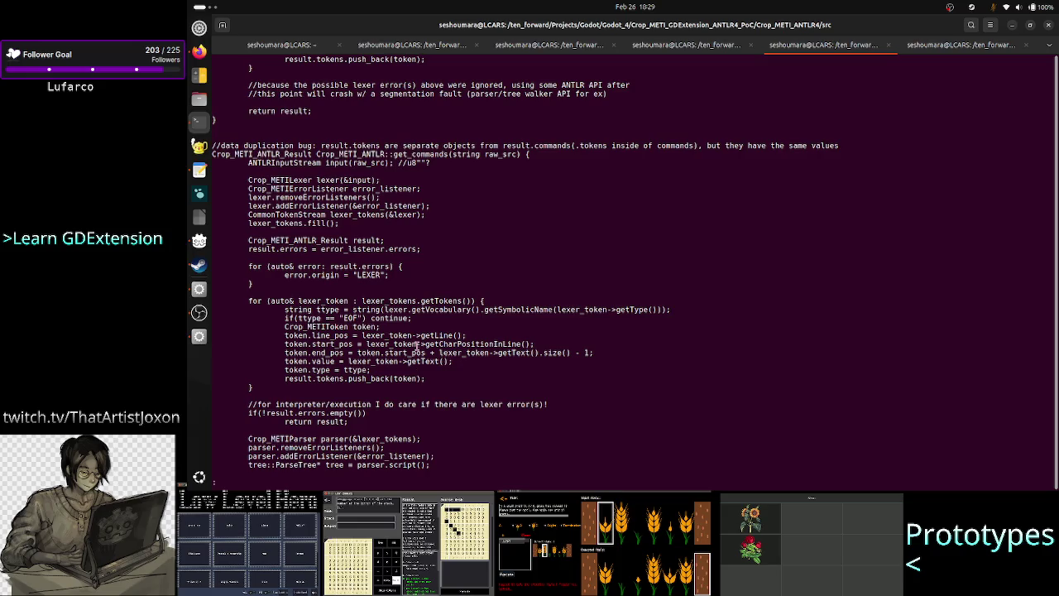
double_click(421, 154)
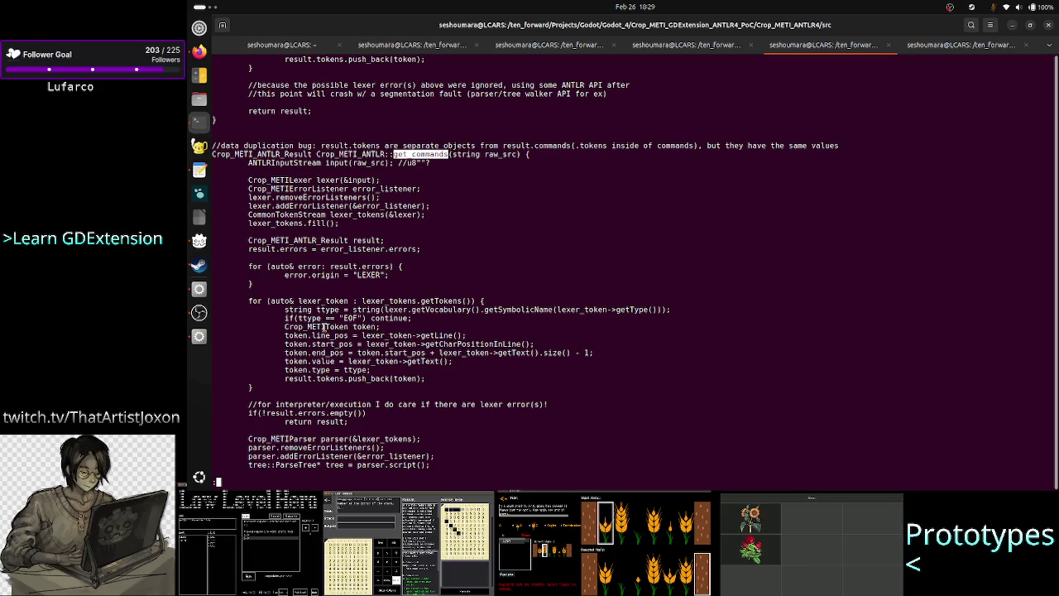
double_click(356, 370)
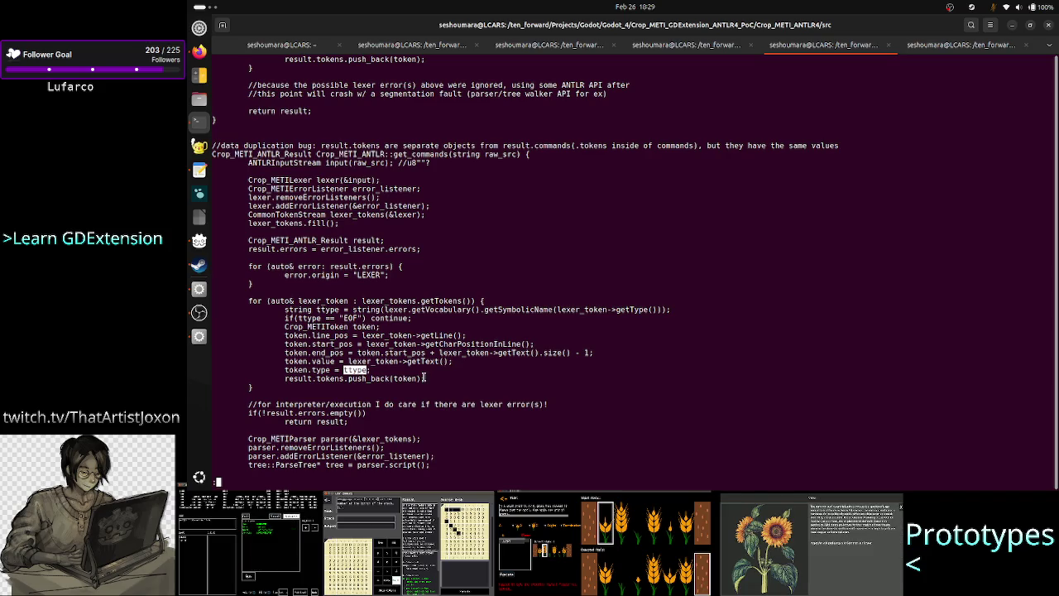
double_click(328, 310)
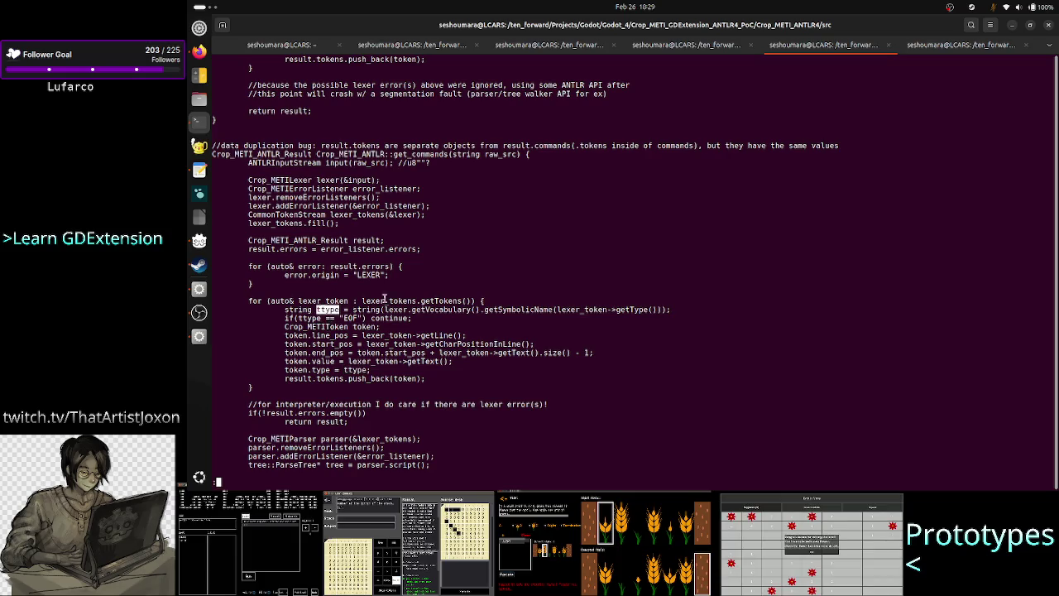
drag(354, 309, 571, 309)
triple_click(571, 309)
click(572, 314)
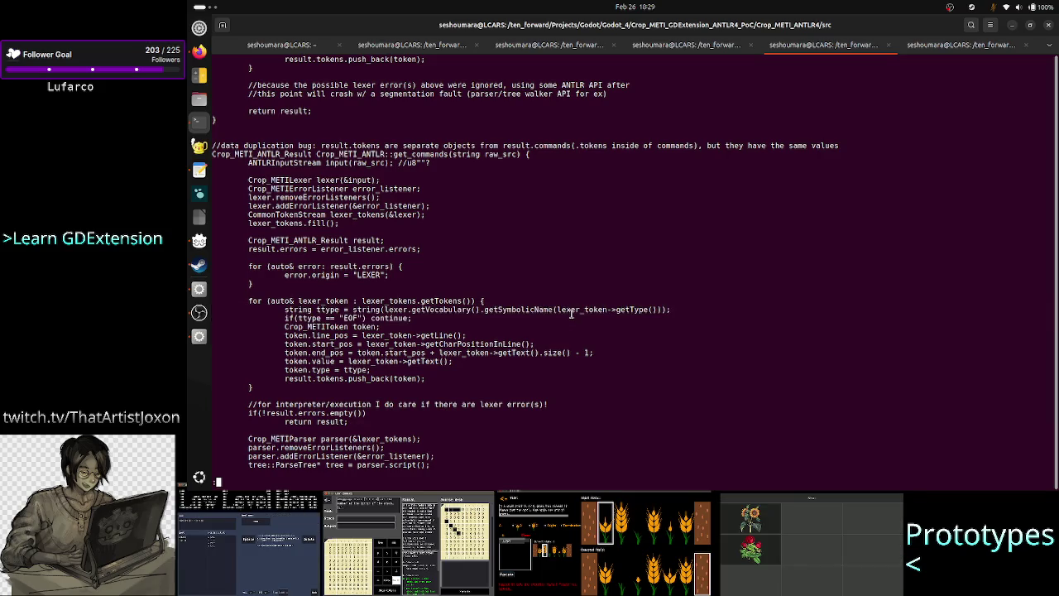
double_click(583, 311)
click(627, 310)
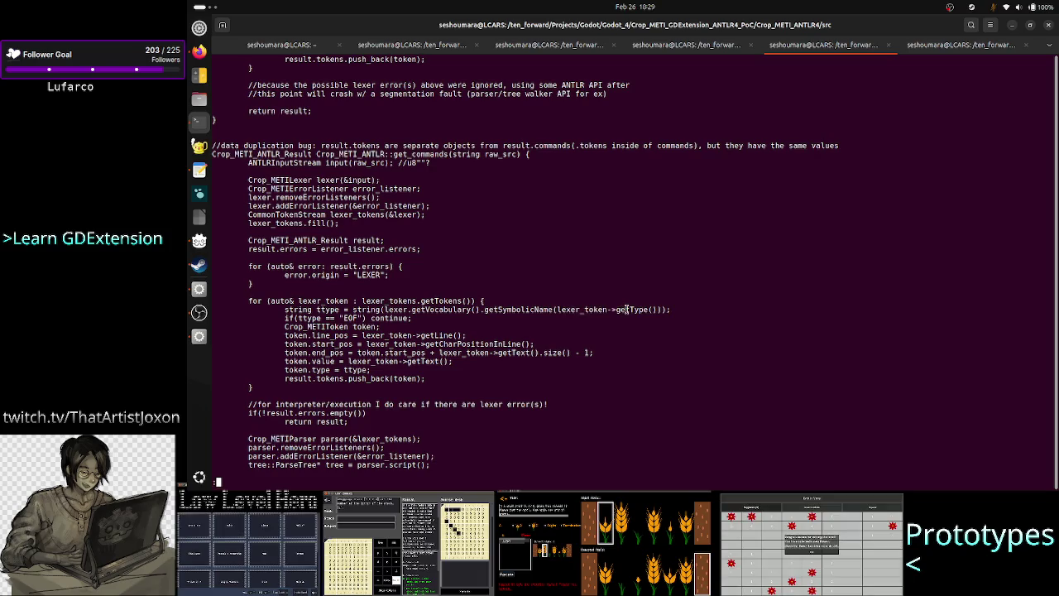
double_click(627, 310)
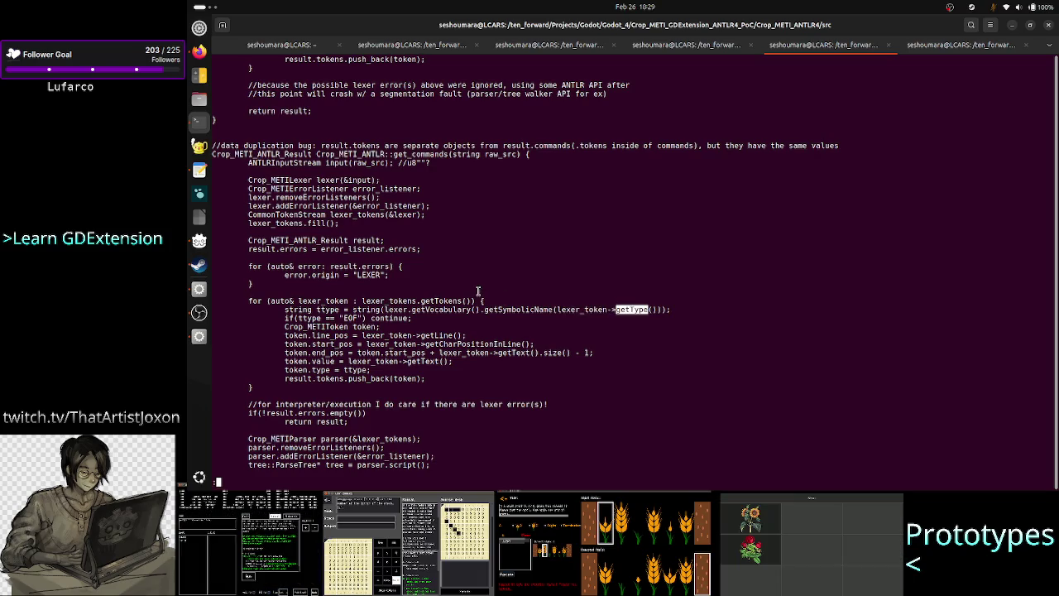
double_click(390, 301)
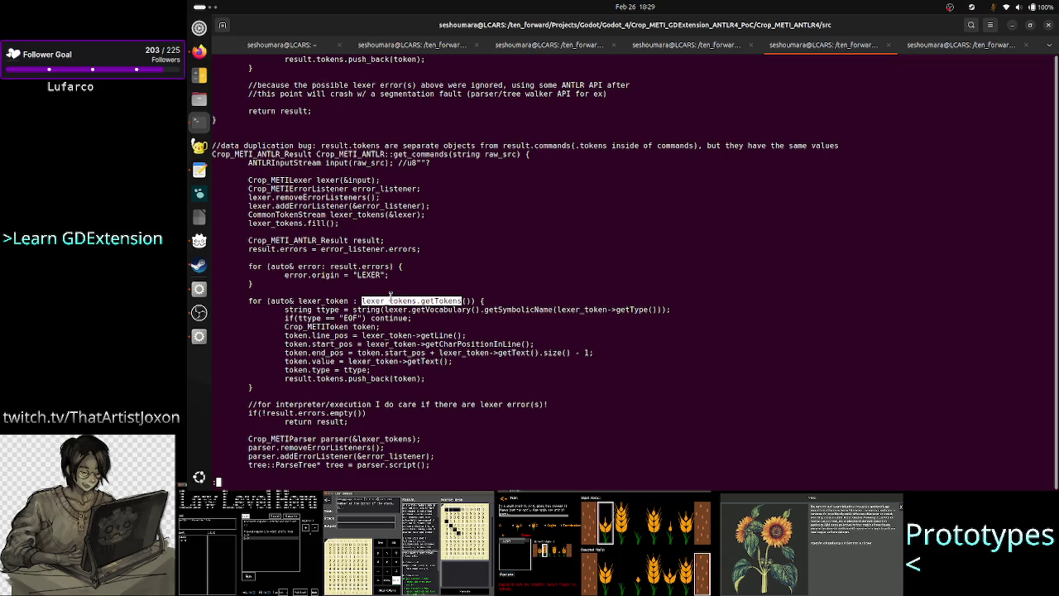
double_click(321, 300)
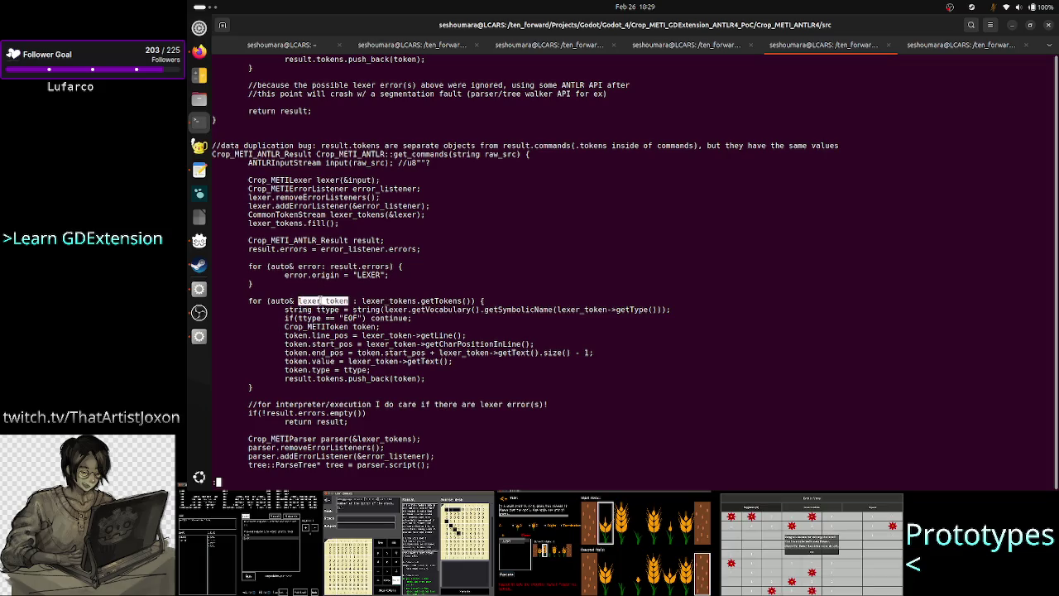
mouse_move(363, 302)
mouse_down()
mouse_move(414, 301)
mouse_move(392, 301)
mouse_up()
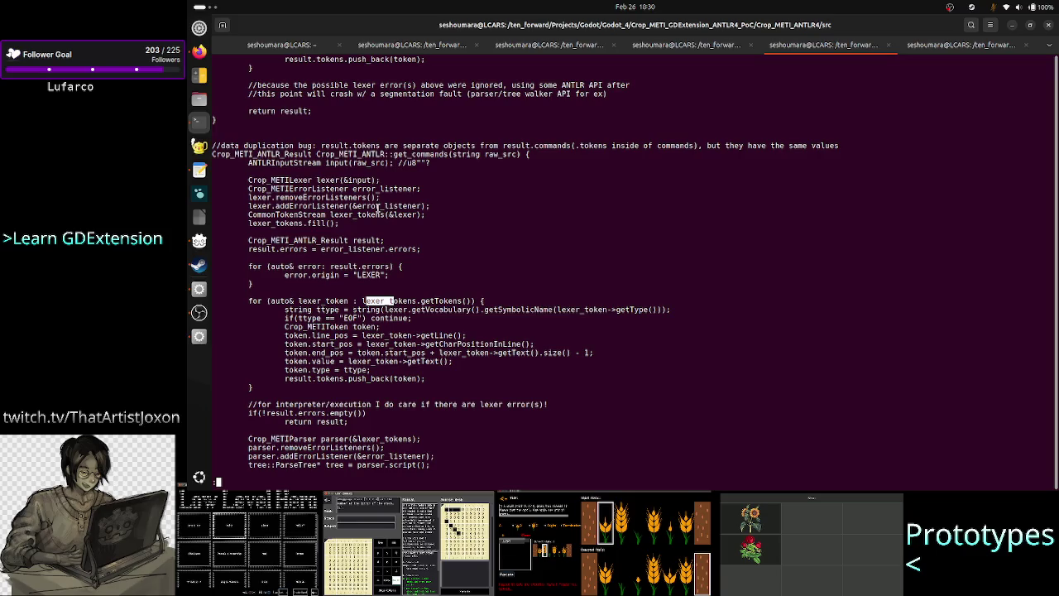
double_click(357, 214)
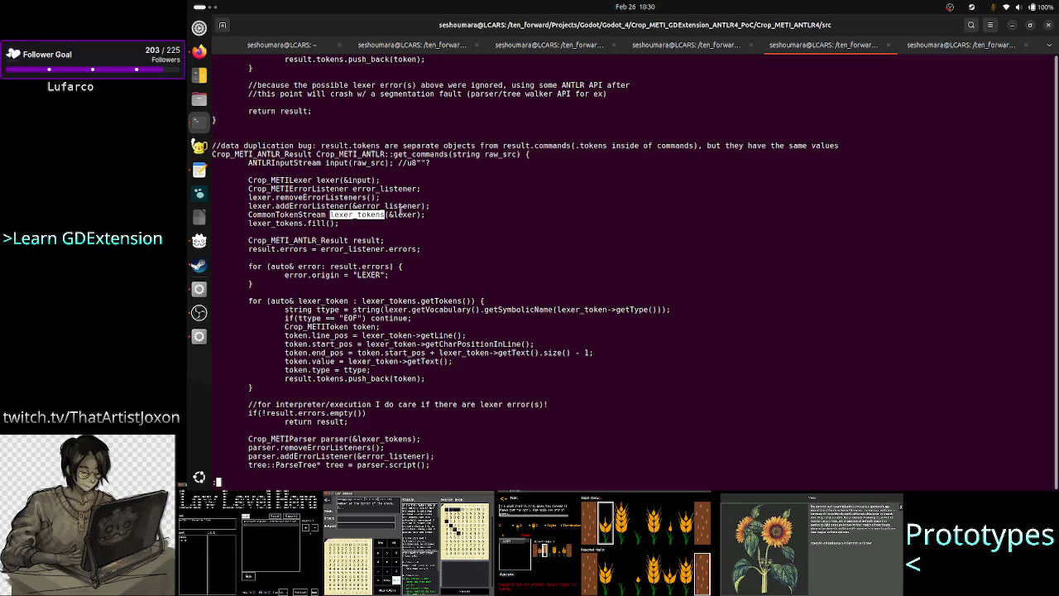
double_click(401, 214)
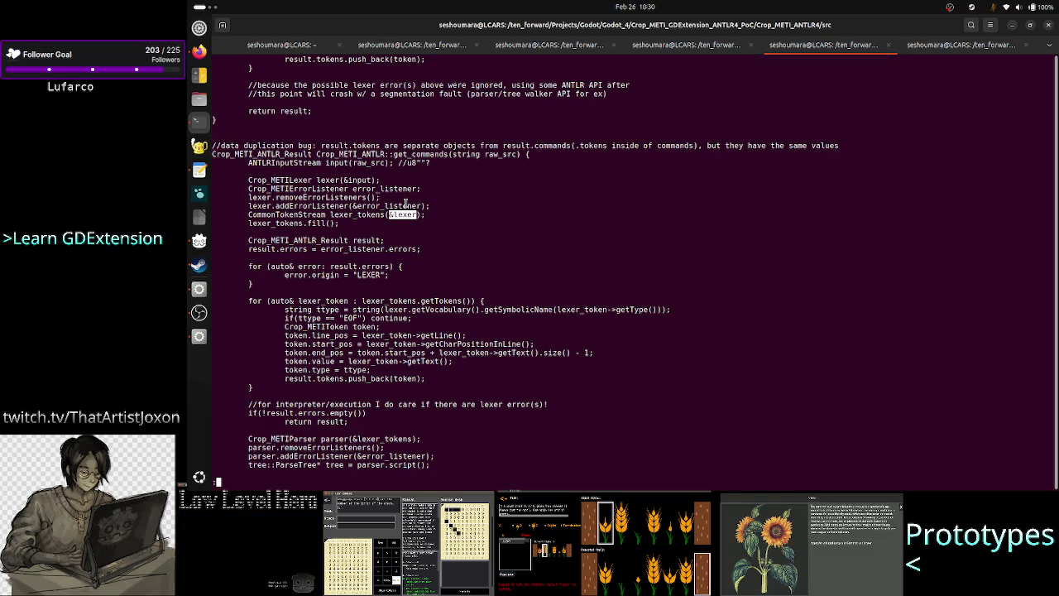
text(q)
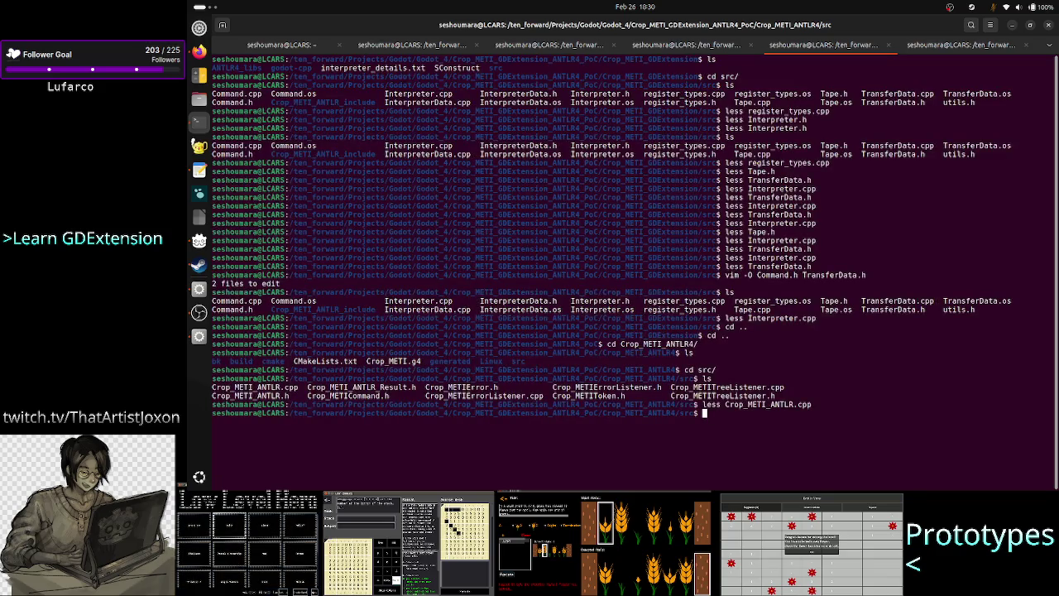
text(ls)
Go up to Crop_METI_ANTLR4, list its contents, and open Crop_METI.g4 in less
key(Return)
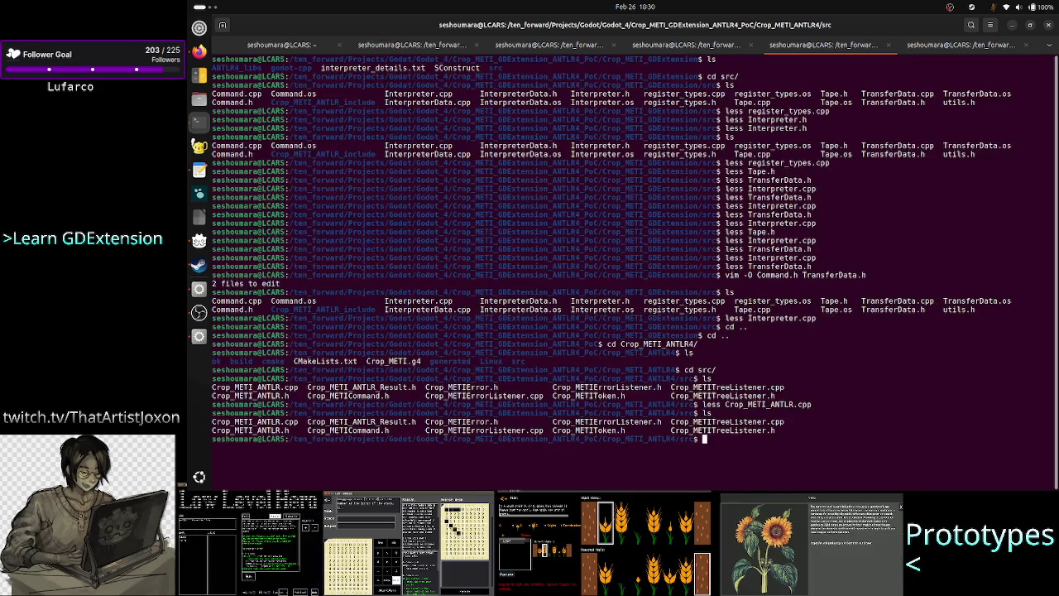
text(cd ..)
key(Return)
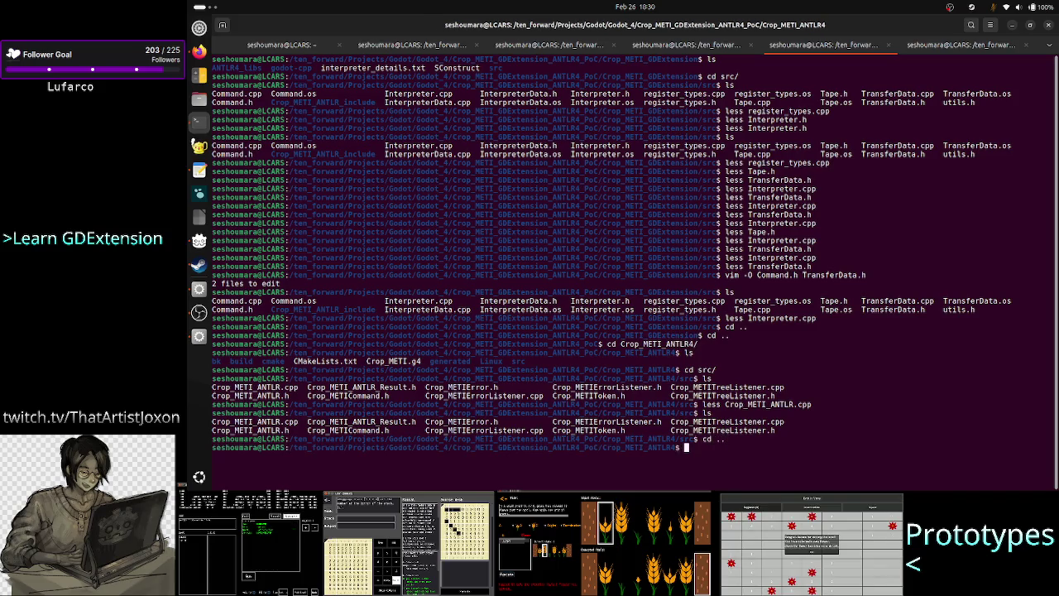
text(ls)
key(ctrl+l)
key(Return)
text(less C)
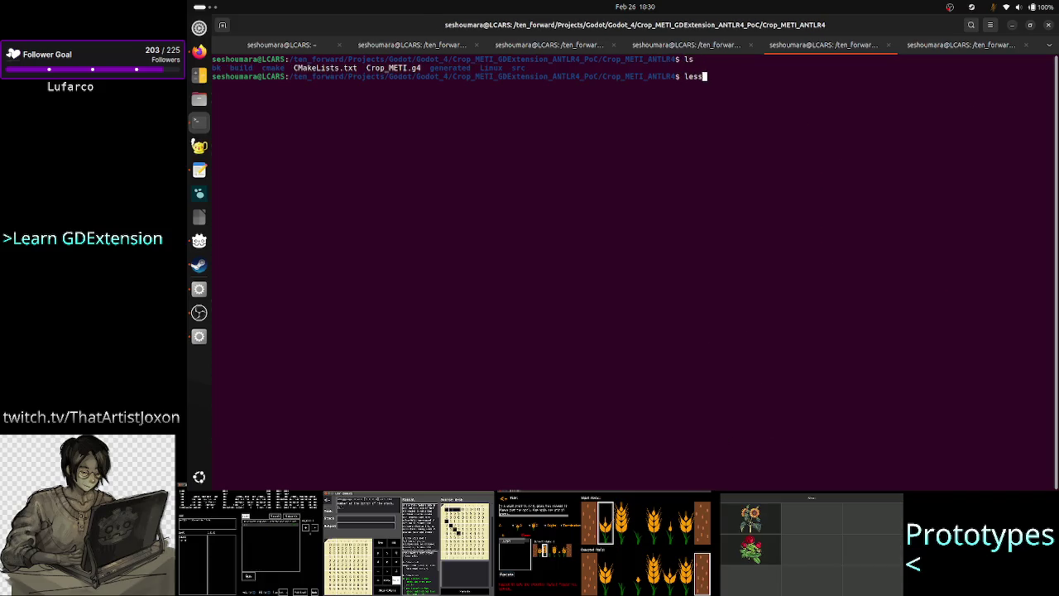
key(Tab)
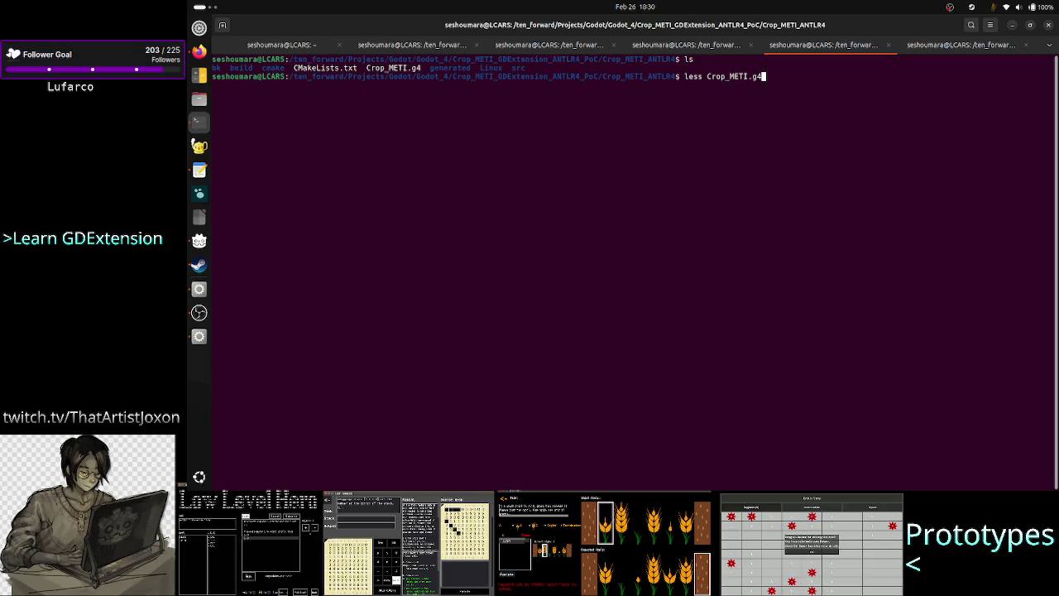
key(Return)
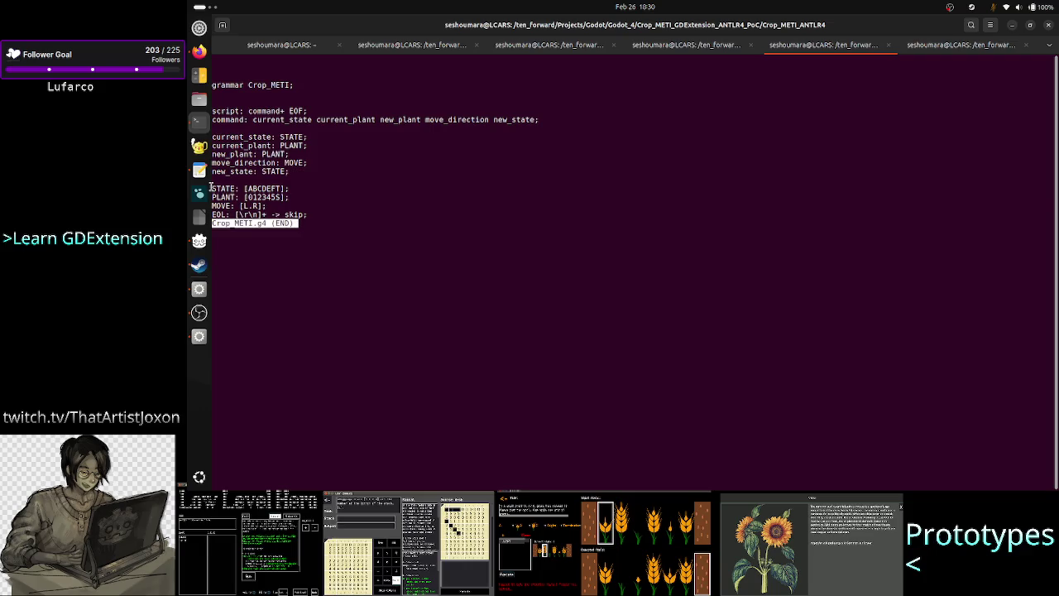
mouse_move(211, 186)
mouse_down()
mouse_move(289, 222)
mouse_move(328, 219)
mouse_up()
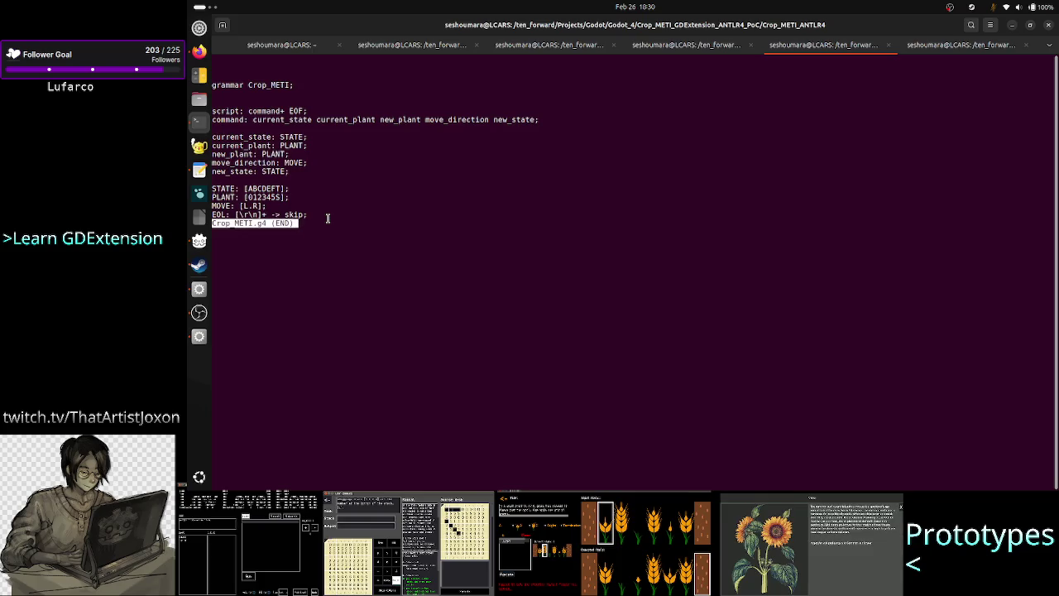
scroll(327, 219, down, 1)
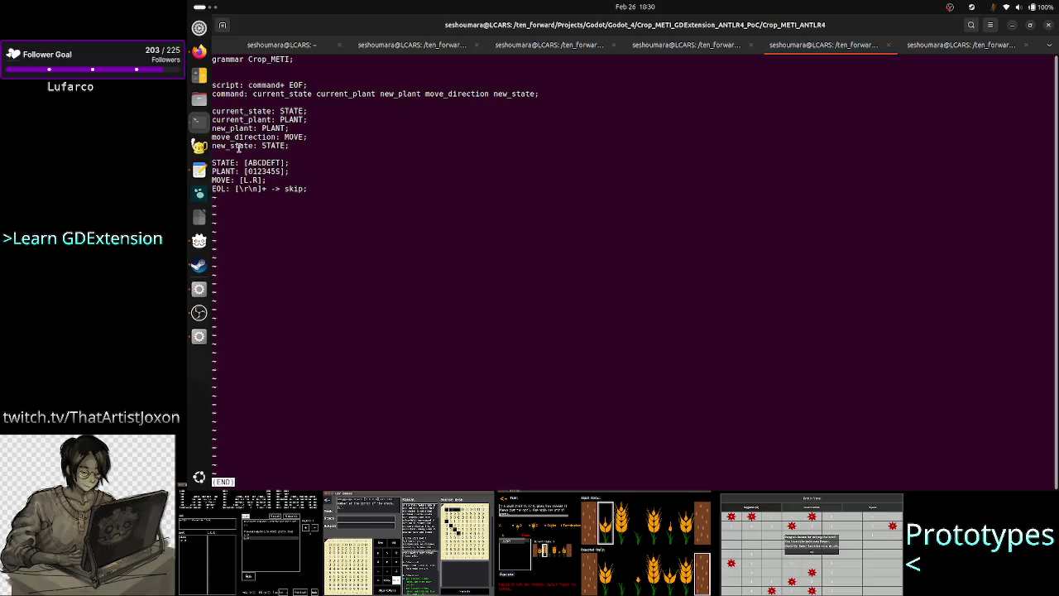
double_click(222, 163)
double_click(223, 172)
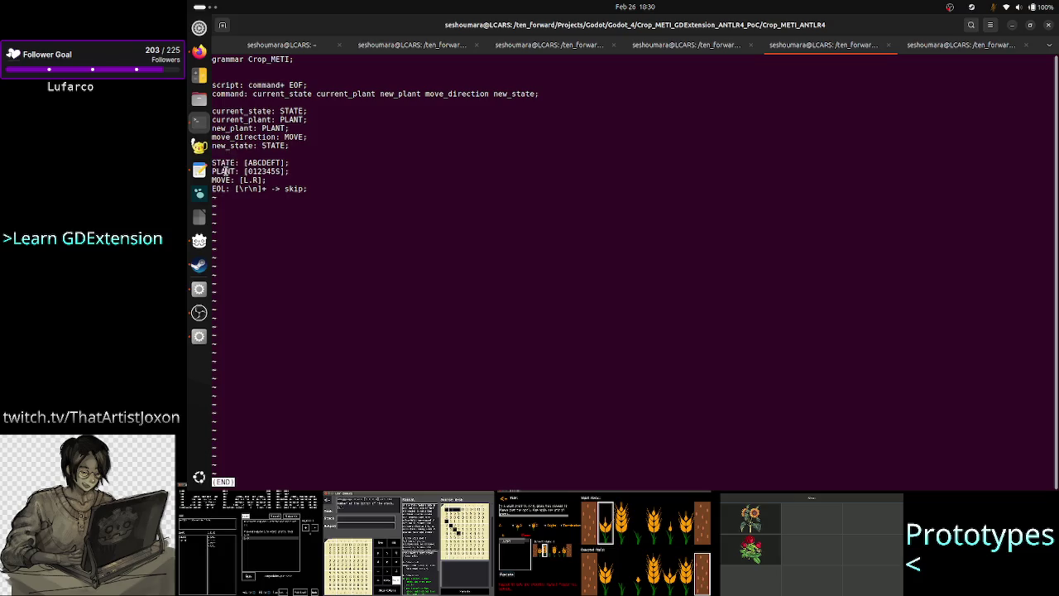
double_click(221, 180)
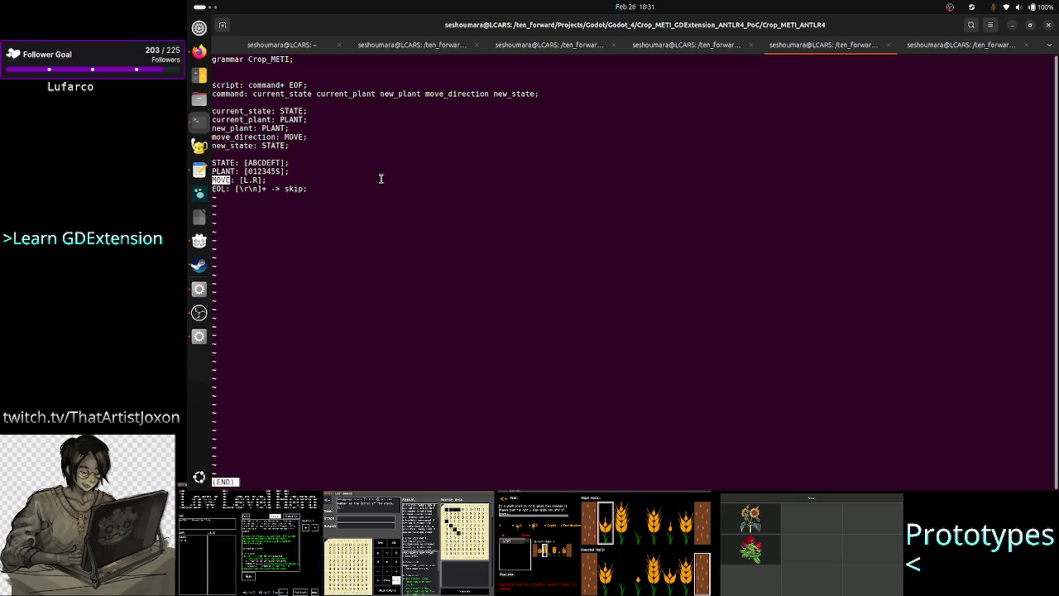
key(alt+Tab)
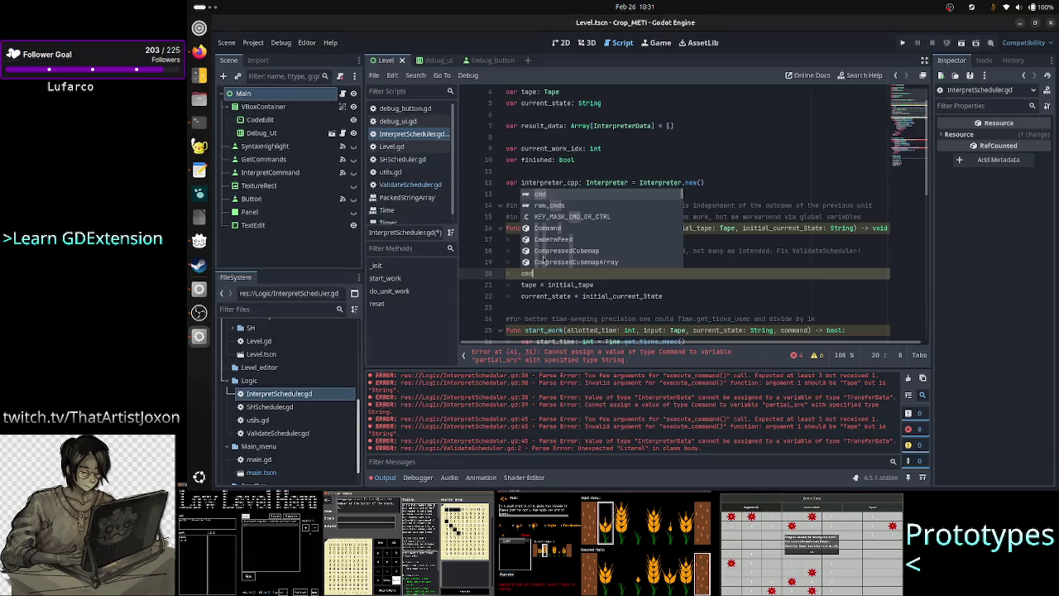
Replace the stray cmd text with the comment 'token type is: STATE, PLANT, MOVE'
key(Escape)
key(BackSpace)
key(BackSpace)
key(BackSpace)
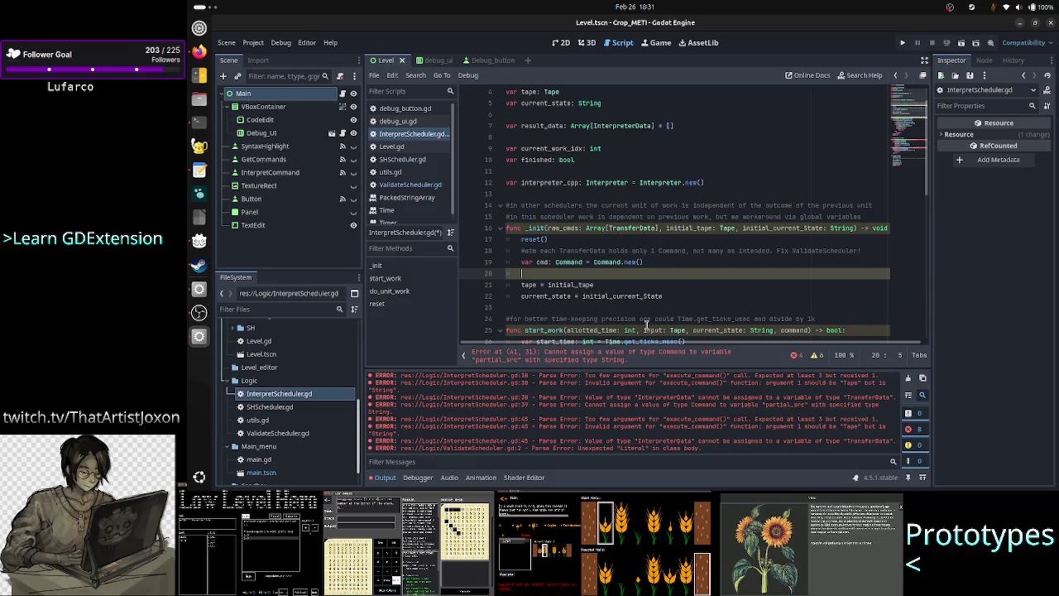
text(token t)
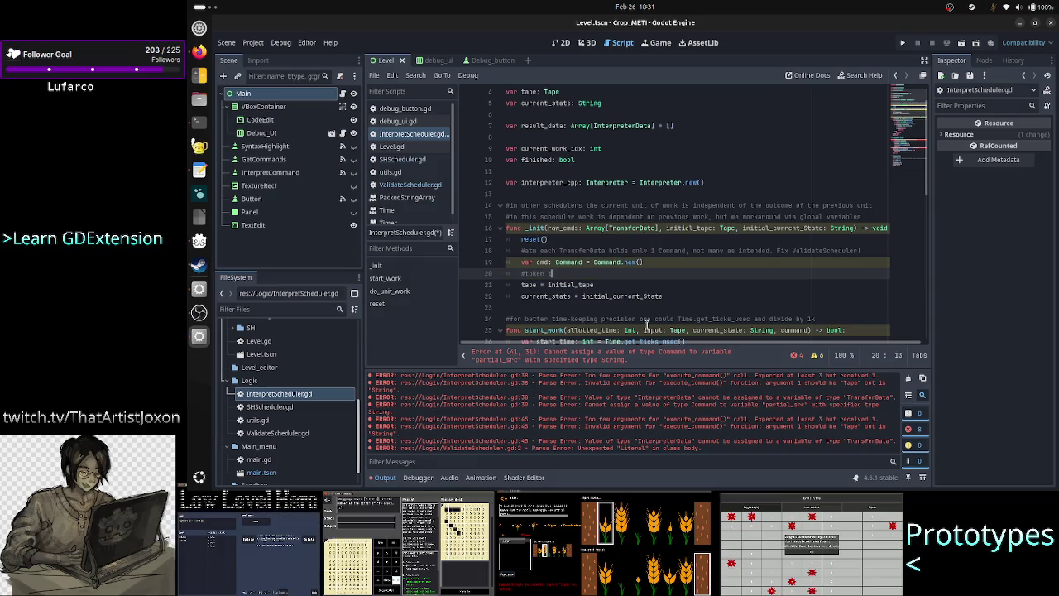
text(ype is fro)
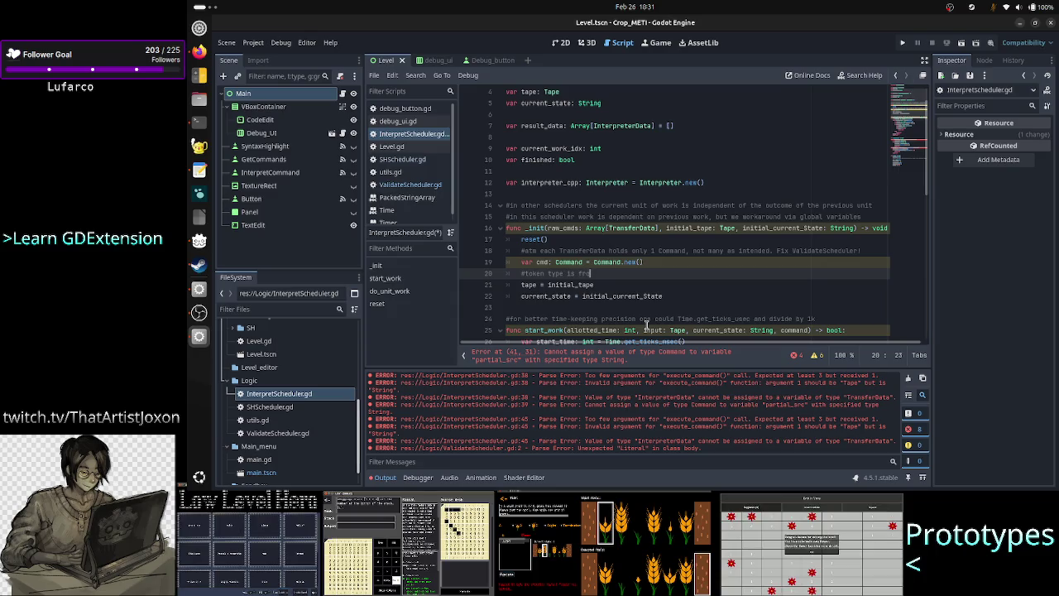
key(BackSpace)
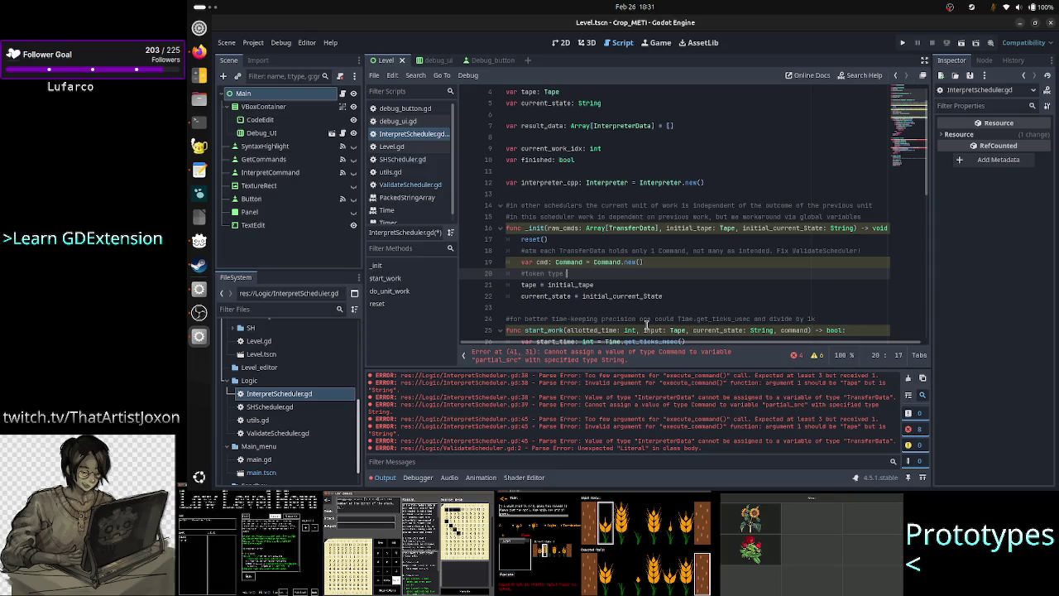
text(: )
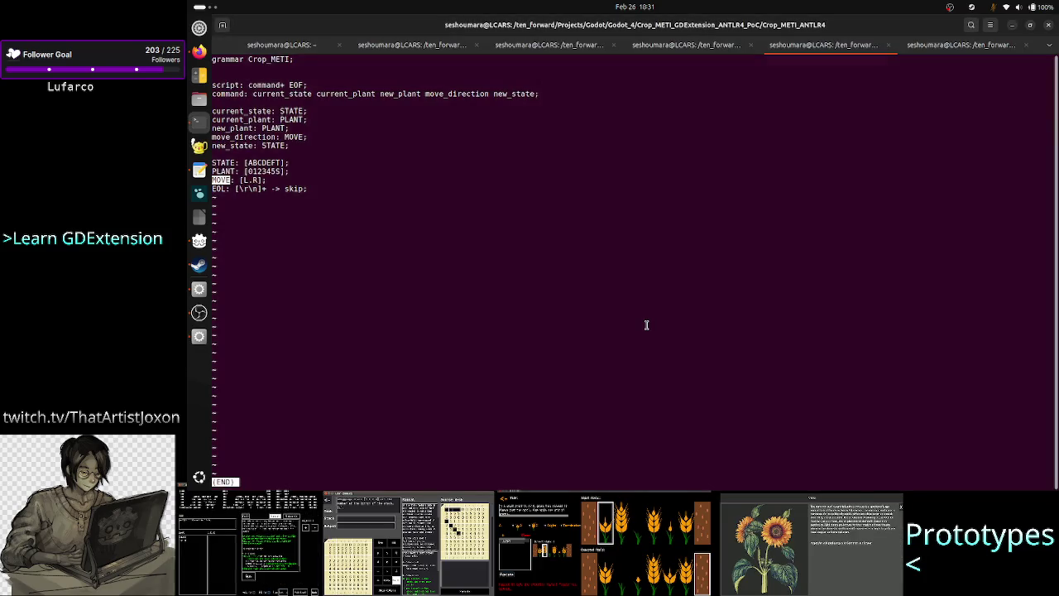
text(STATE, PLANT, M)
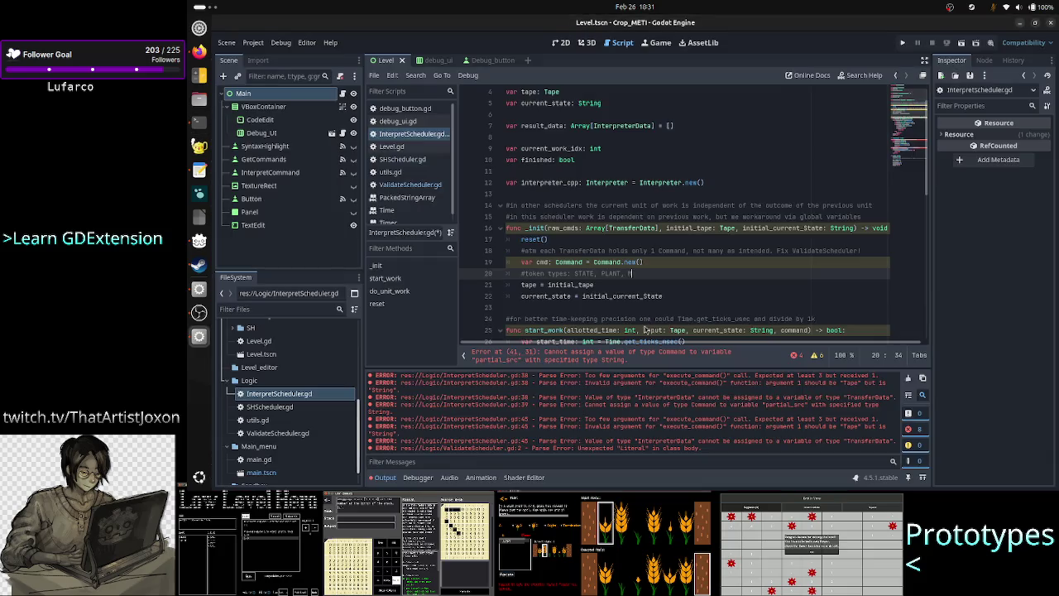
text(OVE)
Close the grammar file in the terminal and add a comment listing the command fields
key(alt+Tab)
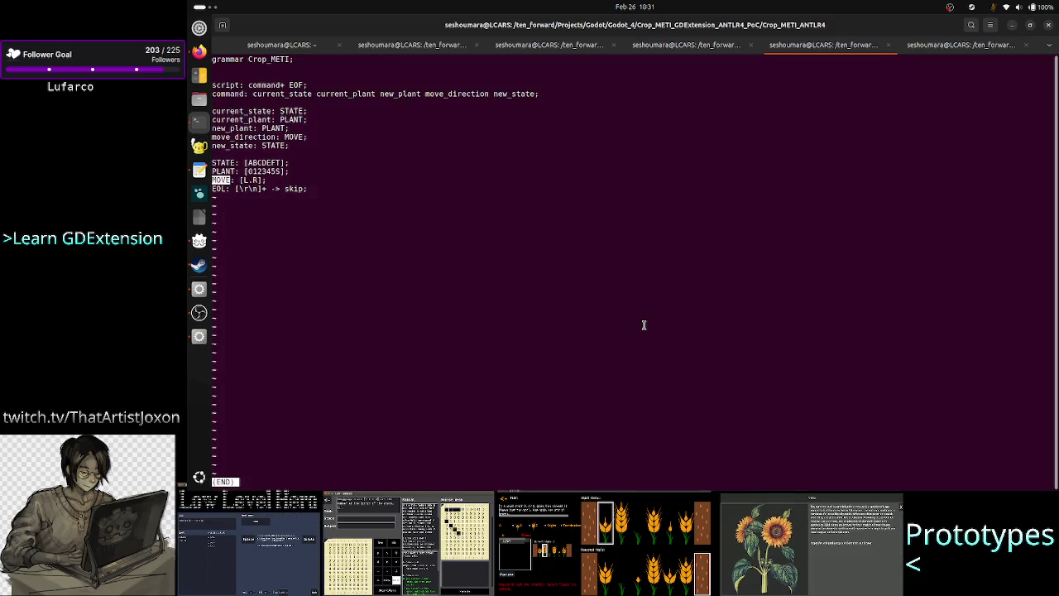
key(q)
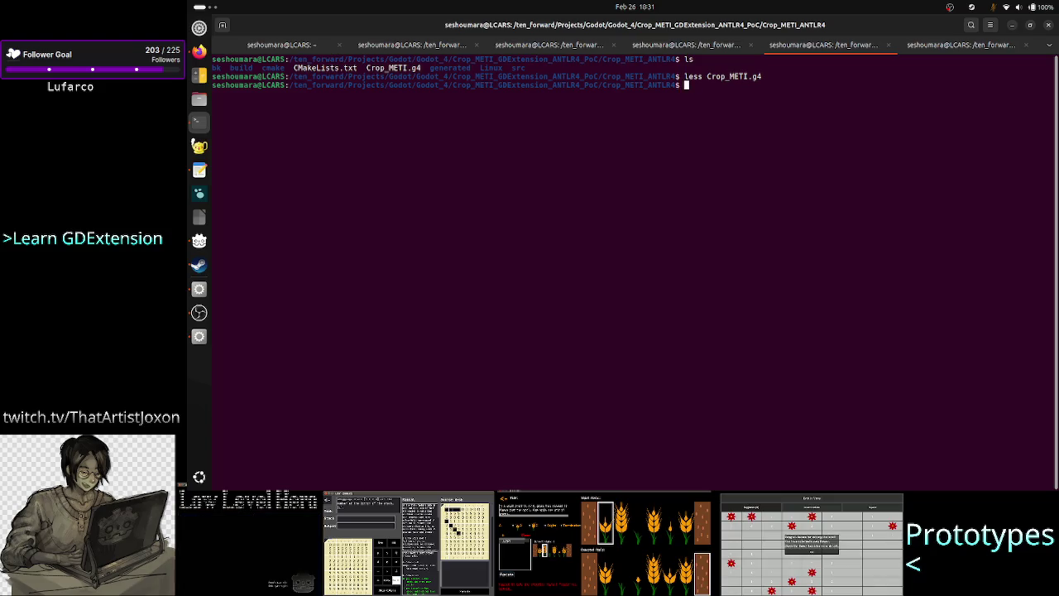
key(alt+Tab)
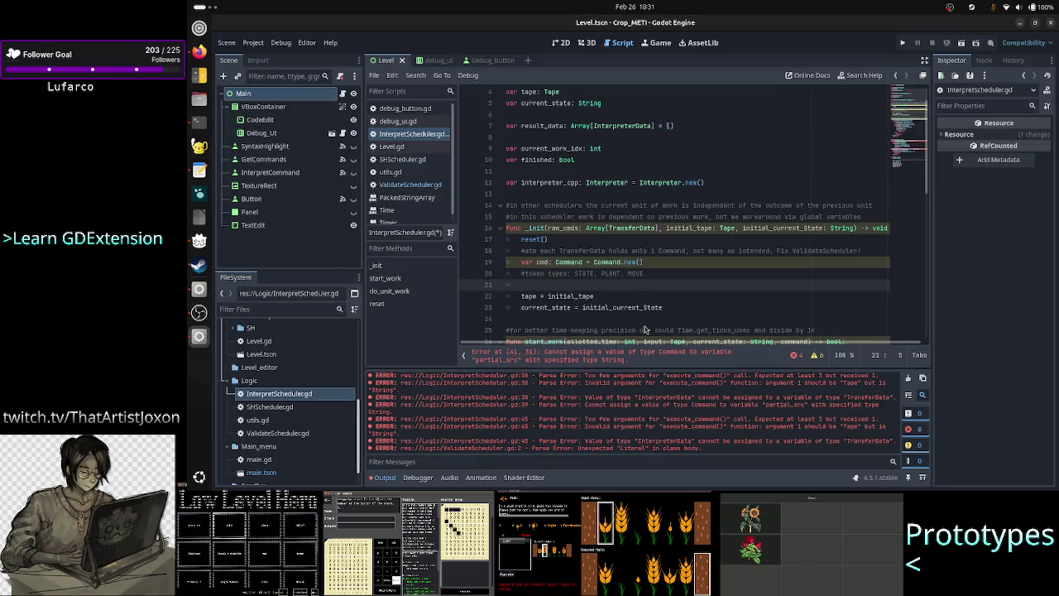
text(#con)
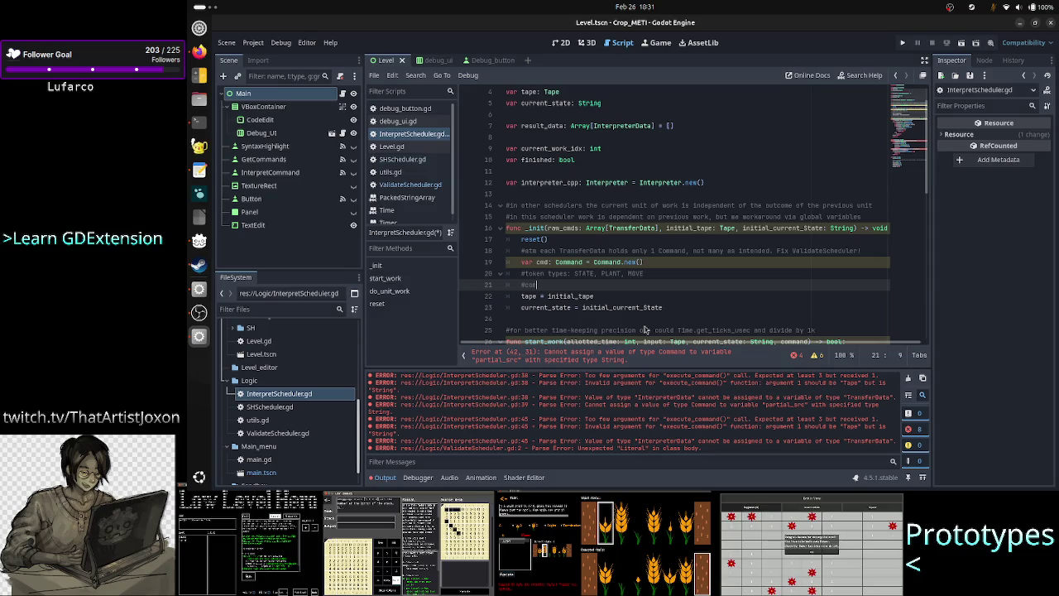
text(mmand: )
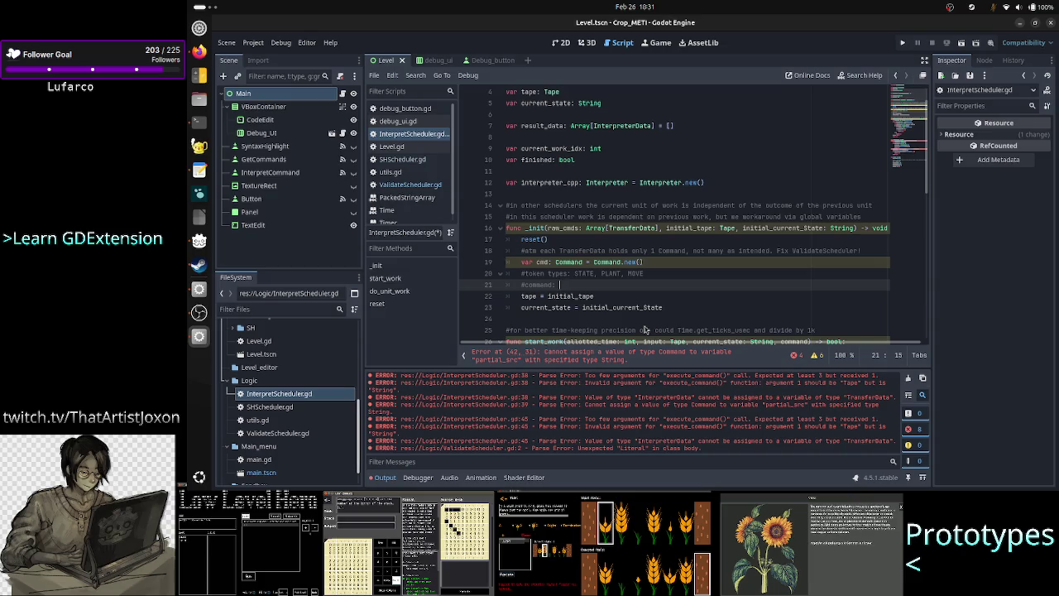
text(current_s)
text(ent_st)
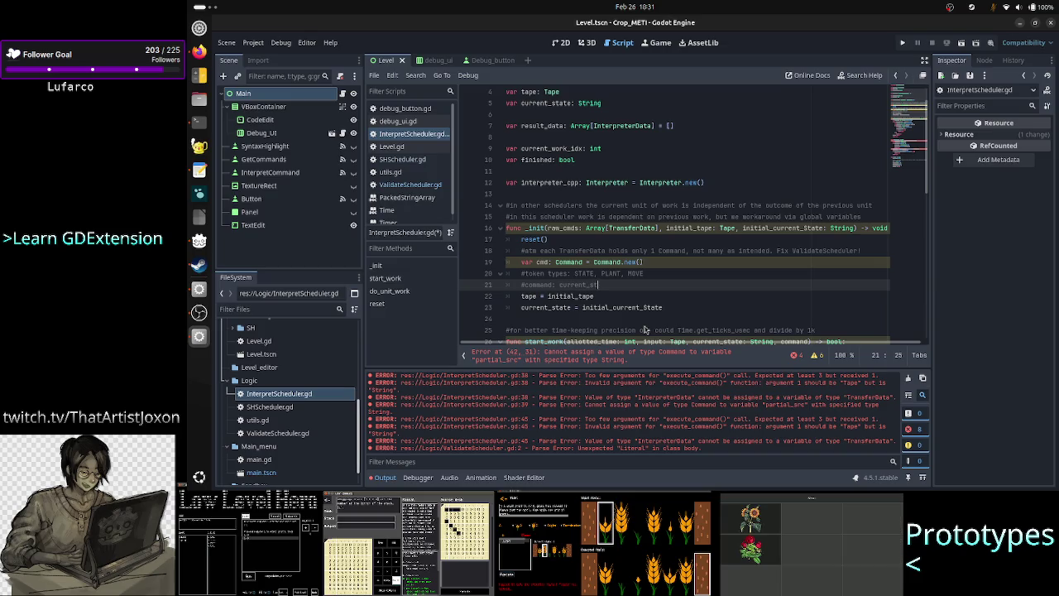
text(atecon)
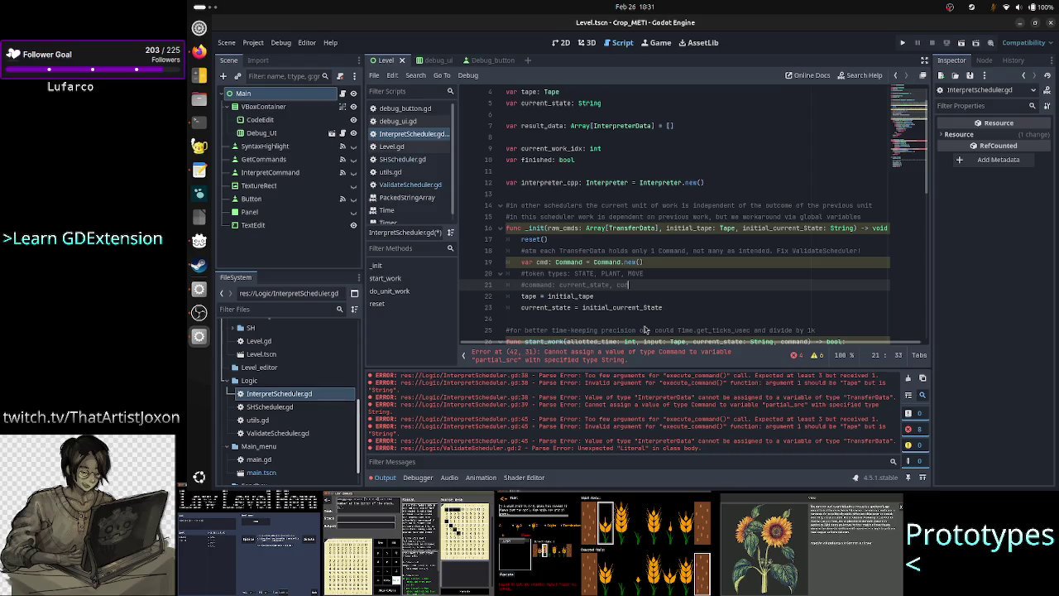
text(_plant,)
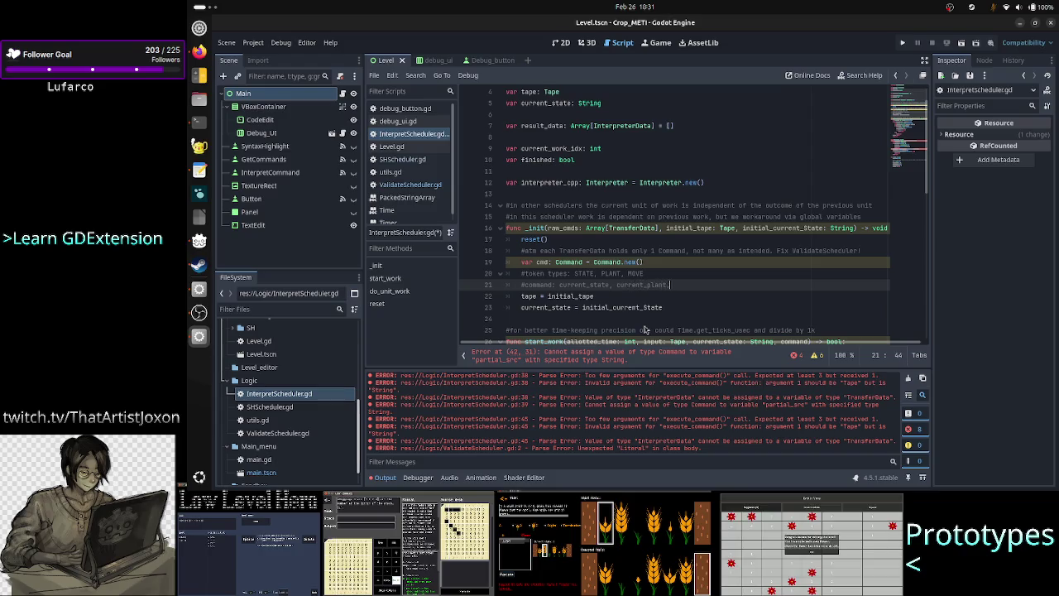
text( new_plant)
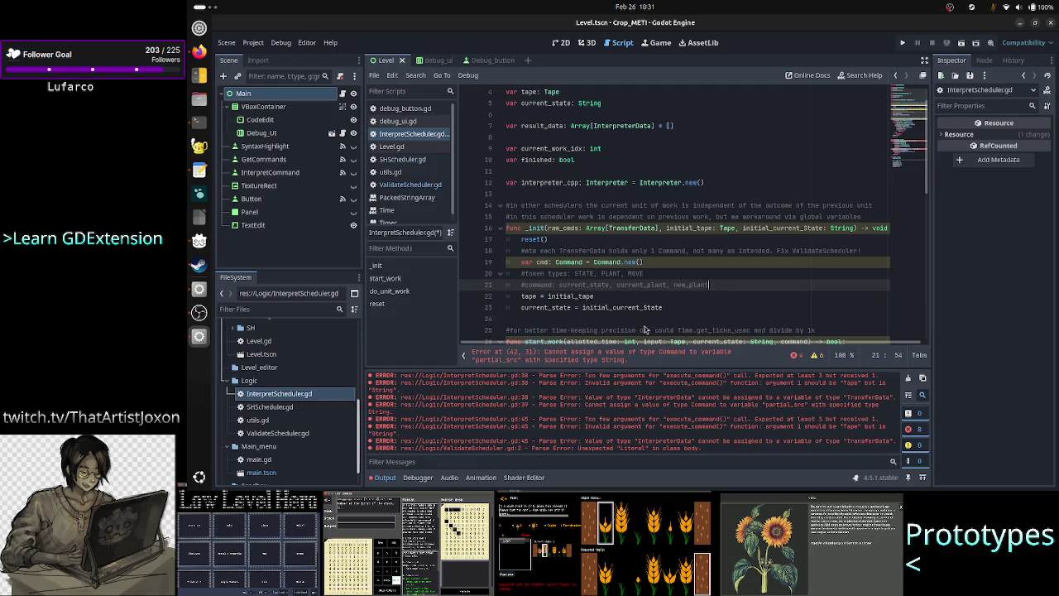
text(, )
text(move)
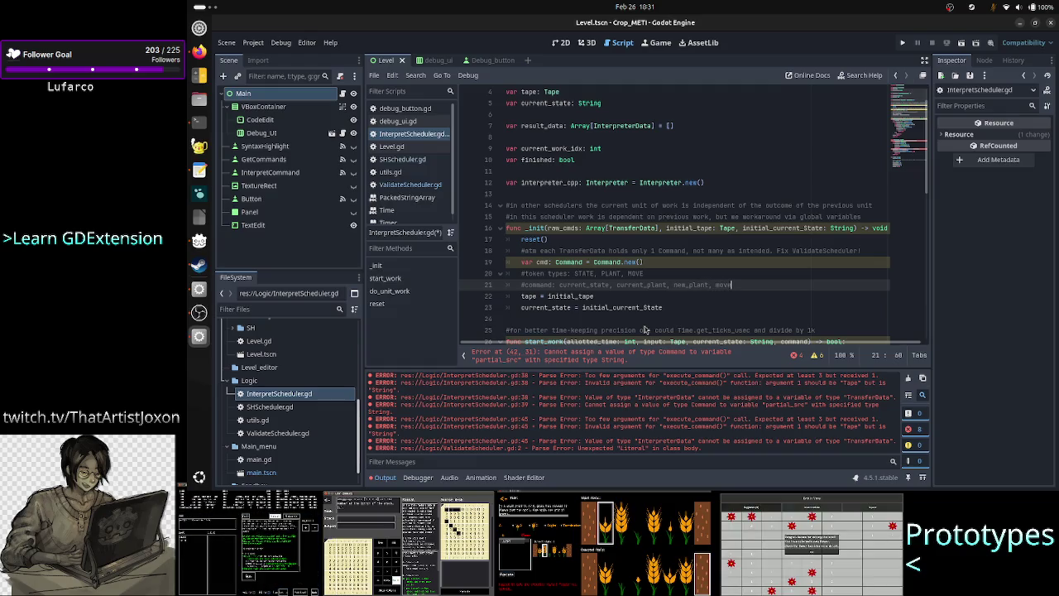
text(, new)
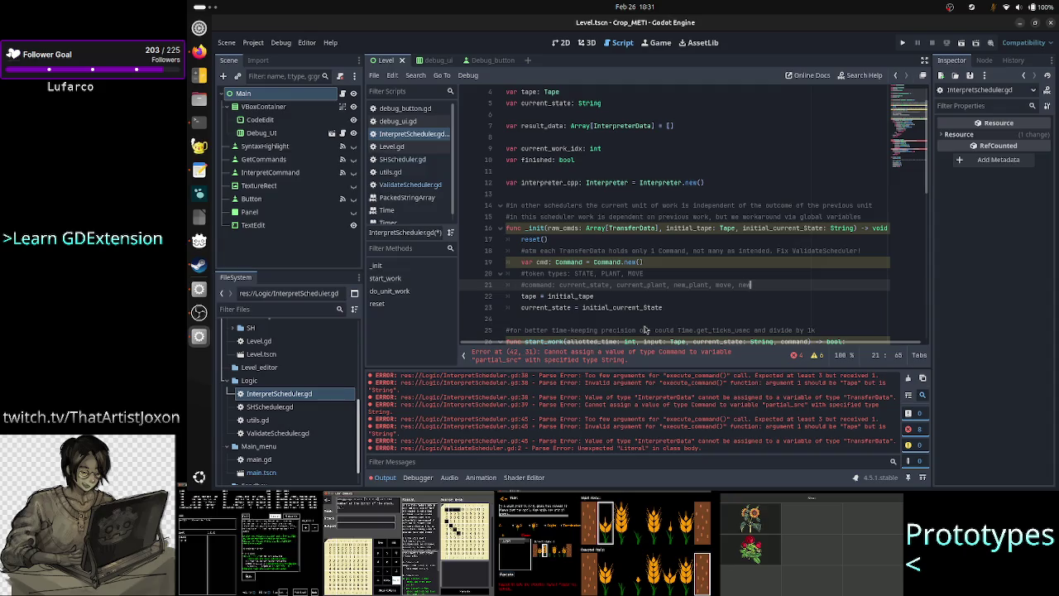
text(,)
text(e)
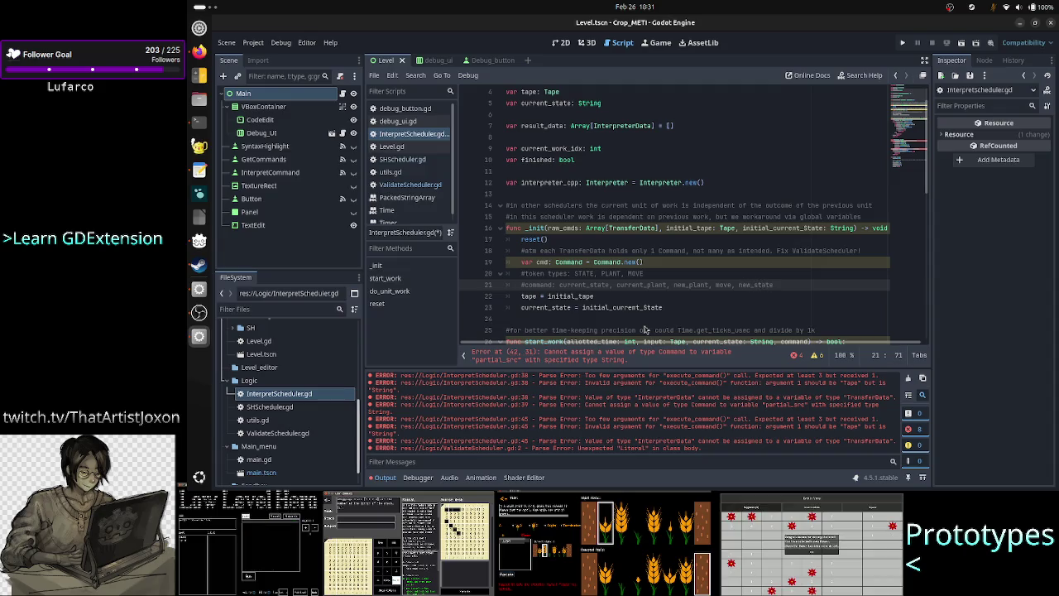
Review the comment terms command, new_state, STATE, current_plant, new_plant and PLANT
double_click(539, 285)
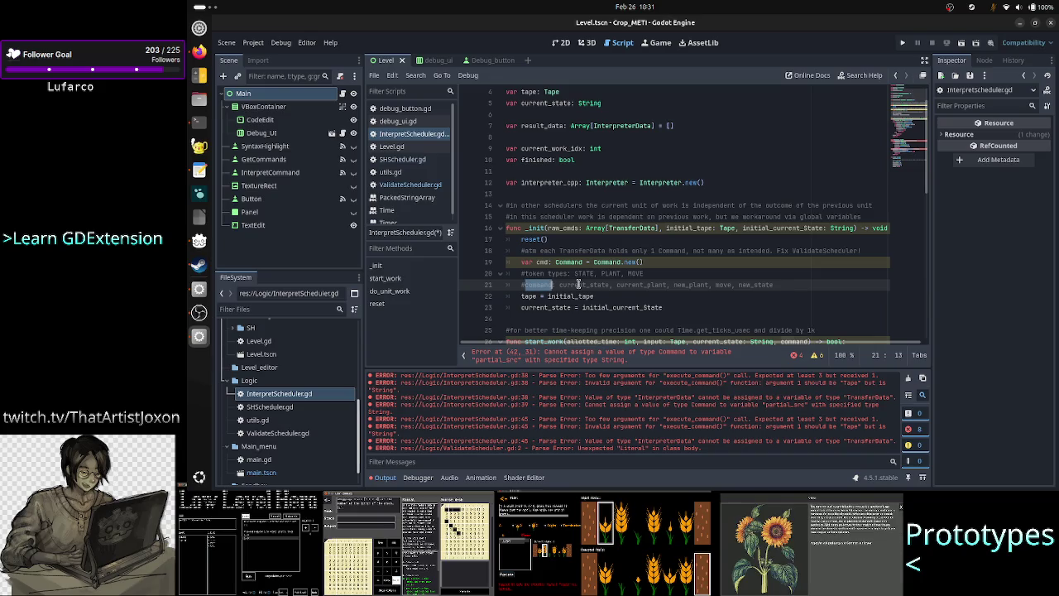
click(578, 285)
click(749, 285)
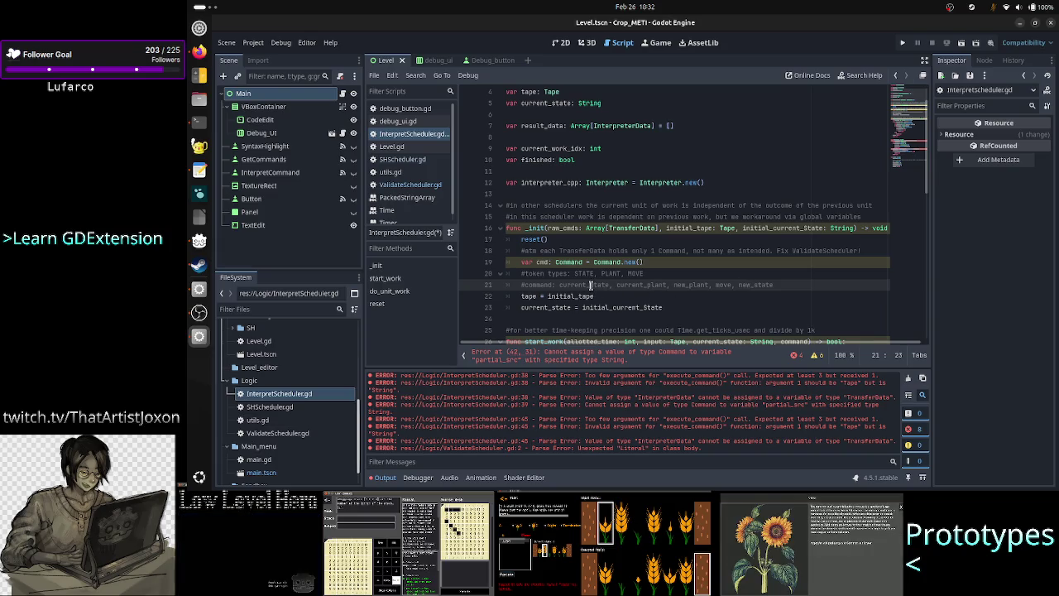
double_click(754, 284)
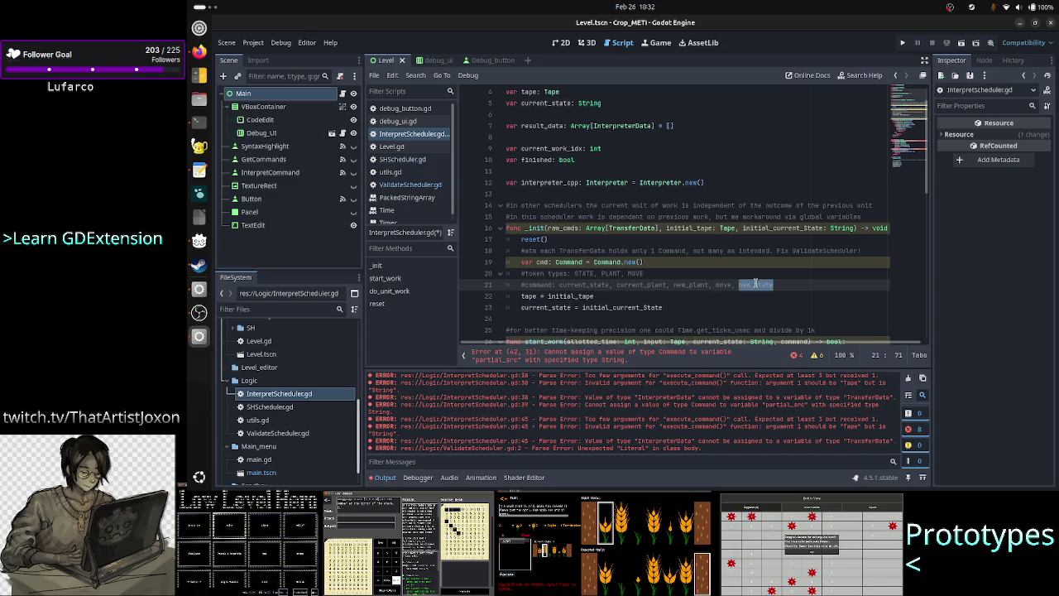
double_click(585, 274)
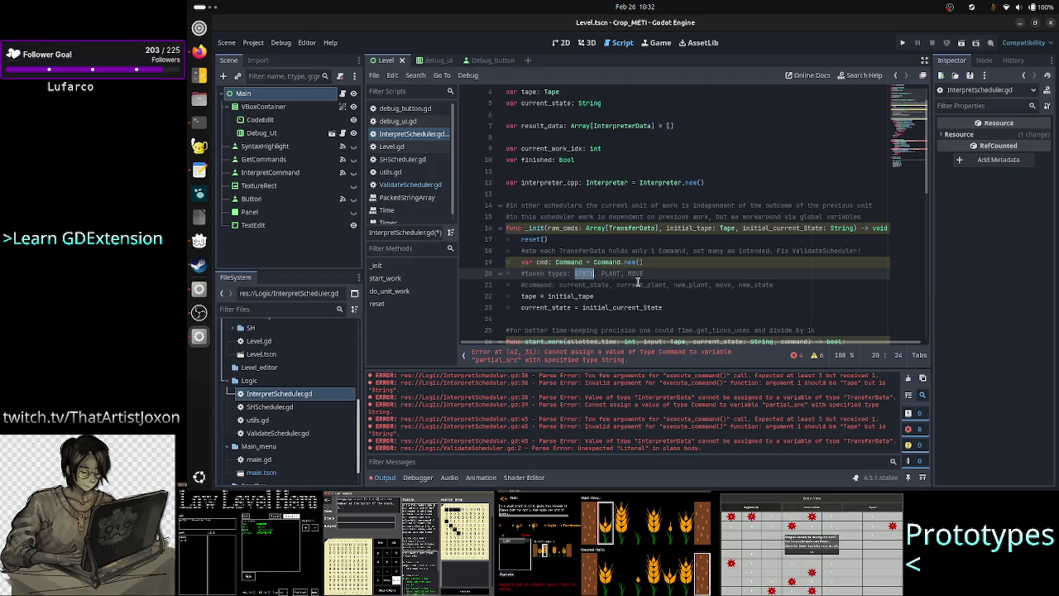
double_click(642, 283)
double_click(689, 285)
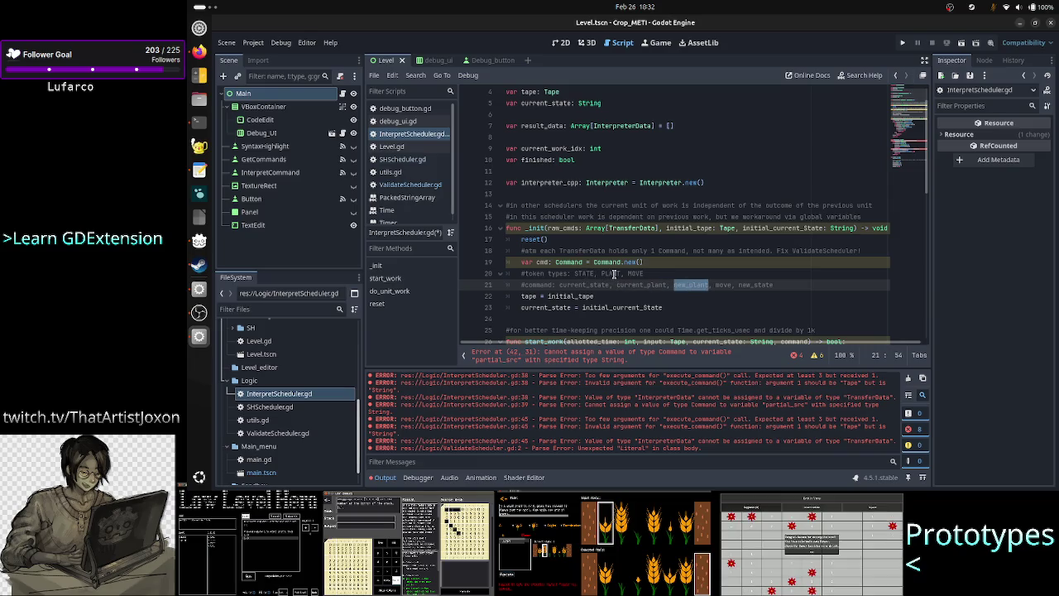
double_click(614, 274)
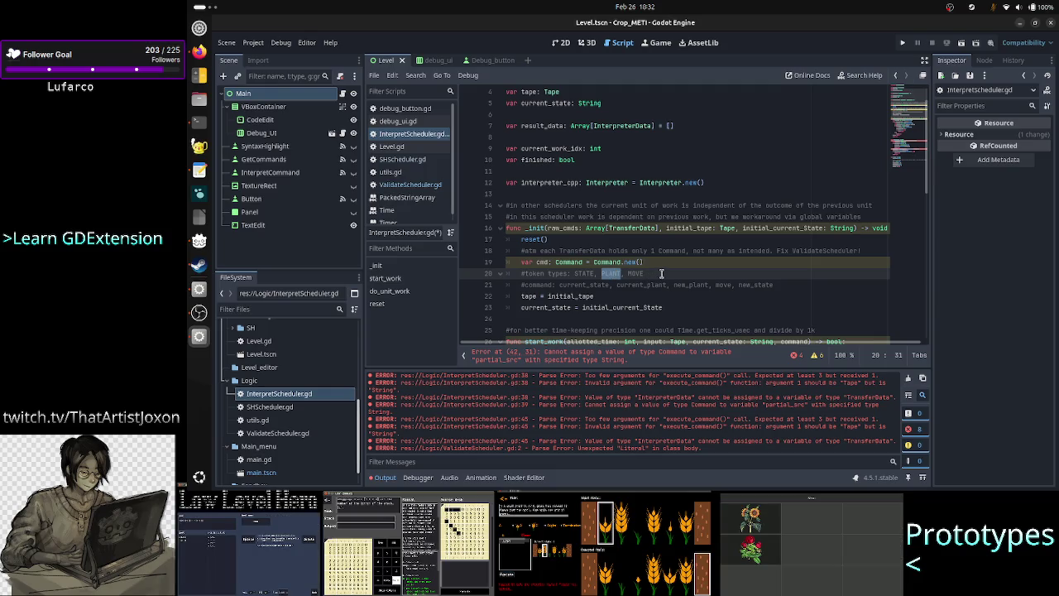
click(658, 275)
key(alt+Tab)
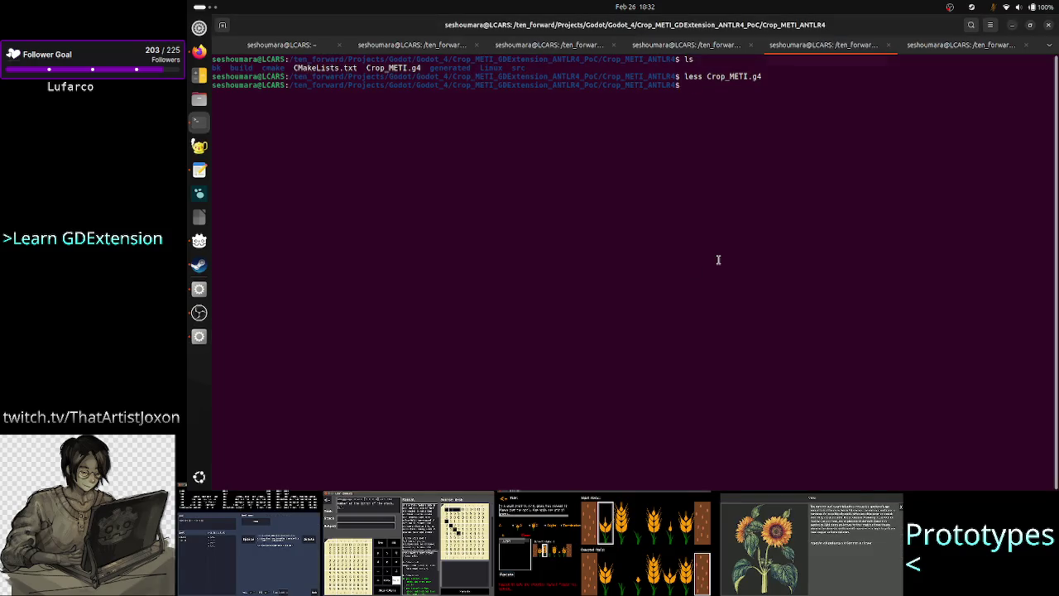
Move up to the project root and start a less command for the Crop_METI_ANTLR4 folder
text(cd ..)
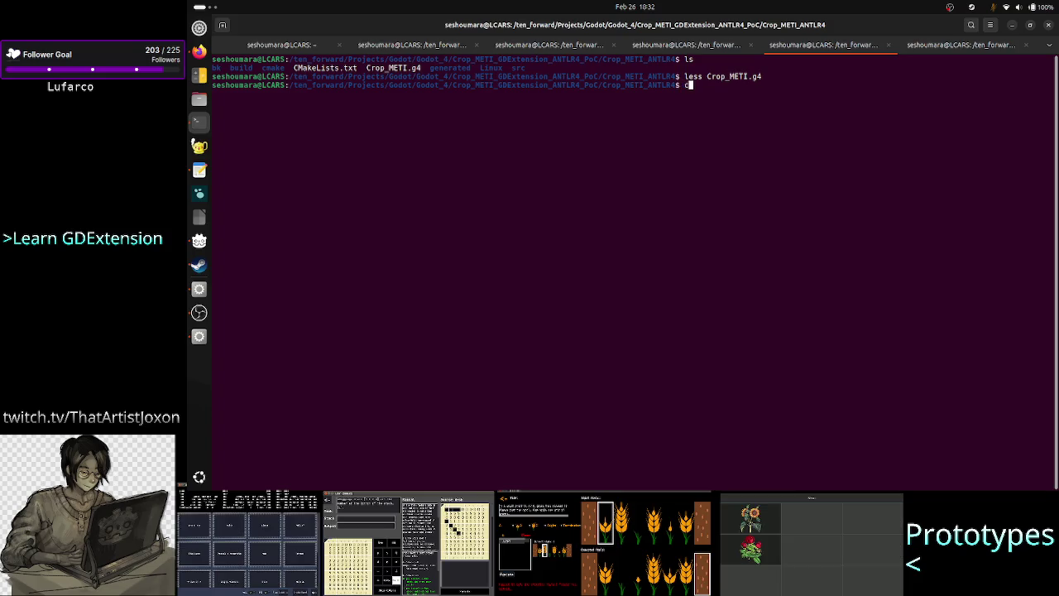
key(Return)
text(l)
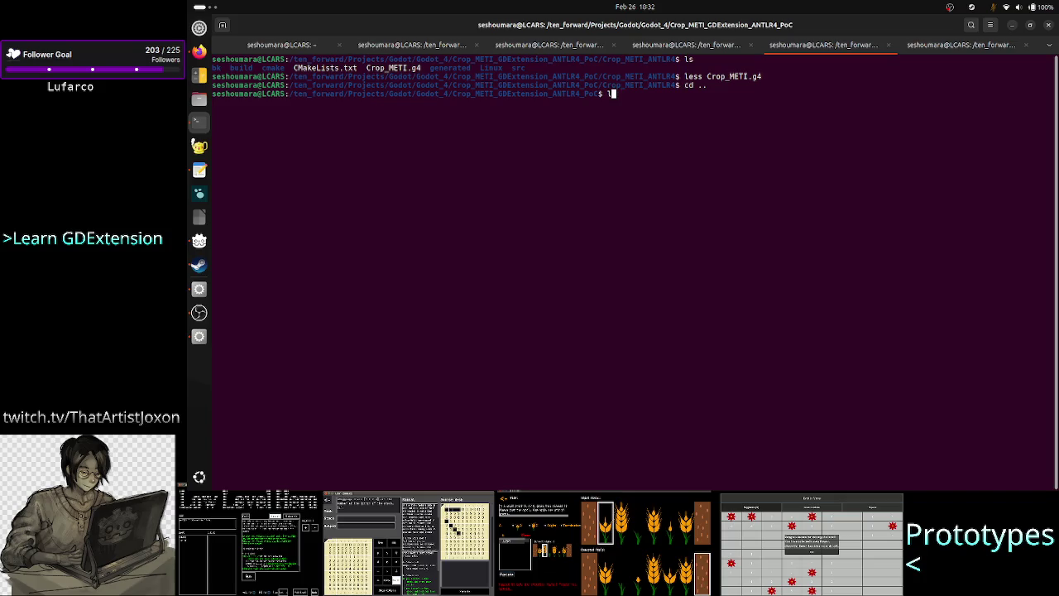
text(less )
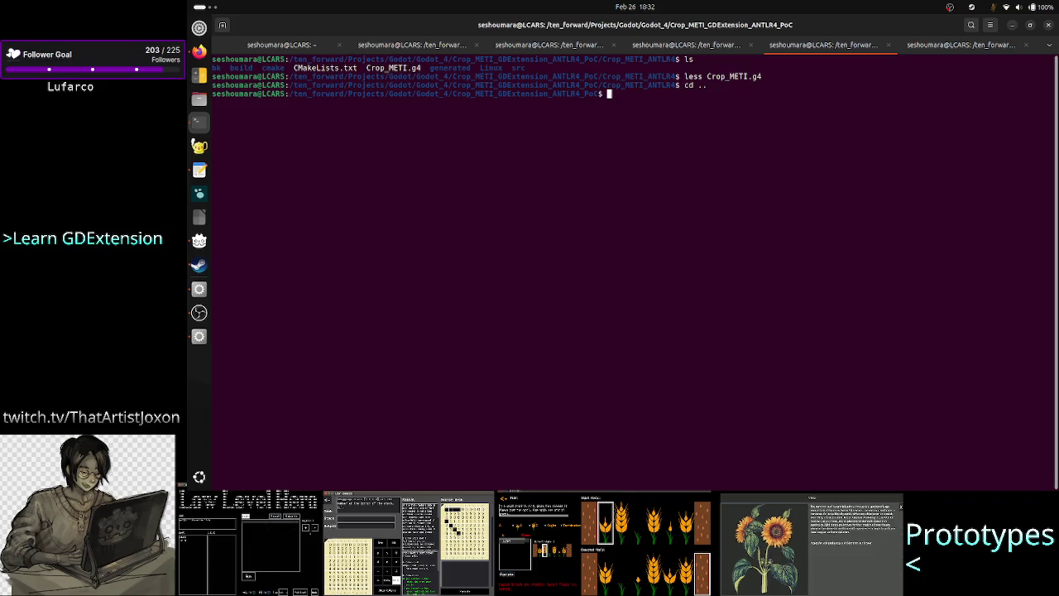
text(Cr)
key(Tab)
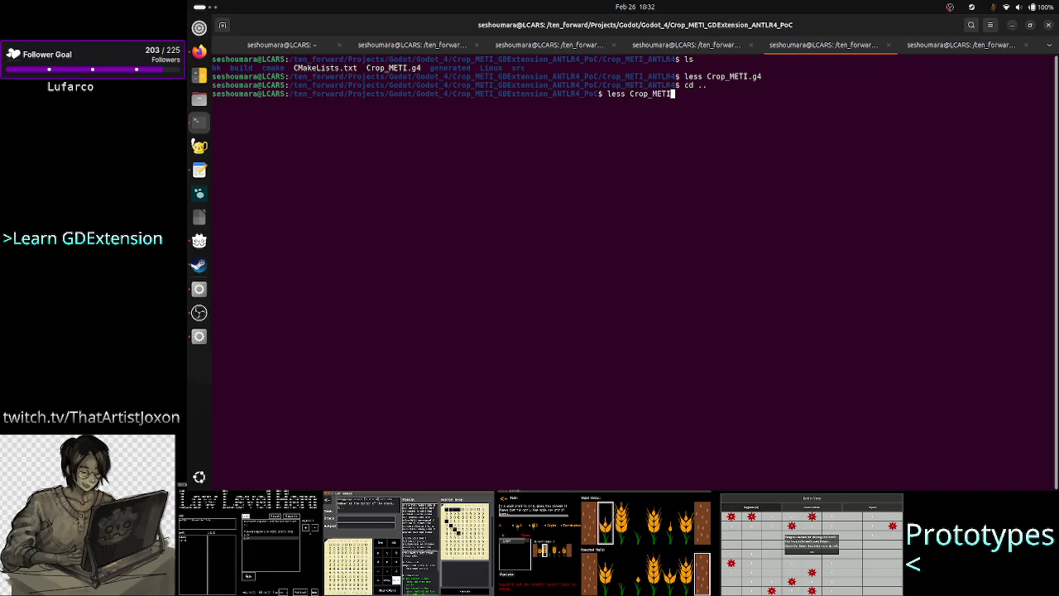
text(_A)
key(Tab)
key(Tab)
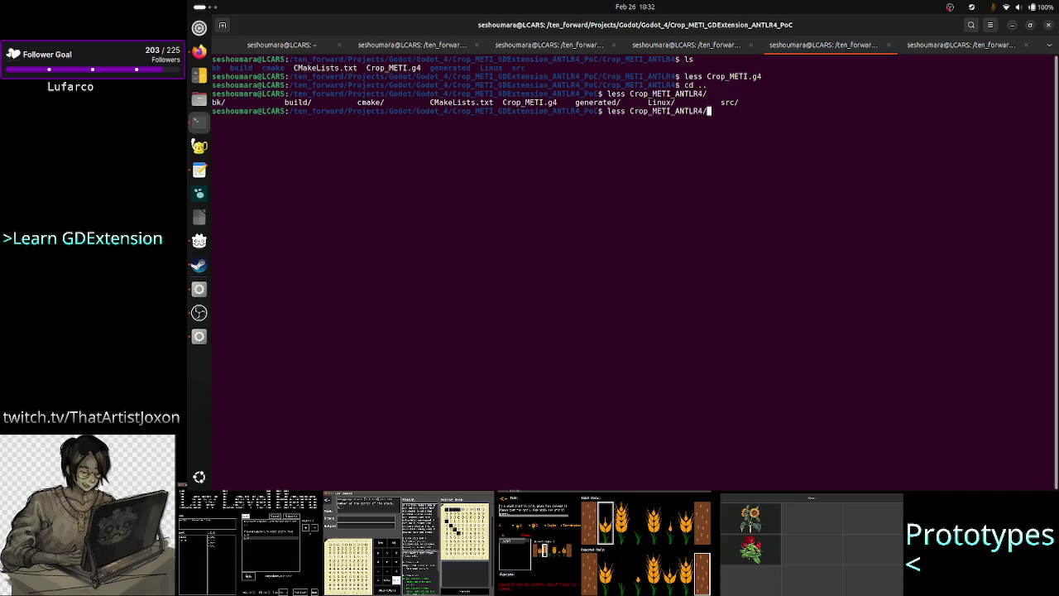
text(sr)
Complete the path to src/Crop_METI_ANTLR.cpp and open it in less
key(Tab)
text(C)
key(Tab)
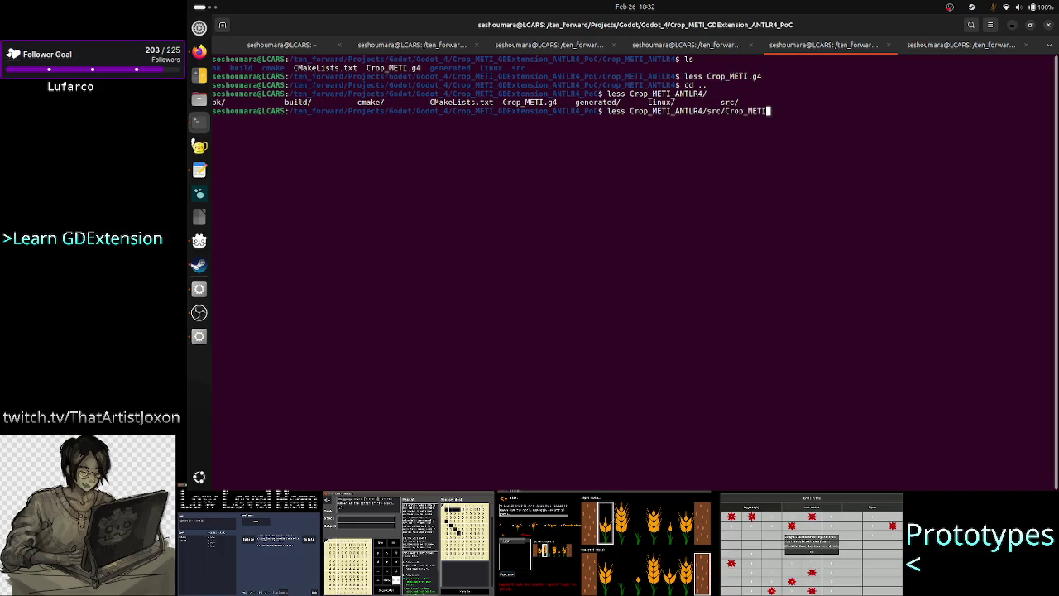
key(Tab)
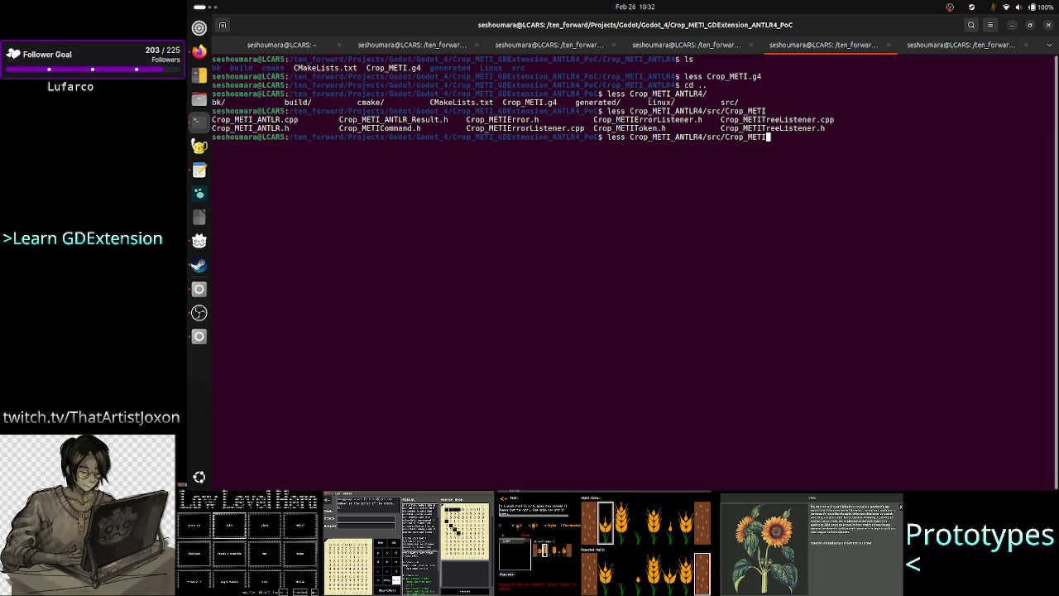
text(_)
key(Tab)
text(.c)
key(Tab)
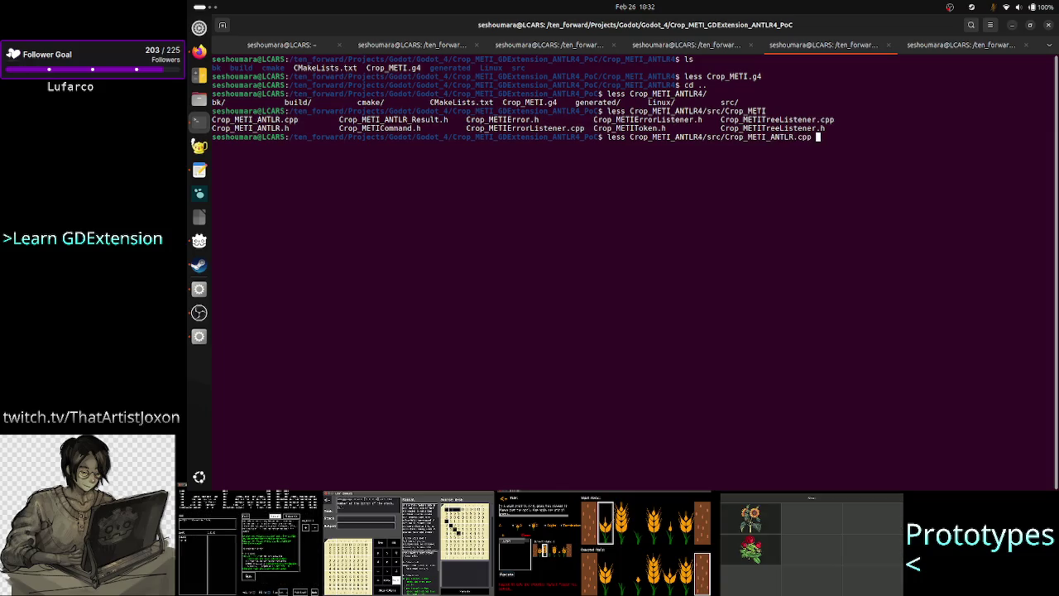
key(Return)
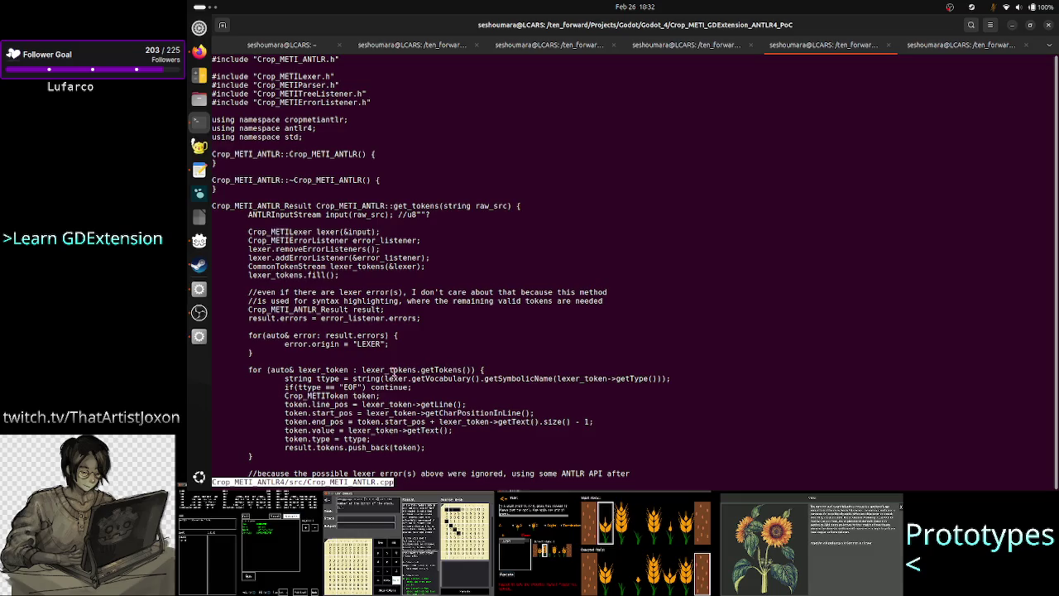
drag(368, 379, 459, 370)
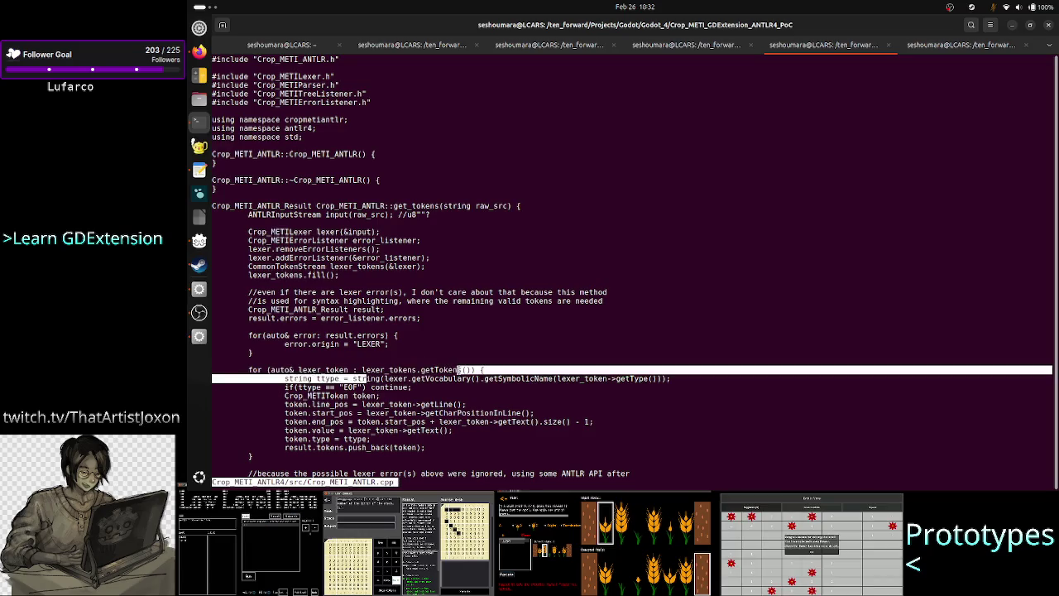
click(459, 370)
mouse_move(362, 370)
mouse_down()
mouse_move(580, 388)
mouse_move(609, 378)
mouse_up()
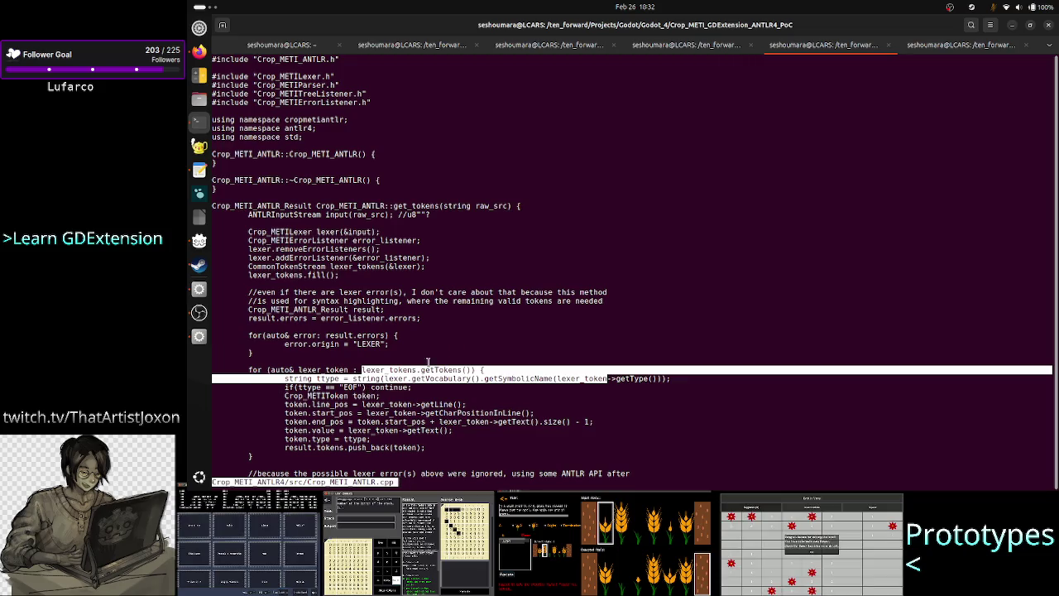
key(alt+Tab)
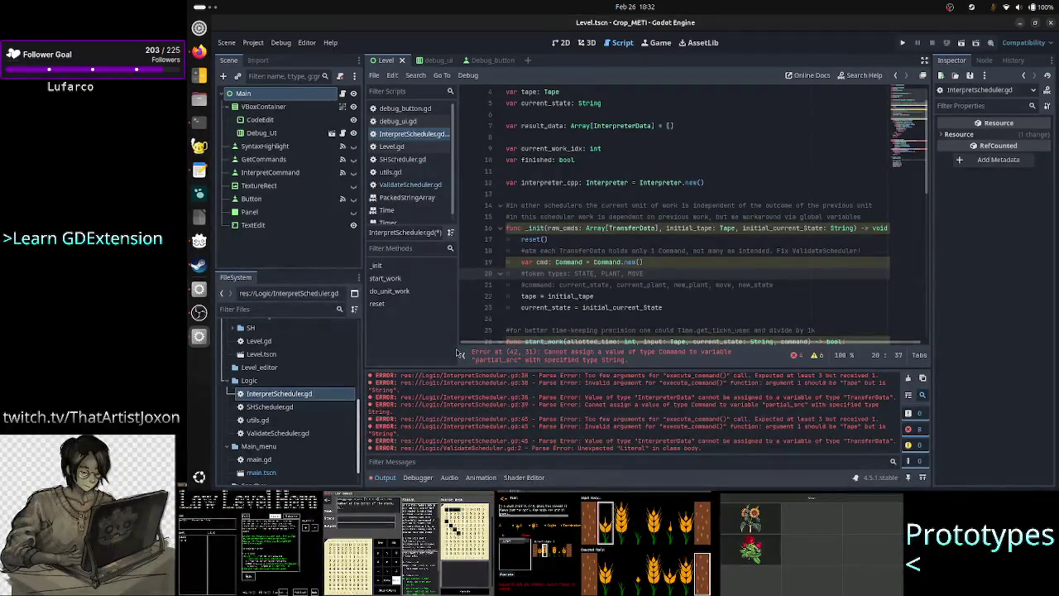
key(alt+Tab)
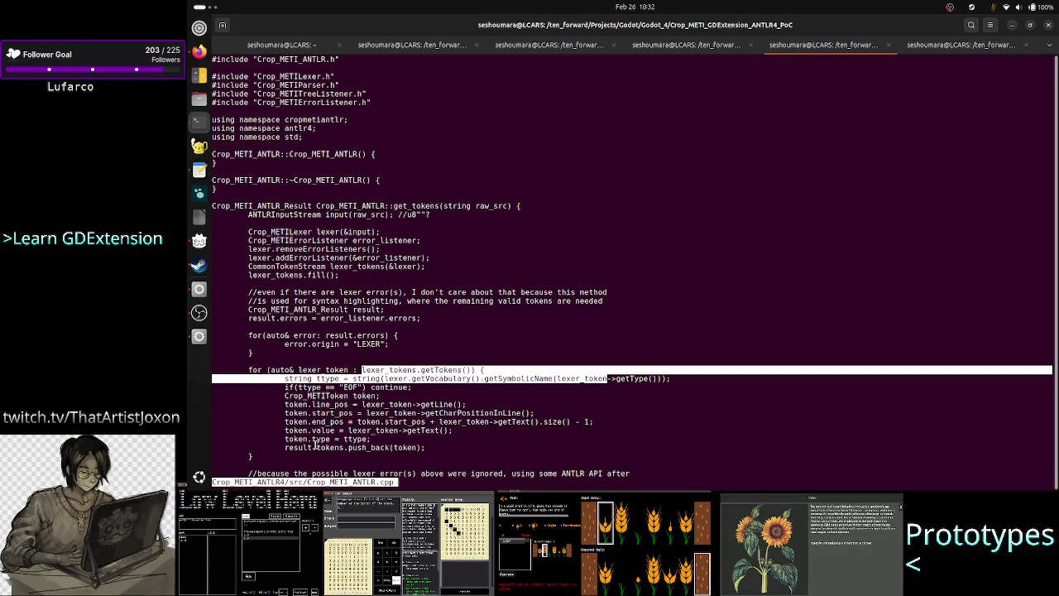
mouse_move(315, 439)
mouse_down()
mouse_move(340, 431)
mouse_move(337, 447)
mouse_move(414, 448)
mouse_up()
click(341, 430)
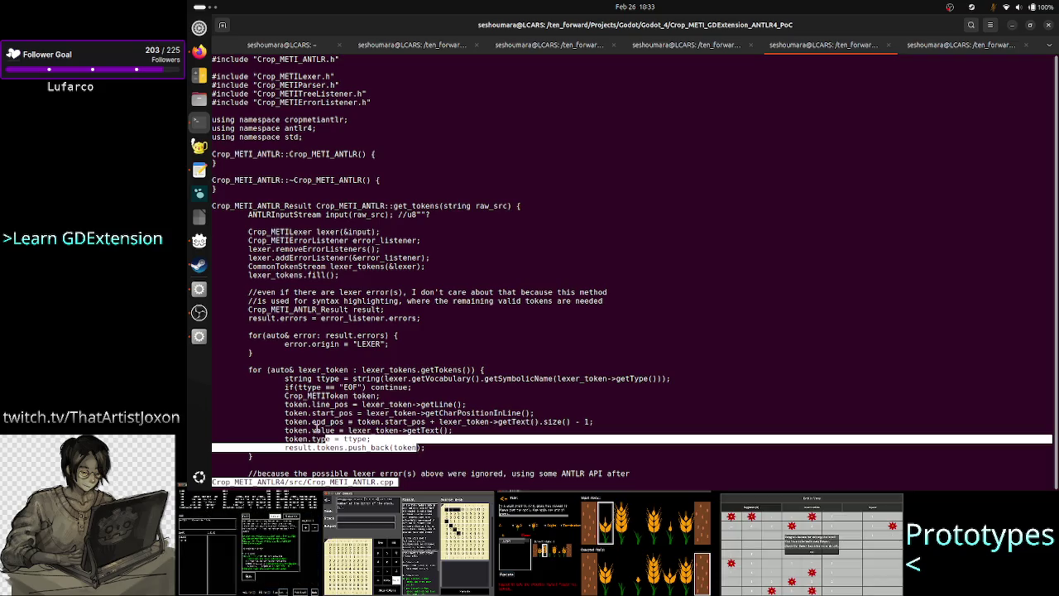
click(315, 424)
double_click(315, 429)
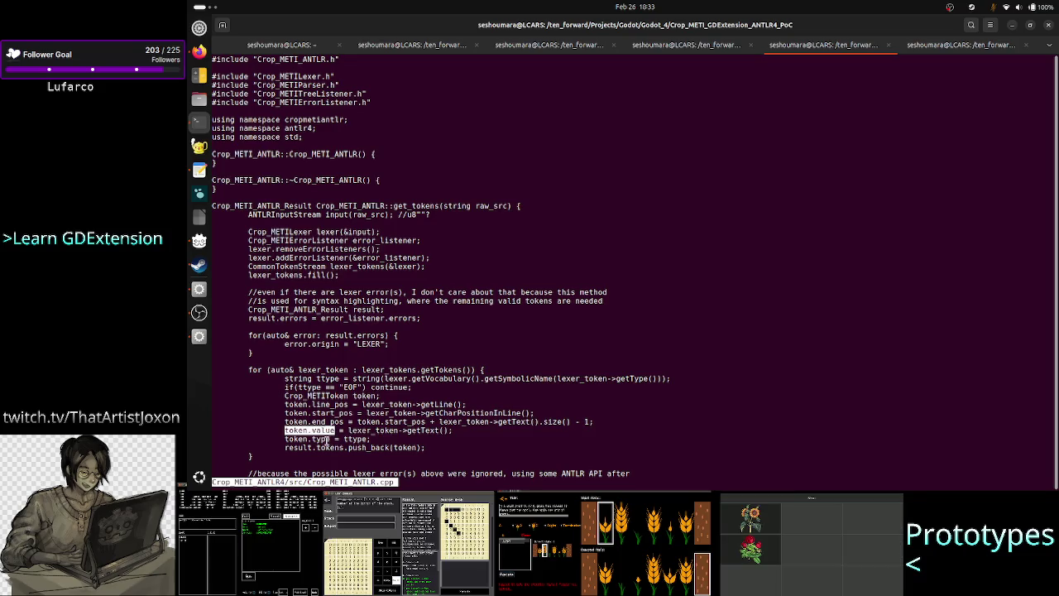
double_click(321, 439)
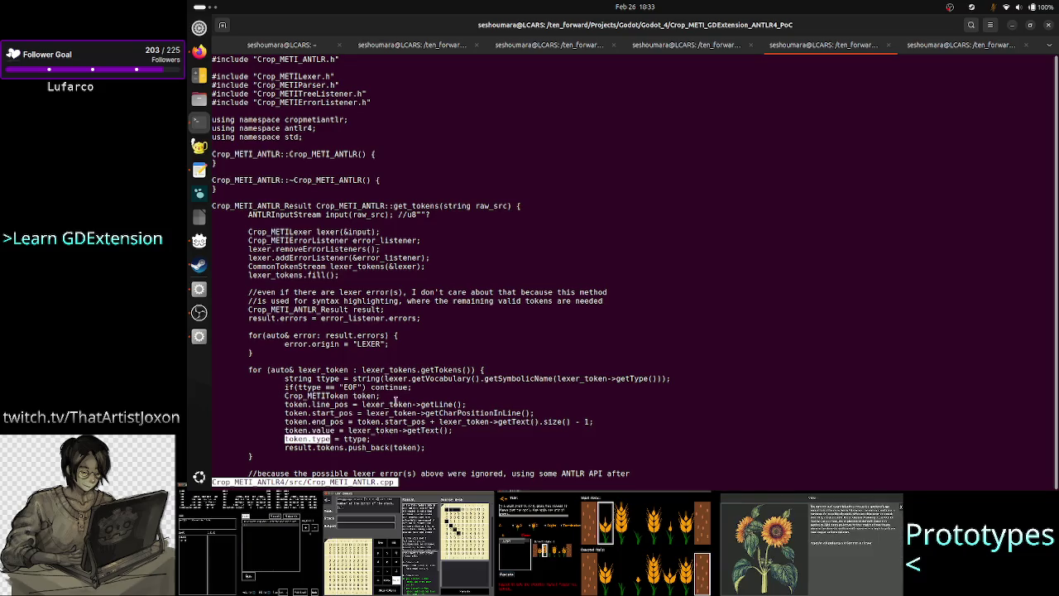
Review the getTokens call inside get_tokens in Crop_METI_ANTLR.cpp
scroll(396, 403, down, 10)
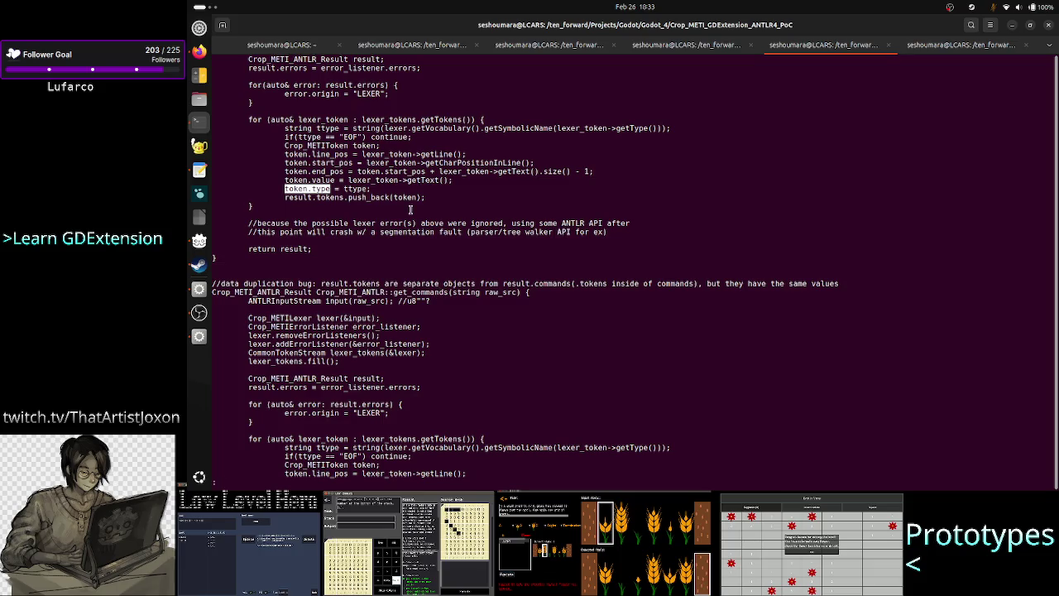
scroll(402, 189, up, 7)
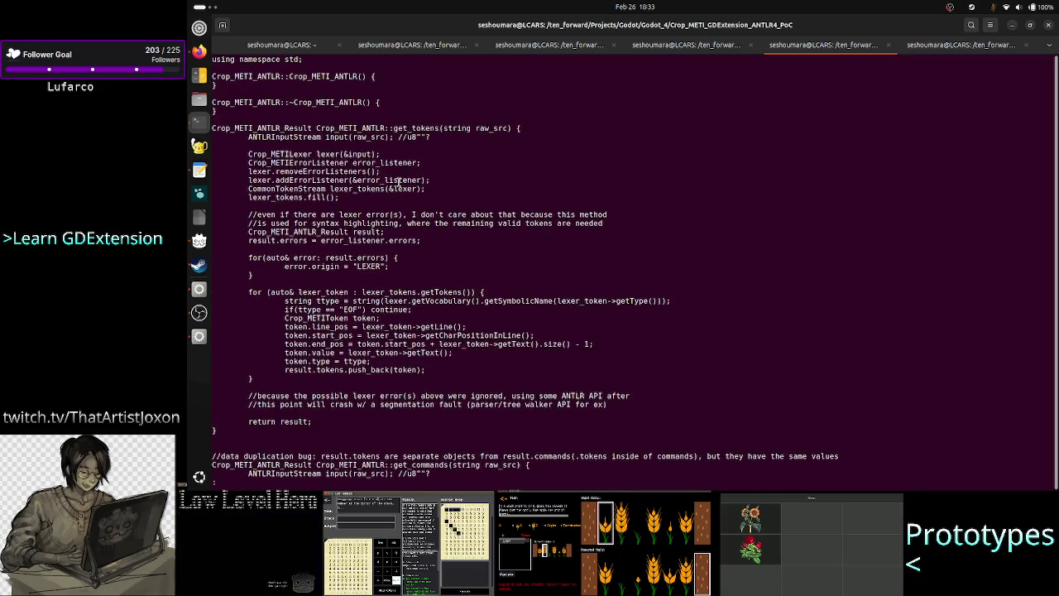
double_click(409, 130)
scroll(436, 345, down, 3)
scroll(435, 345, down, 9)
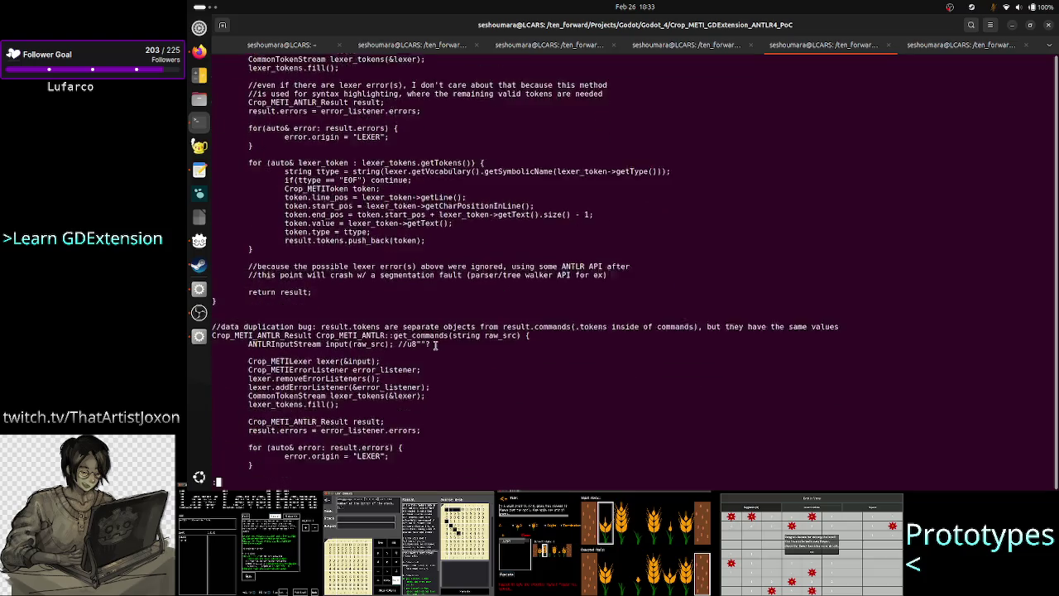
Read get_commands, highlighting the lexer_token loop and the token value, type and push_back lines
double_click(431, 162)
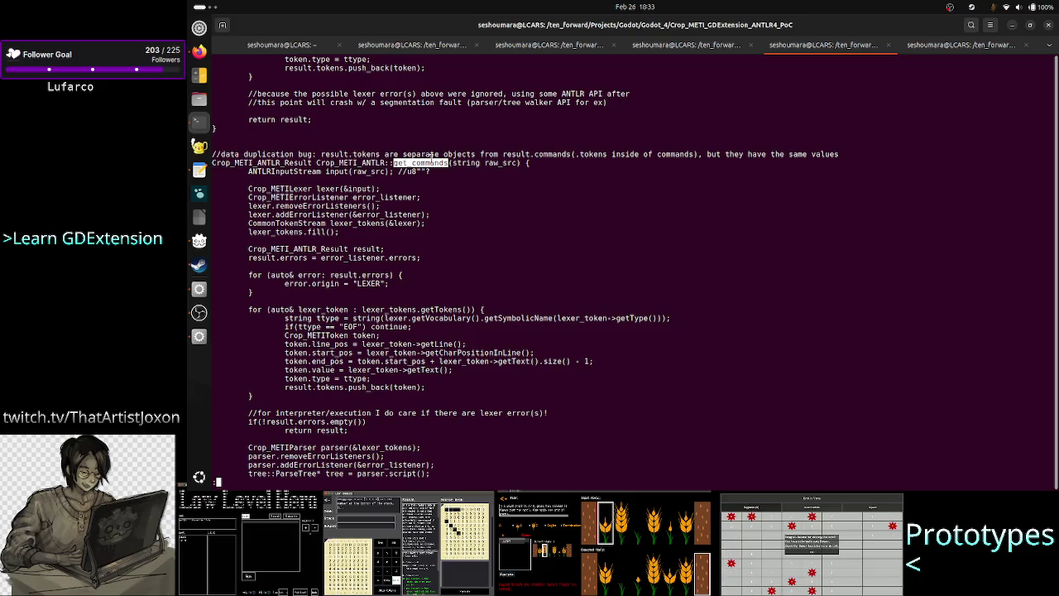
scroll(455, 214, down, 2)
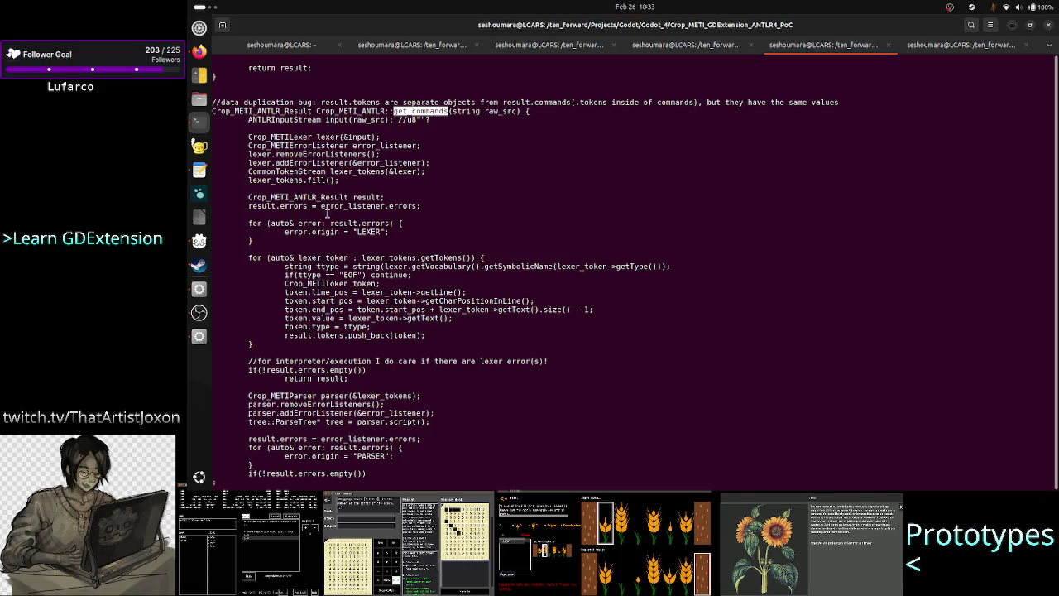
drag(300, 257, 358, 258)
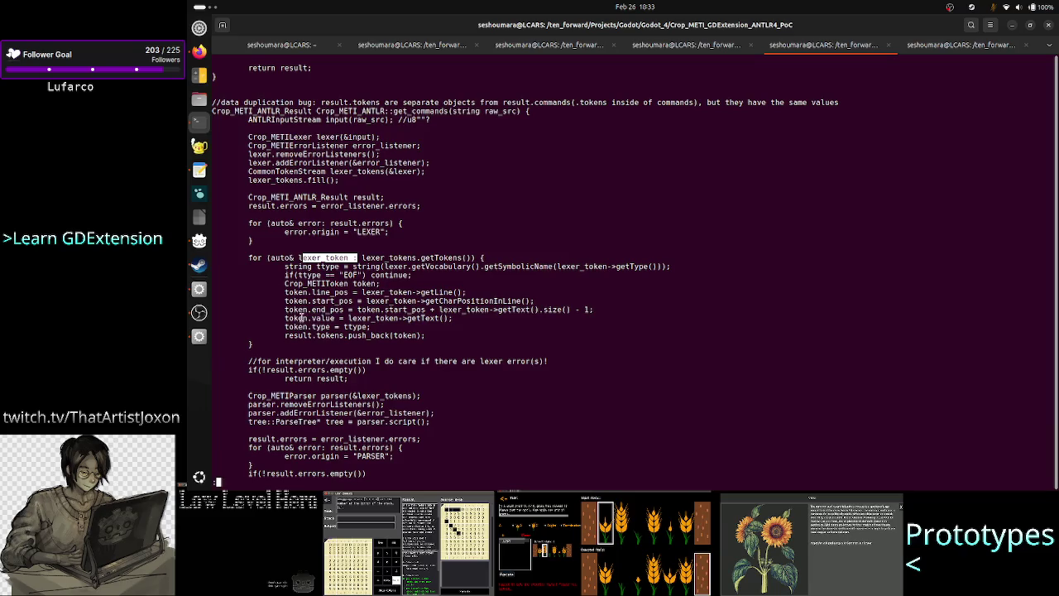
drag(291, 318, 354, 320)
drag(286, 319, 335, 335)
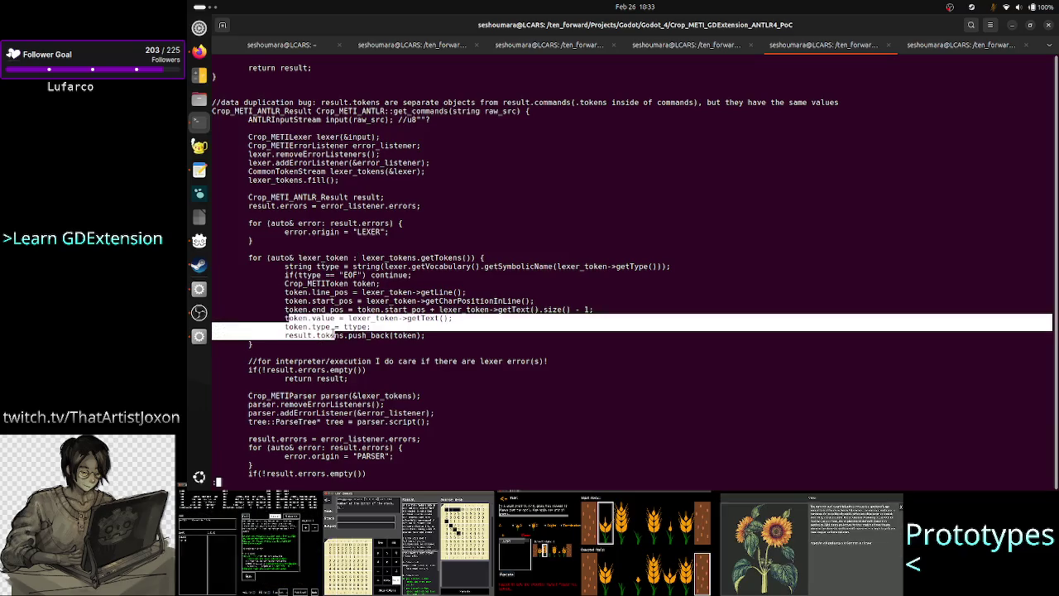
scroll(385, 338, down, 3)
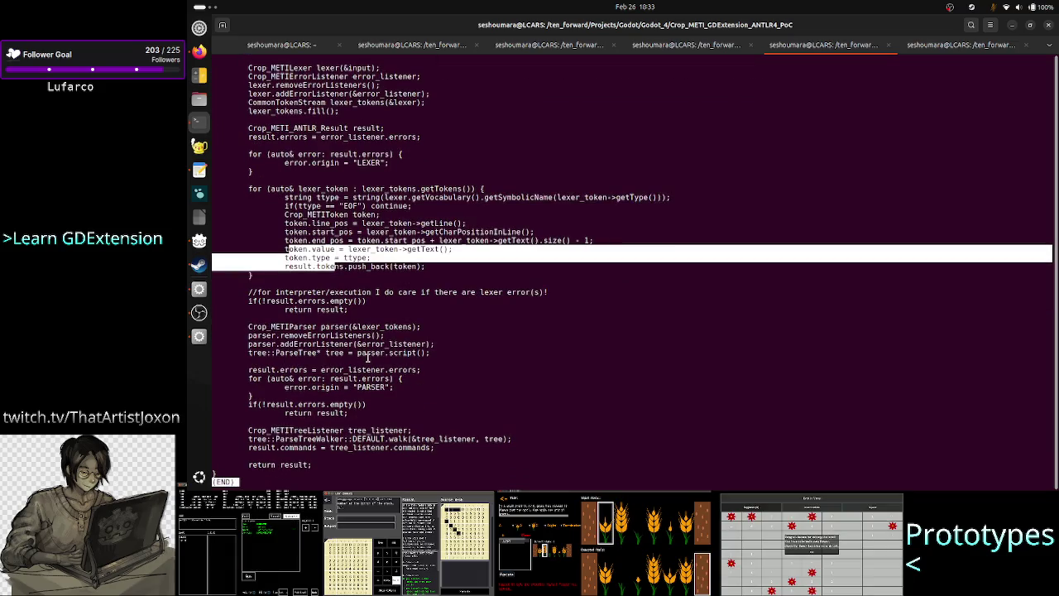
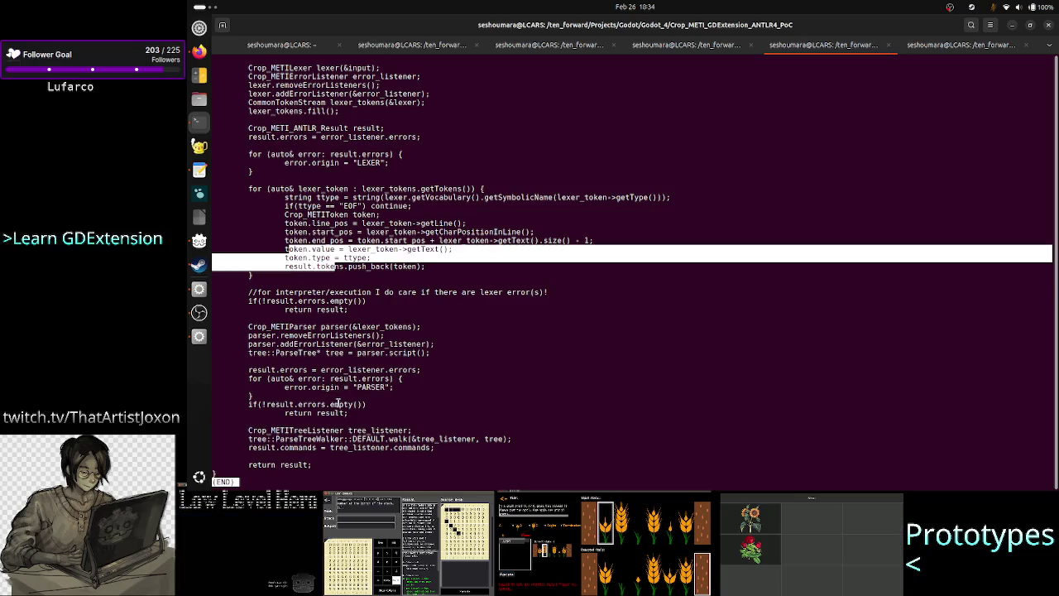
Highlight tree_listener, Crop_METITreeListener and the commands expressions, then quit less and start a new less command
double_click(381, 430)
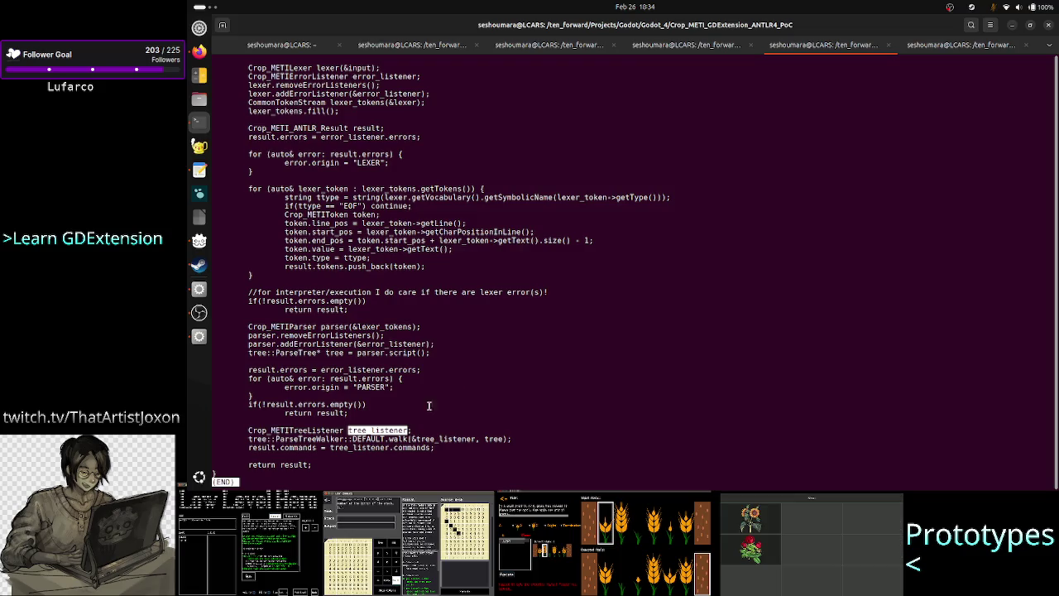
double_click(315, 430)
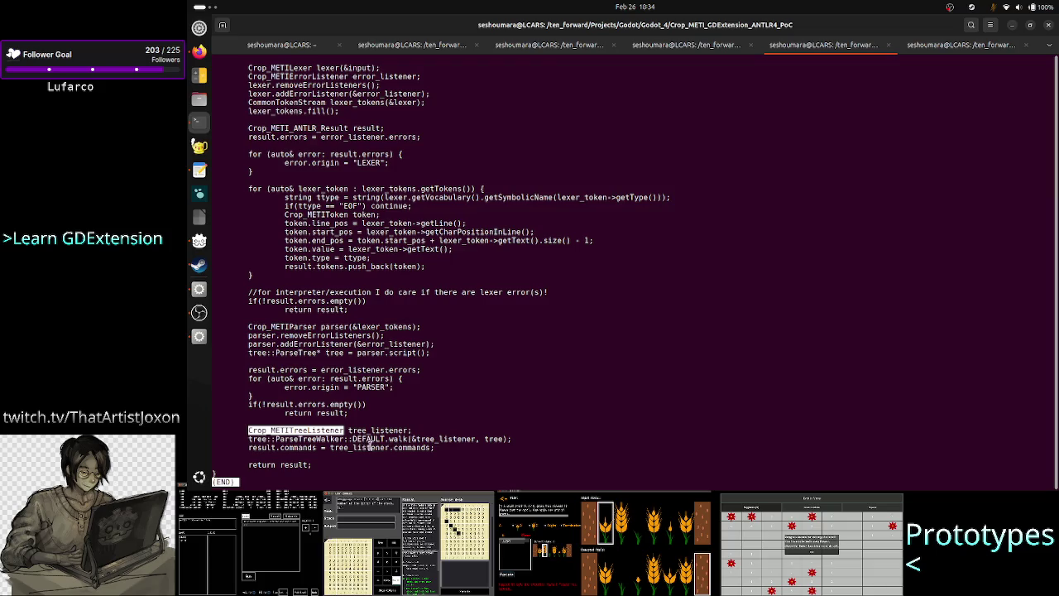
double_click(369, 447)
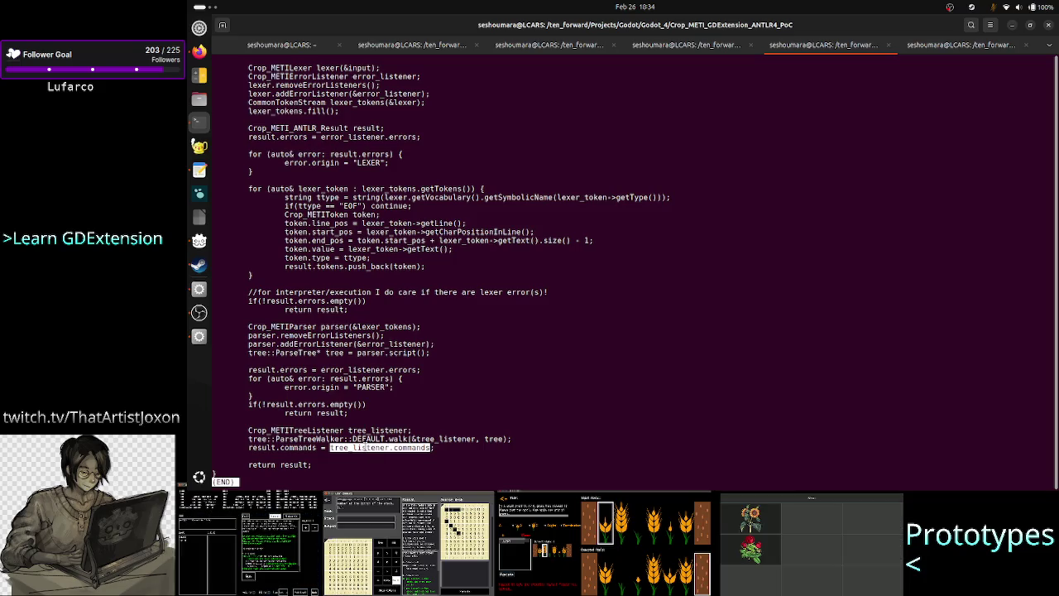
double_click(299, 448)
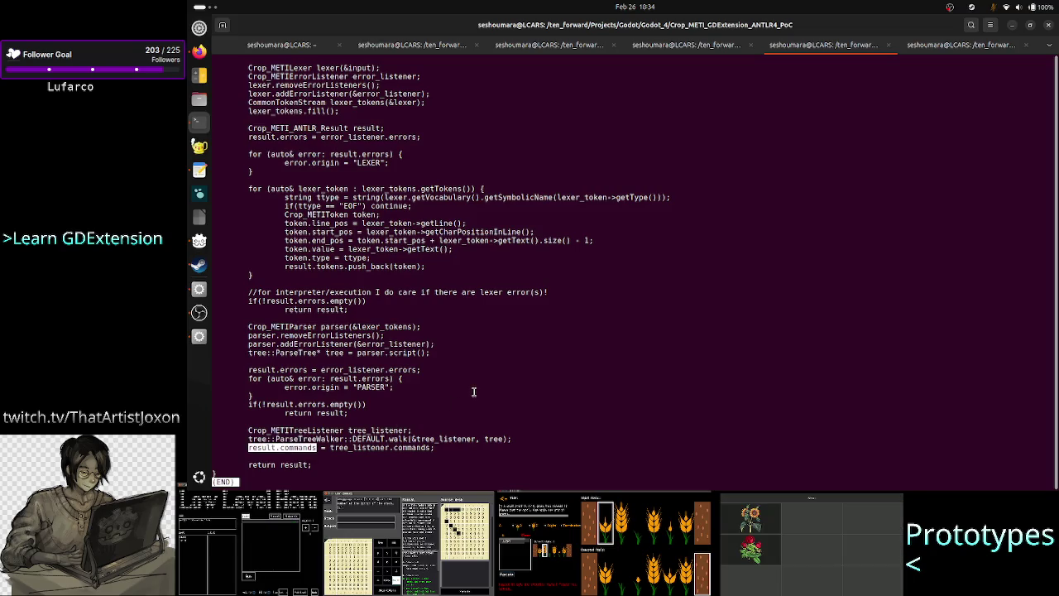
text(qless )
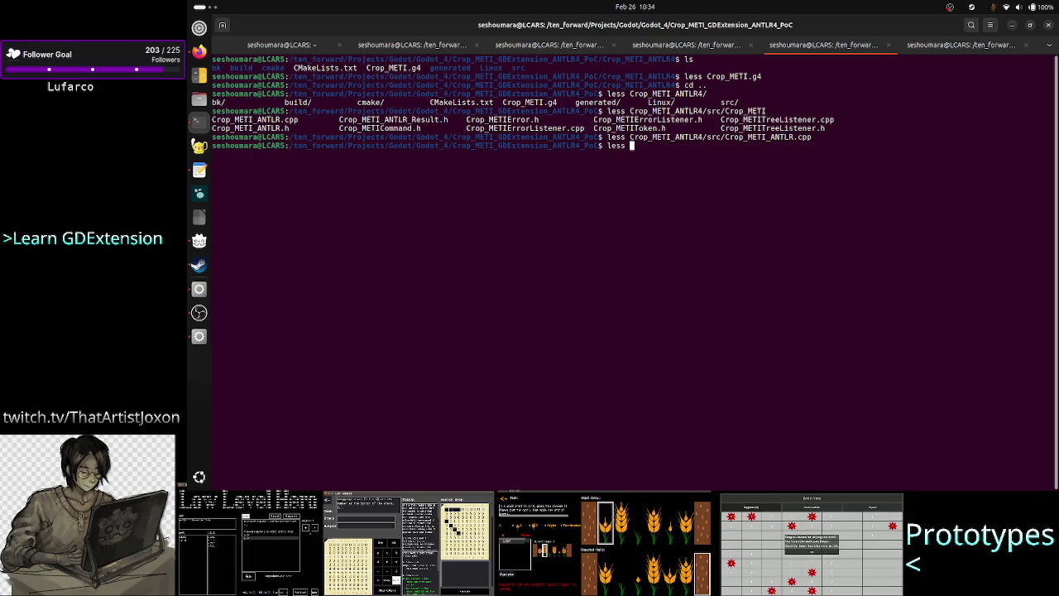
text(Crop_METI_A)
Open Crop_METI_ANTLR4/src/Crop_METITreeListener.cpp in less using Tab completion
key(Tab)
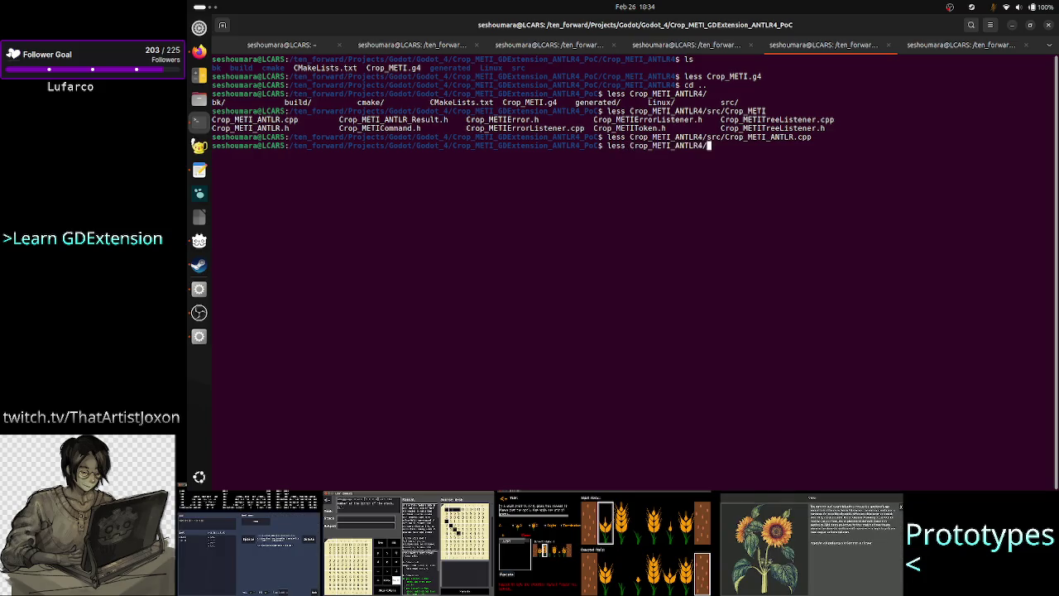
text(src/Cr)
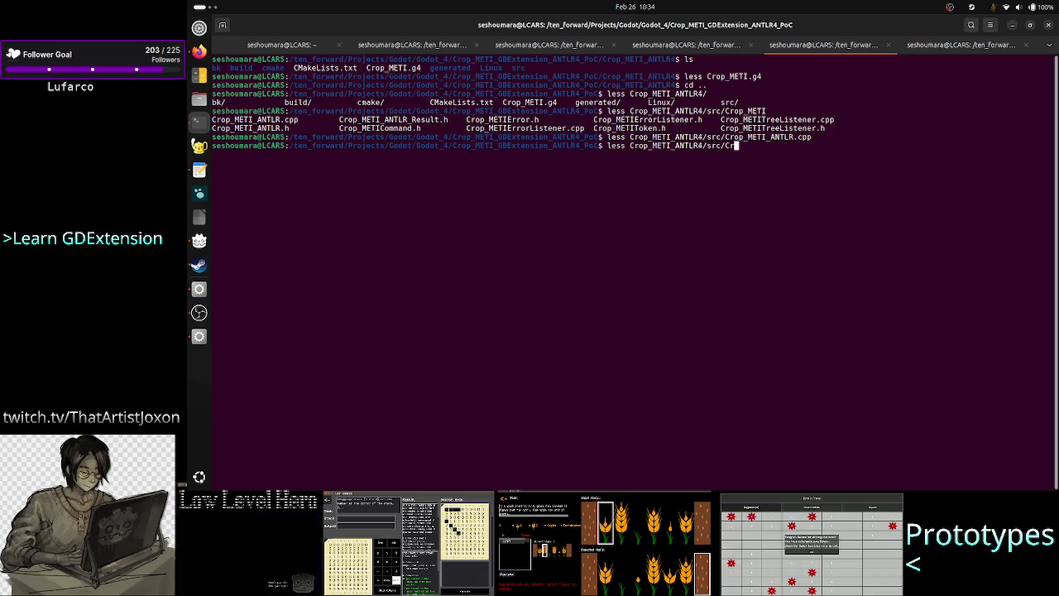
key(Tab)
text(_T)
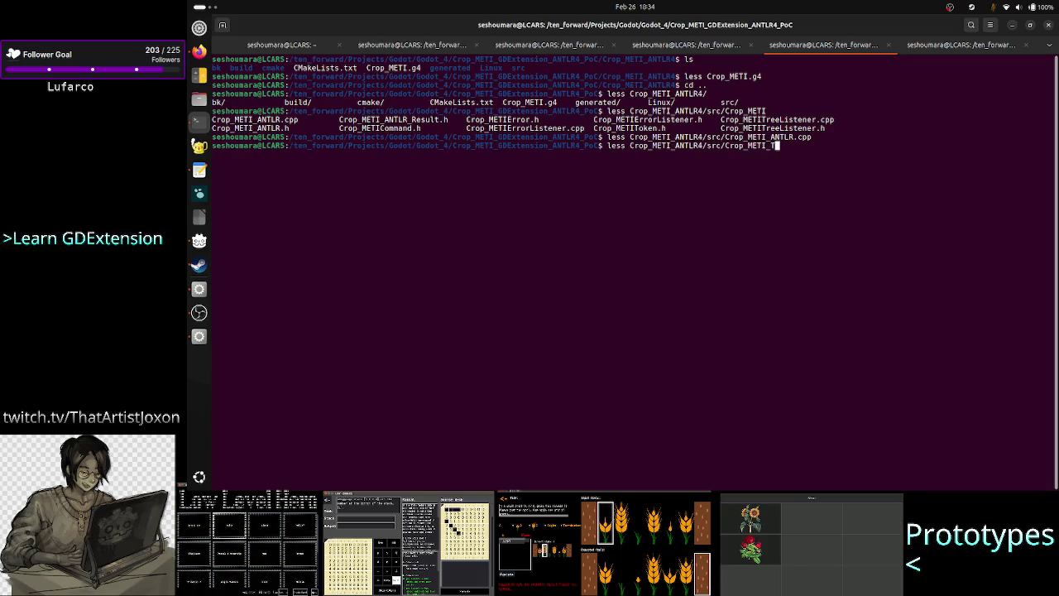
key(BackSpace)
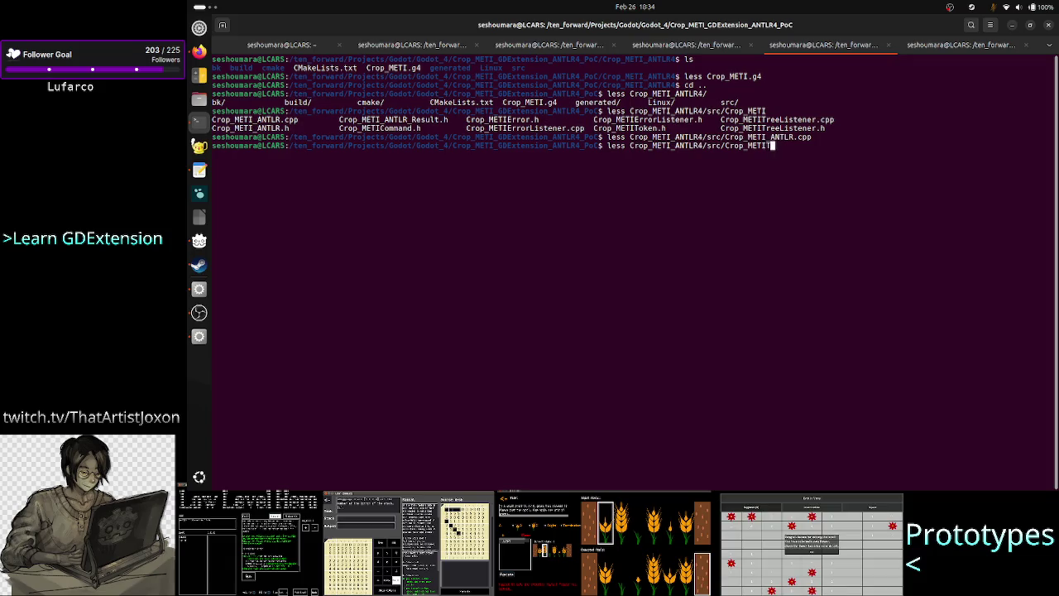
key(Tab)
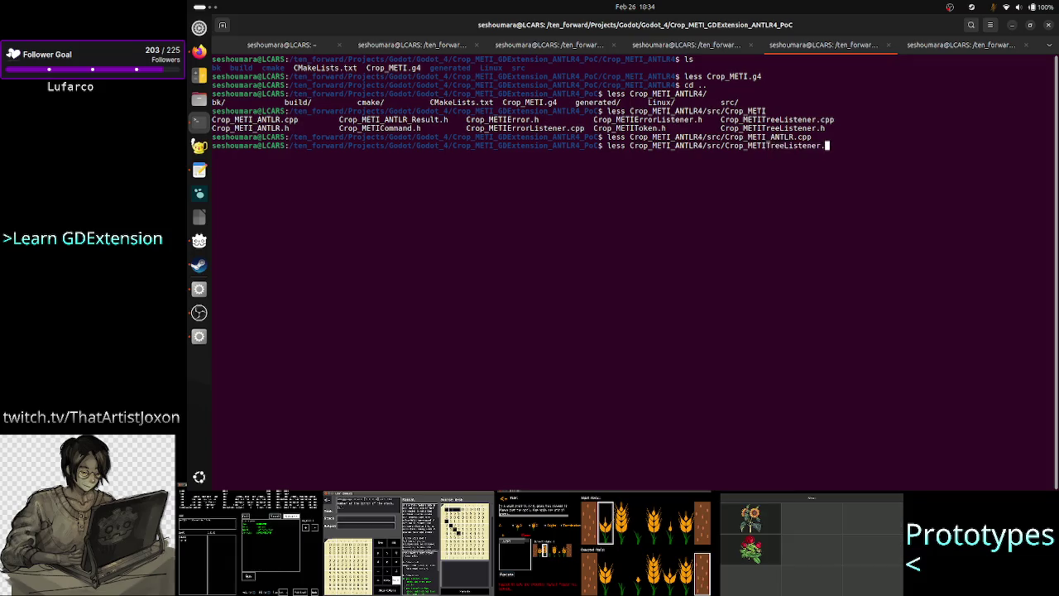
text(pp)
key(Return)
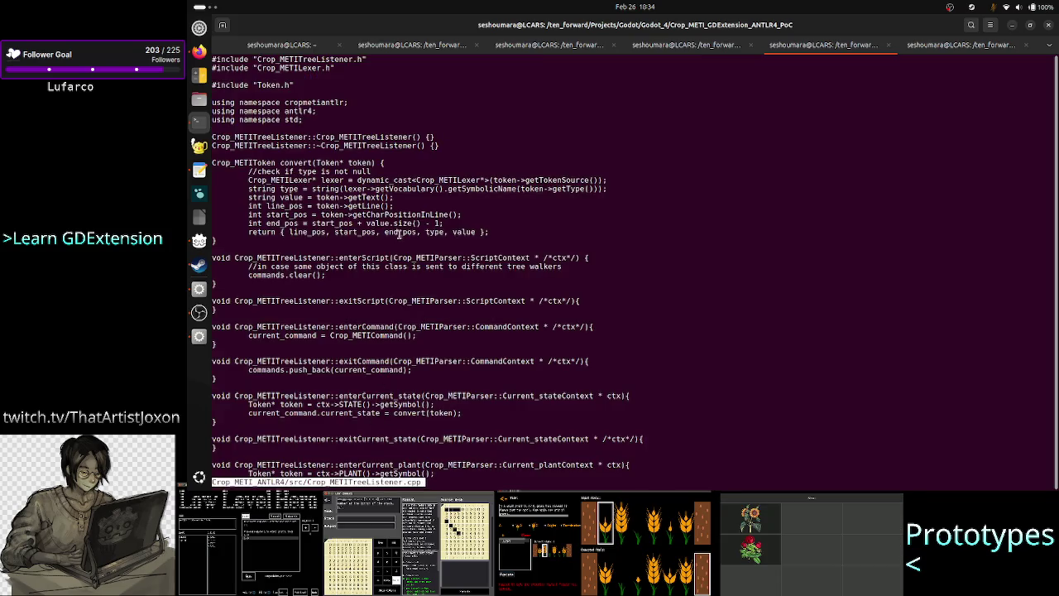
Highlight the token variable, current_command.current_state and the closing brace of enterNew_plant
scroll(339, 248, down, 1)
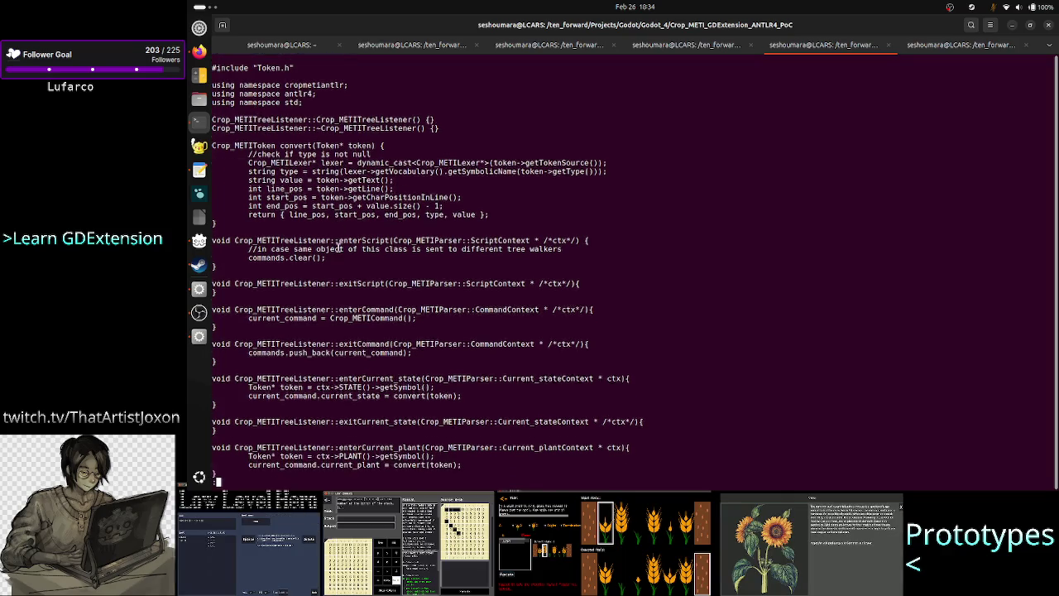
scroll(338, 248, down, 8)
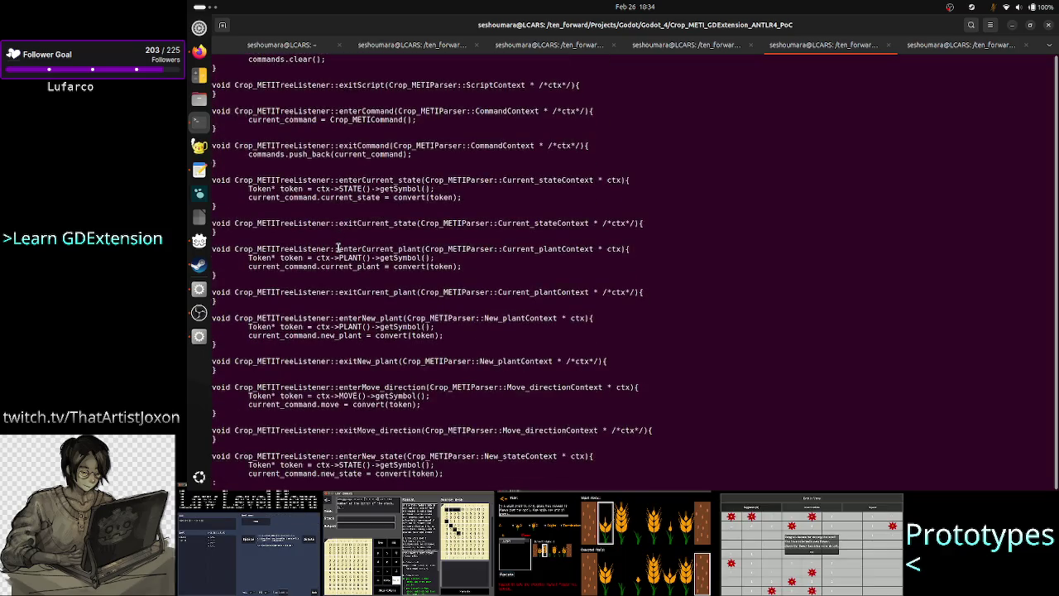
scroll(338, 247, down, 1)
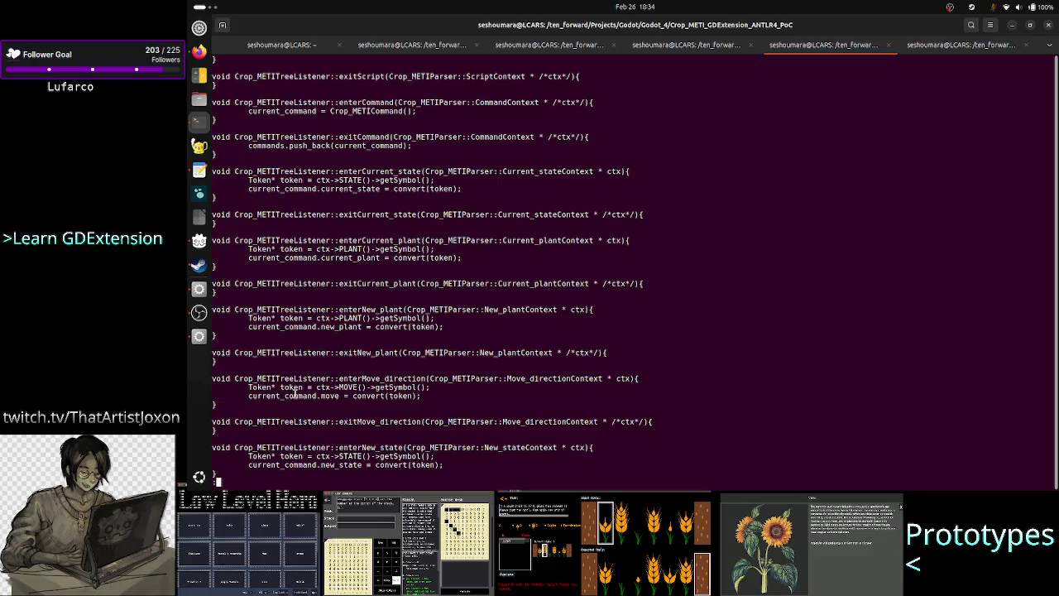
scroll(327, 347, up, 6)
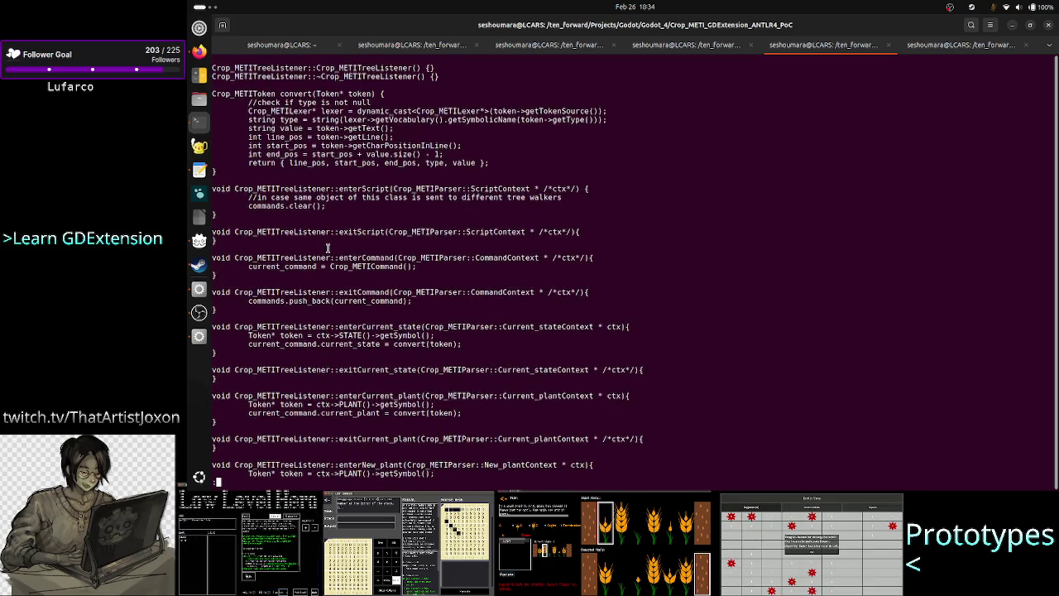
scroll(312, 331, down, 3)
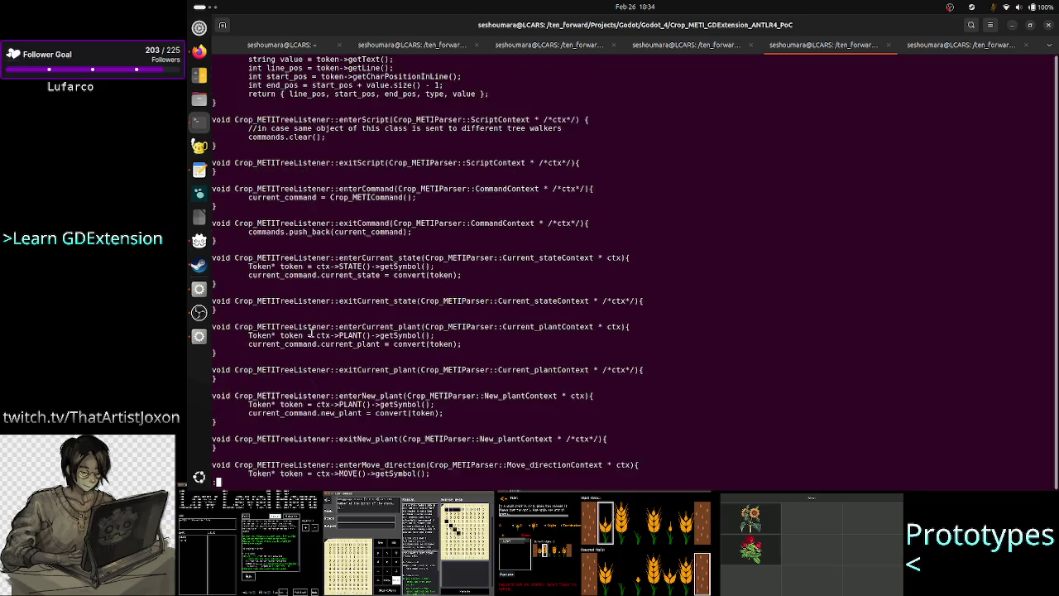
double_click(291, 266)
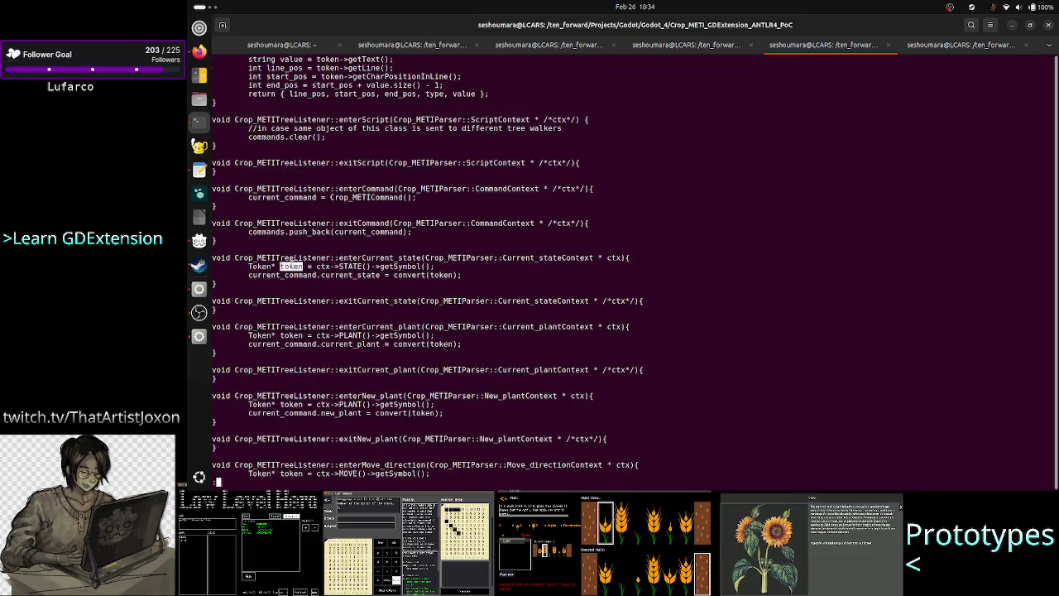
click(380, 275)
triple_click(380, 275)
drag(380, 275, 250, 275)
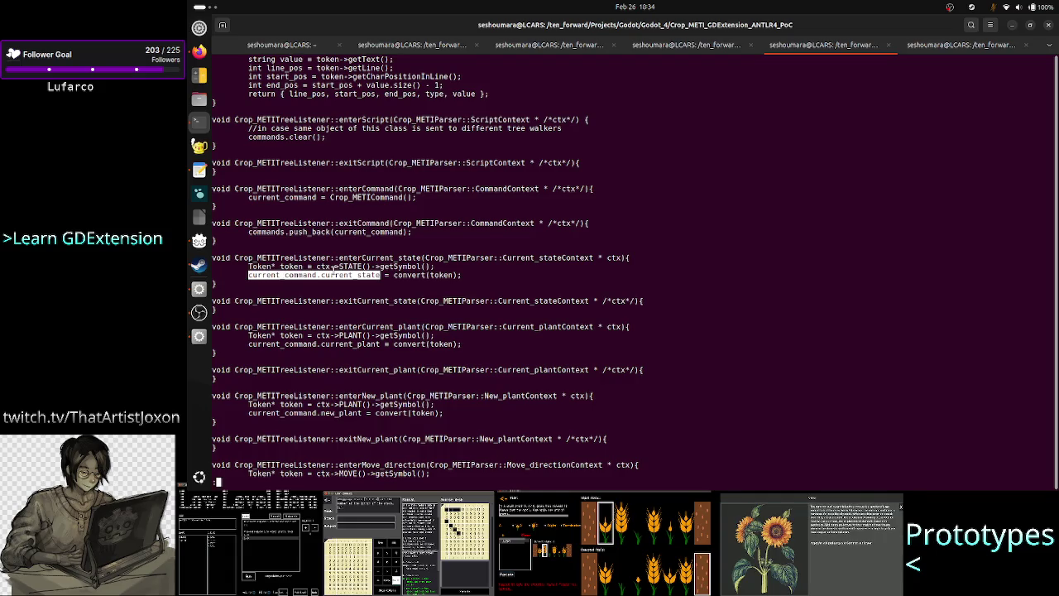
click(355, 269)
double_click(336, 278)
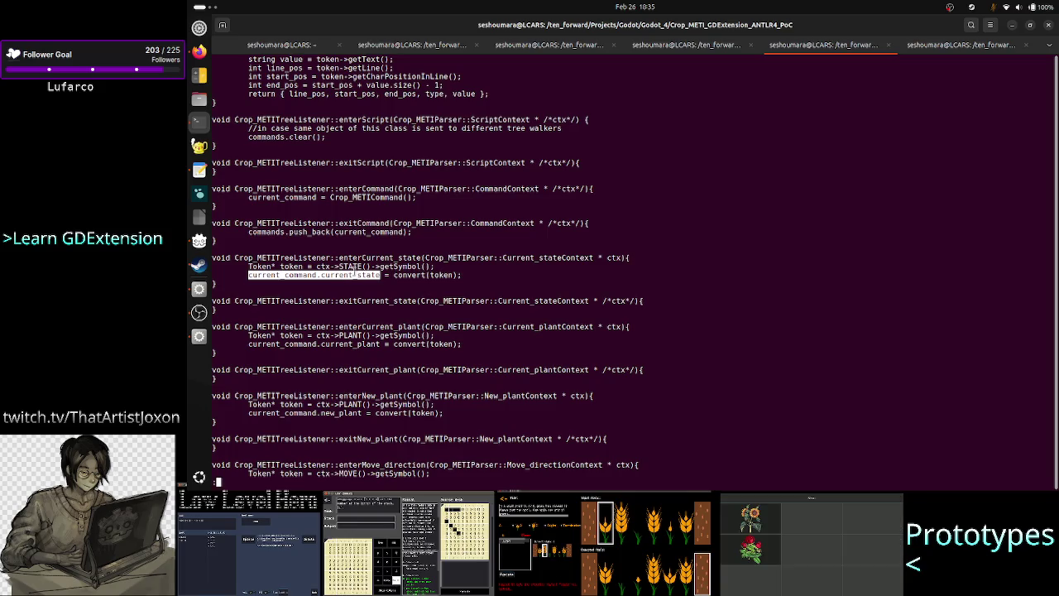
click(440, 280)
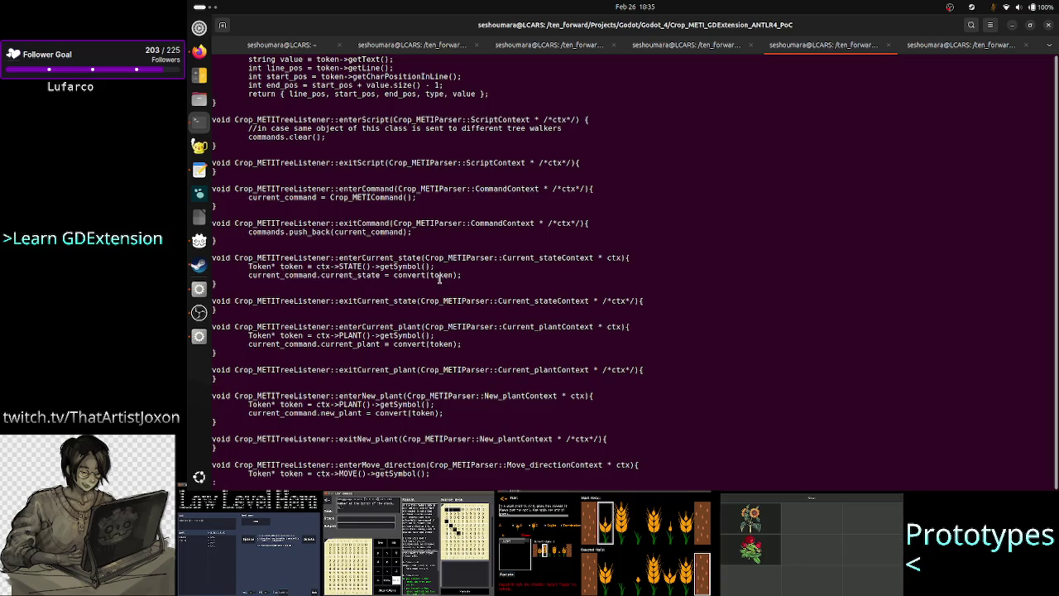
double_click(353, 276)
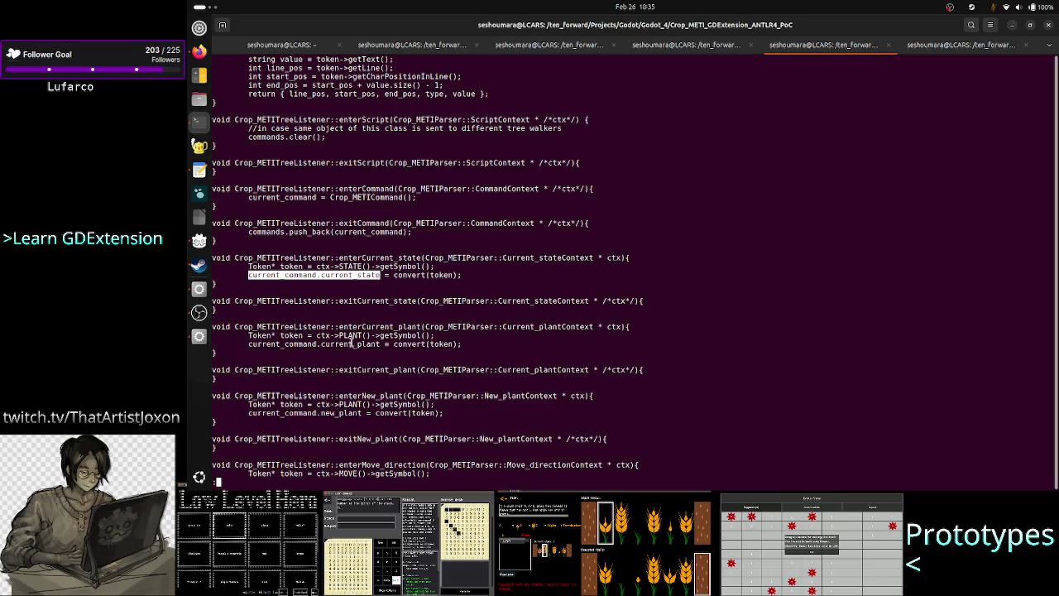
click(351, 343)
triple_click(337, 419)
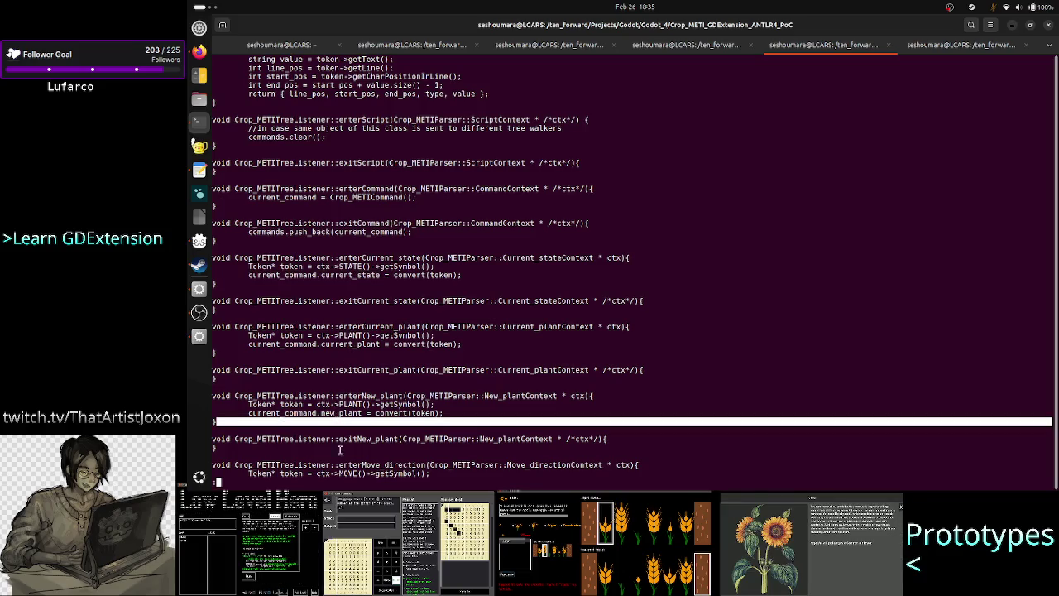
Highlight the new_state assignment, current_command and exitCommand's commands.push_back call, then quit the pager
scroll(280, 474, down, 5)
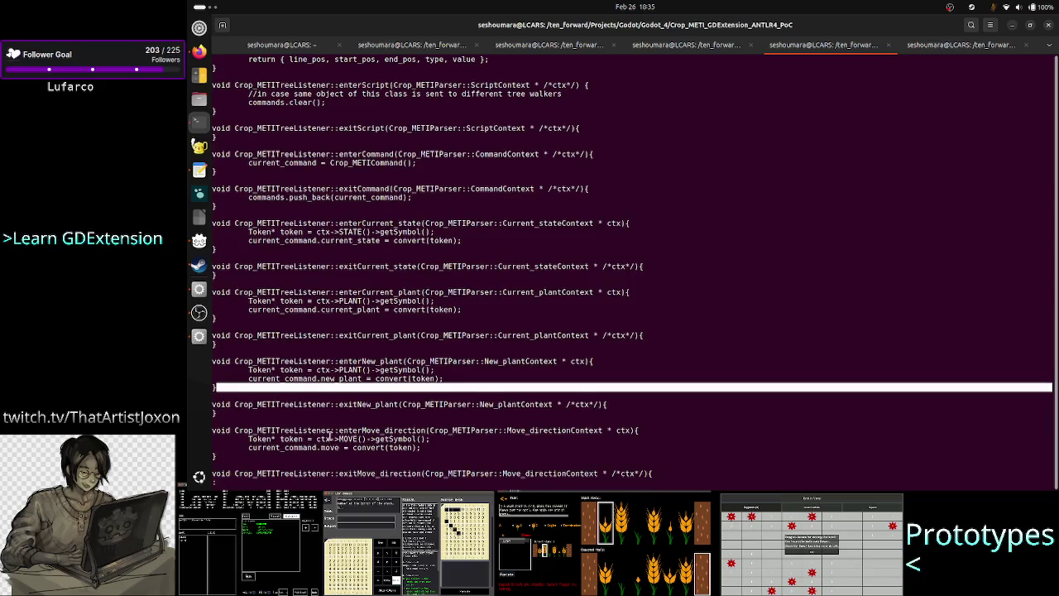
drag(328, 439, 223, 451)
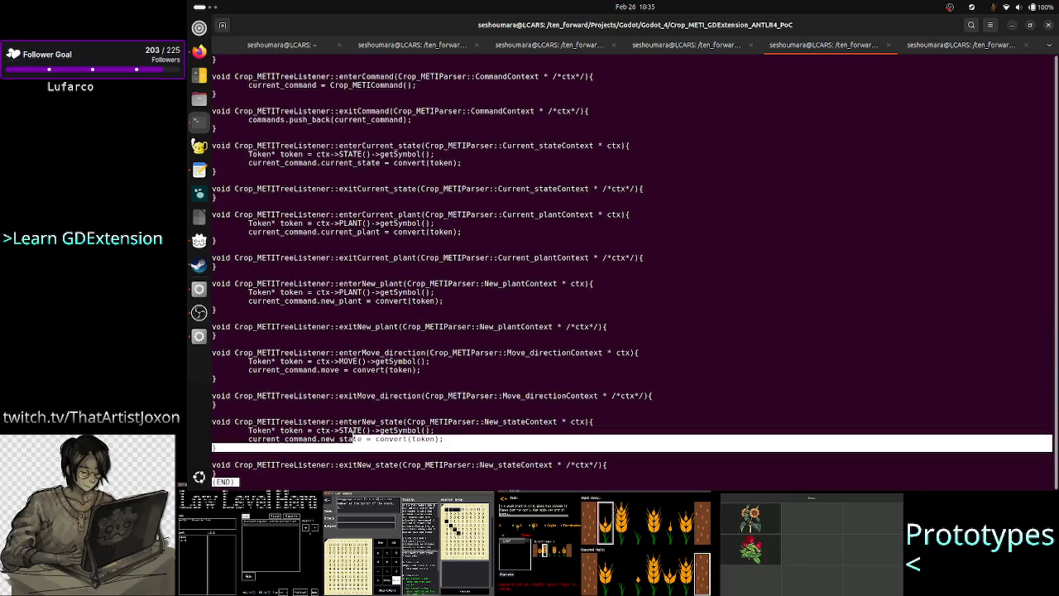
click(327, 435)
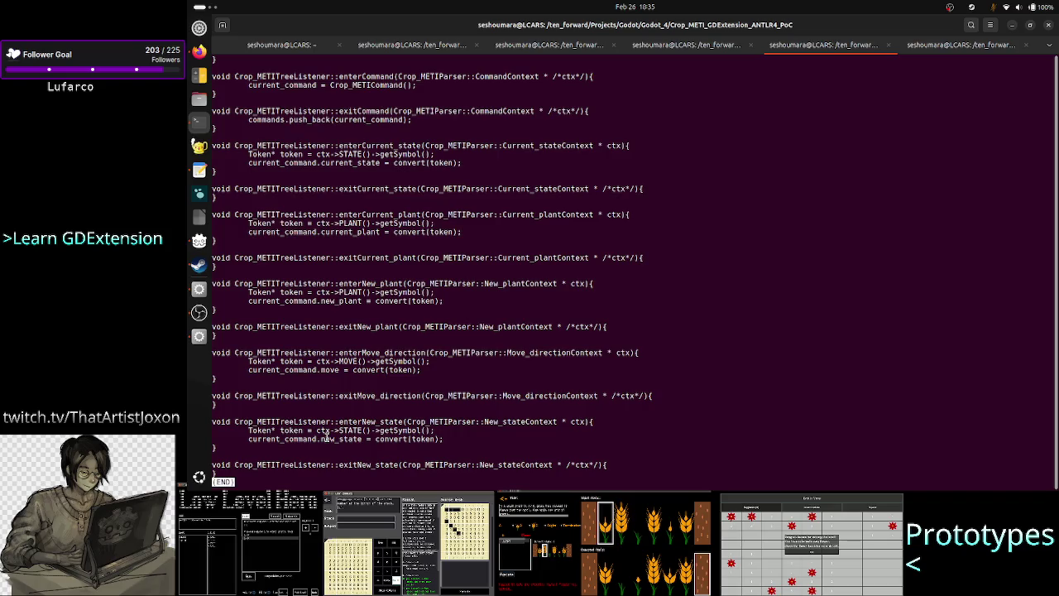
scroll(326, 437, up, 6)
scroll(327, 437, up, 3)
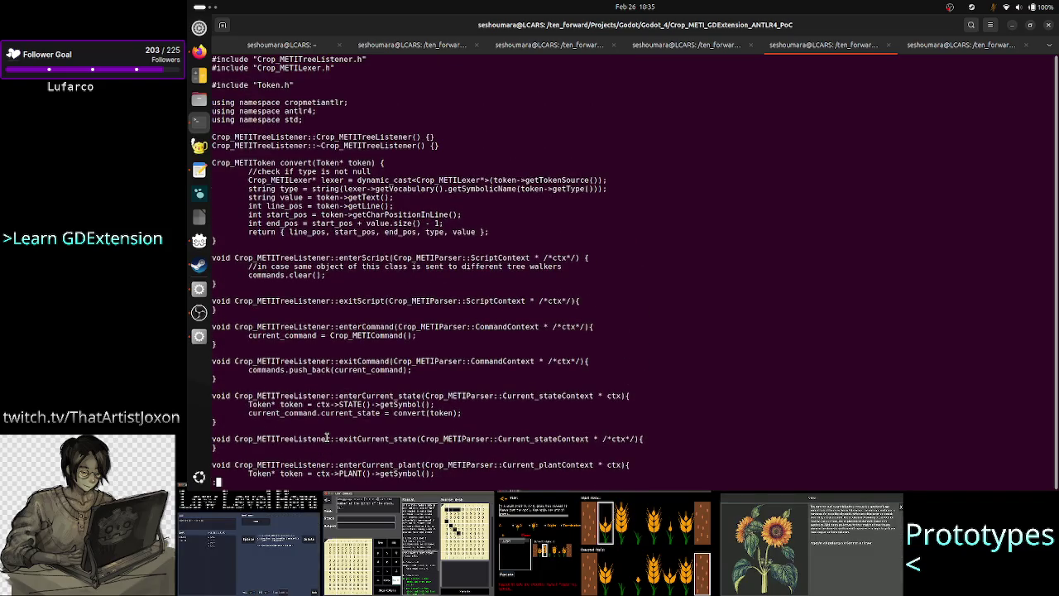
double_click(304, 336)
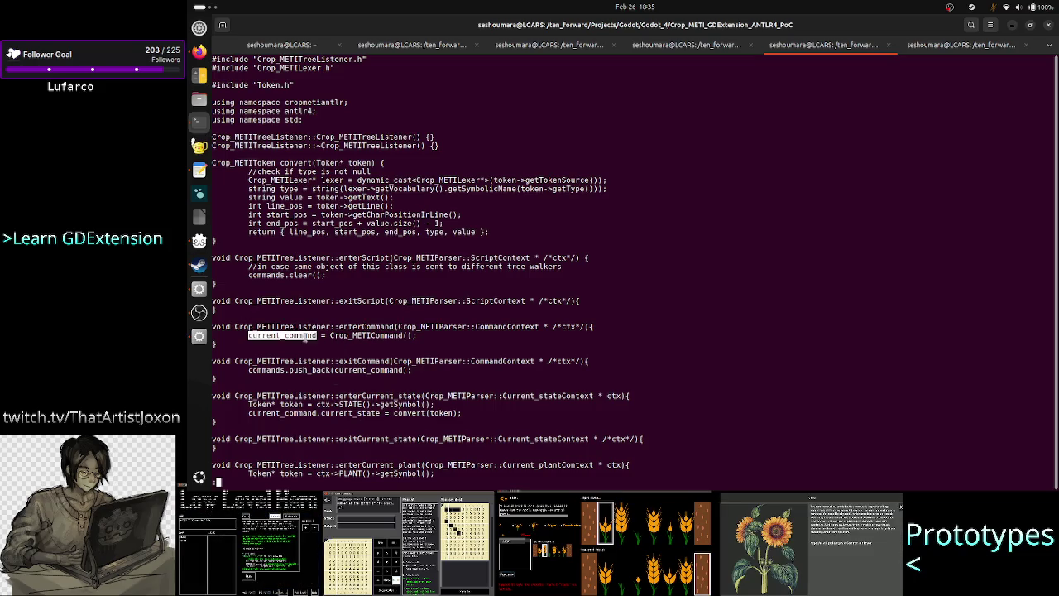
scroll(331, 371, down, 10)
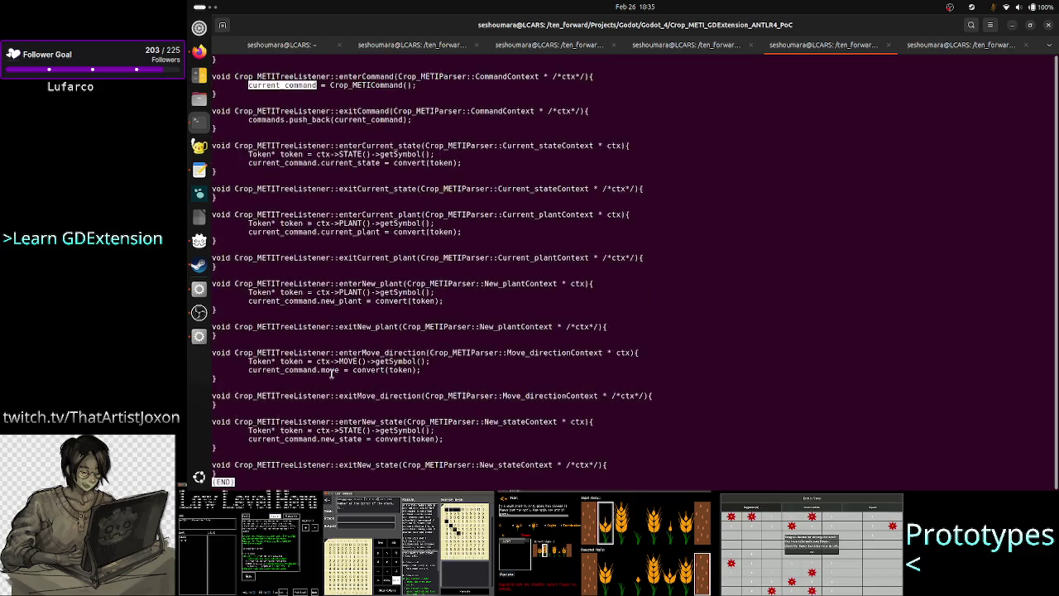
scroll(331, 372, up, 10)
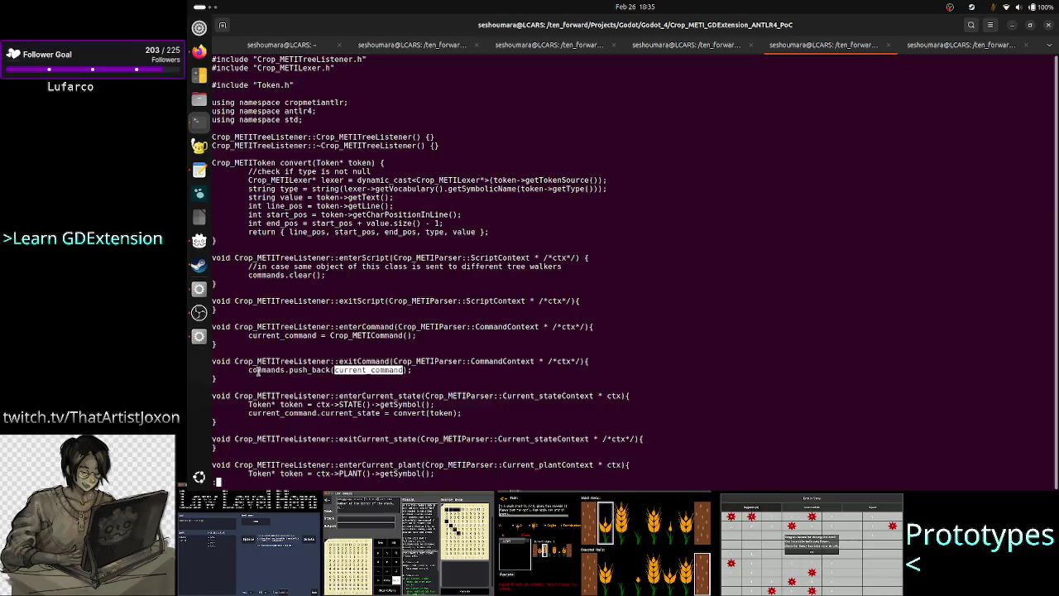
double_click(256, 362)
double_click(274, 369)
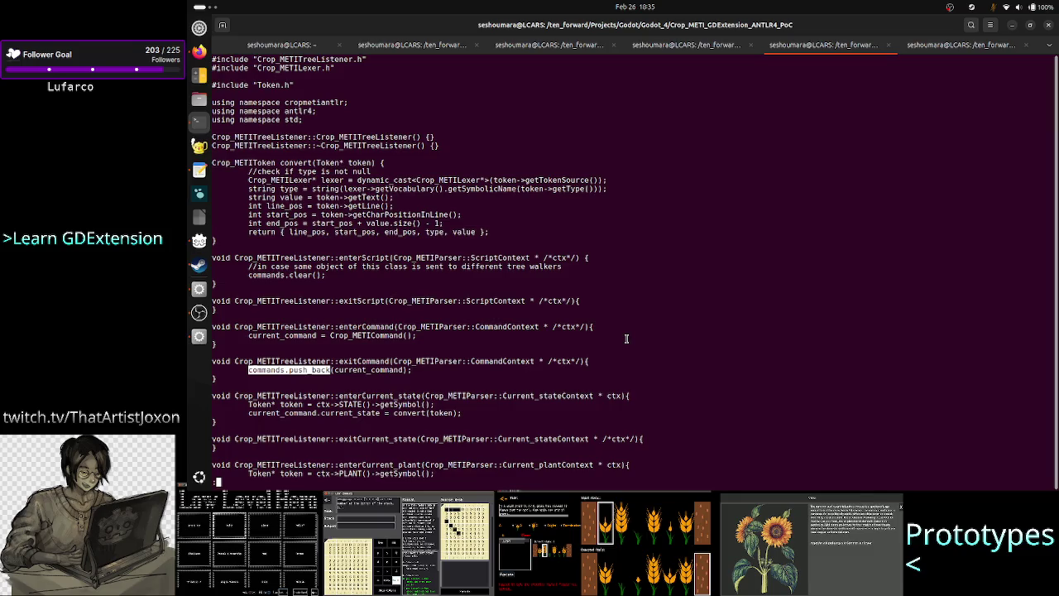
key(q)
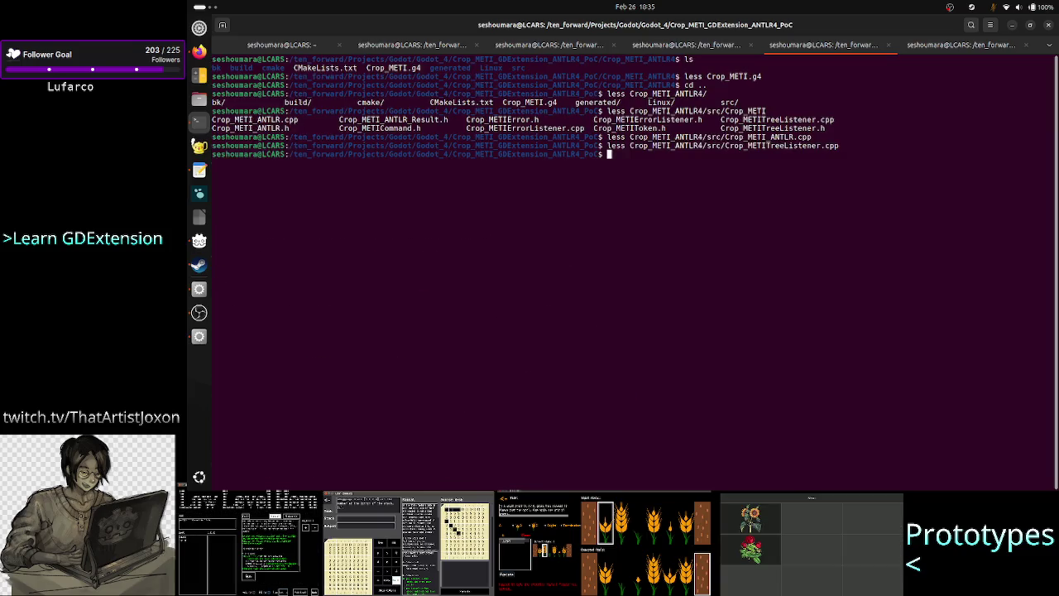
key(Up)
key(Up)
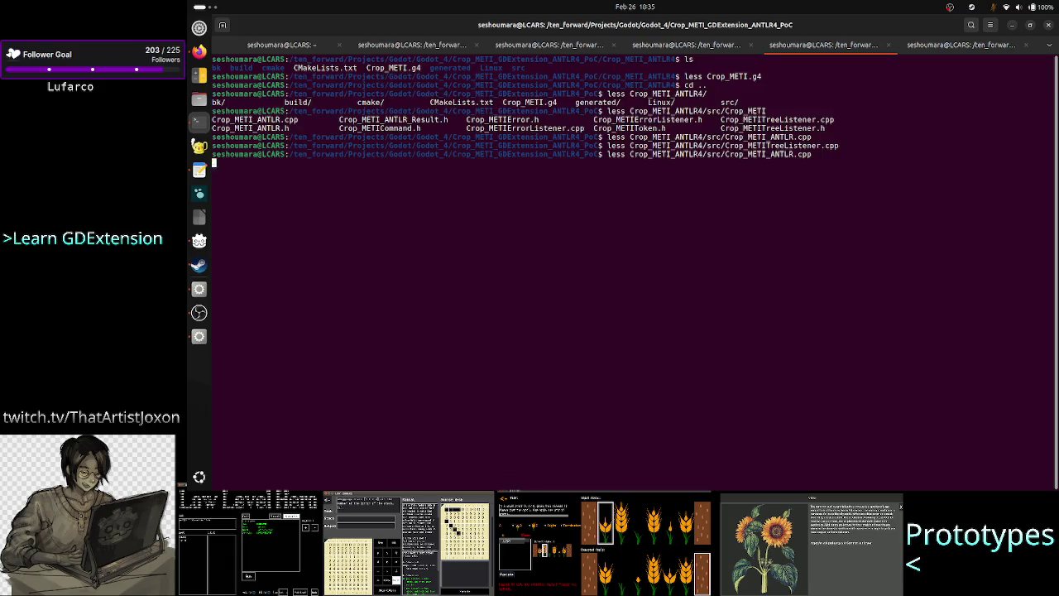
key(Return)
key(G)
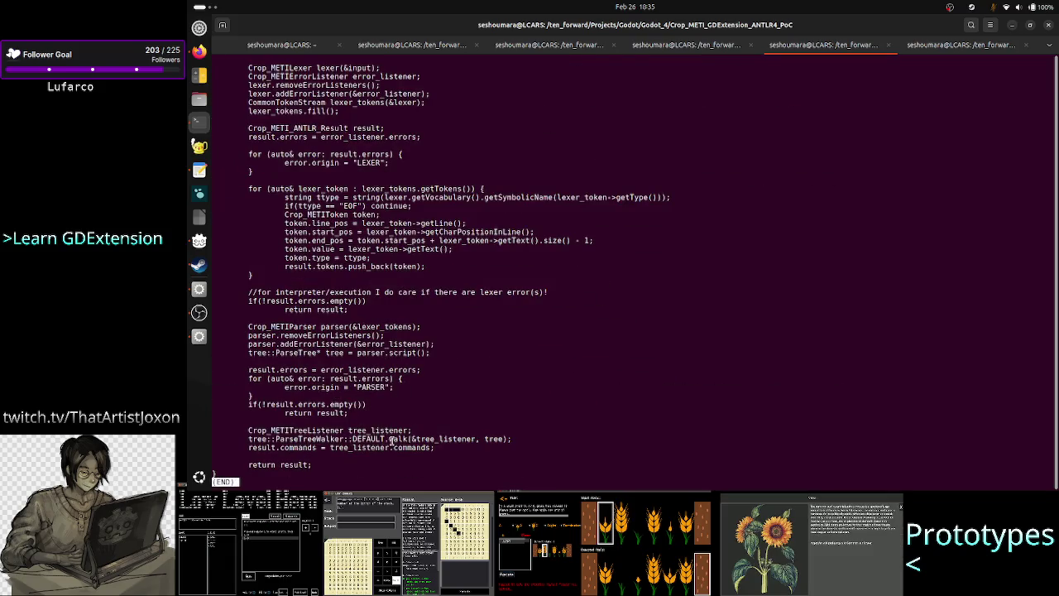
drag(298, 431, 500, 438)
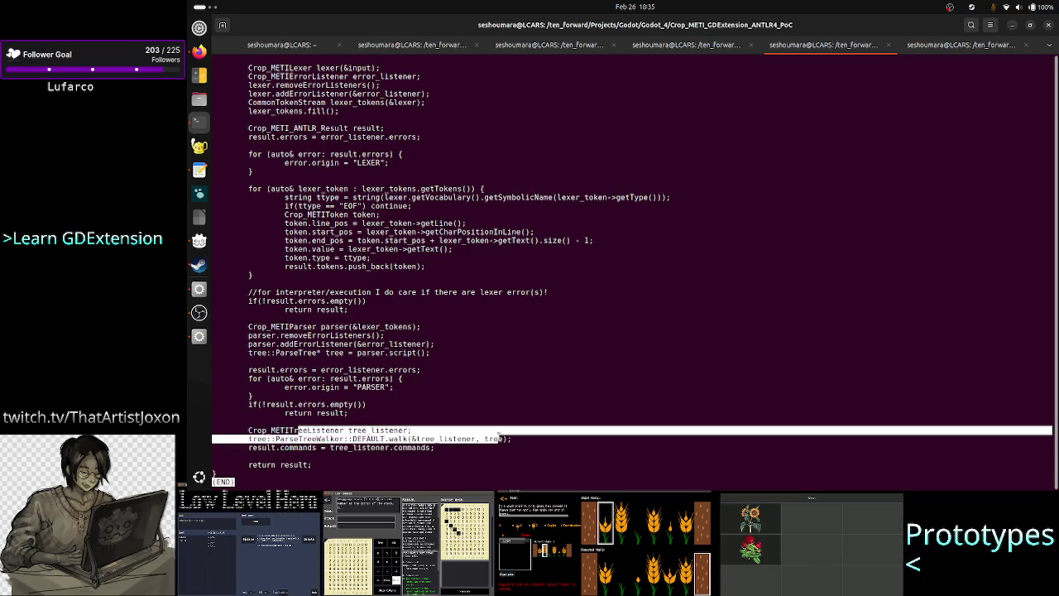
click(303, 449)
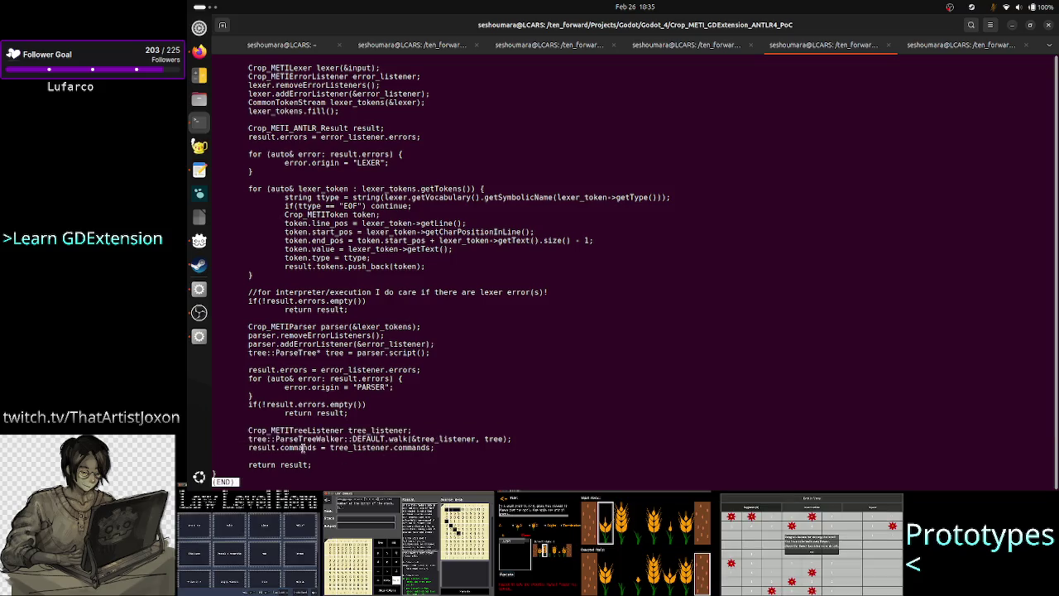
mouse_move(360, 447)
mouse_down()
mouse_move(463, 448)
mouse_move(435, 447)
mouse_up()
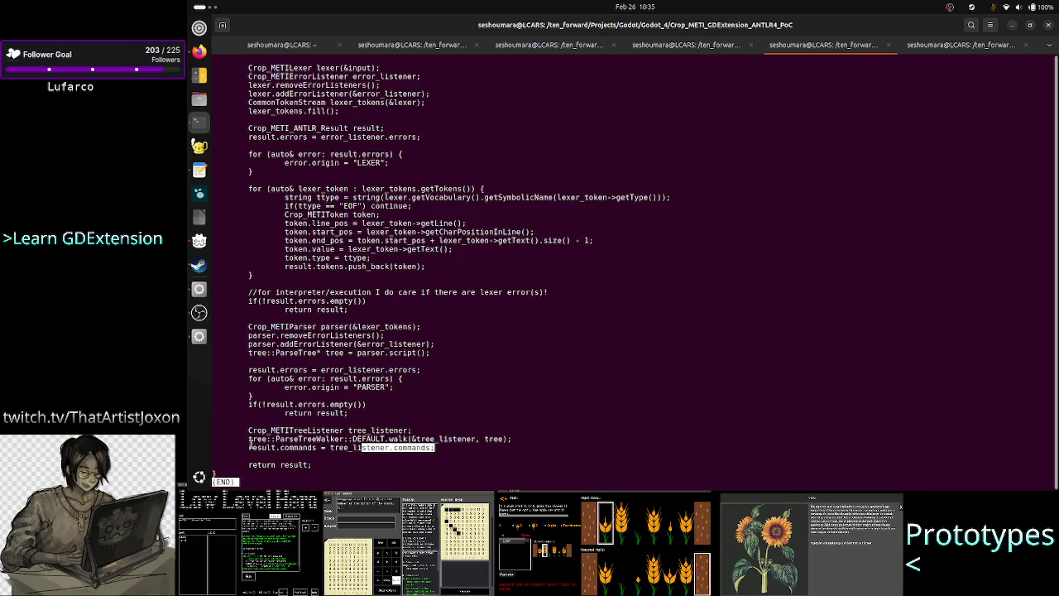
drag(250, 448, 308, 448)
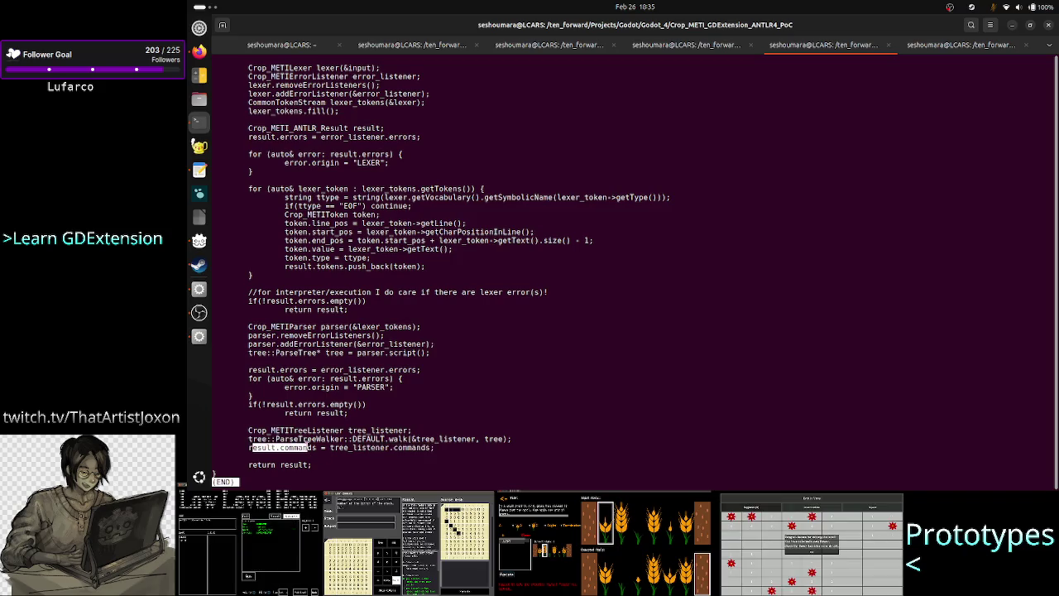
double_click(295, 464)
scroll(408, 288, up, 3)
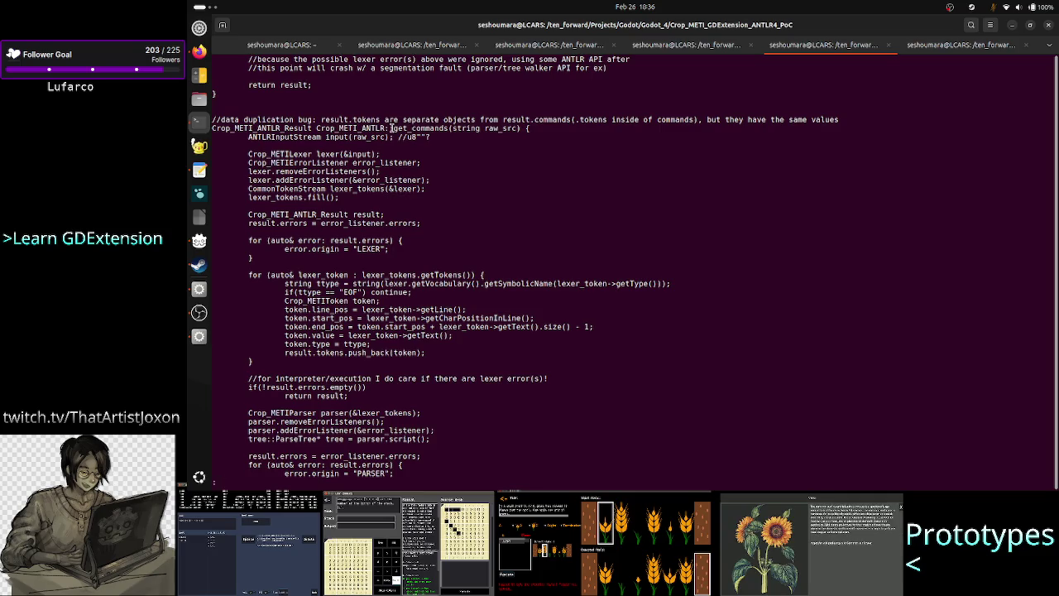
drag(393, 128, 447, 130)
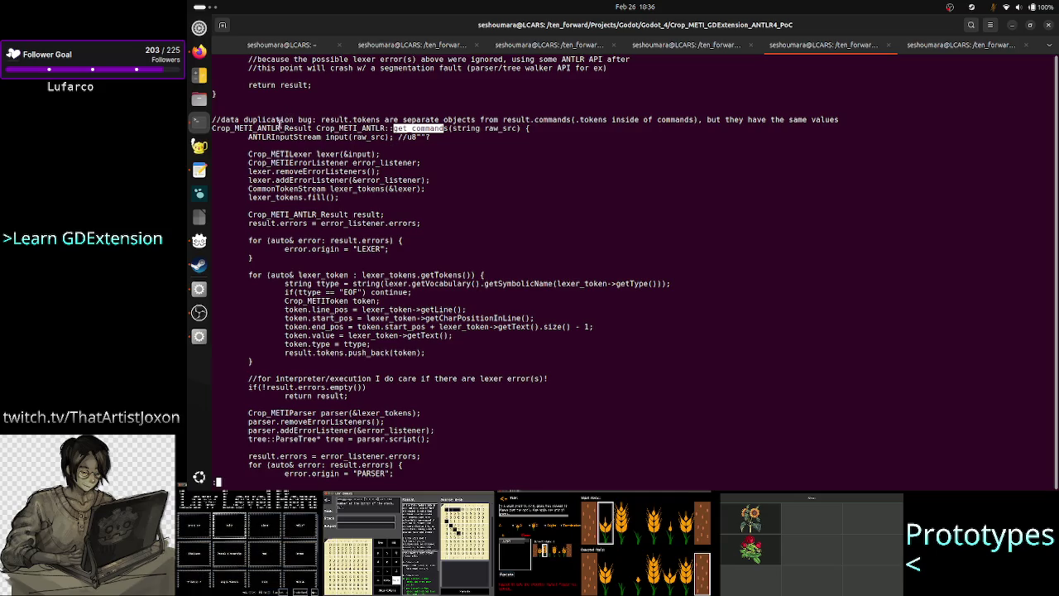
double_click(277, 128)
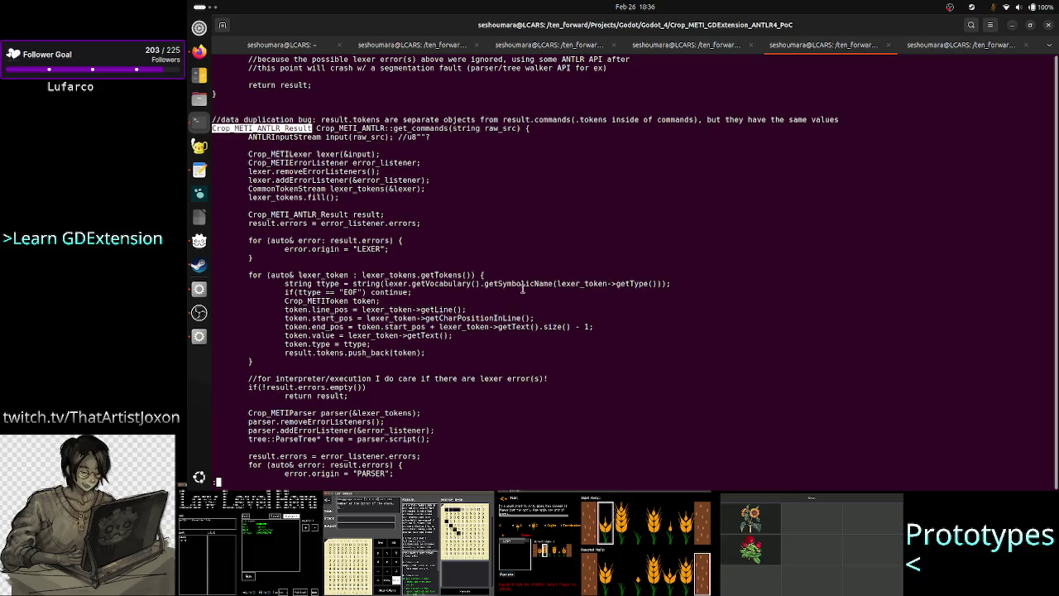
scroll(522, 288, down, 4)
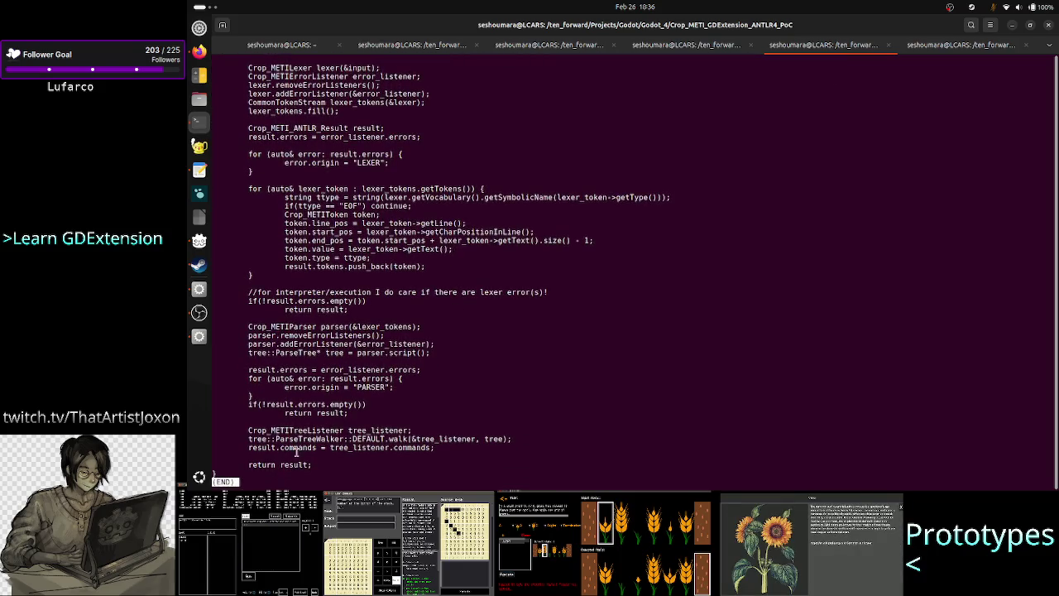
double_click(295, 448)
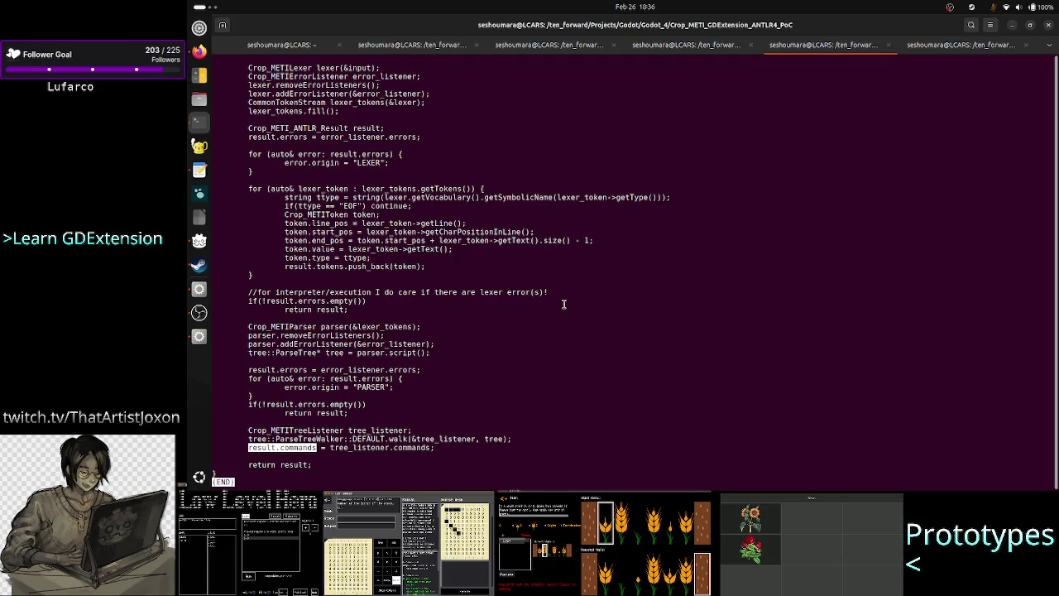
key(q)
key(Up)
key(BackSpace)
key(BackSpace)
key(BackSpace)
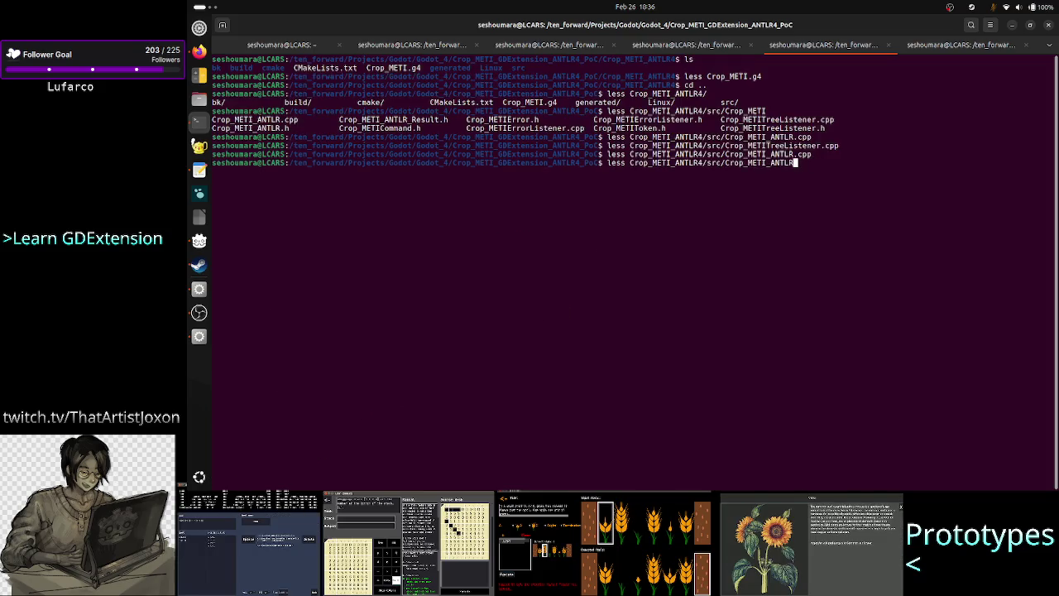
text(_Re)
key(Tab)
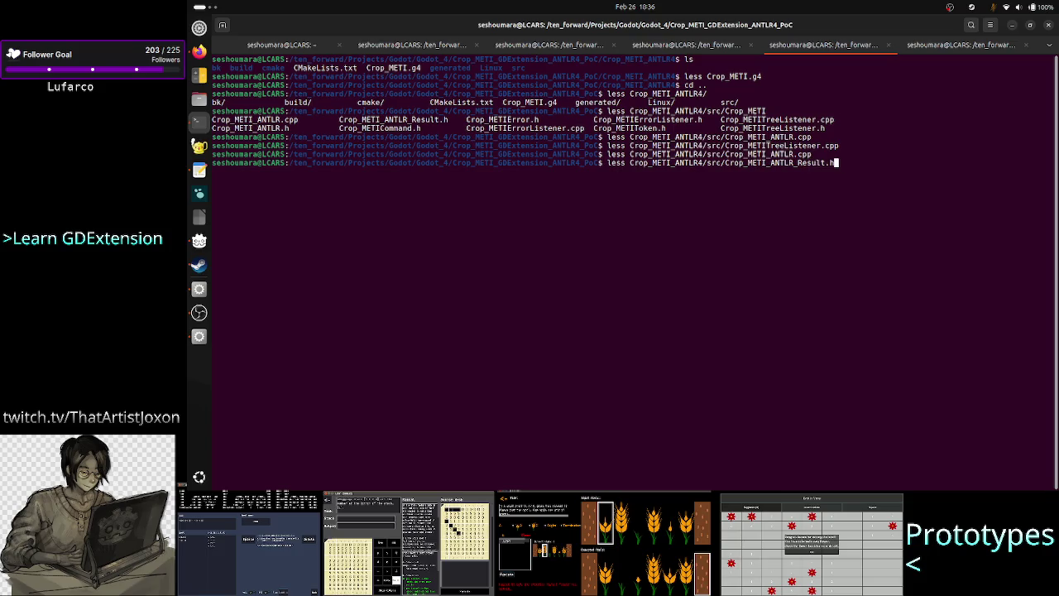
key(Return)
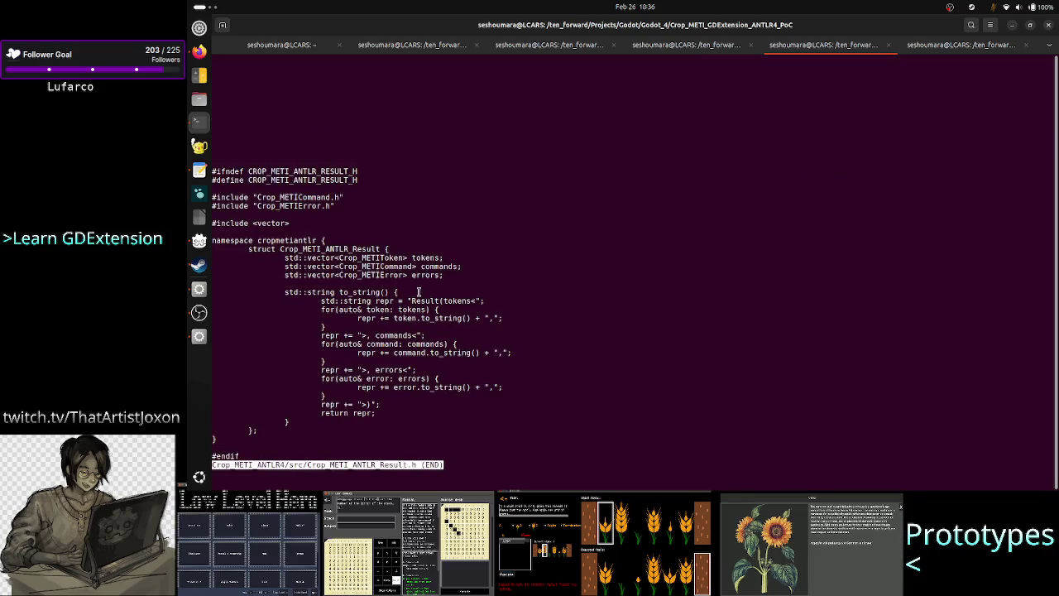
mouse_move(276, 240)
mouse_down()
mouse_move(363, 361)
mouse_move(375, 344)
mouse_up()
click(322, 285)
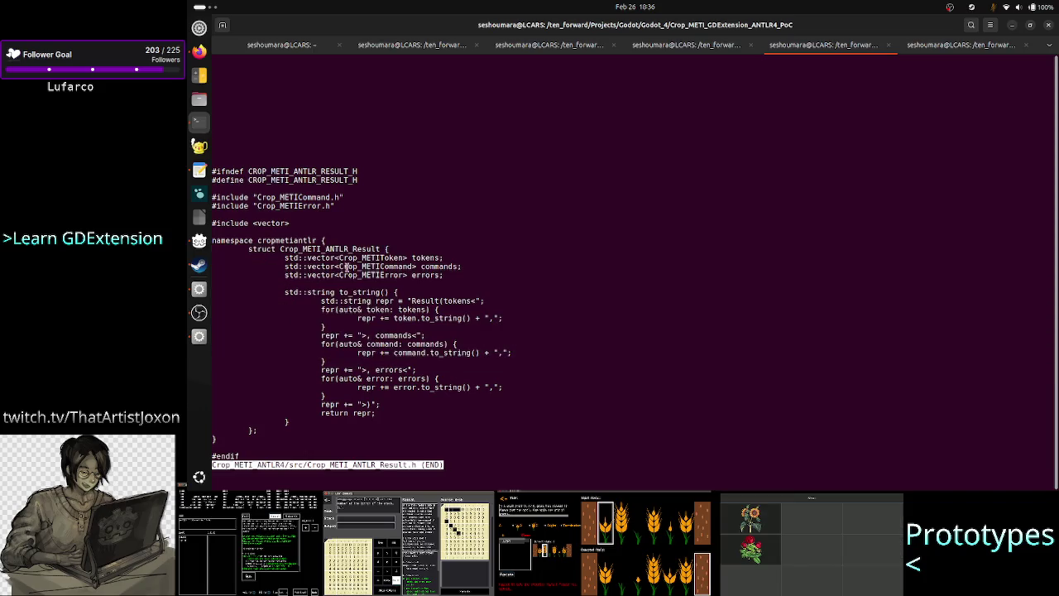
double_click(430, 257)
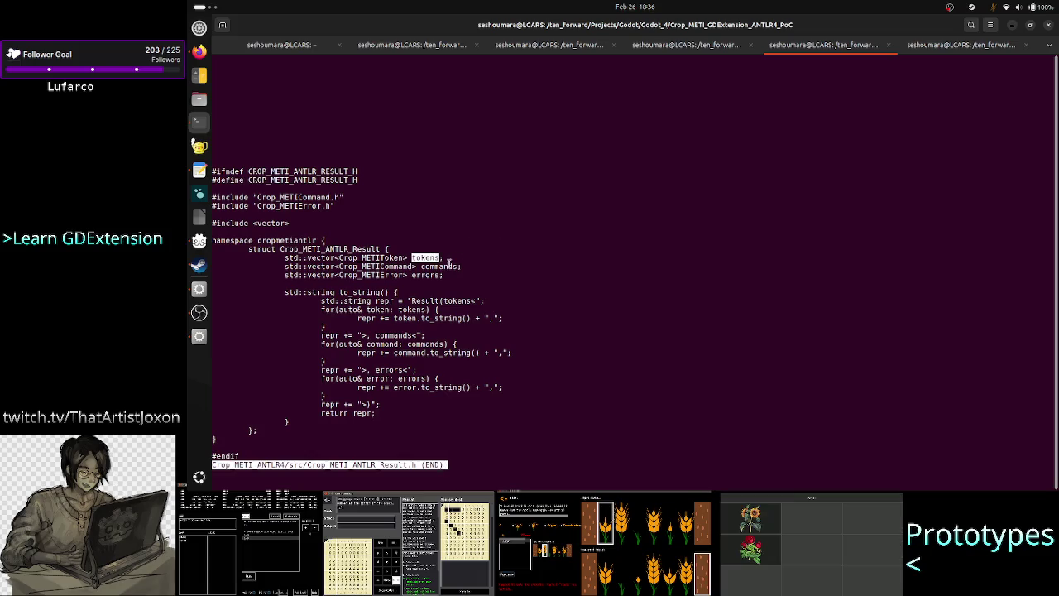
double_click(439, 266)
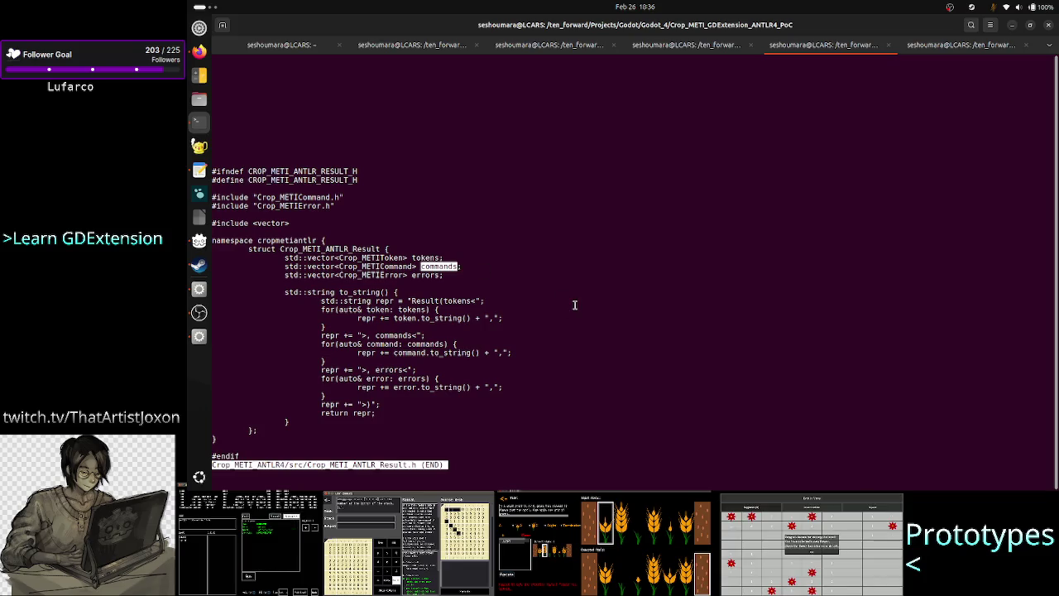
key(q)
key(Up)
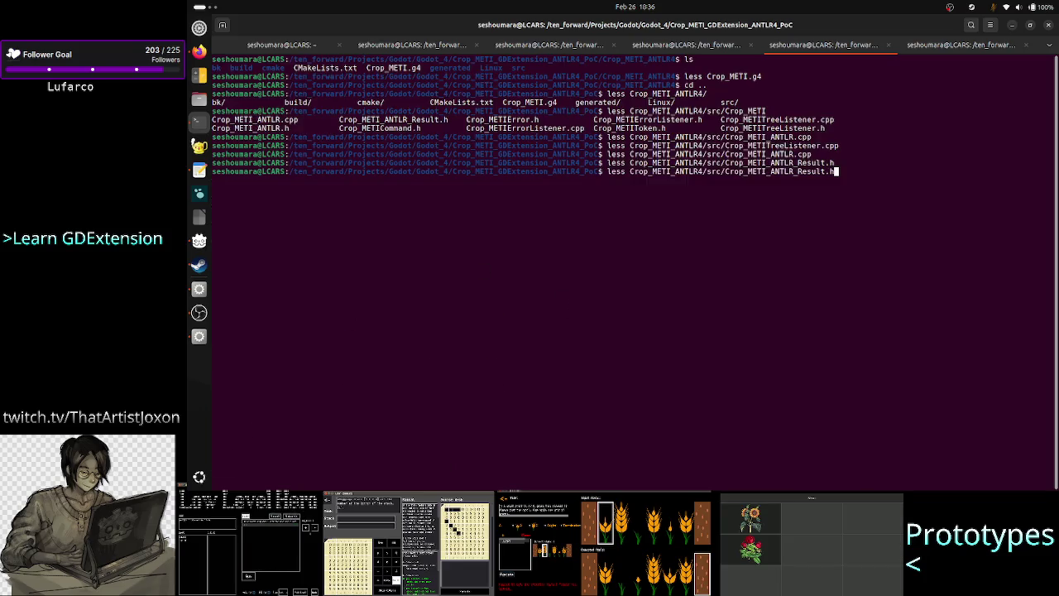
Leave the pager, go up to Godot_4 and enter Crop_METI_GDExtension_ANTLR4_PoC, listing its contents
key(Return)
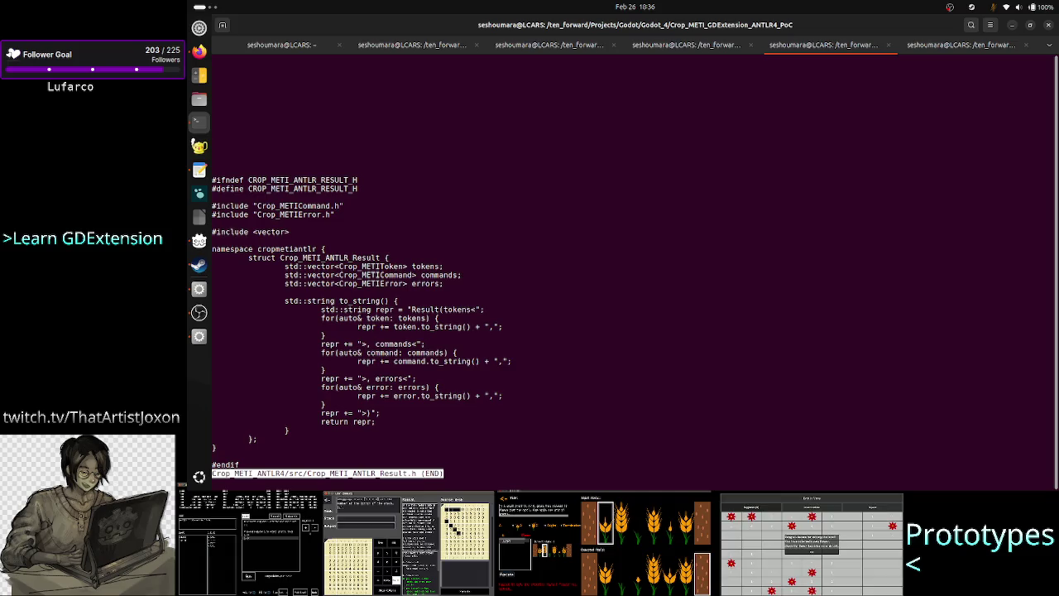
text(qcd )
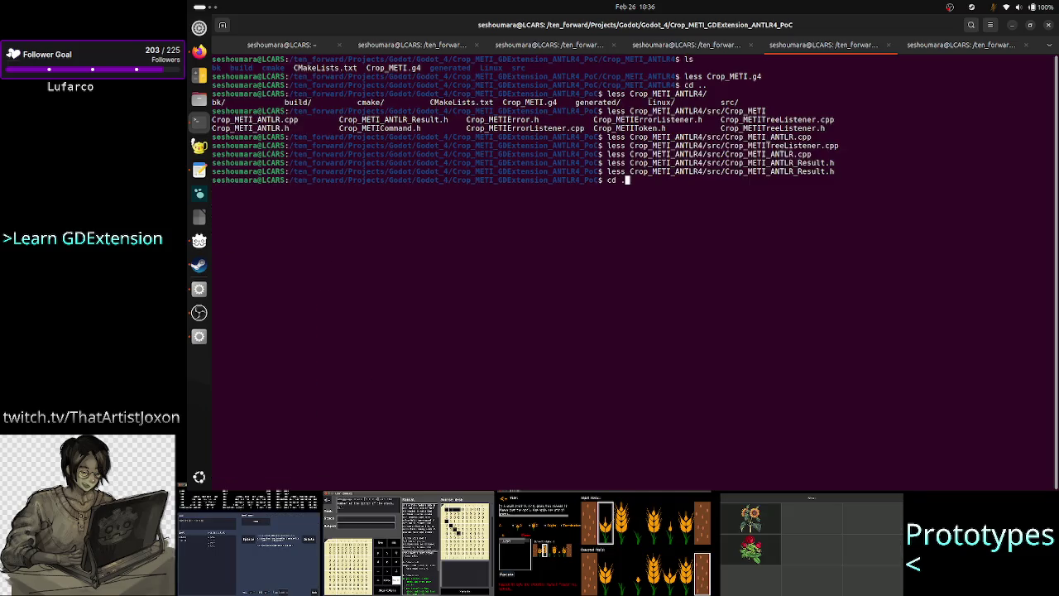
text(.)
key(Return)
text(cd Cro)
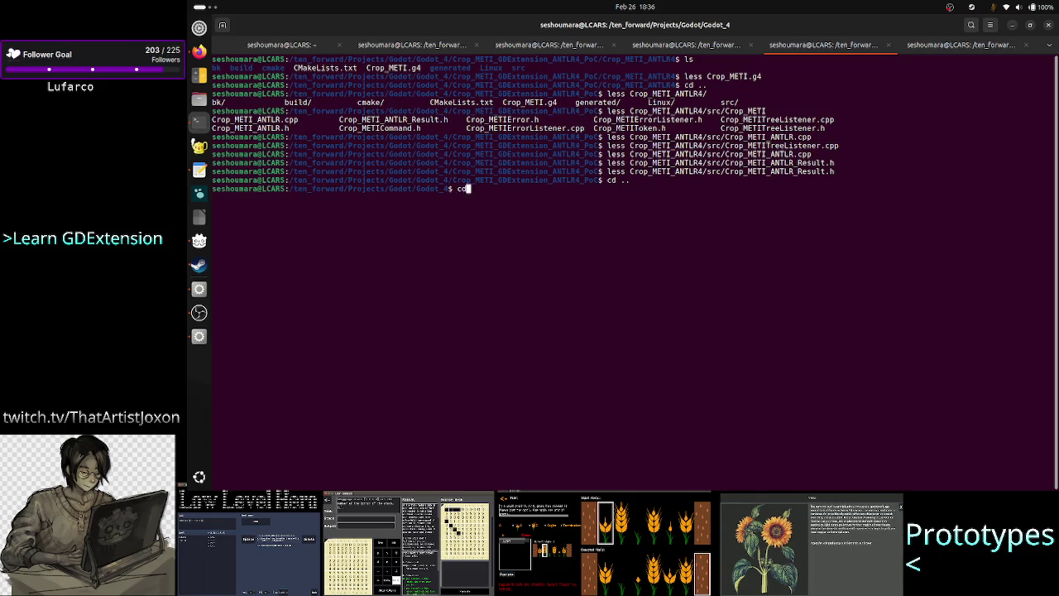
key(Tab)
key(Return)
text(ls)
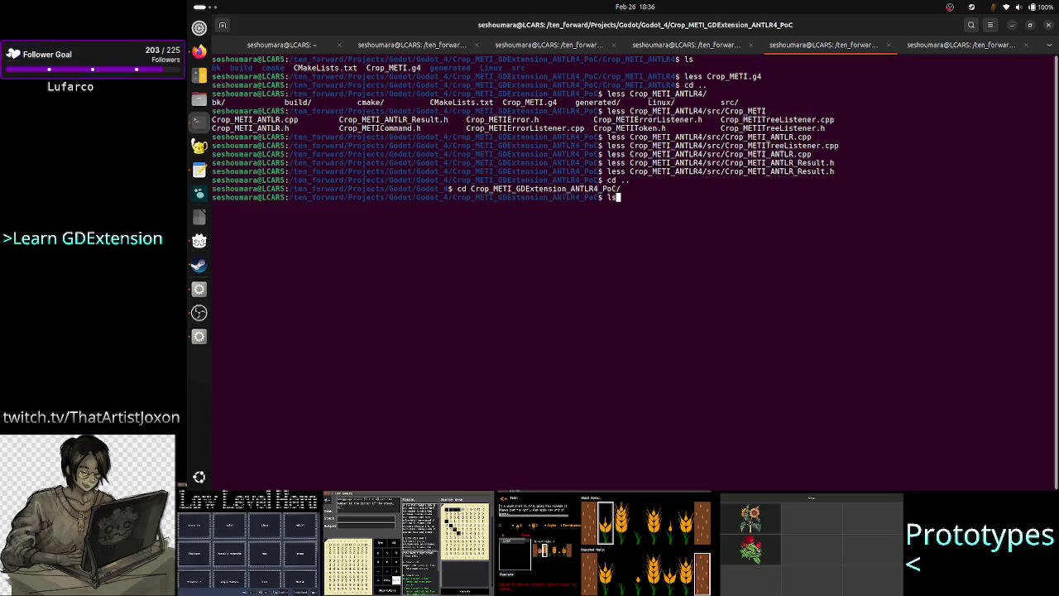
key(Return)
Move into Crop_METI_GDExtension and then its src folder, listing each folder's files
text(cd C)
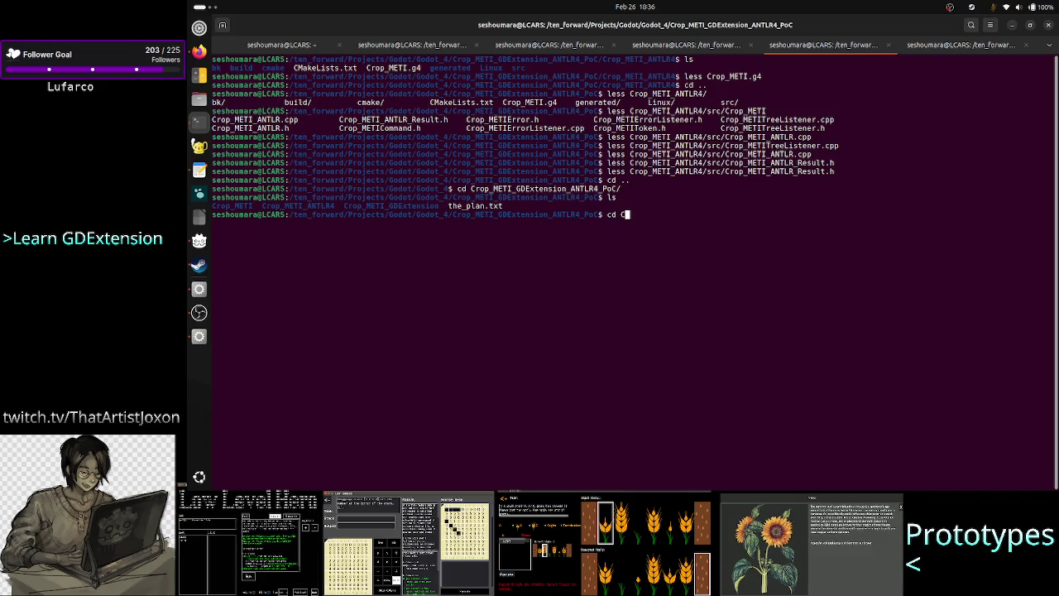
key(Tab)
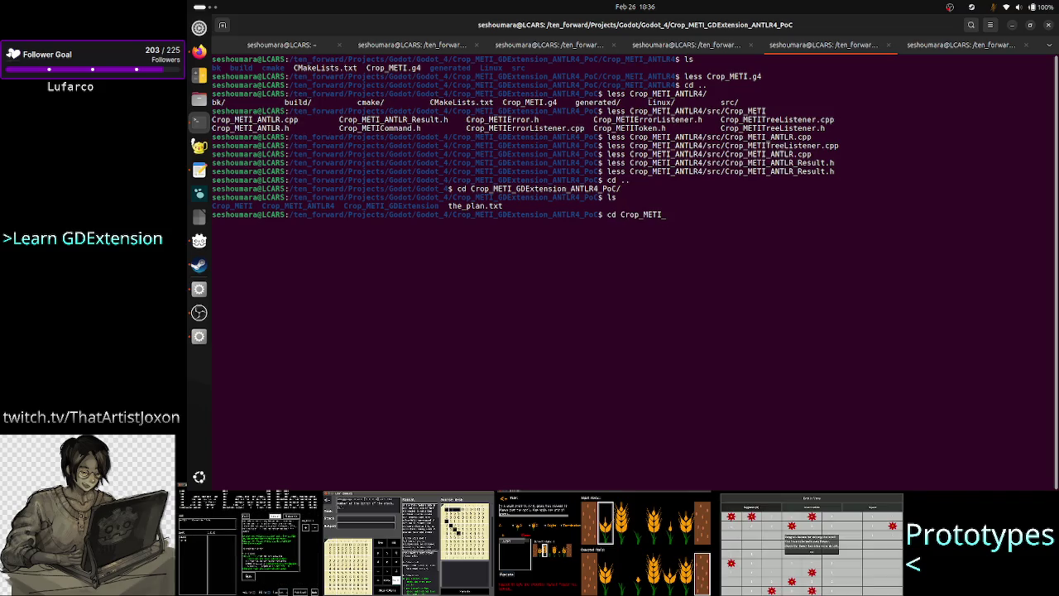
key(Tab)
key(Return)
text(ls)
key(Return)
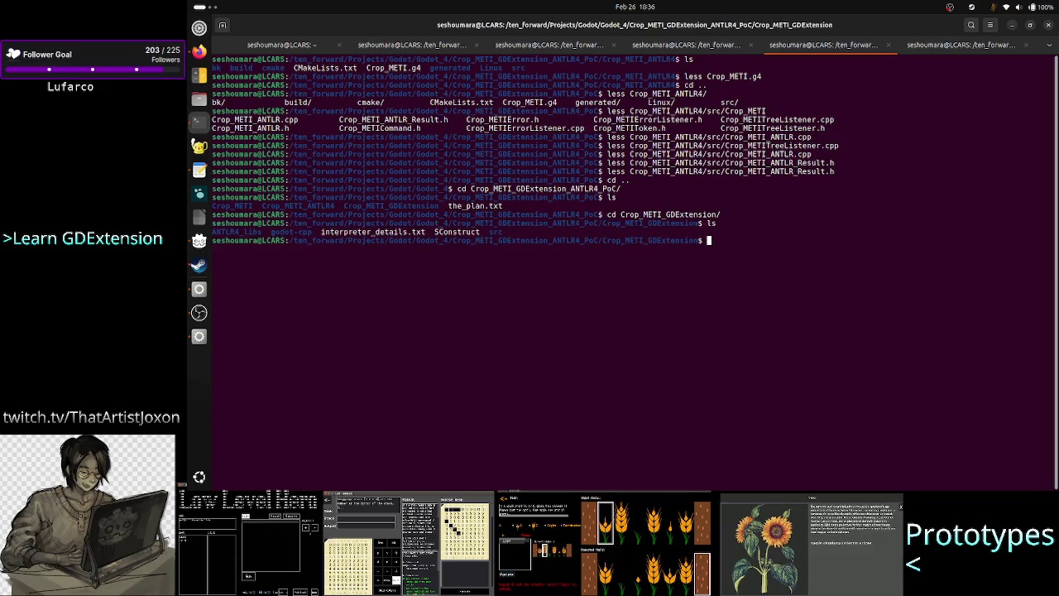
text(cd src/)
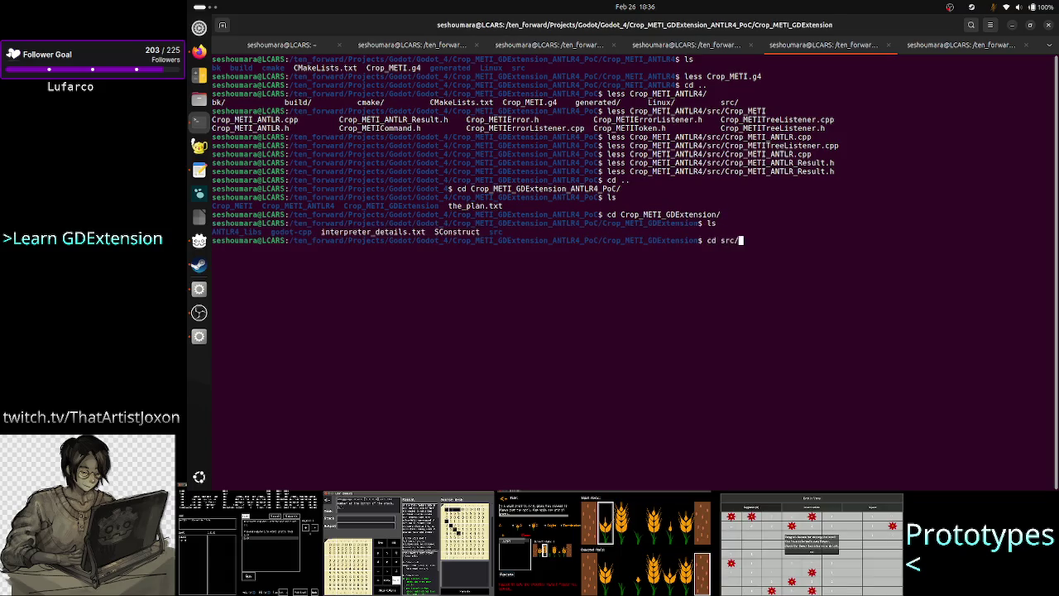
key(Return)
text(ls)
key(Return)
Open Interpreter.cpp in less
text(el)
key(BackSpace)
key(BackSpace)
text(less I)
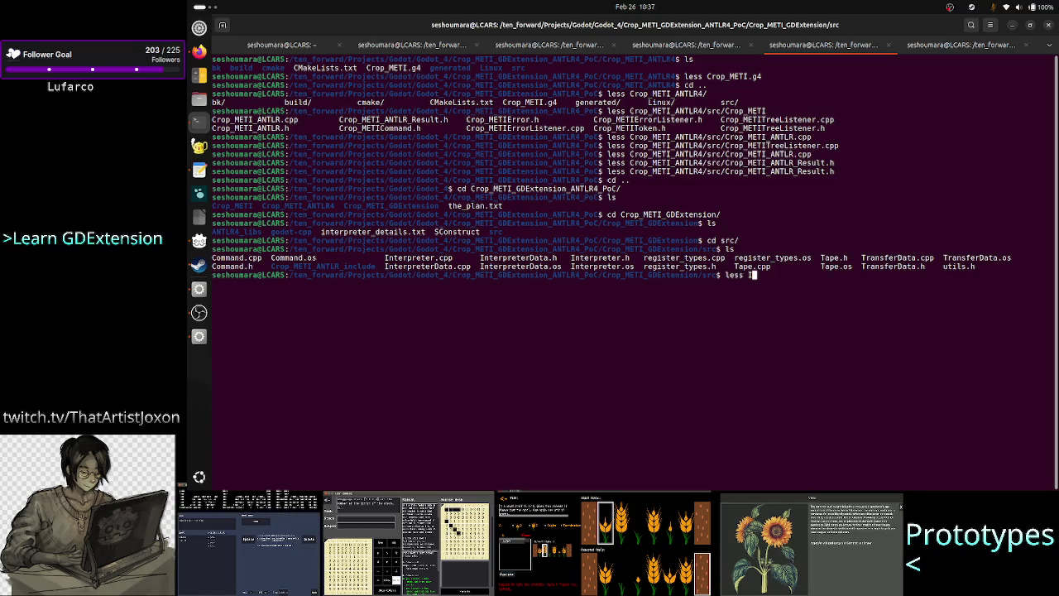
key(Tab)
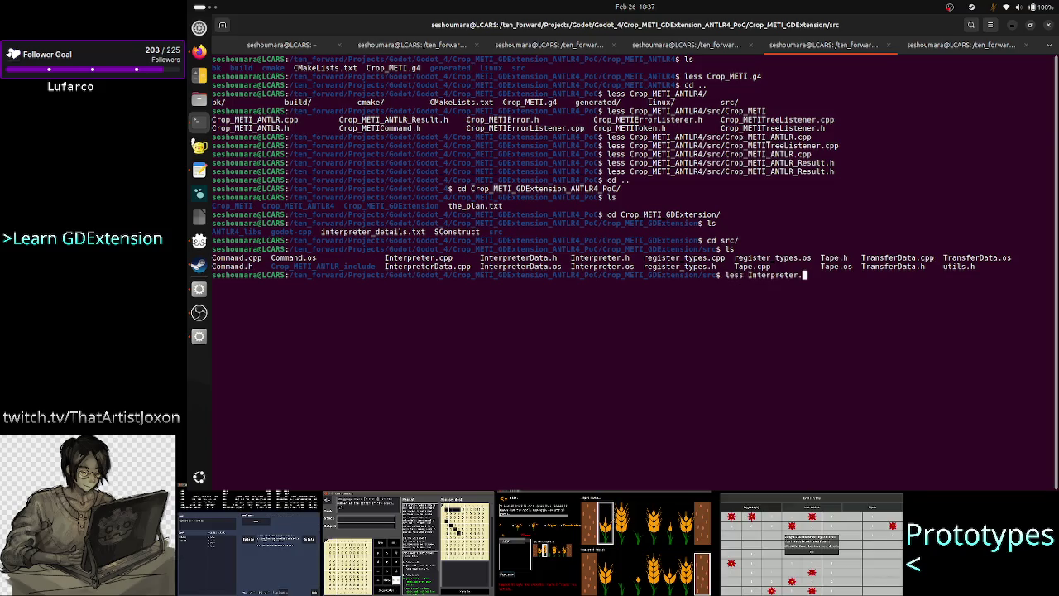
key(Tab)
key(Return)
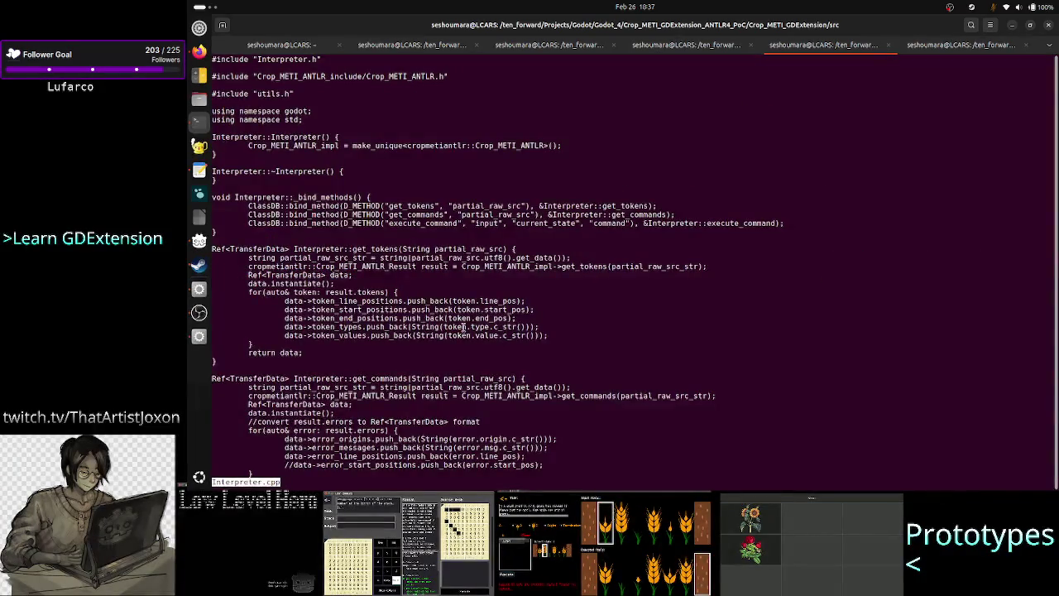
Highlight the Crop_METI_ANTLR_Result type and the error-copying loop in get_commands
scroll(463, 327, down, 10)
scroll(463, 327, up, 5)
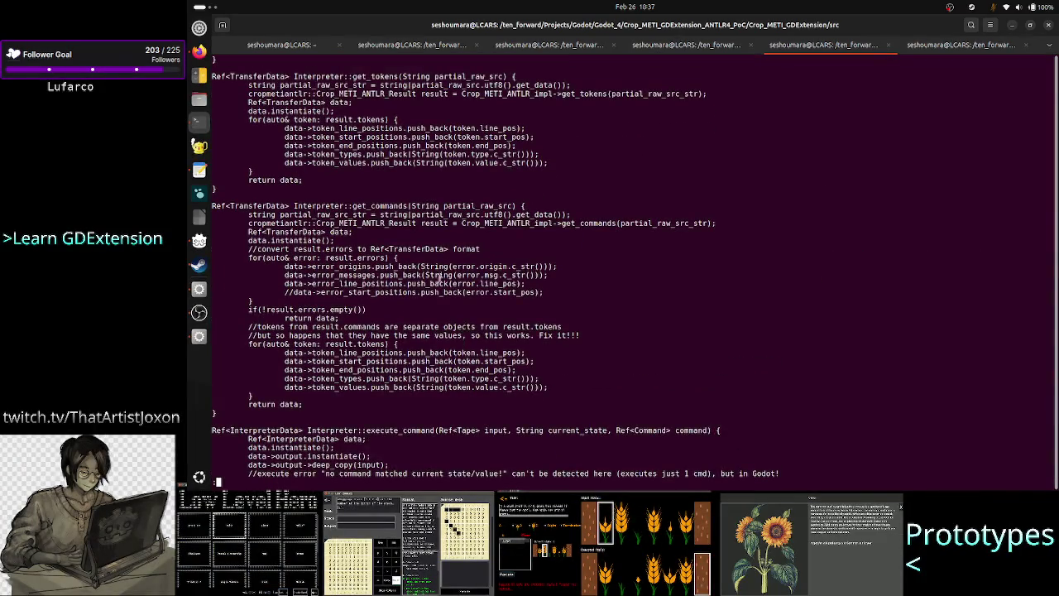
double_click(414, 224)
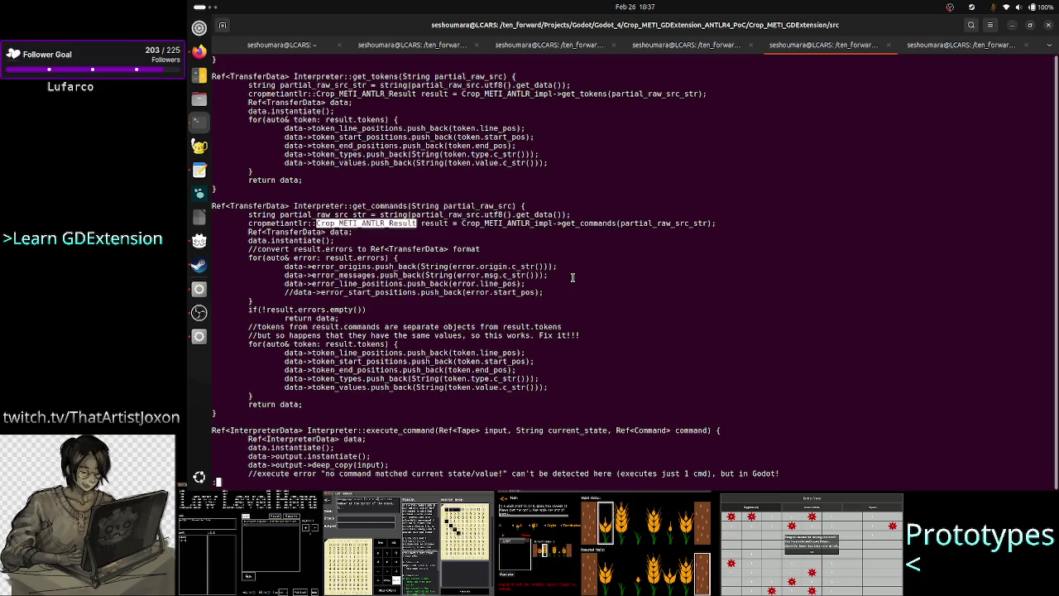
mouse_move(389, 293)
mouse_down()
mouse_move(249, 268)
mouse_move(242, 255)
mouse_up()
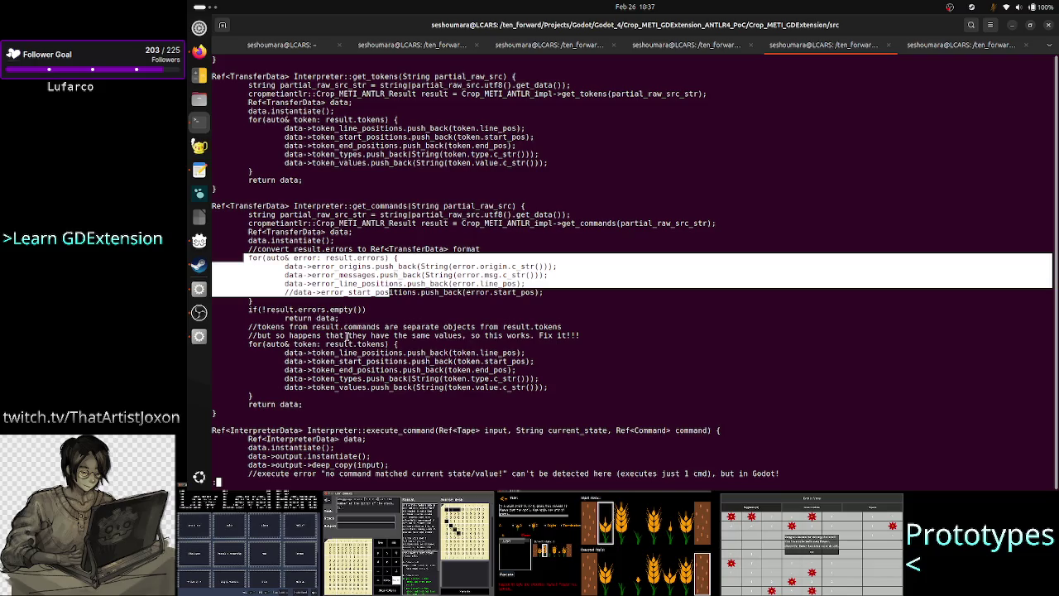
click(273, 326)
Highlight the comment about tokens and commands having the same values and its 'Fix it!!!' note
mouse_move(270, 325)
mouse_down()
mouse_move(562, 326)
mouse_move(503, 327)
mouse_up()
click(569, 324)
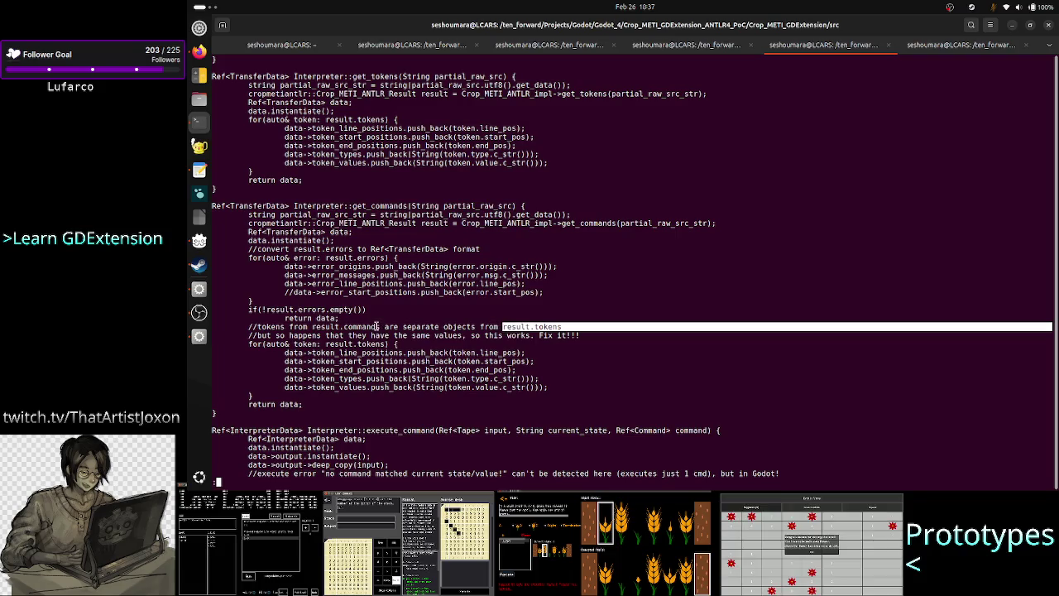
drag(377, 327, 313, 326)
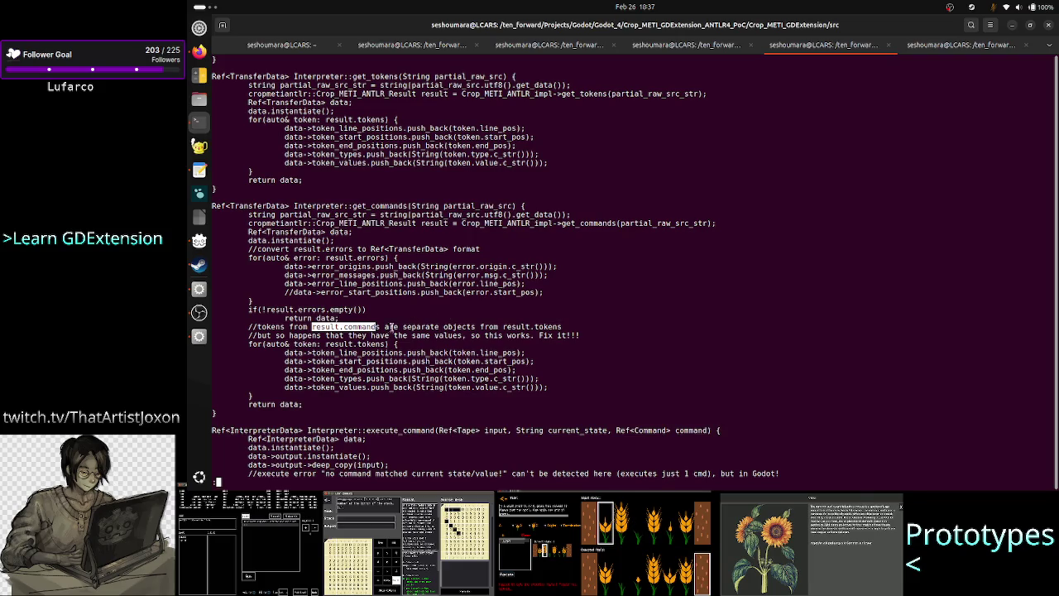
drag(264, 335, 464, 336)
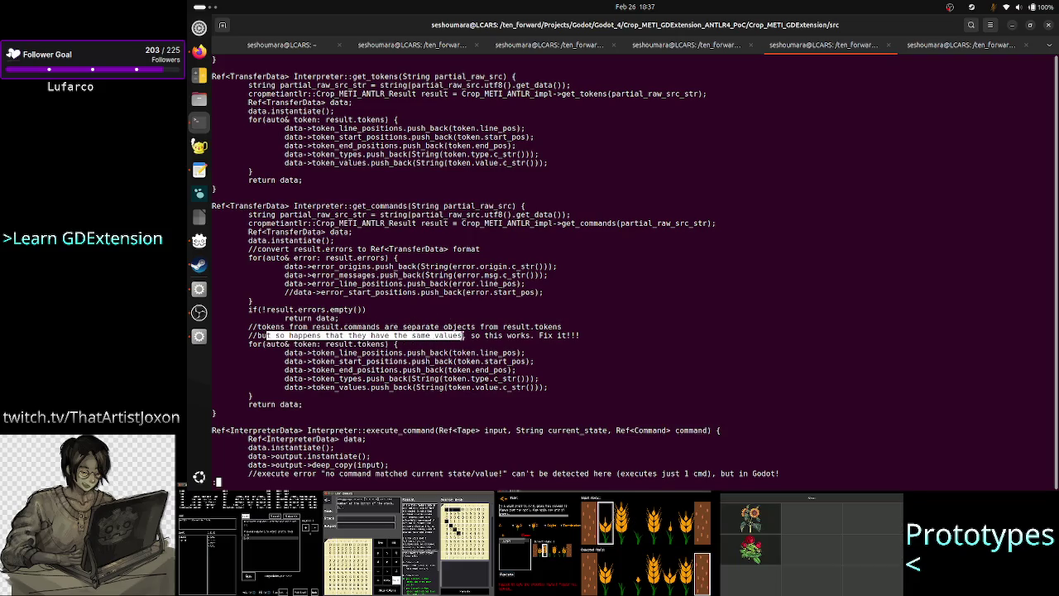
drag(530, 335, 604, 332)
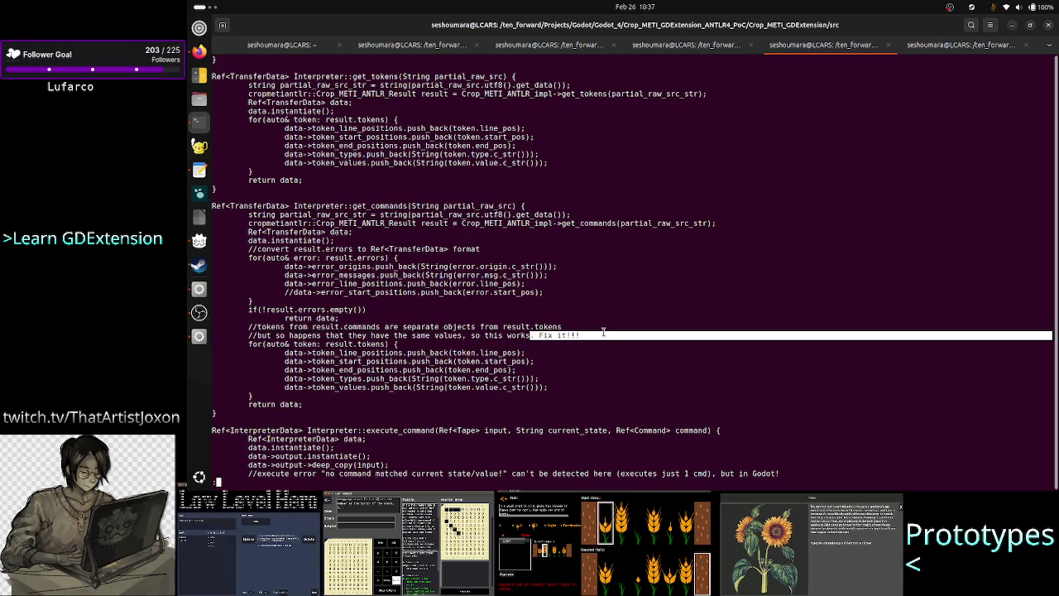
click(584, 331)
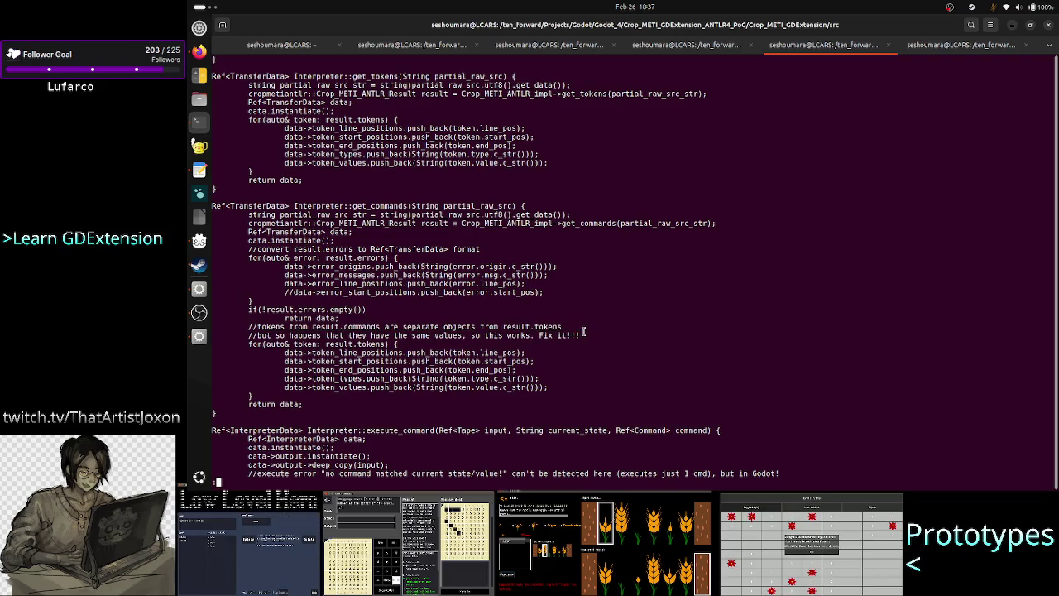
mouse_move(586, 345)
mouse_down()
mouse_move(249, 335)
mouse_move(298, 335)
mouse_move(248, 326)
mouse_up()
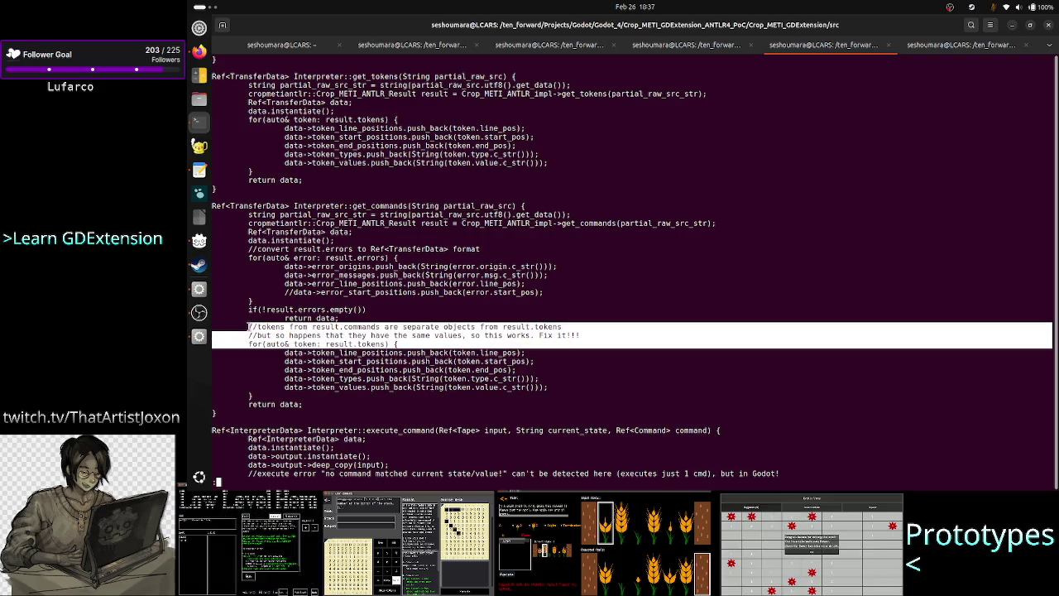
click(567, 335)
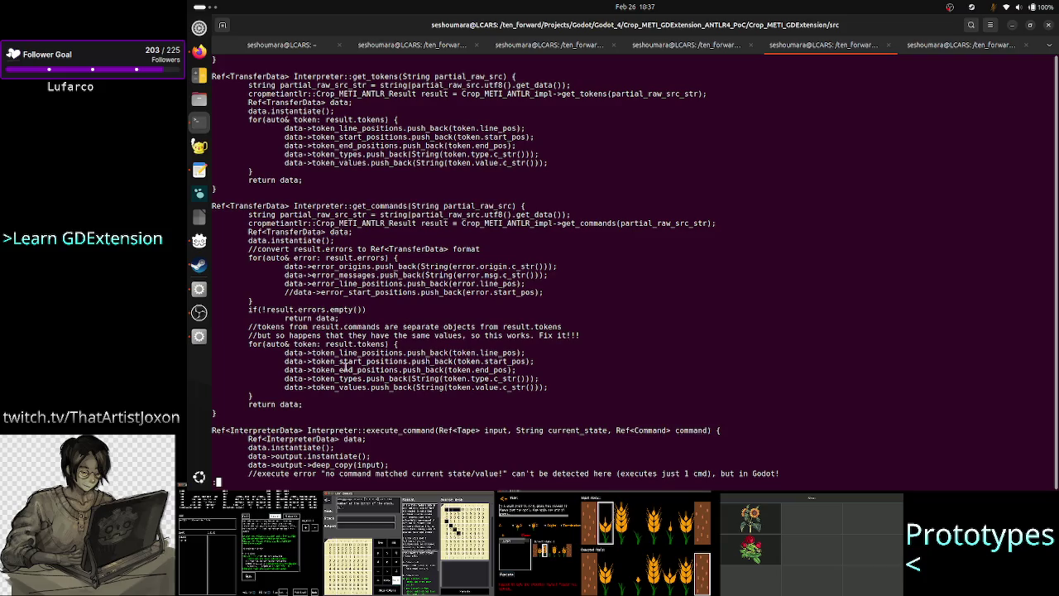
drag(300, 335, 474, 335)
click(433, 343)
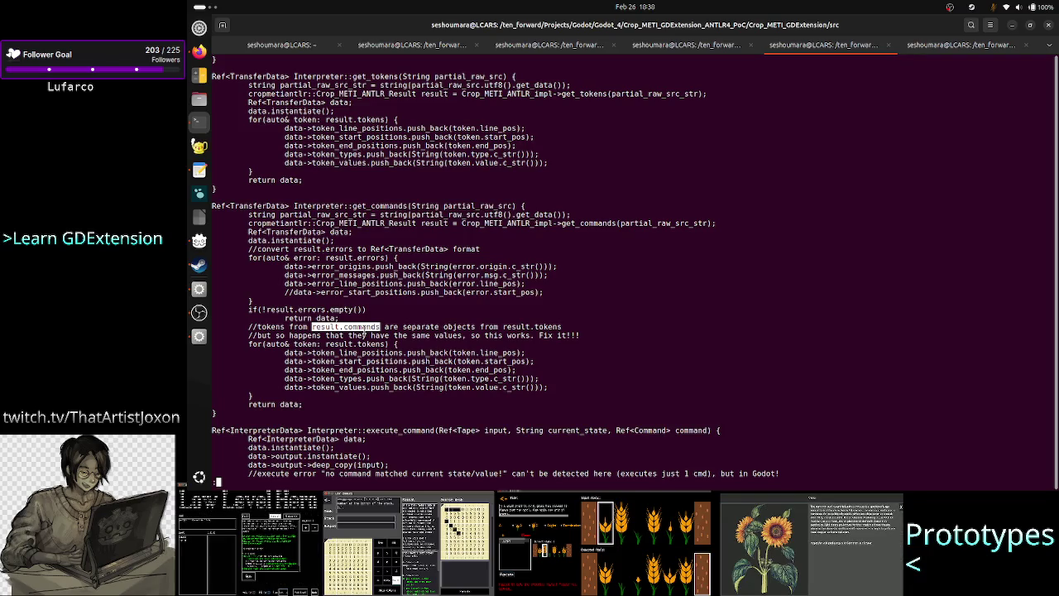
Highlight token_line_pos in the token loop, then switch to the Godot editor
drag(312, 353, 376, 353)
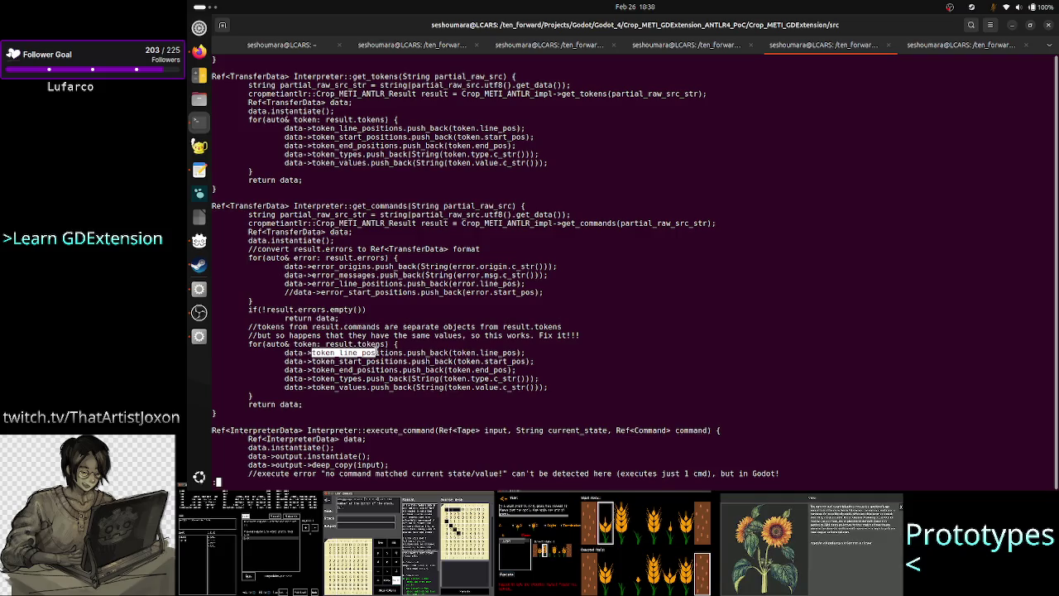
click(375, 351)
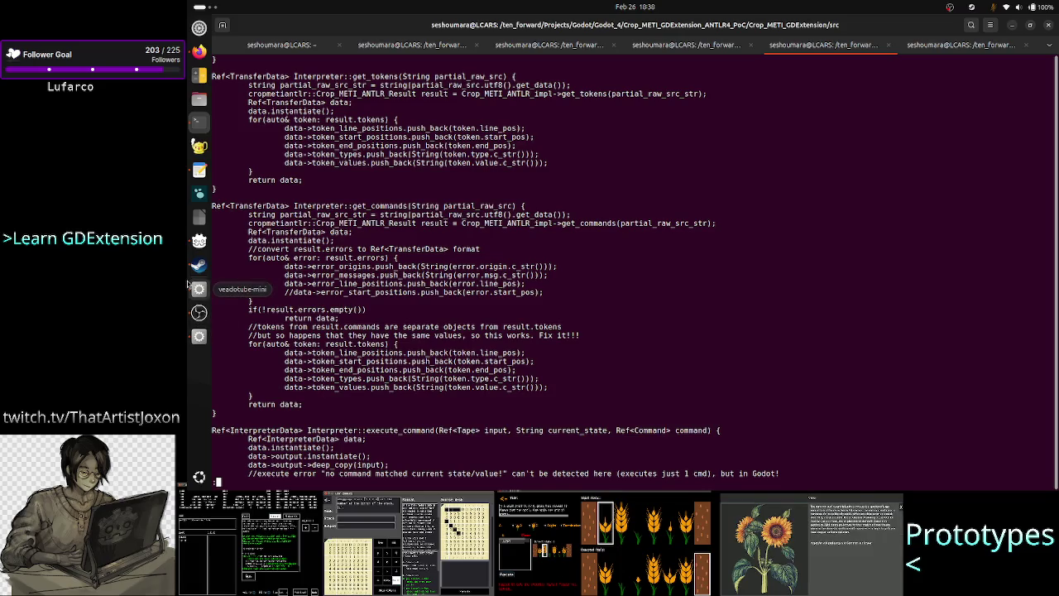
click(198, 336)
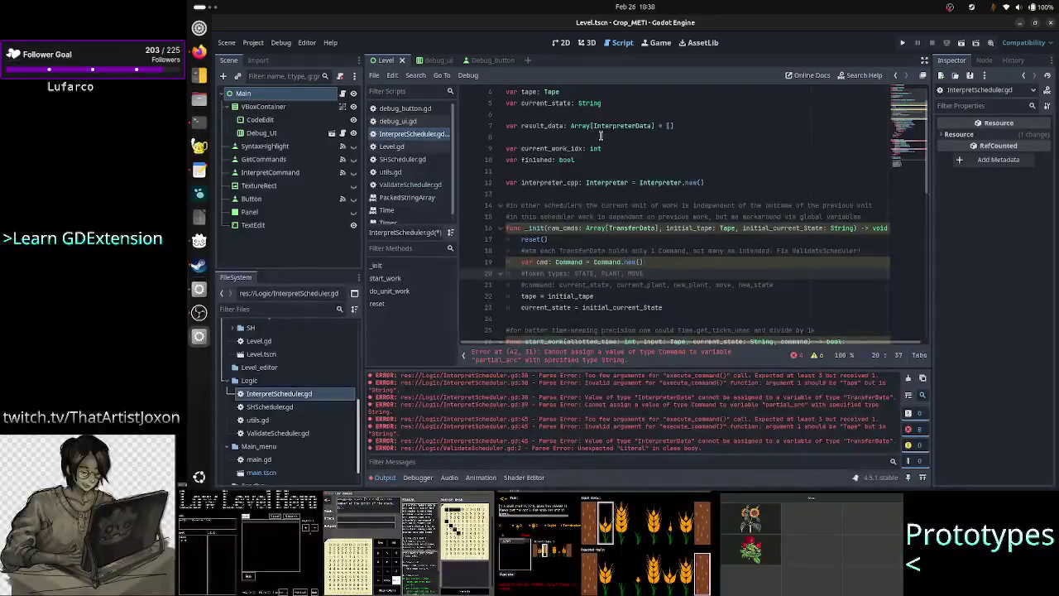
Open ValidateScheduler.gd, highlight '10K Command objects' in its efficiency comment, then return to the terminal
scroll(601, 135, up, 1)
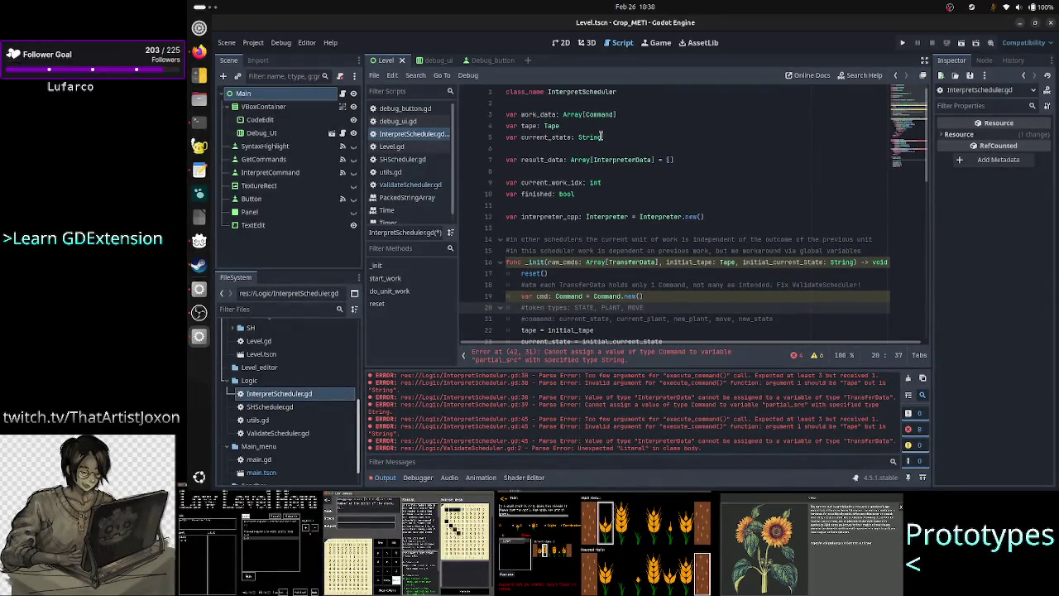
click(410, 183)
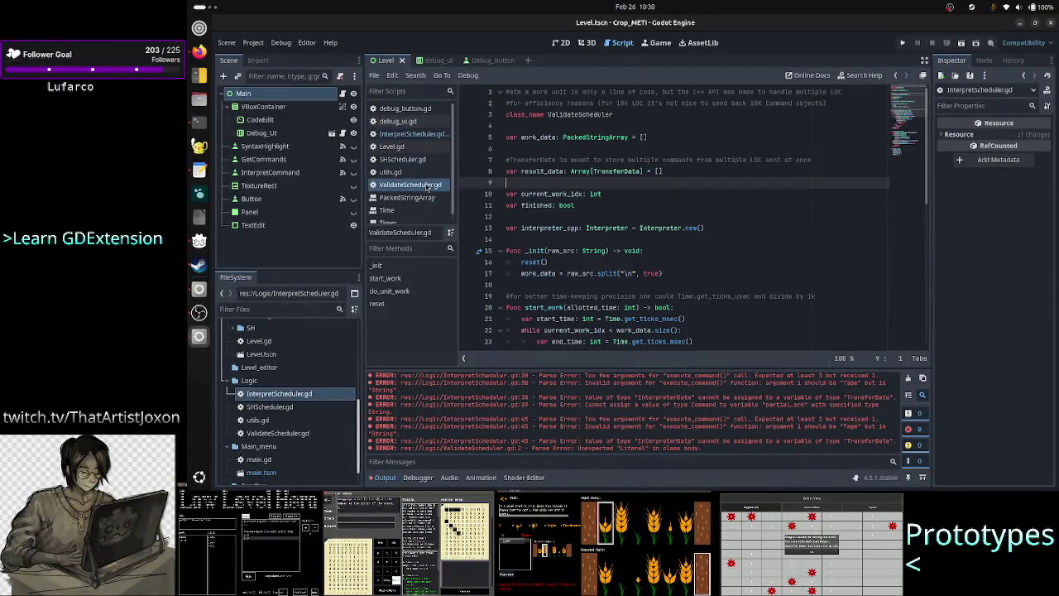
drag(710, 92, 721, 100)
click(721, 100)
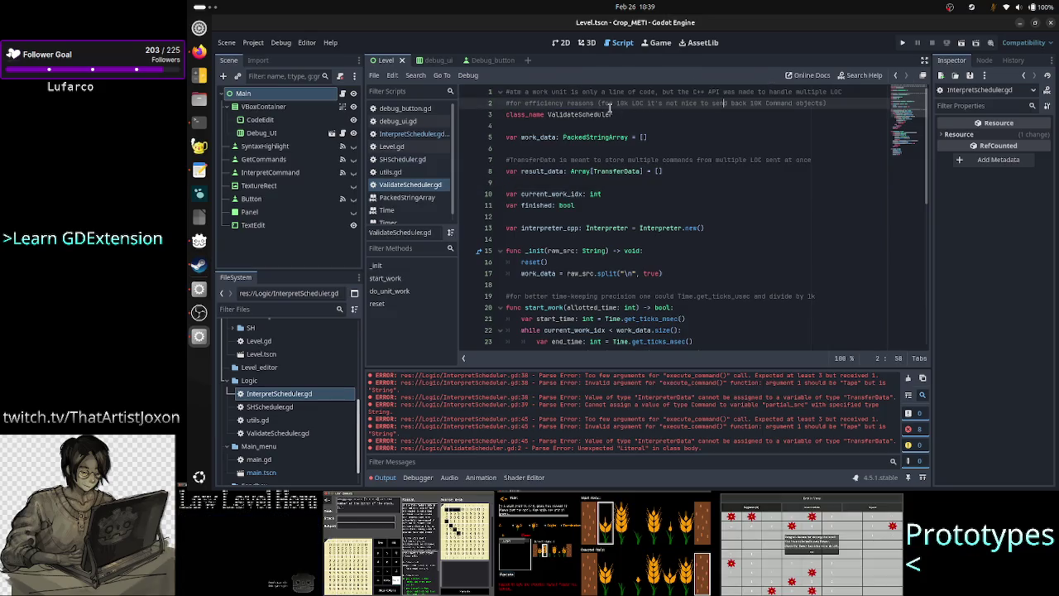
drag(539, 102, 602, 103)
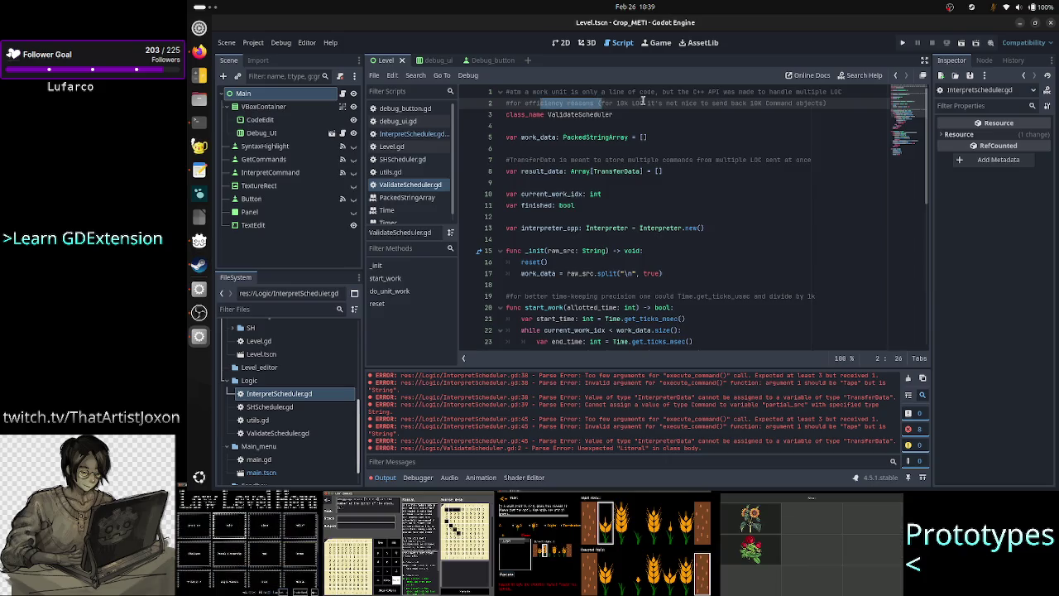
click(666, 103)
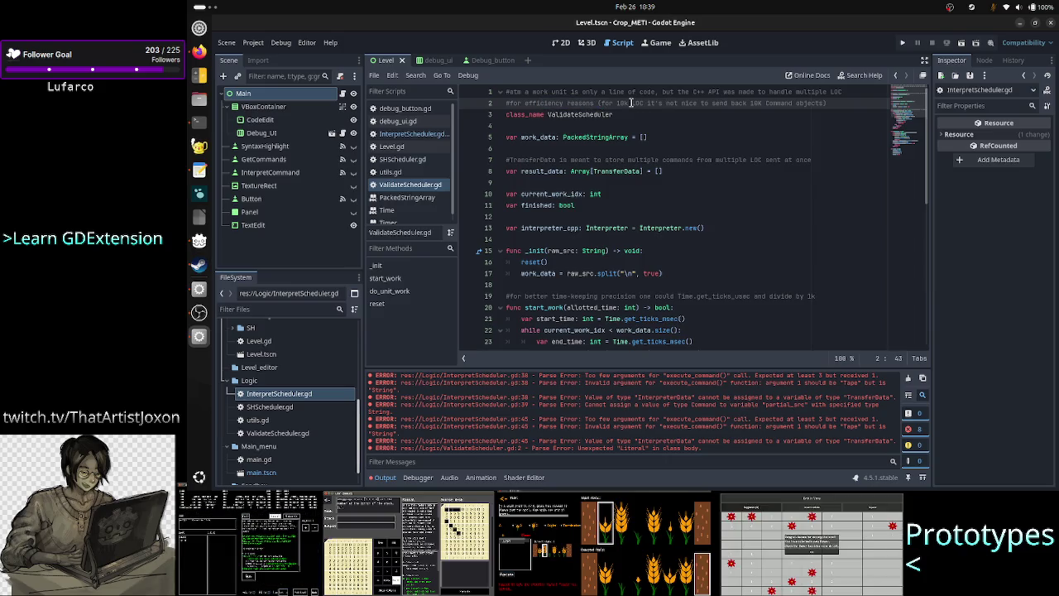
drag(752, 103, 819, 103)
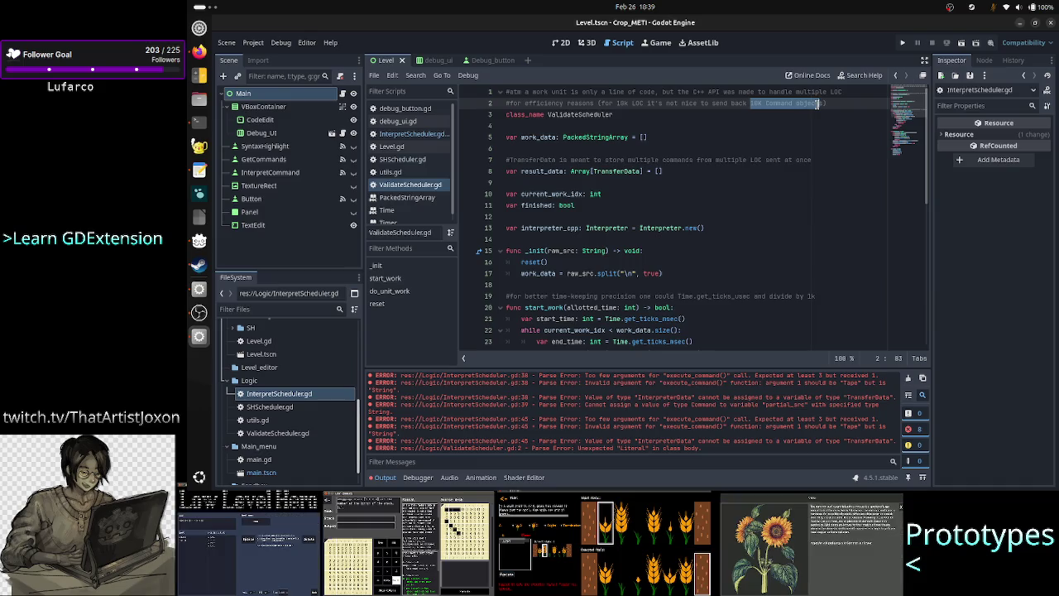
click(199, 121)
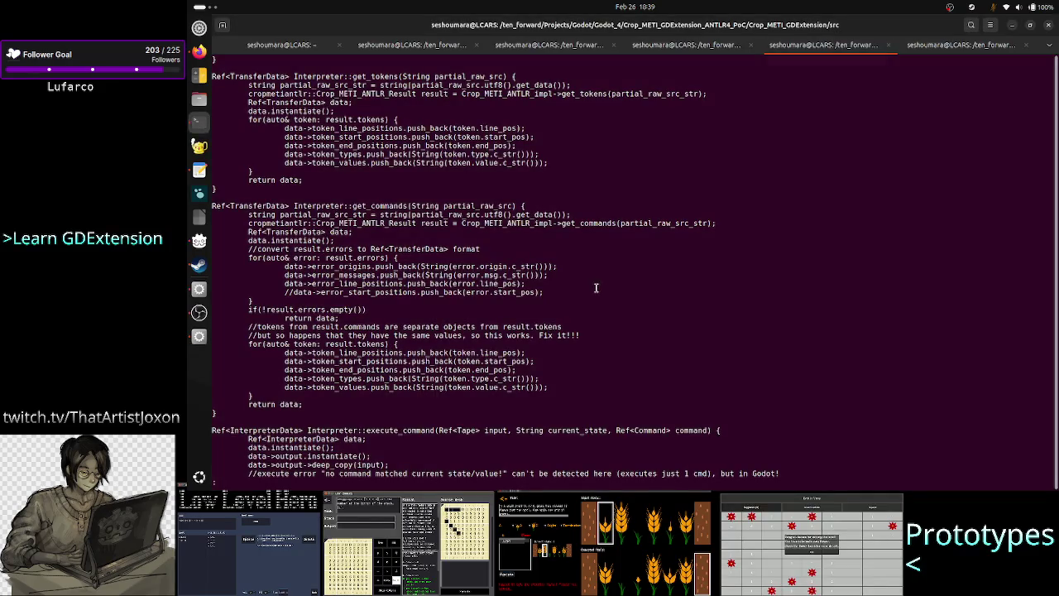
Highlight the Crop_METI_ANTLR_Result result variable and the opening lines of get_commands
scroll(517, 327, down, 6)
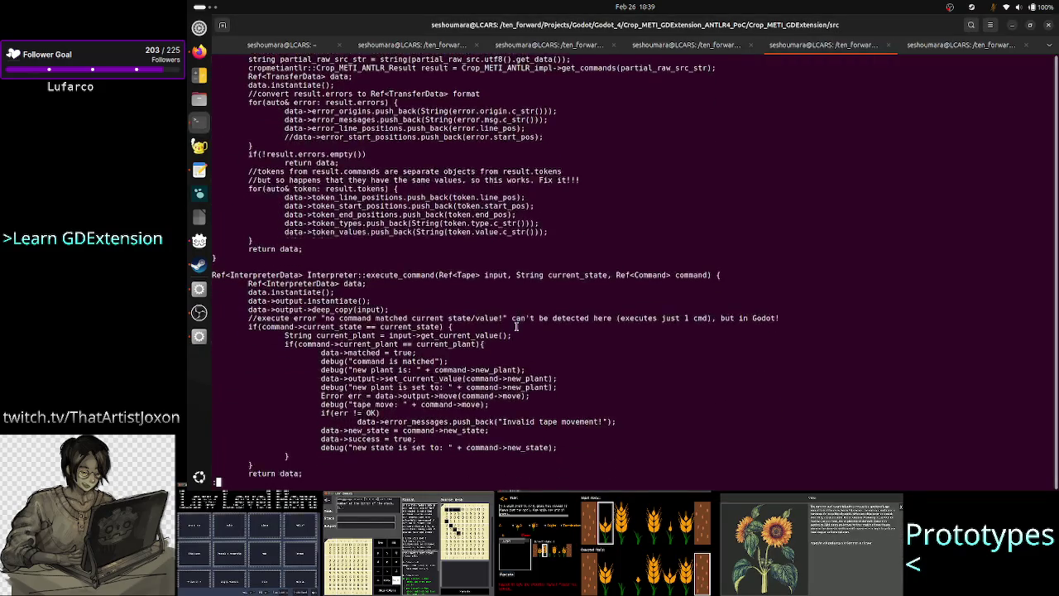
scroll(516, 326, down, 1)
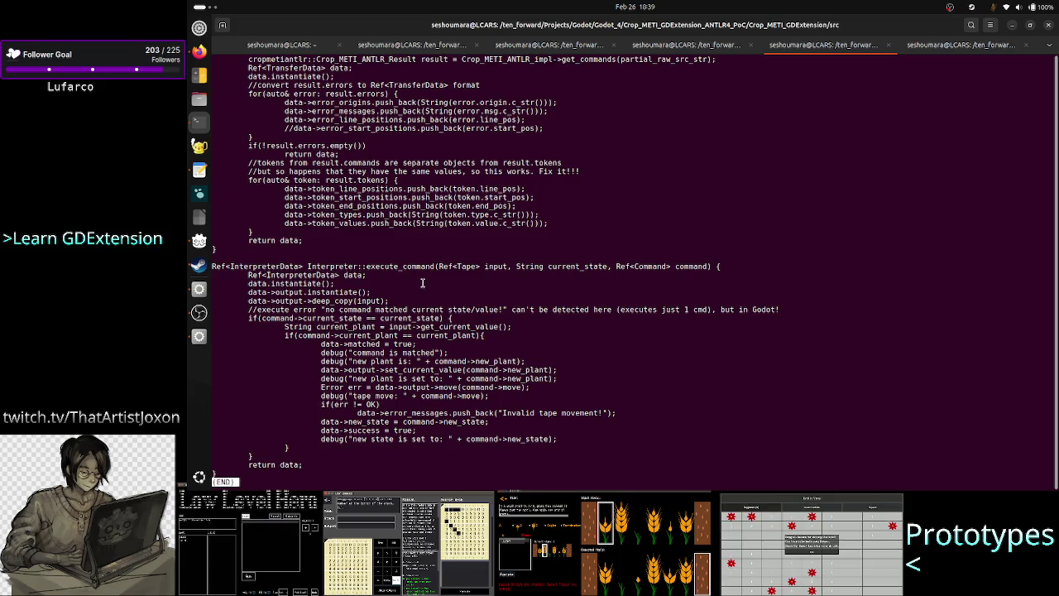
scroll(422, 283, up, 5)
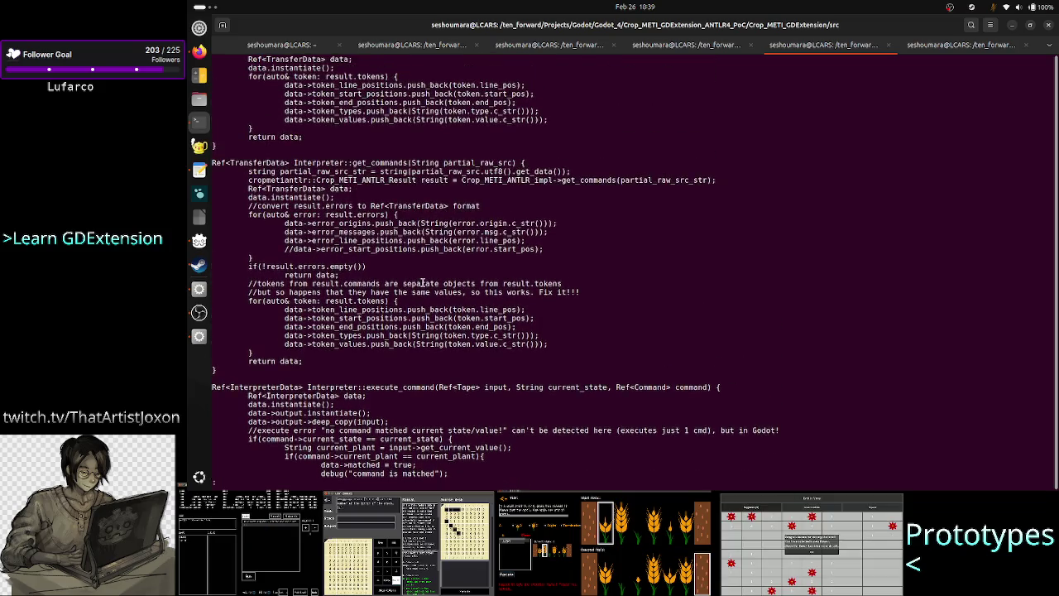
double_click(394, 179)
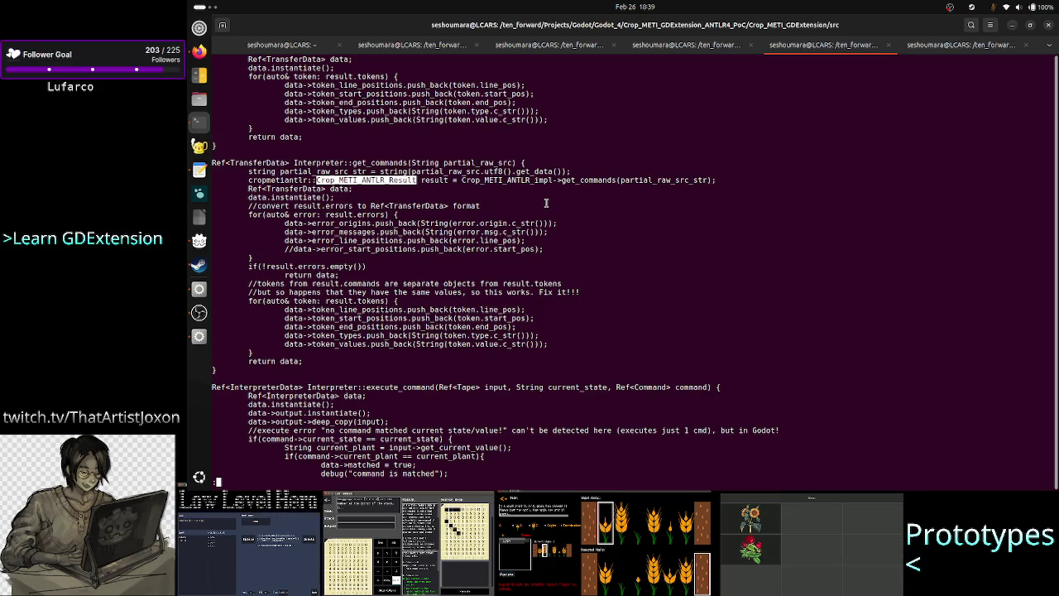
double_click(434, 180)
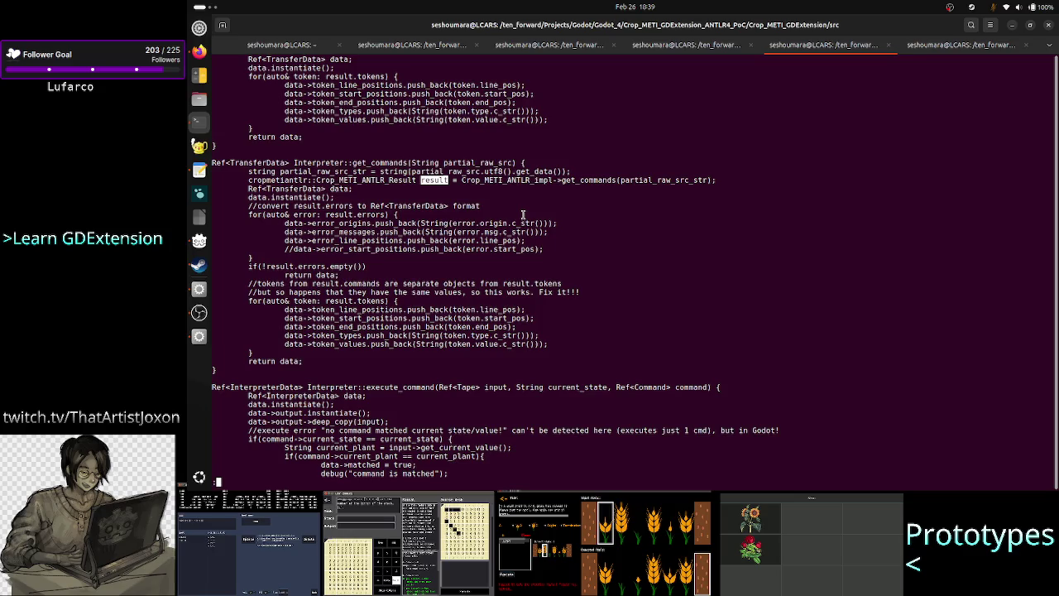
click(509, 313)
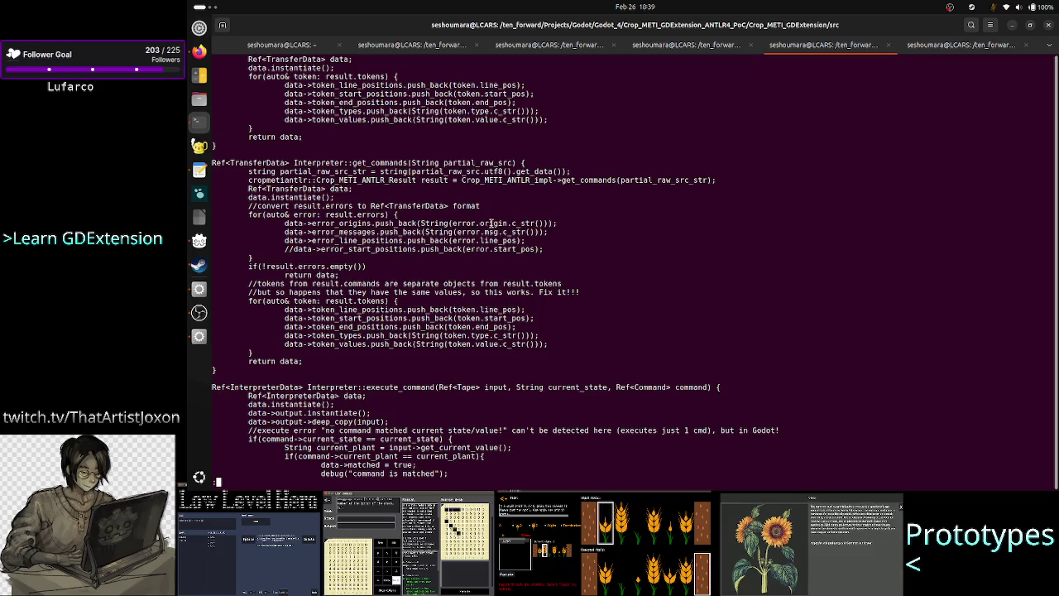
mouse_move(352, 189)
mouse_down()
mouse_move(431, 179)
mouse_move(390, 173)
mouse_up()
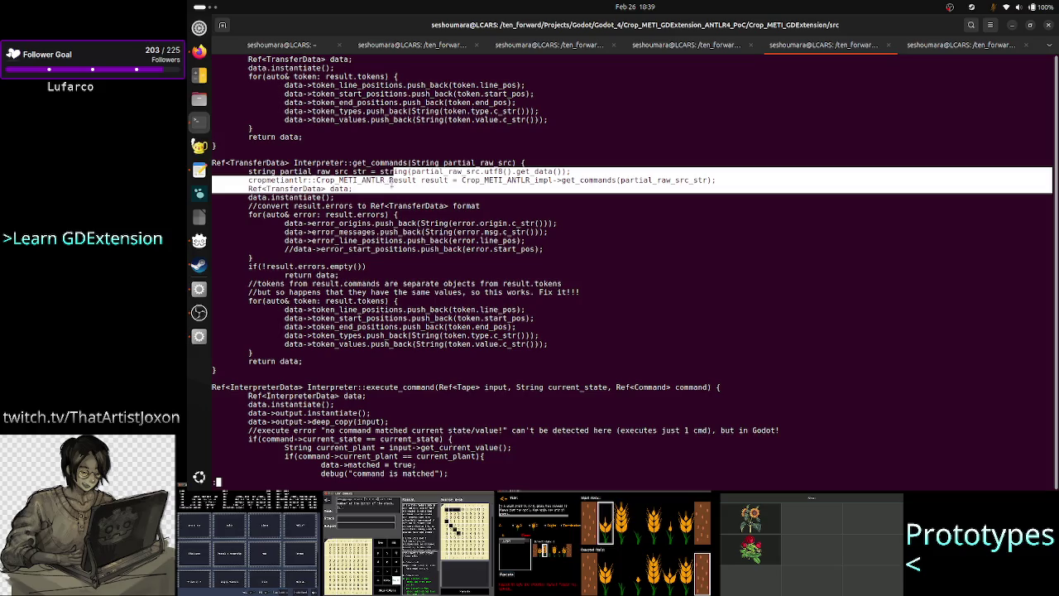
click(361, 307)
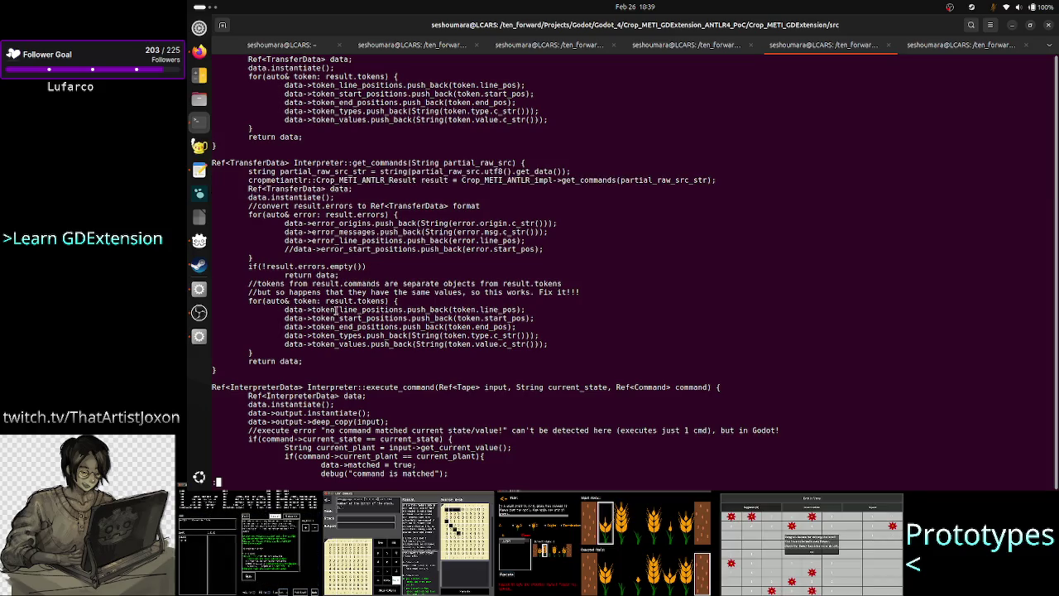
Highlight get_commands' TransferData return type and its token-copying loop, then switch to Godot
double_click(282, 163)
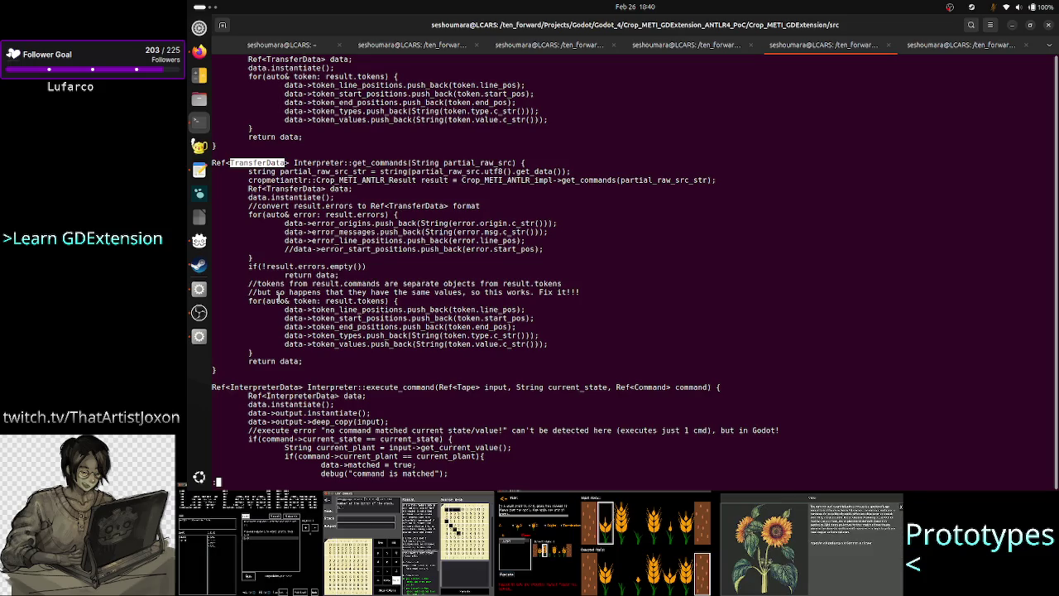
mouse_move(280, 299)
mouse_down()
mouse_move(378, 310)
mouse_move(320, 331)
mouse_move(315, 348)
mouse_up()
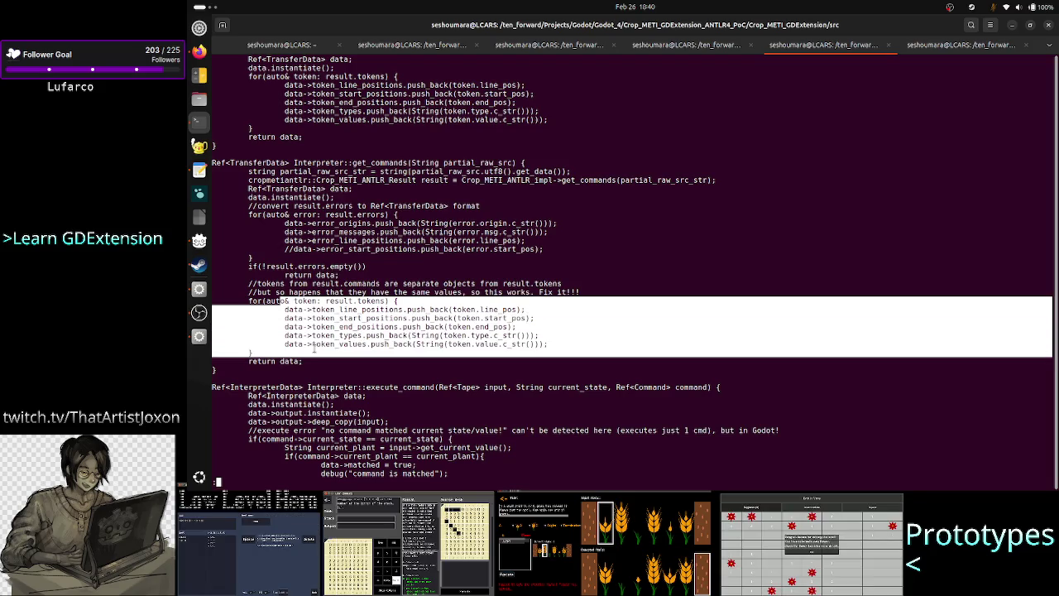
click(315, 348)
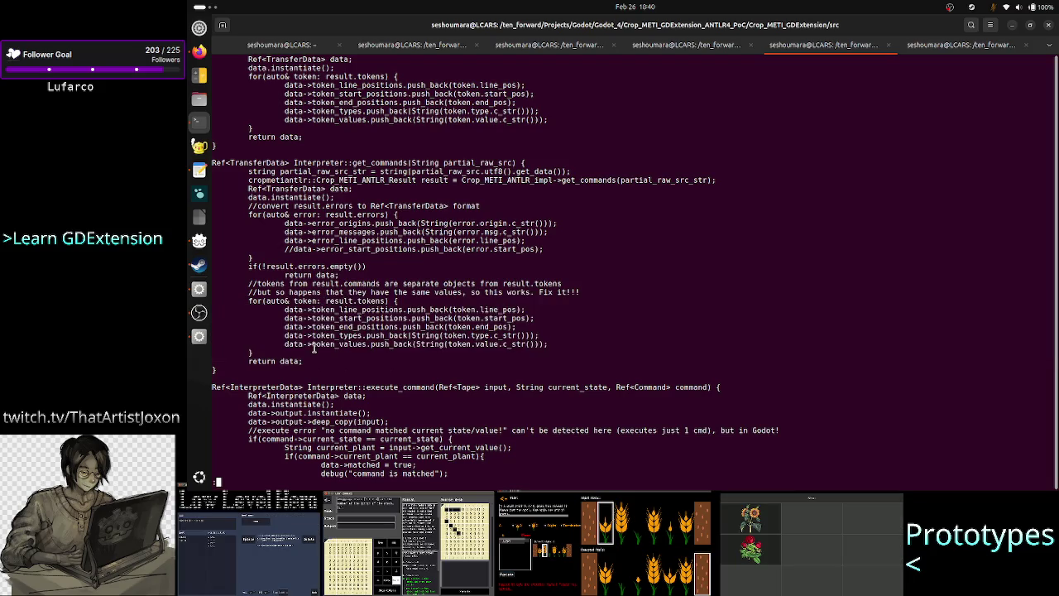
double_click(261, 162)
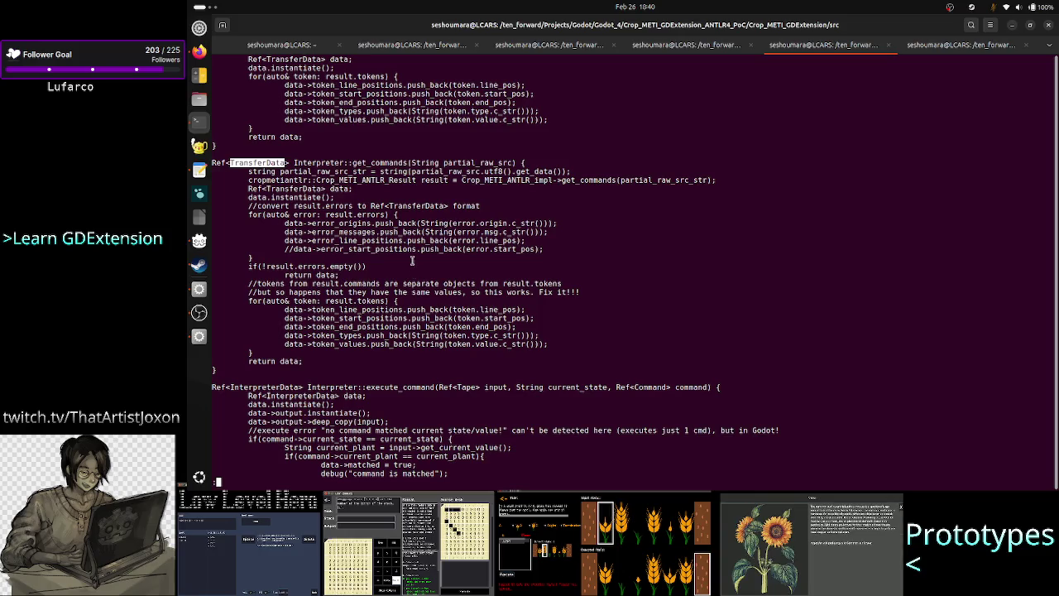
click(296, 160)
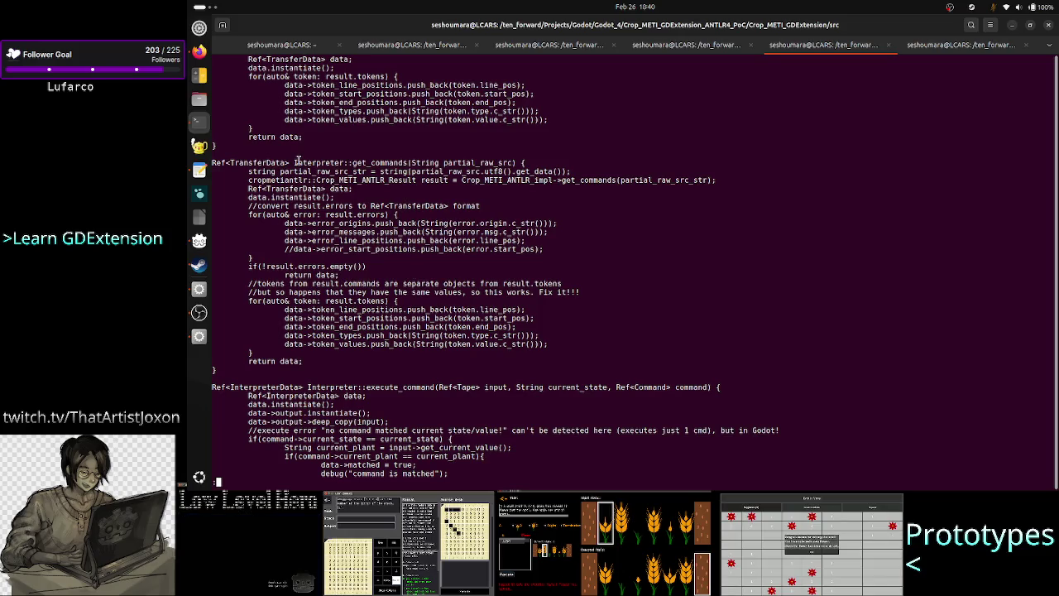
drag(297, 159, 222, 160)
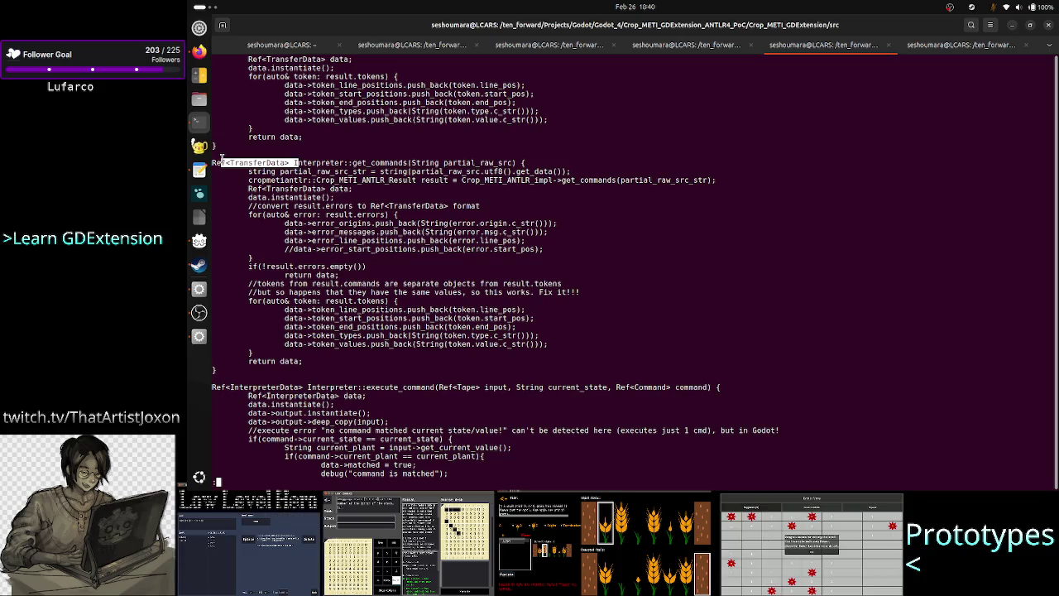
key(alt+Tab)
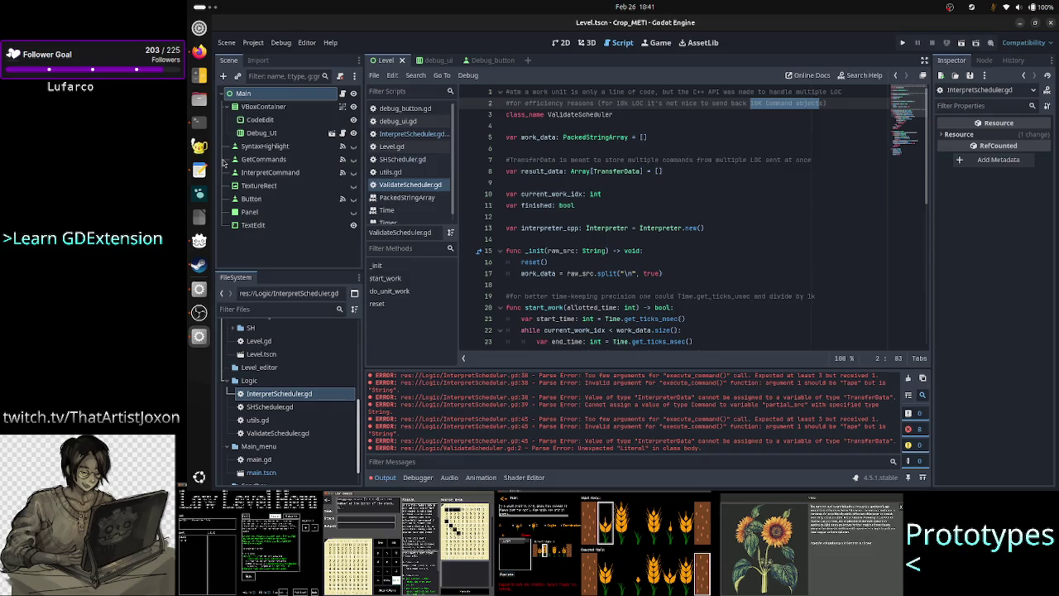
Open InterpretScheduler.gd and select part of its TransferData comment
click(404, 135)
scroll(610, 285, down, 3)
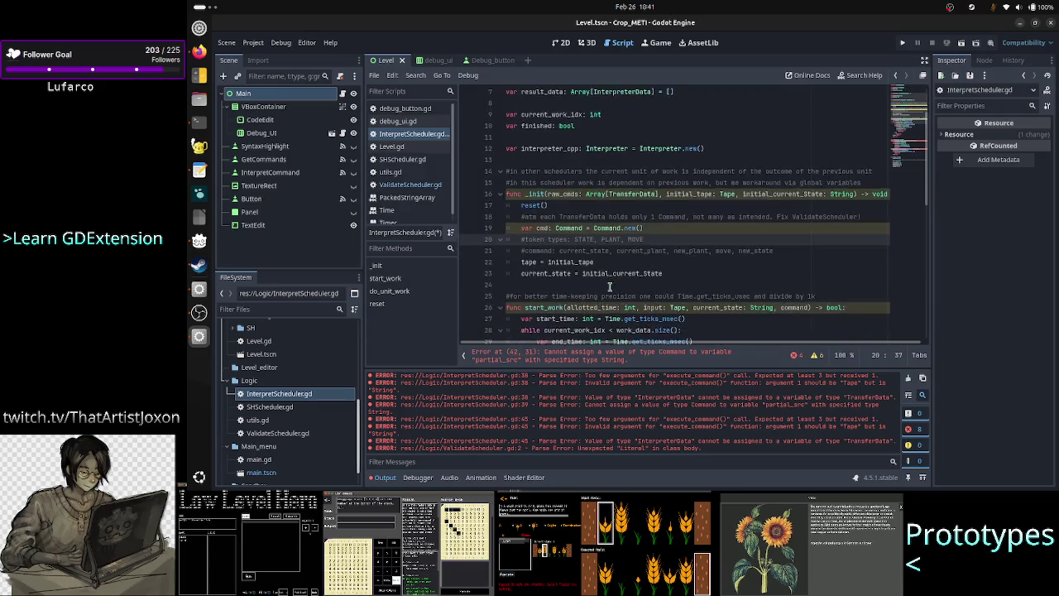
scroll(577, 254, up, 1)
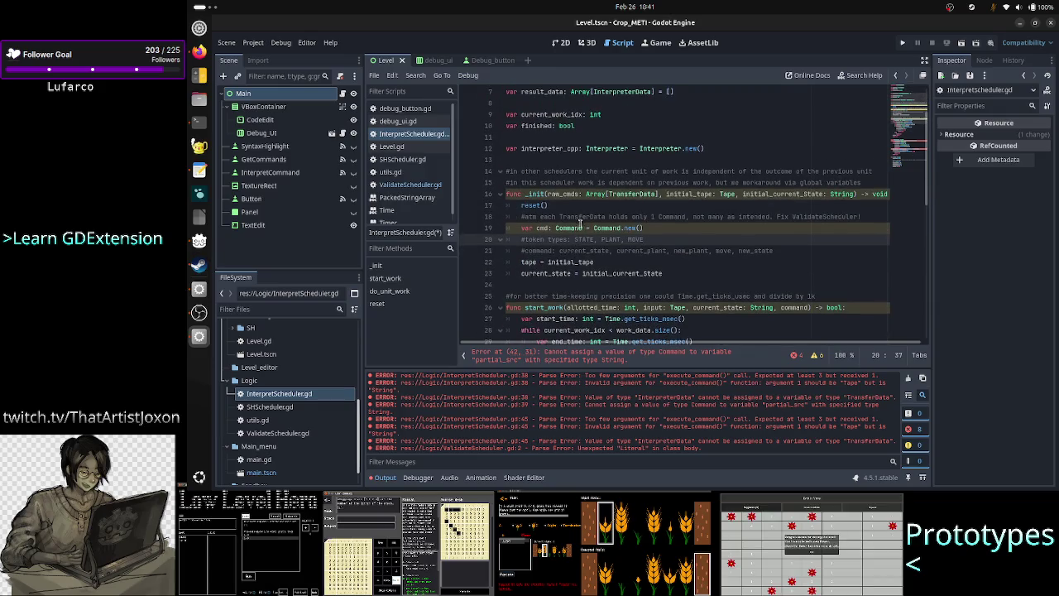
mouse_move(581, 217)
mouse_down()
mouse_move(776, 211)
mouse_move(755, 217)
mouse_up()
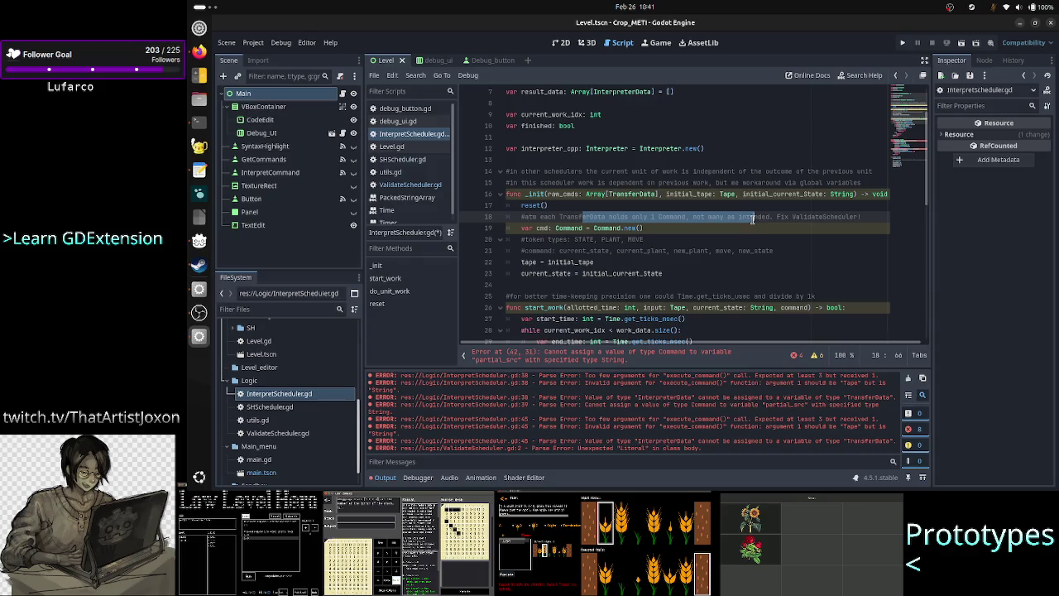
click(753, 217)
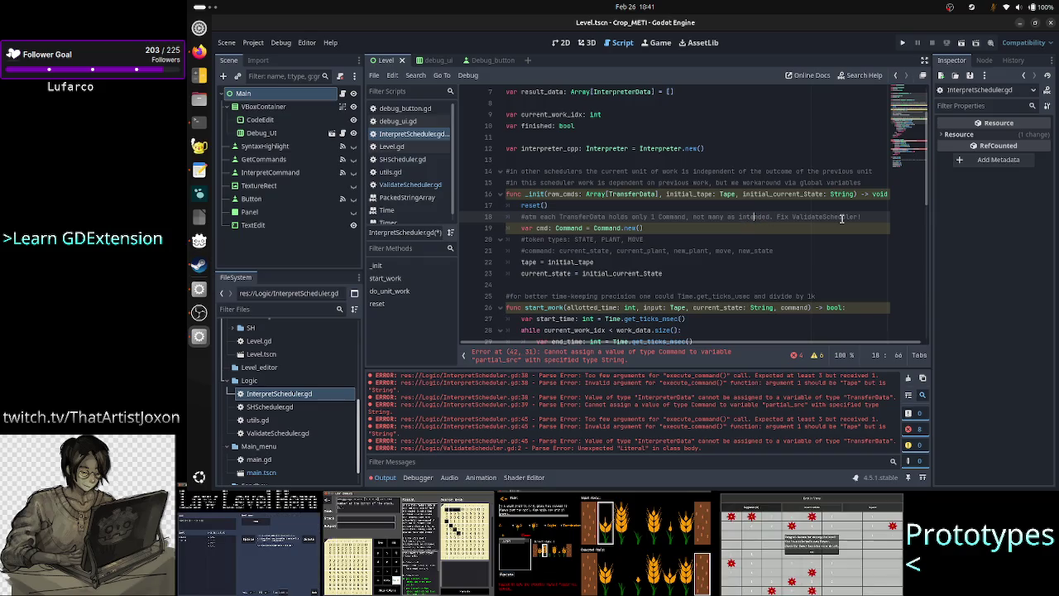
Select the line 18 comment and the Command.new() line 19, then return to the terminal
drag(767, 217, 553, 217)
click(553, 217)
mouse_move(642, 229)
mouse_down()
mouse_move(654, 233)
mouse_move(505, 217)
mouse_up()
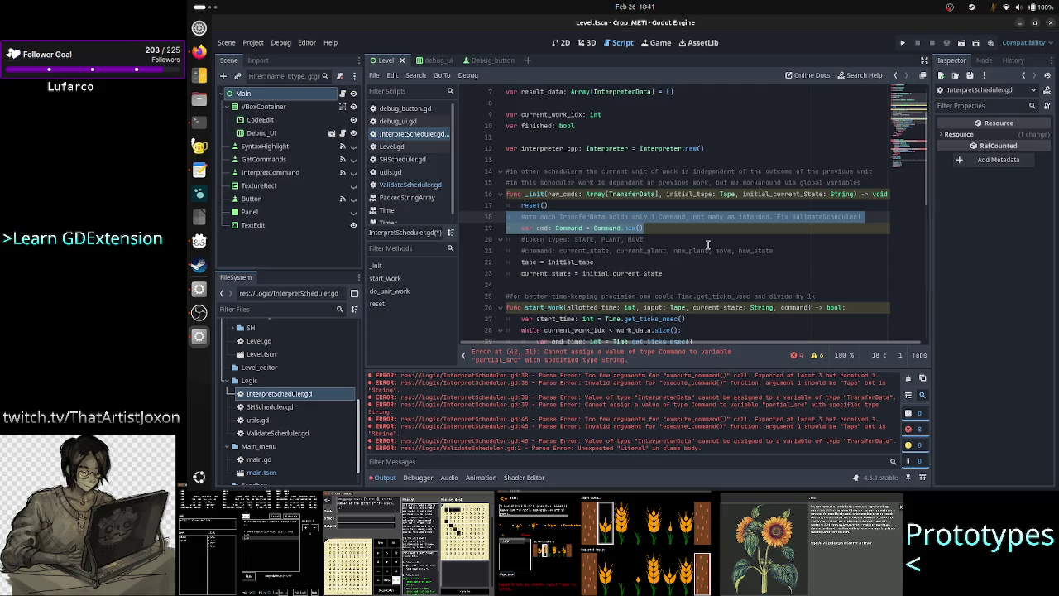
click(654, 232)
key(Up)
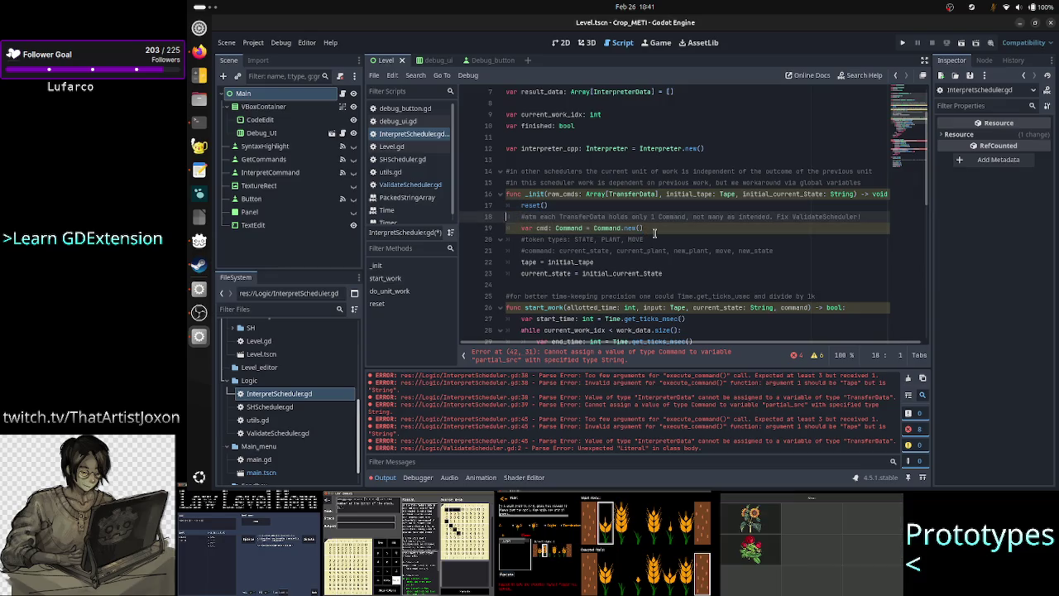
key(Home)
key(shift+Down)
key(shift+End)
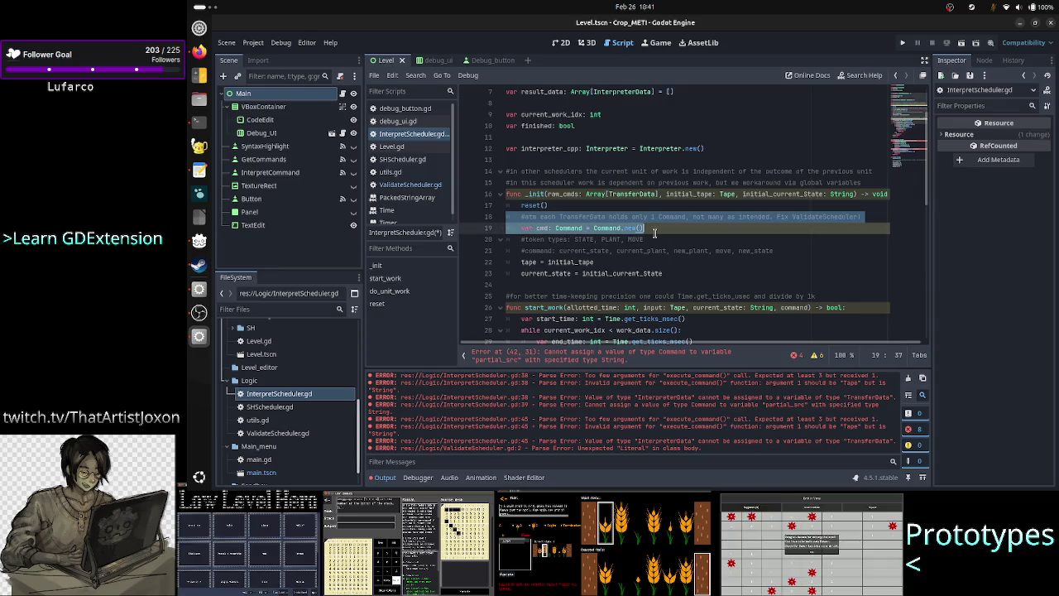
click(198, 122)
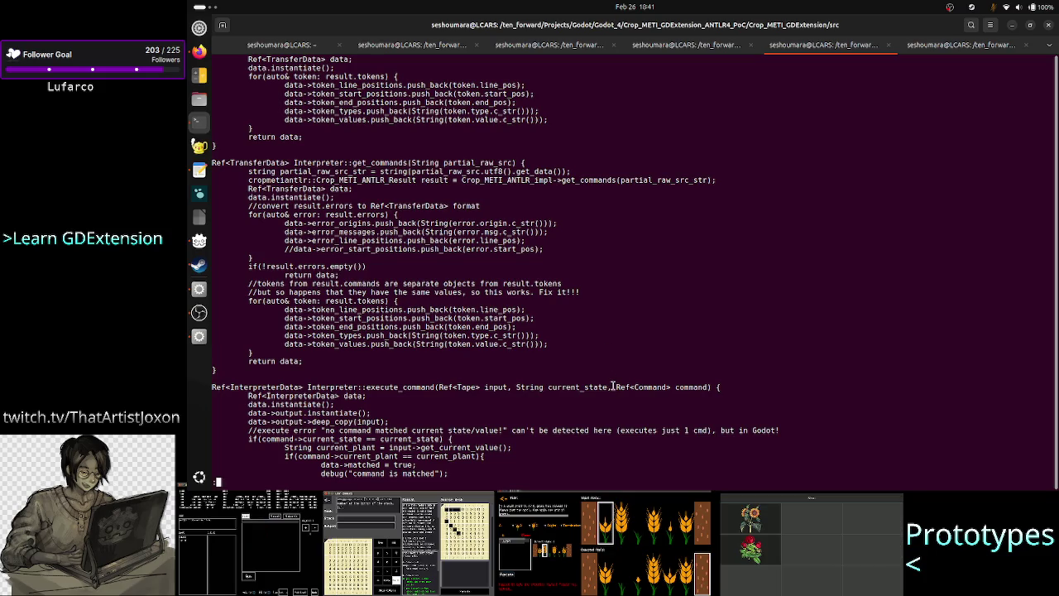
drag(616, 387, 708, 387)
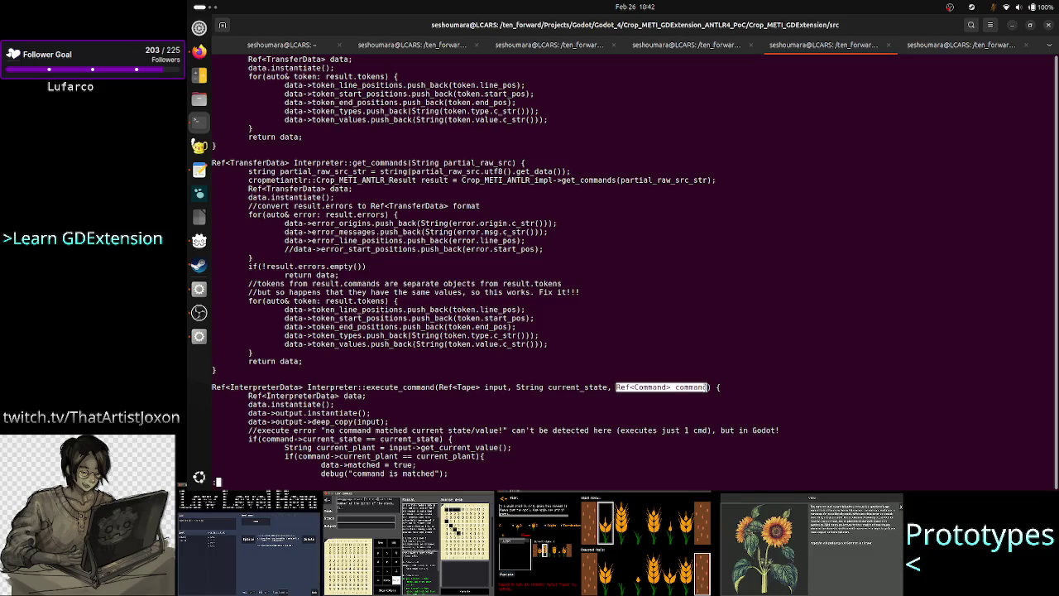
click(708, 387)
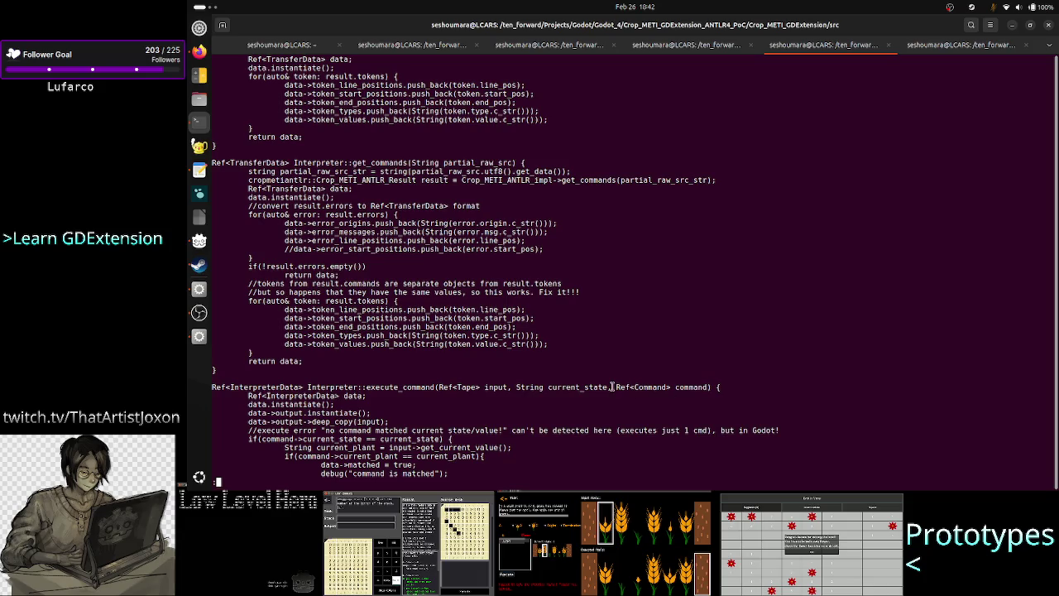
drag(616, 386, 710, 386)
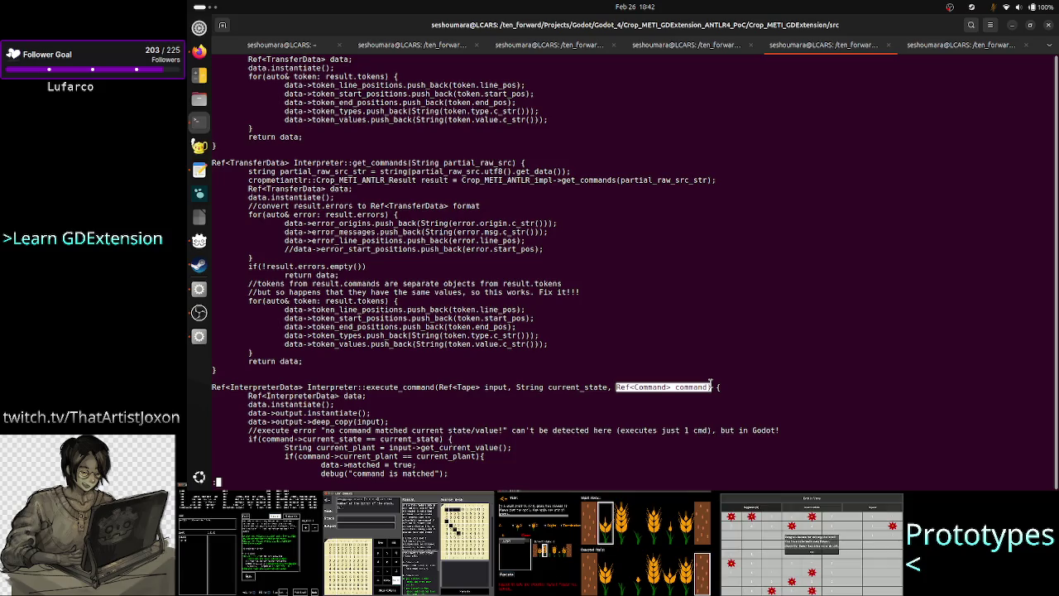
drag(710, 384, 669, 381)
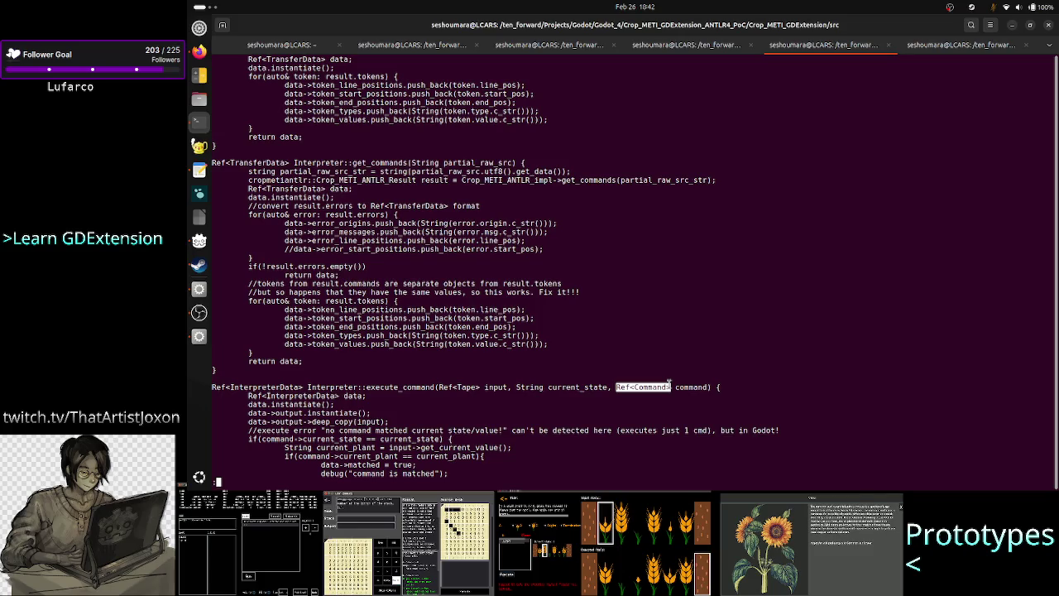
click(668, 382)
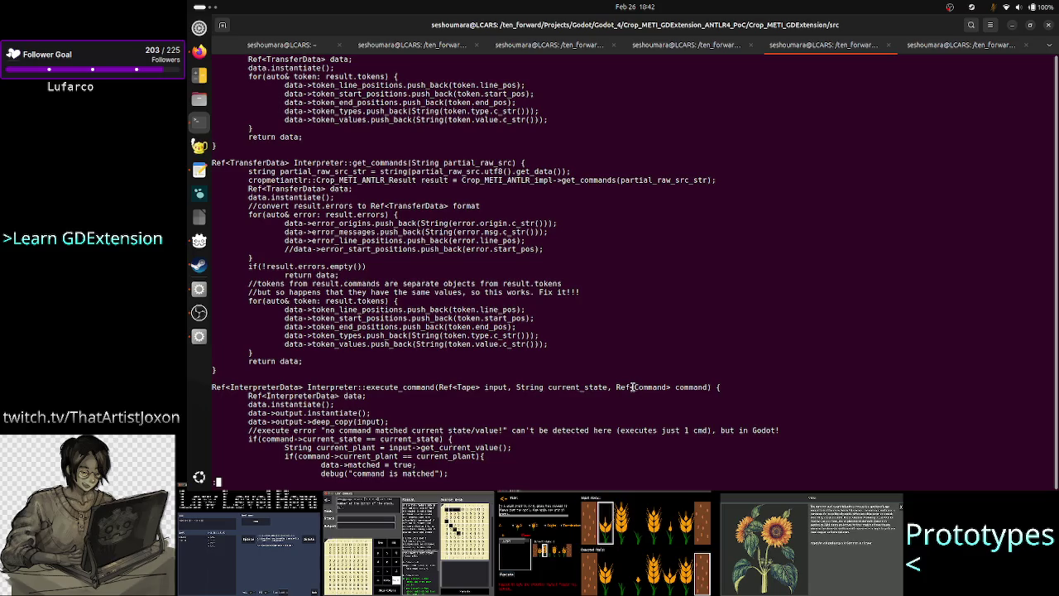
drag(633, 387, 665, 384)
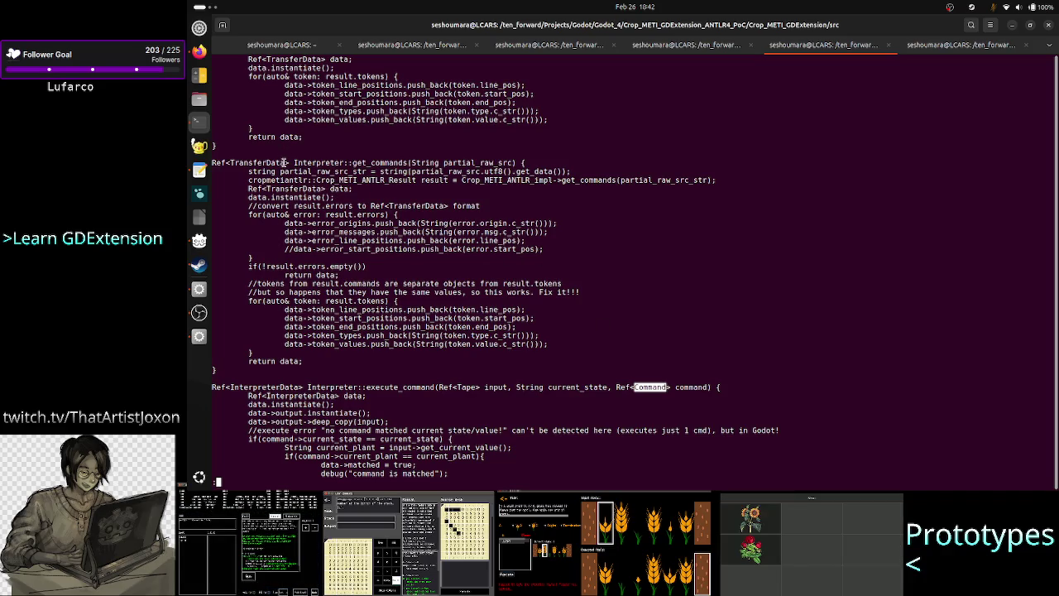
drag(289, 163, 230, 161)
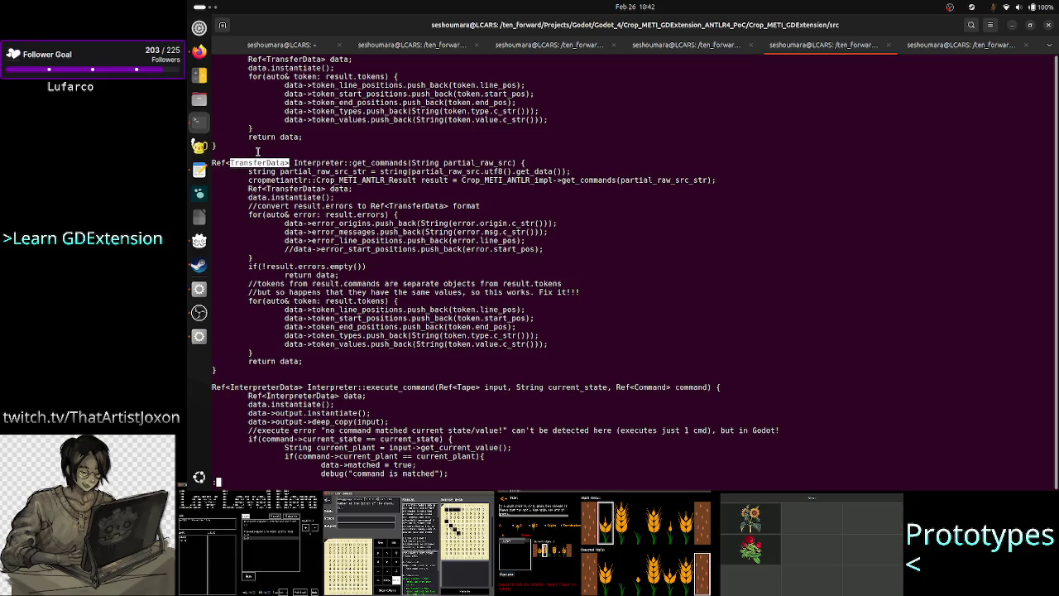
click(662, 390)
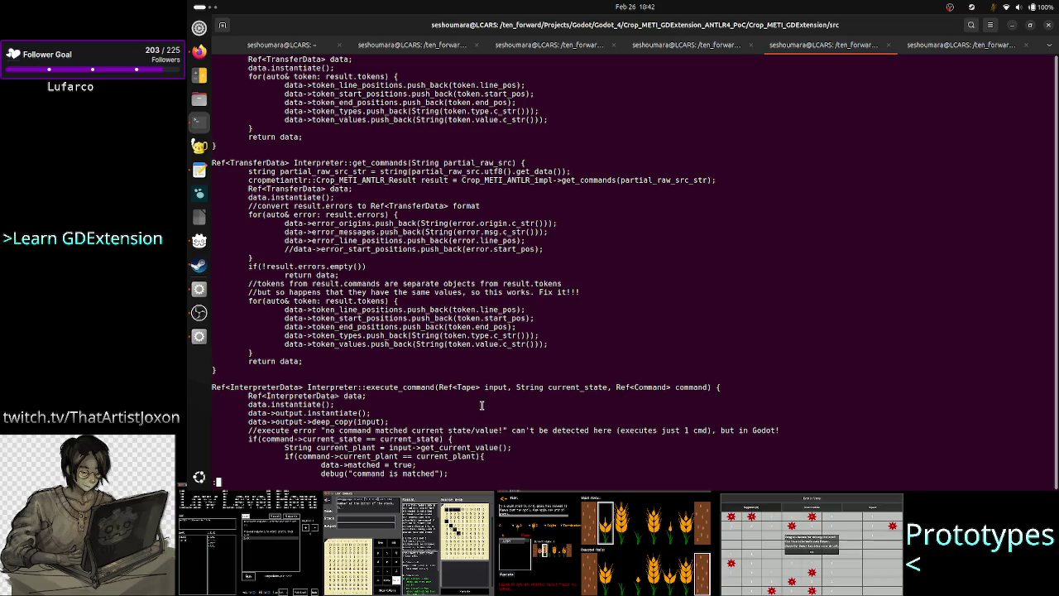
double_click(652, 386)
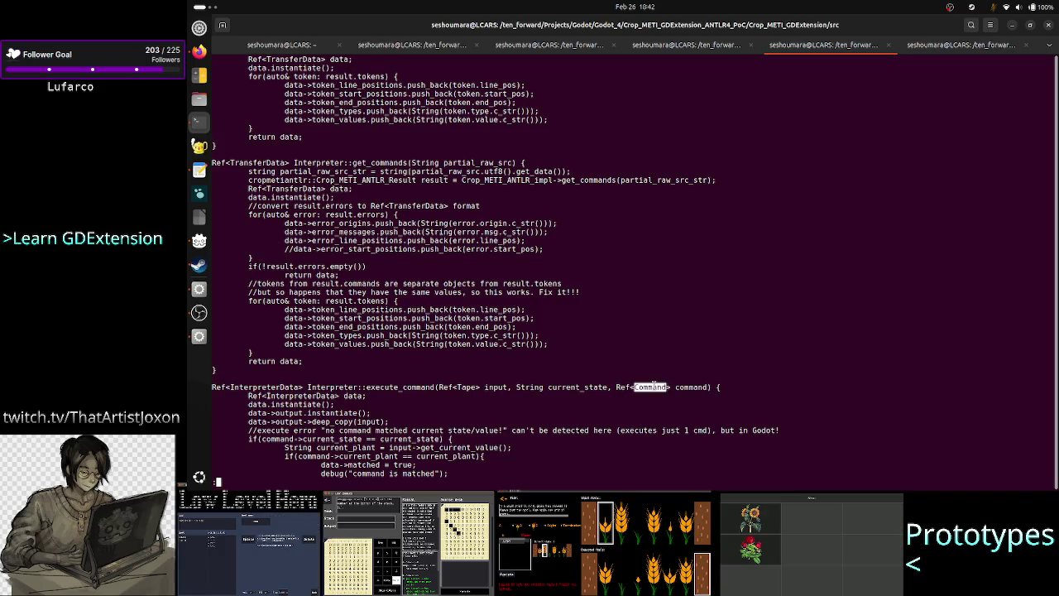
click(654, 386)
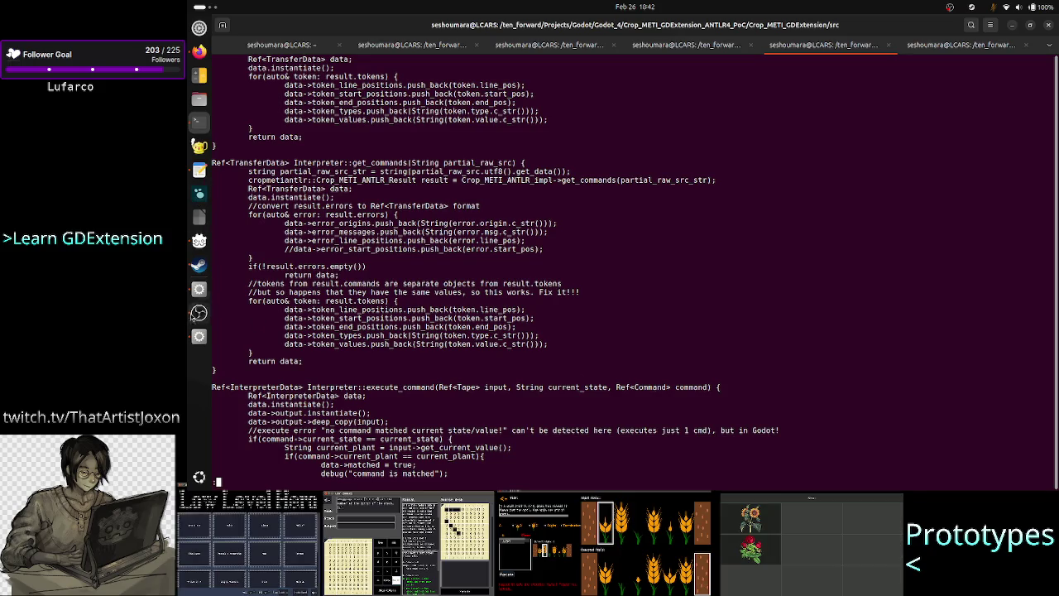
click(199, 171)
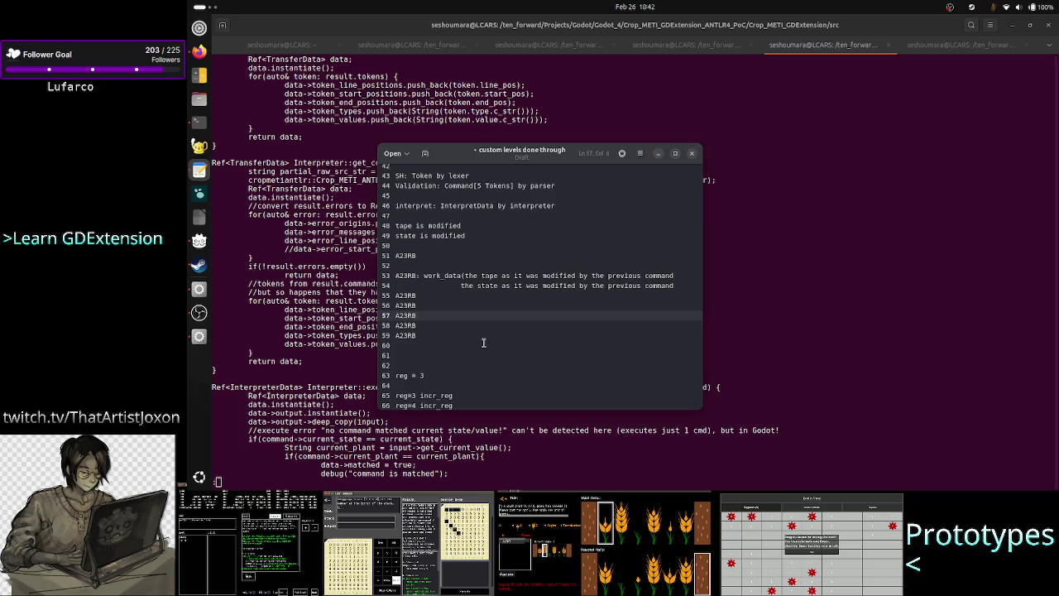
Add a '...' line after the last A23RB entry on line 59
scroll(486, 342, down, 6)
scroll(486, 342, up, 4)
scroll(486, 342, up, 3)
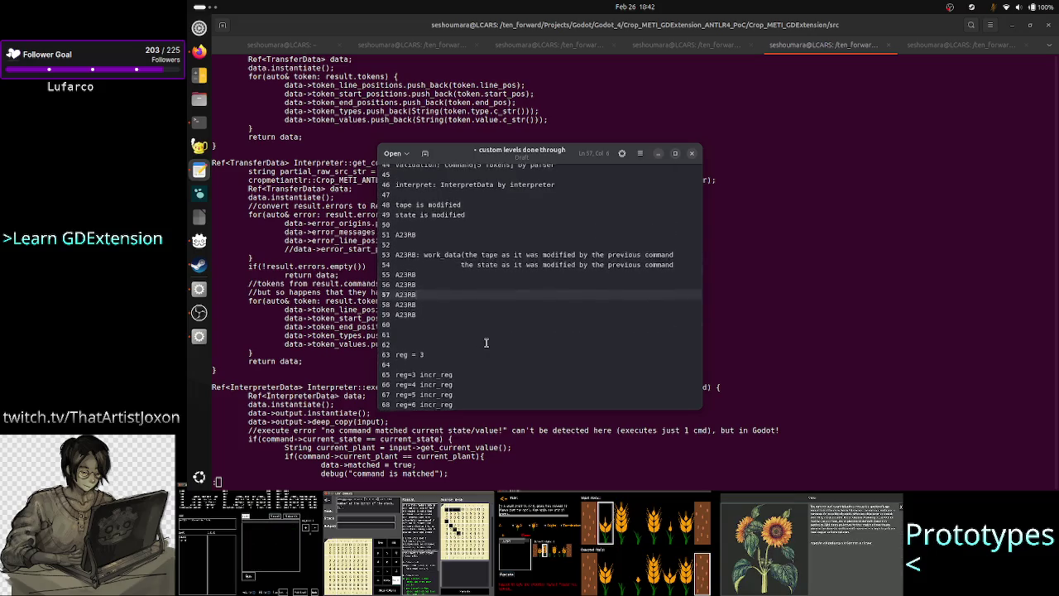
click(452, 336)
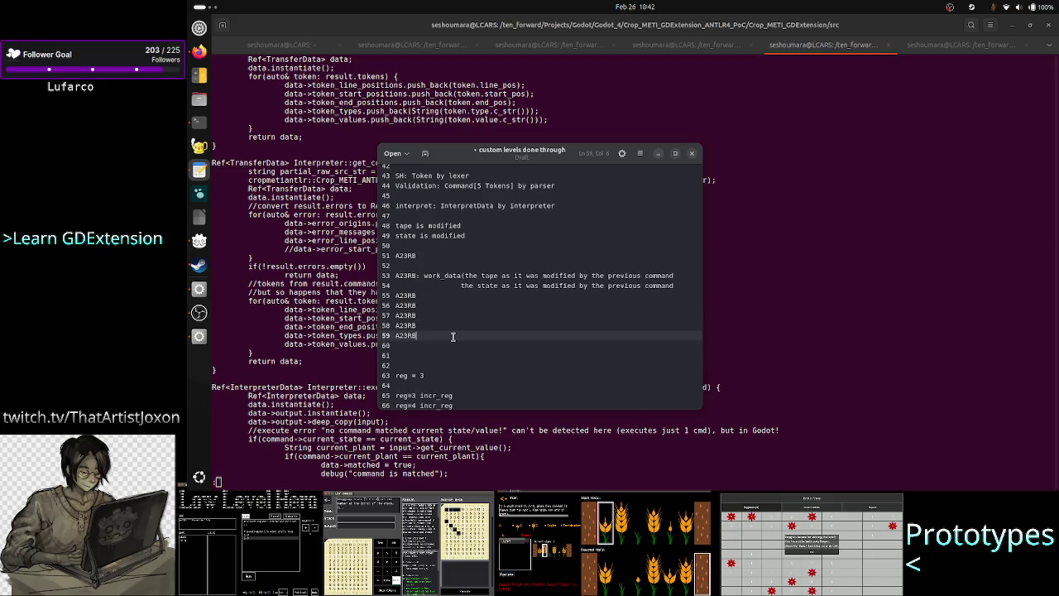
key(Return)
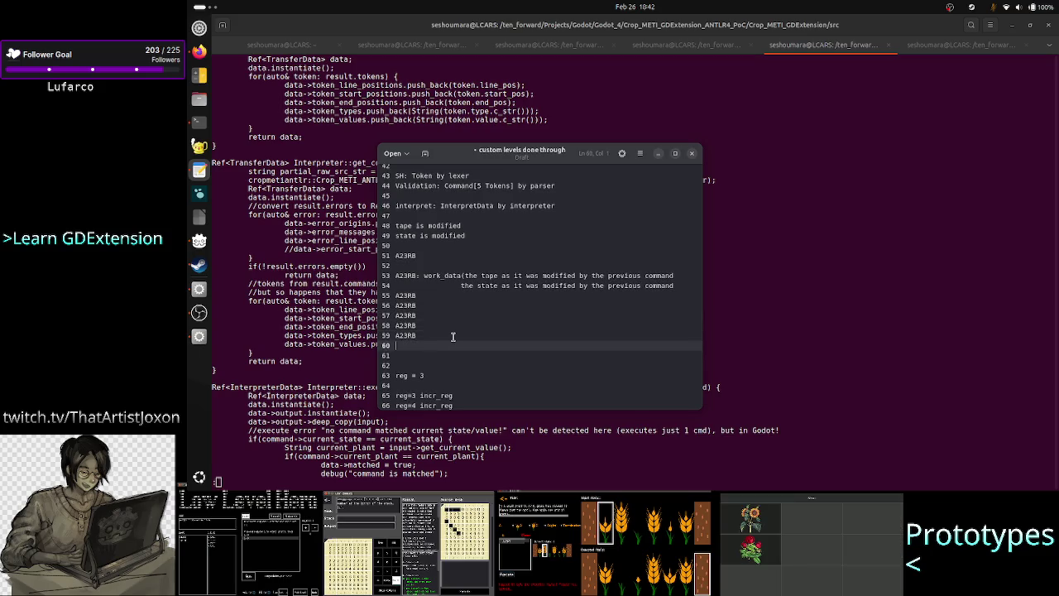
text(...)
key(Return)
Add three A23RB entries below the ellipsis and begin a 'C++ -' line
click(411, 335)
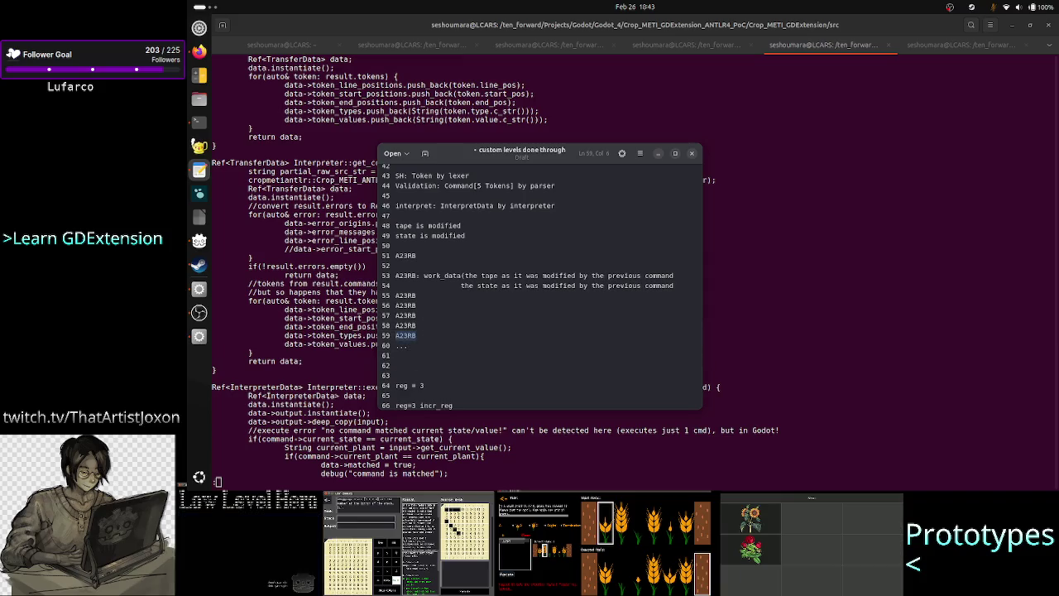
key(Down)
key(Down)
text(A23RB)
key(Return)
text(A23RB)
key(Return)
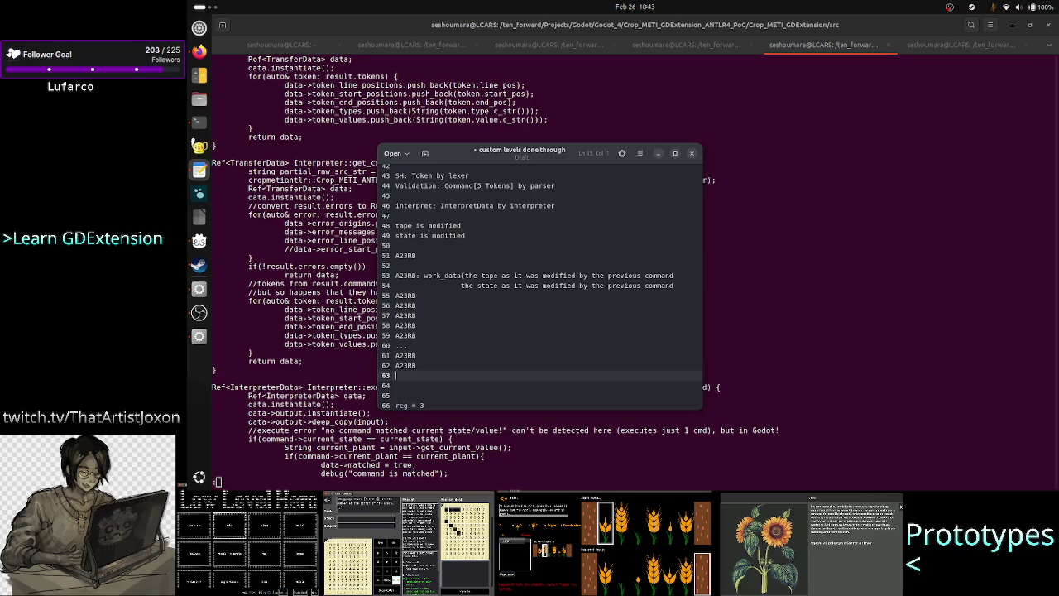
text(A23RB)
key(Return)
key(Return)
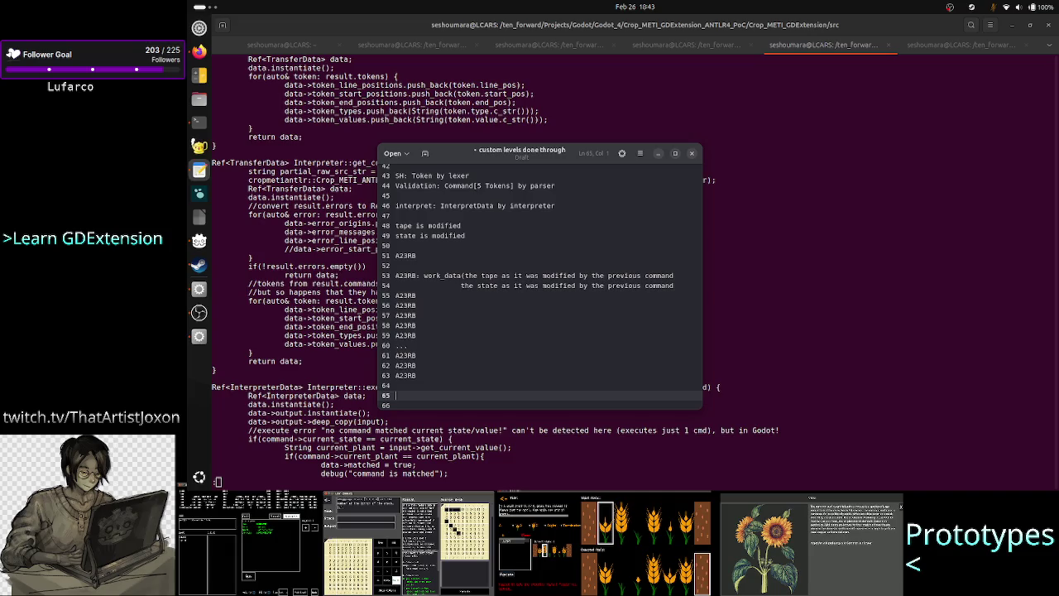
text(C++)
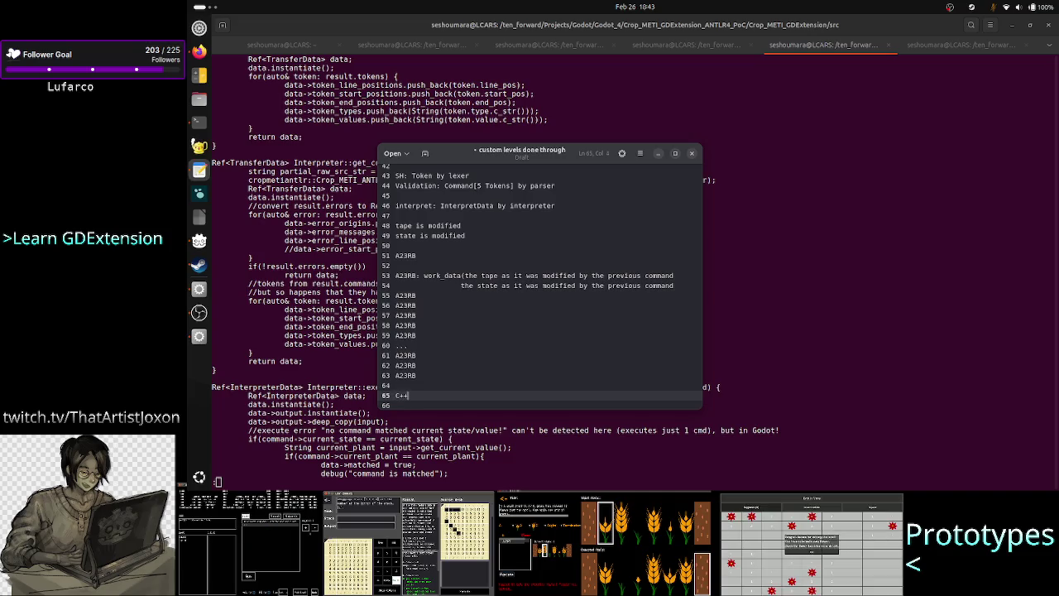
text( -)
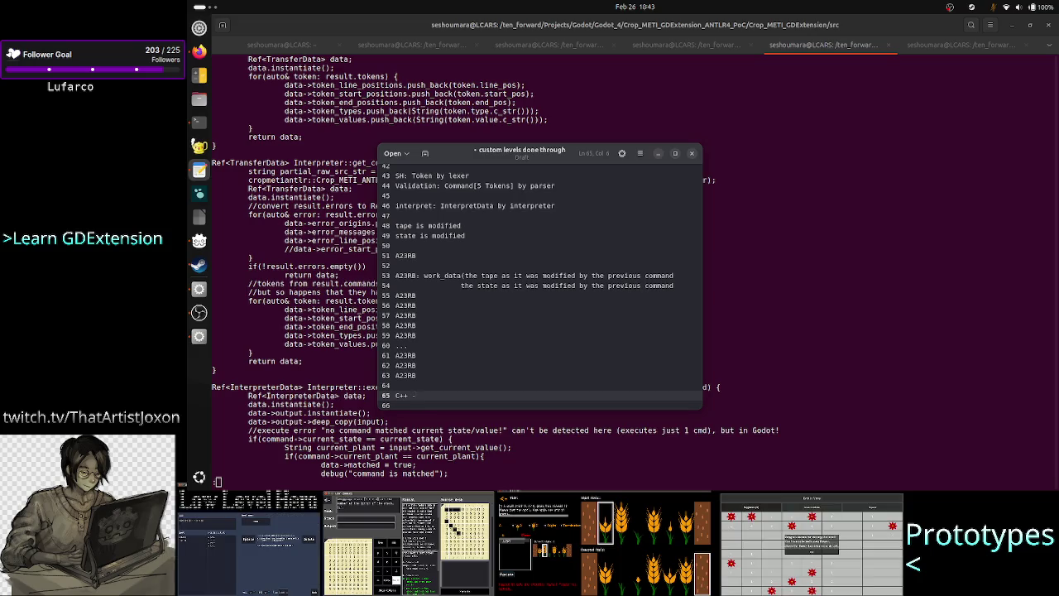
Rewrite the line 65 pipeline as 'GDScript -> GDExtension C++ -> ANTLR -> Result.commands'
key(BackSpace)
key(BackSpace)
key(BackSpace)
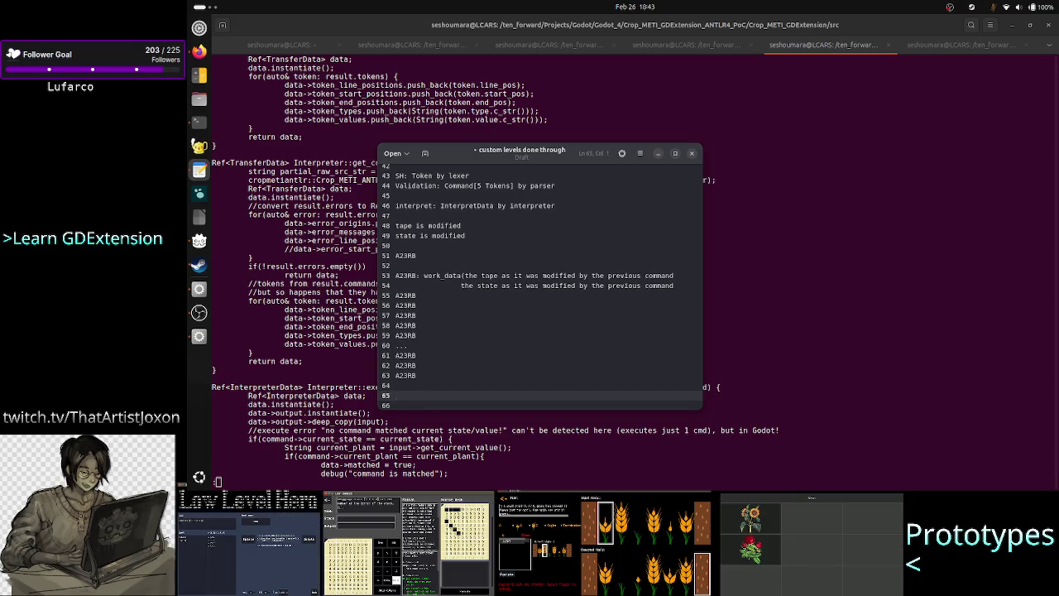
text(GDS)
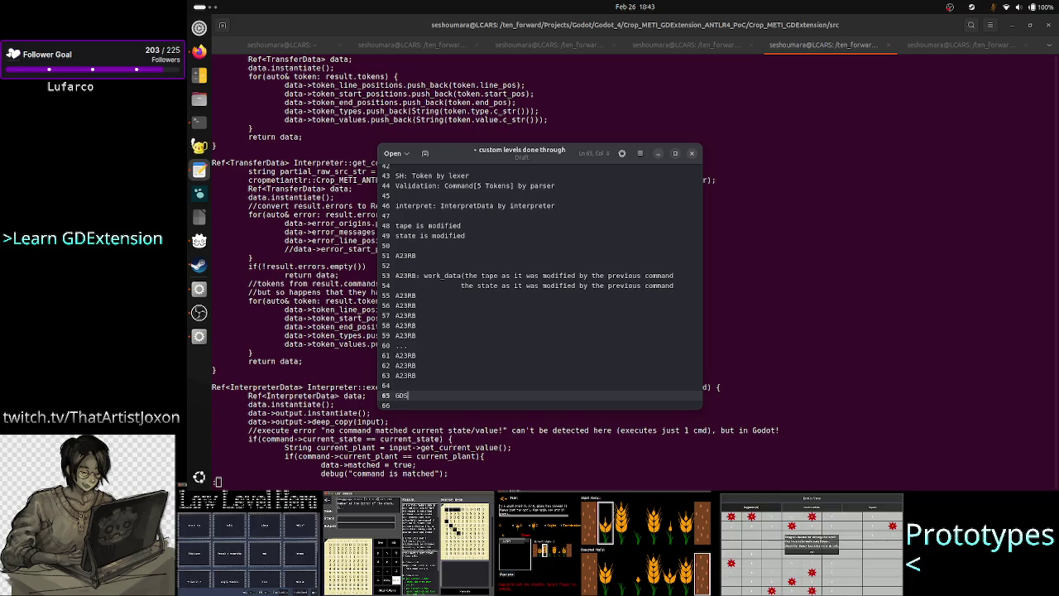
text(cript )
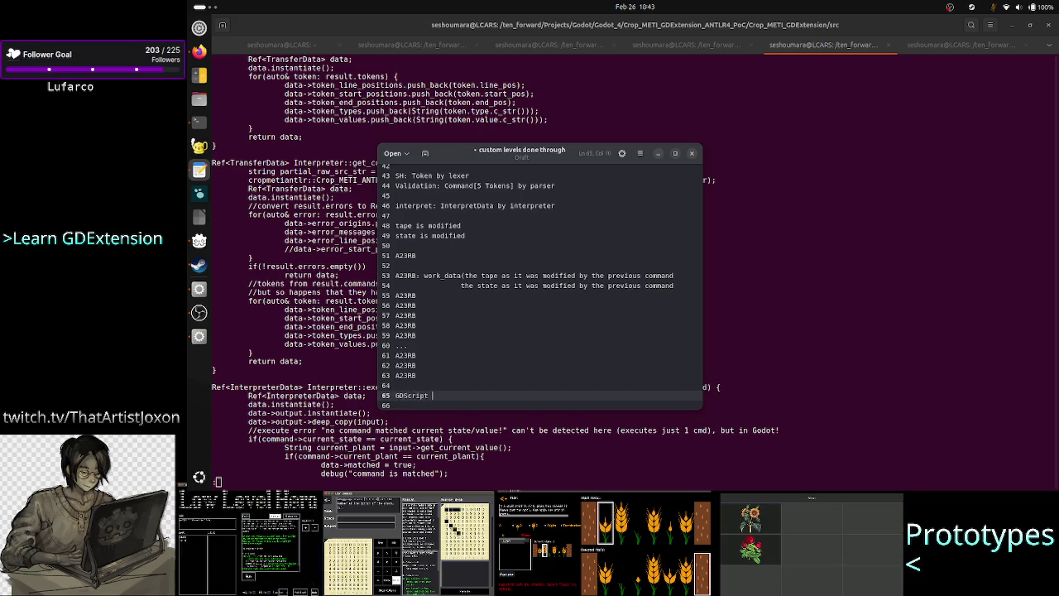
text(->)
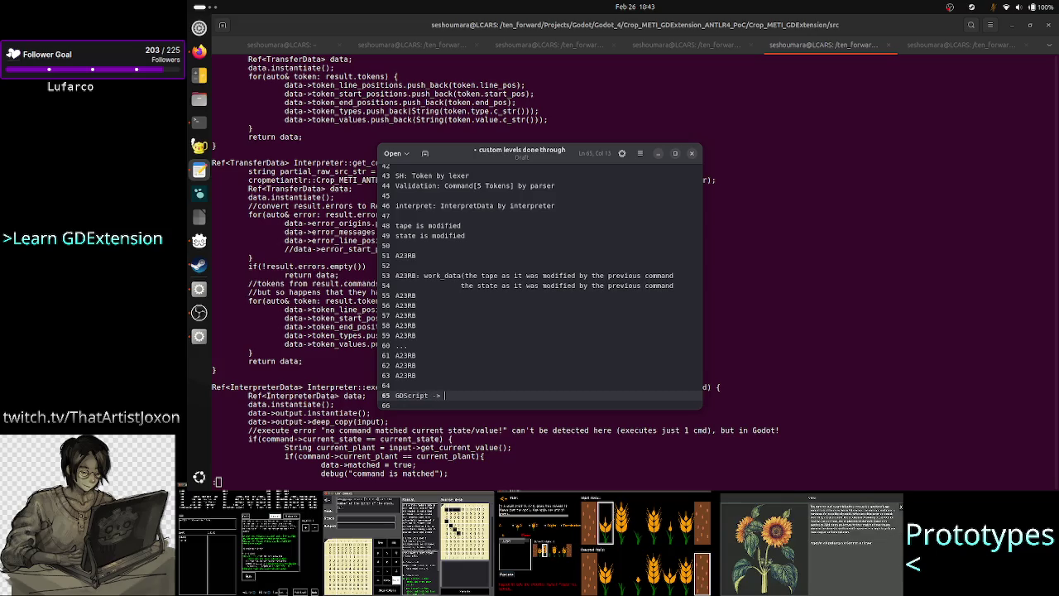
key(Up)
key(Up)
key(Up)
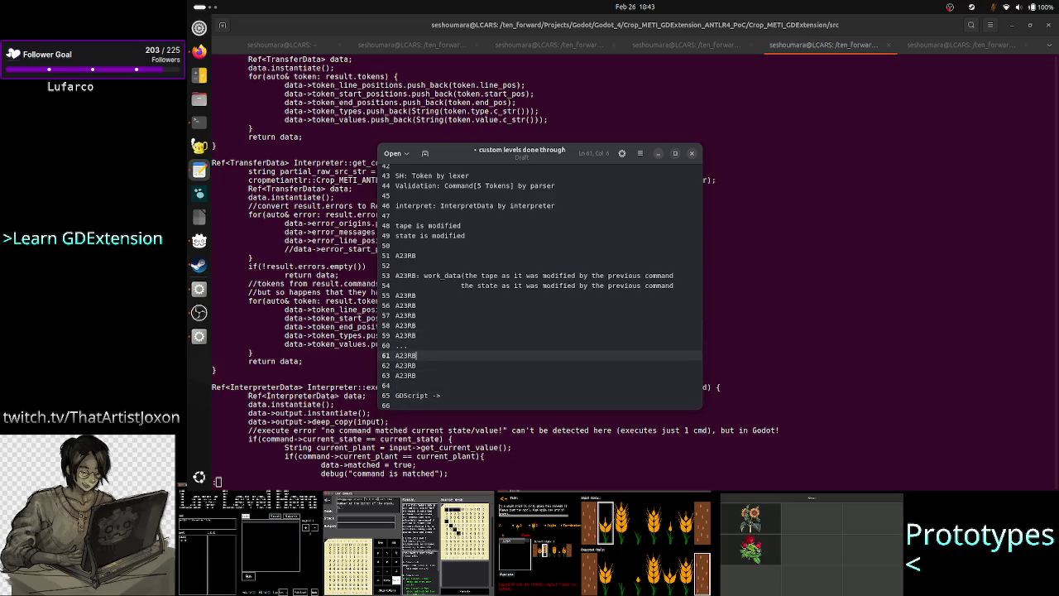
key(Down)
key(Down)
key(Down)
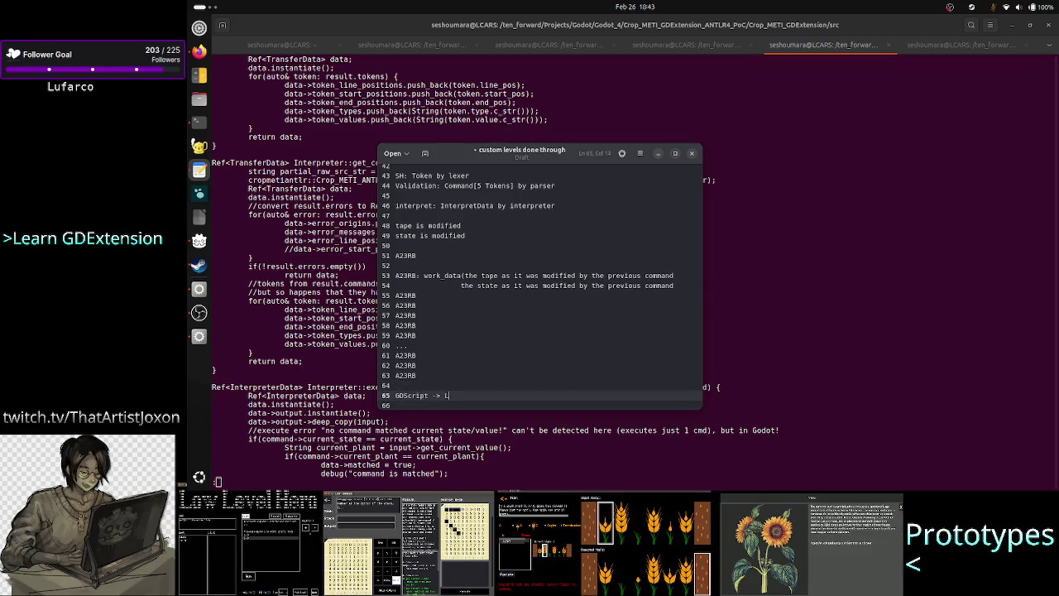
text(OC -> )
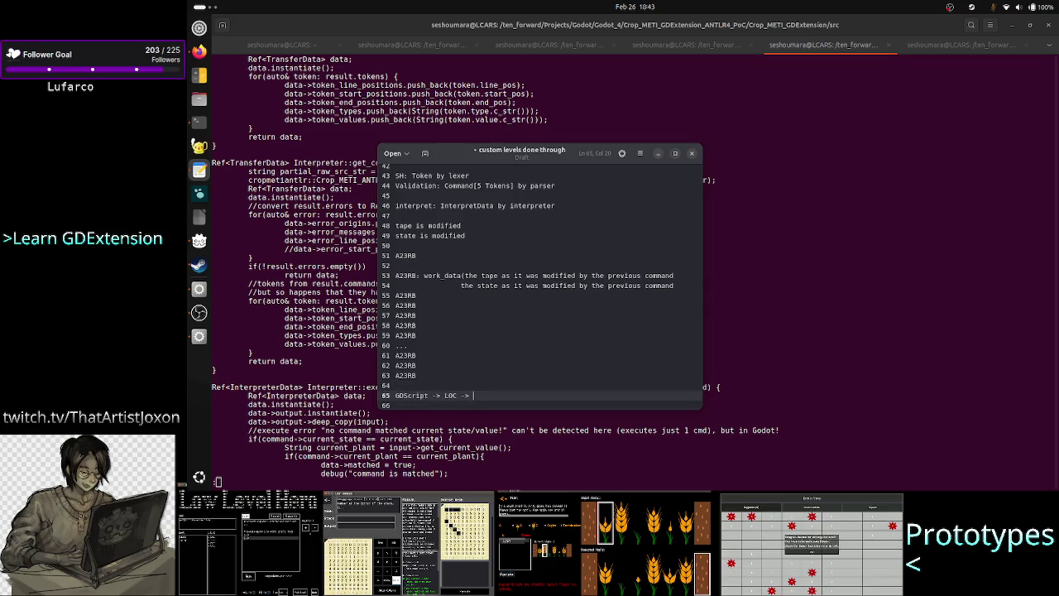
text(GDExtensio)
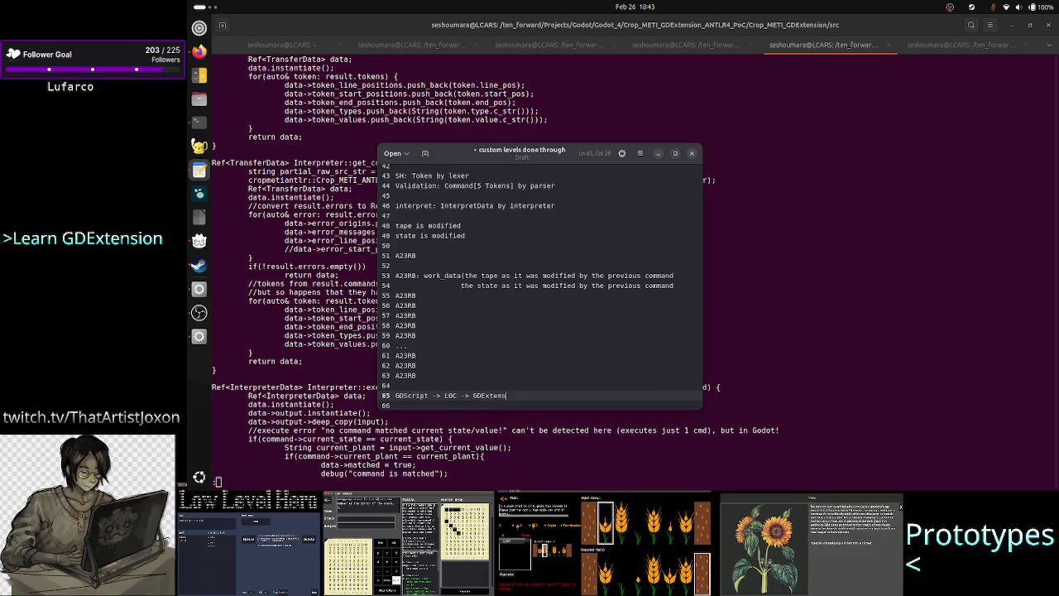
text(n C++)
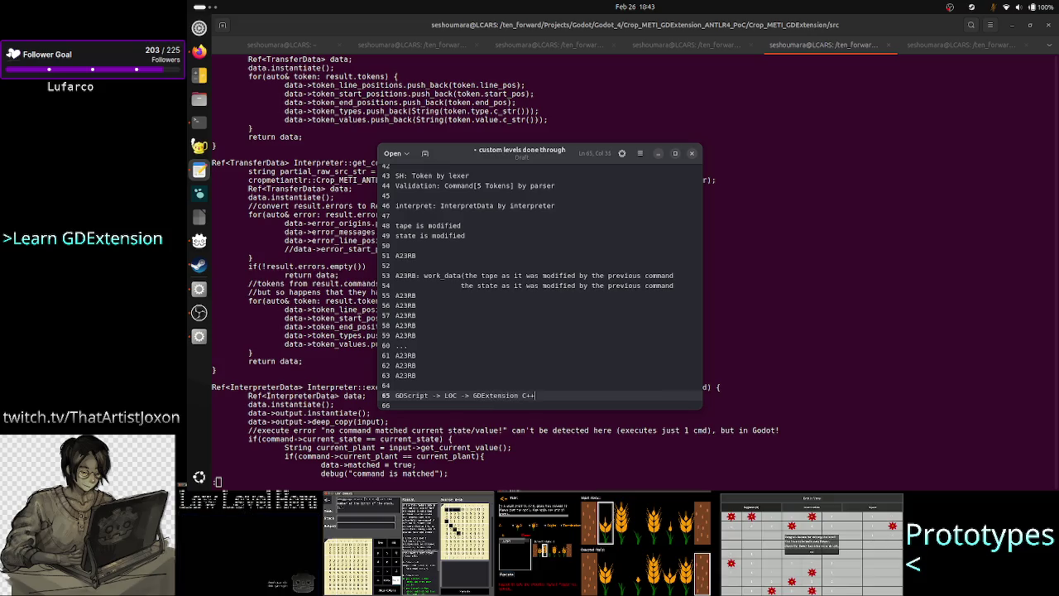
text( ->)
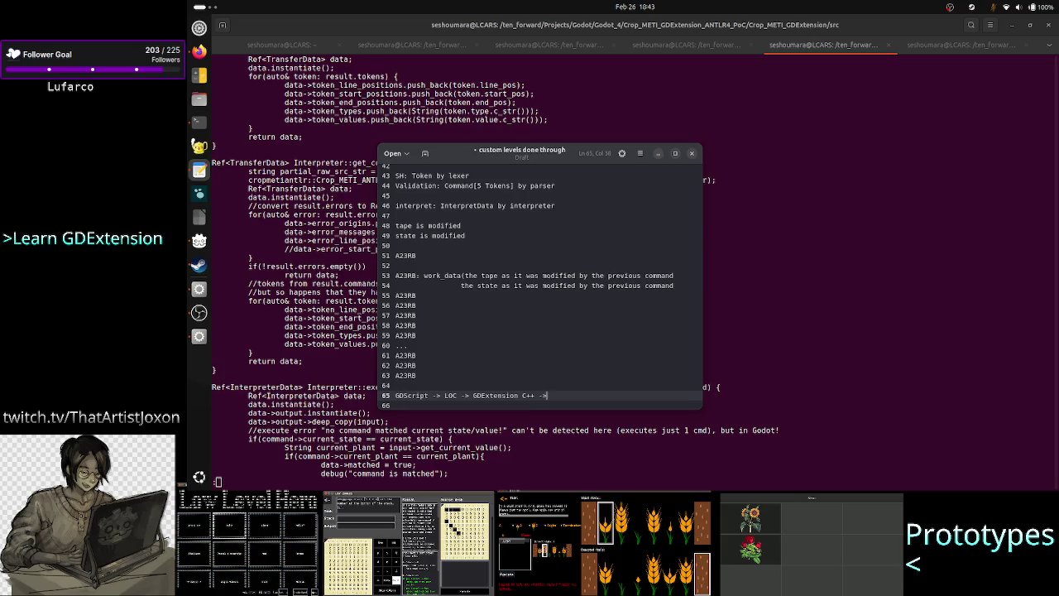
text( ANTLR C++)
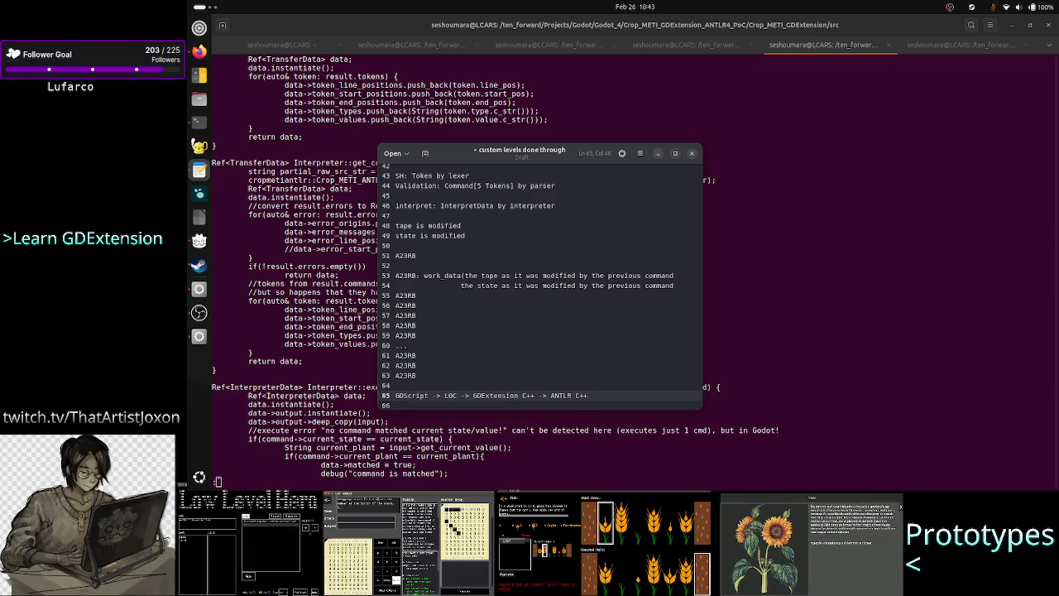
key(Left)
key(Left)
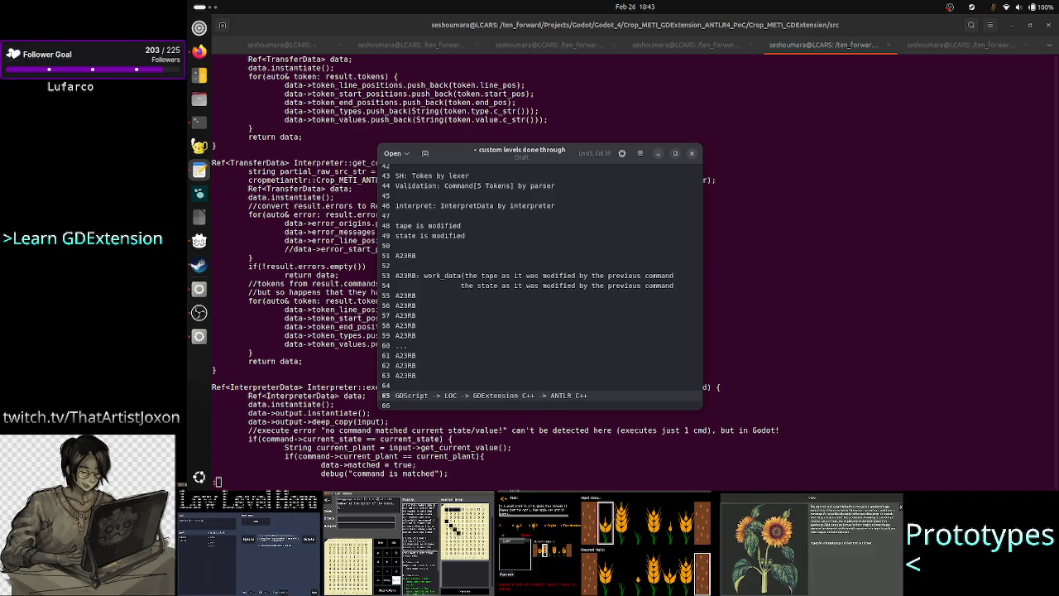
key(End)
text(->)
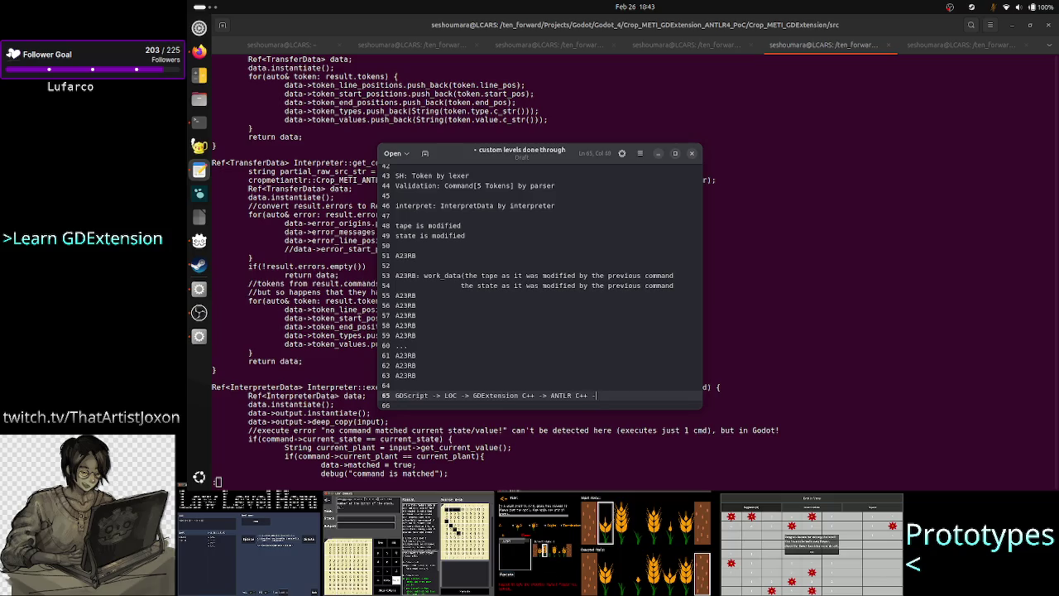
text( Res)
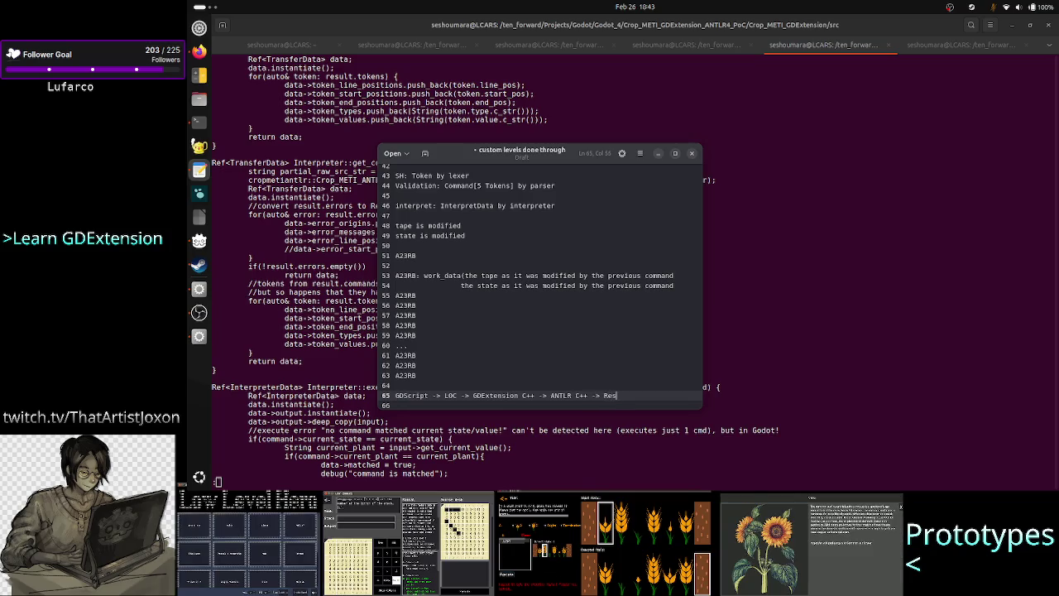
text(ult.commands)
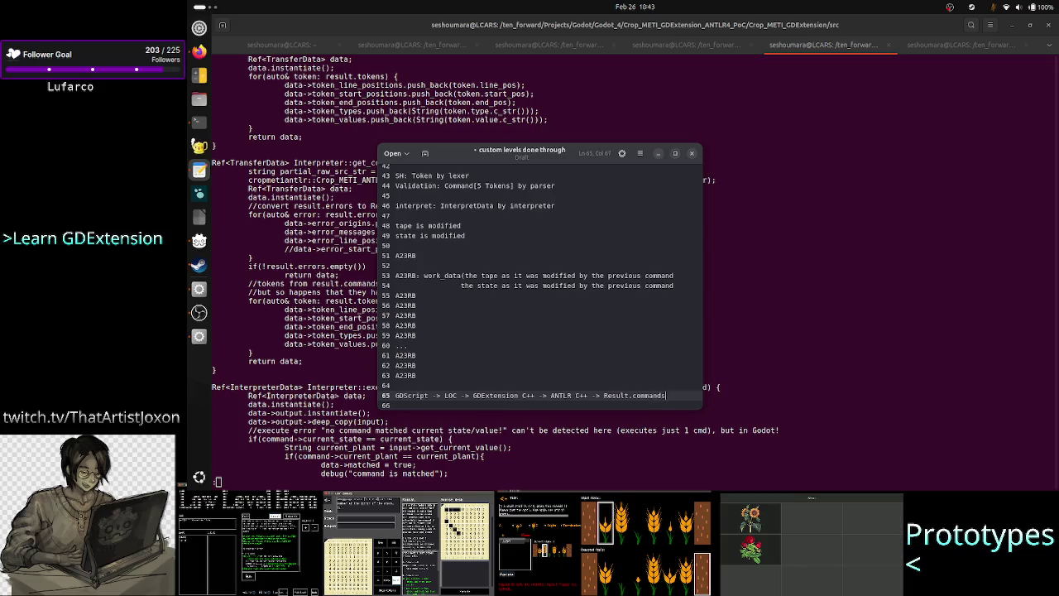
Maximize the notes window and extend the line 65 pipeline back to GDScript
click(677, 154)
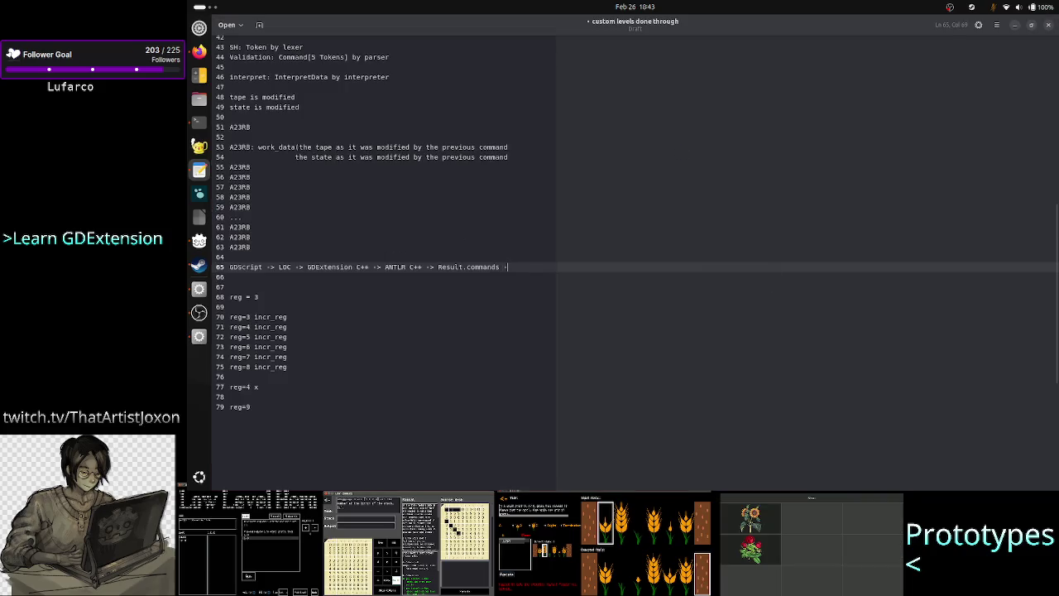
text(> GDE)
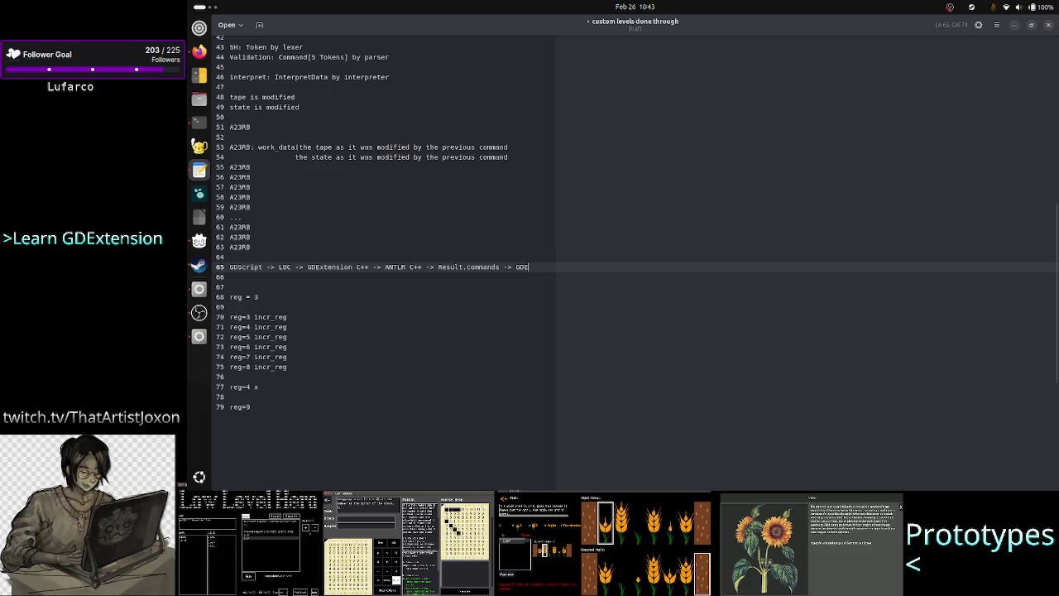
text(xtension C++)
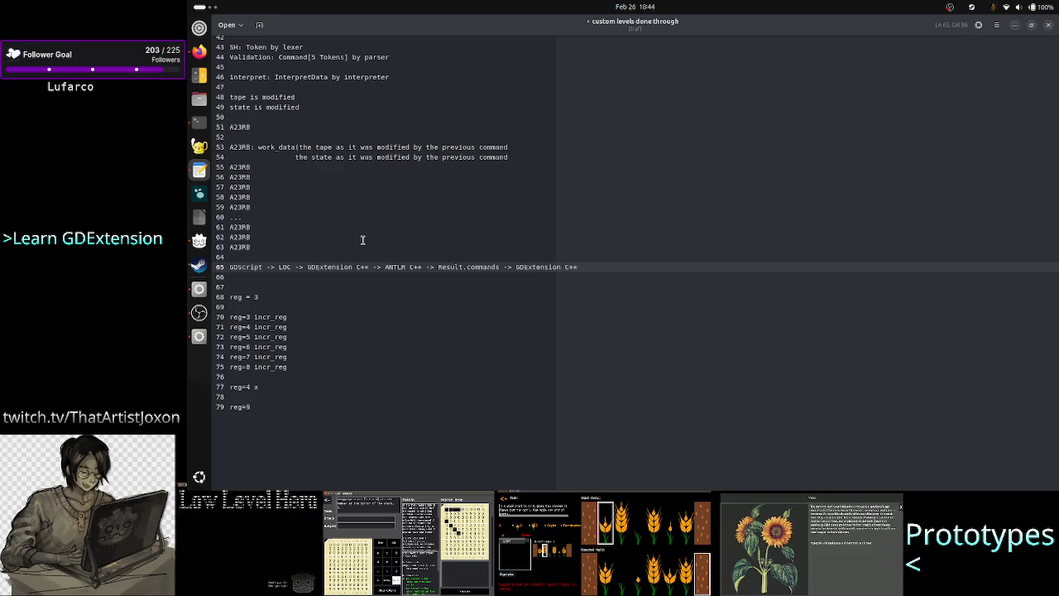
click(356, 267)
click(409, 268)
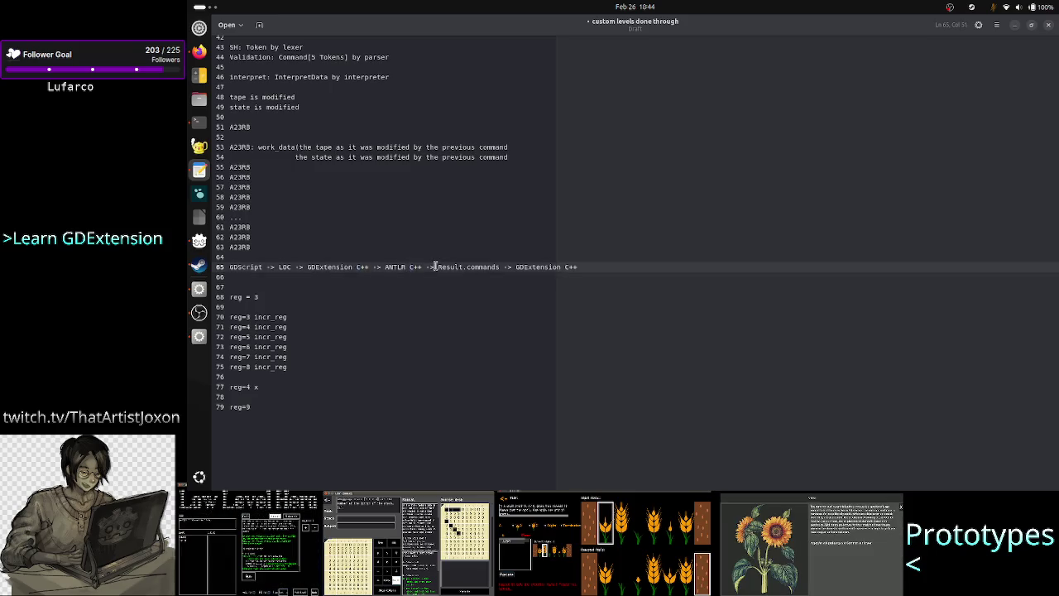
drag(438, 267, 497, 265)
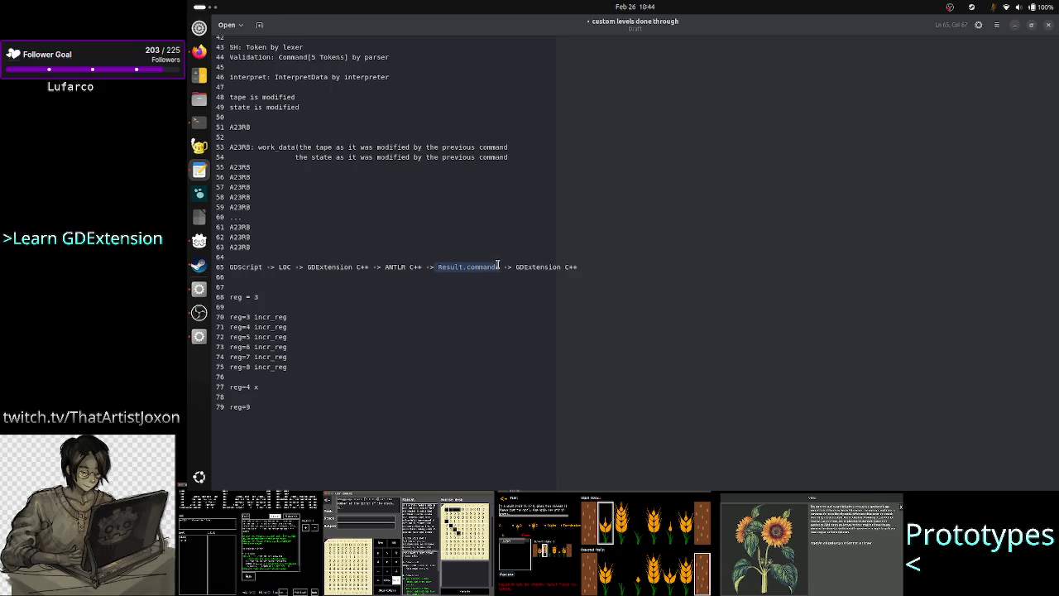
click(548, 267)
click(601, 269)
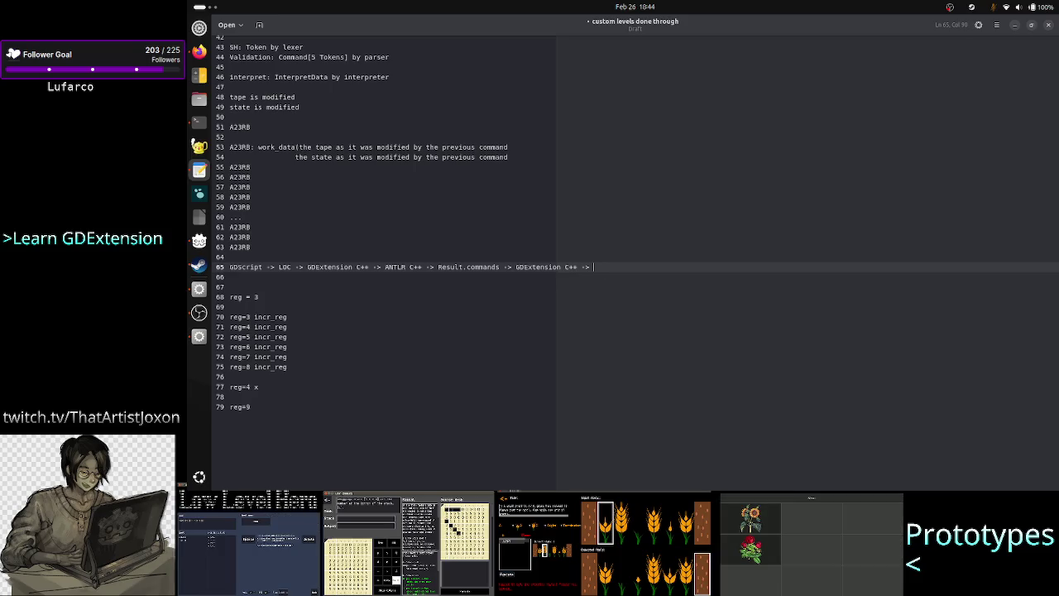
text(GDScr)
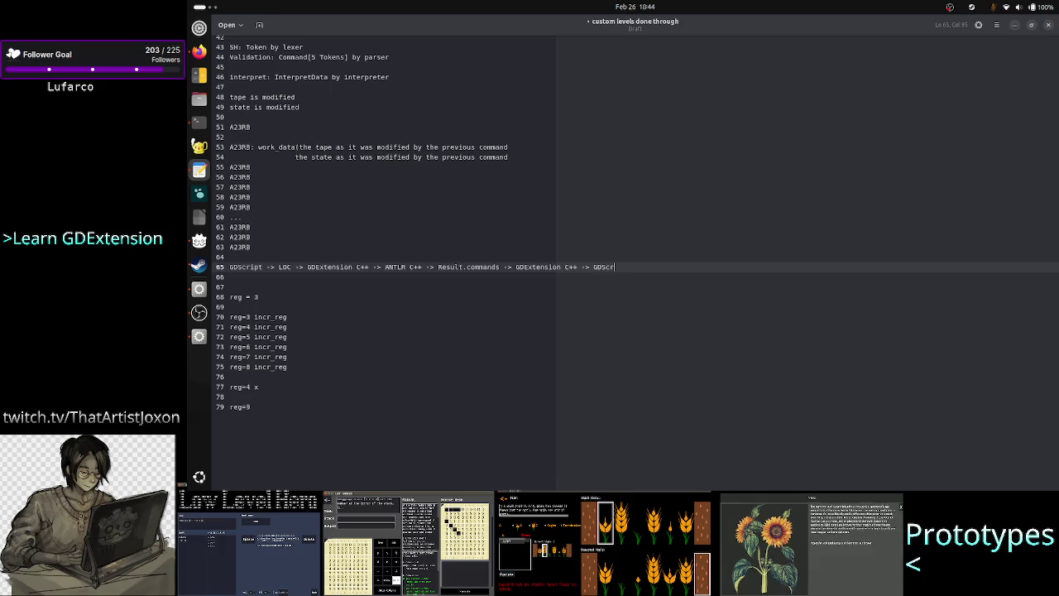
text(ipt)
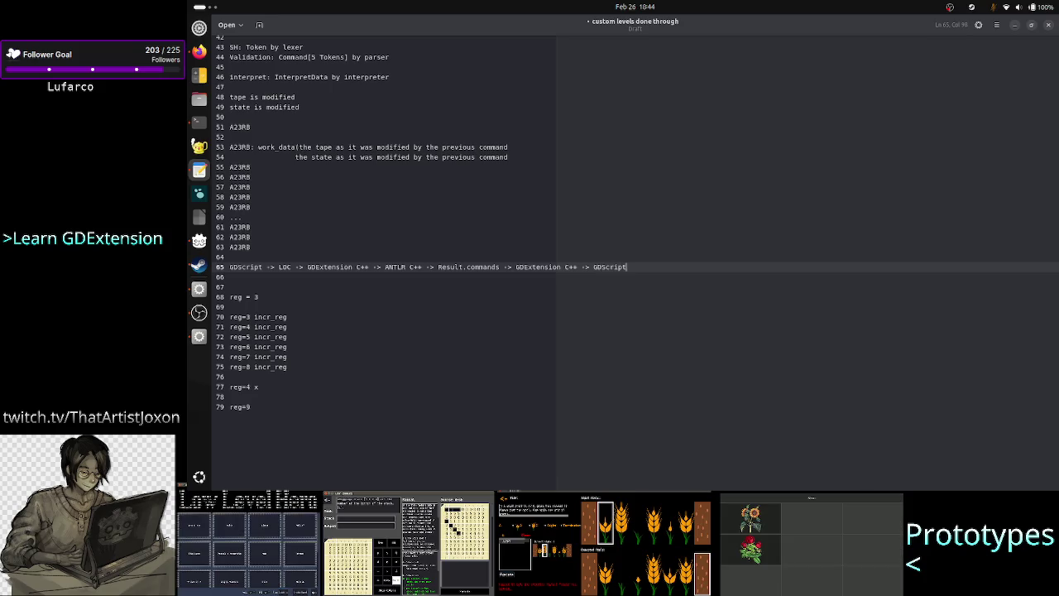
Insert '(put all 10k commands into 1 TransferData obj)' before the final GDScript, then add a blank line 66
click(593, 267)
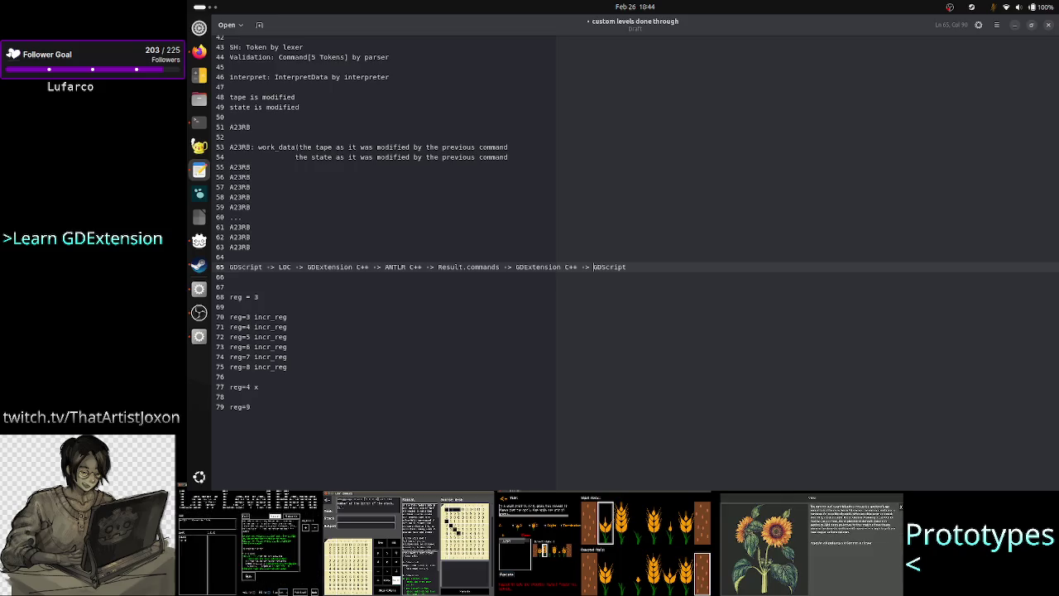
text(()
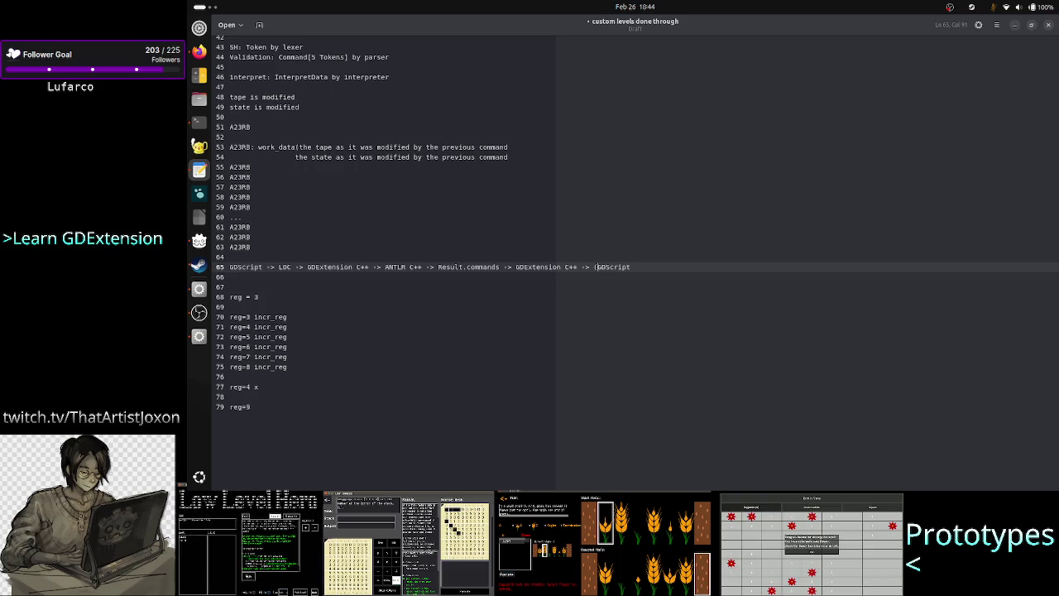
text(put a)
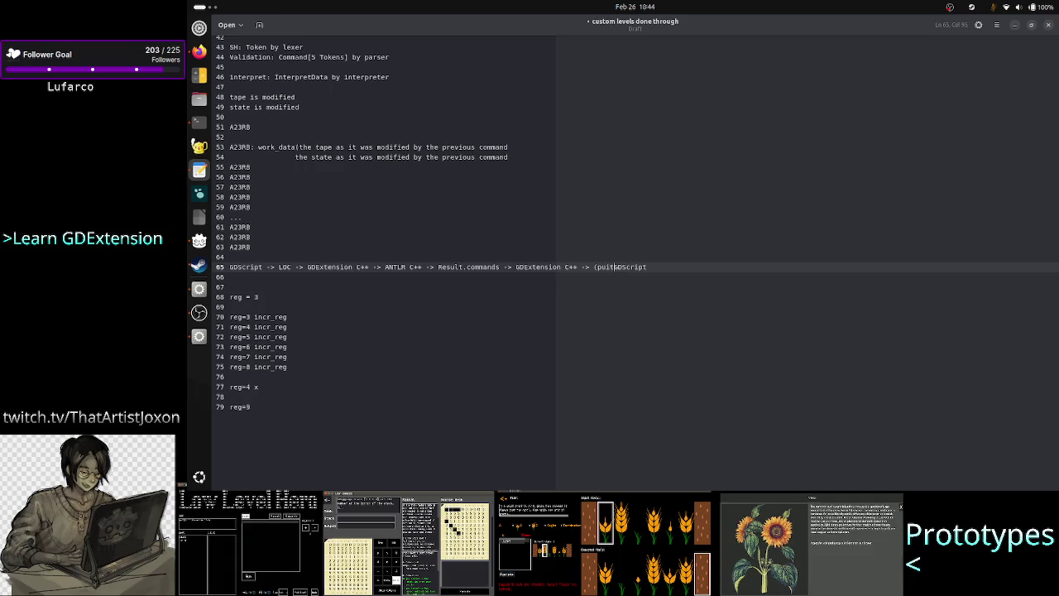
text(ll )
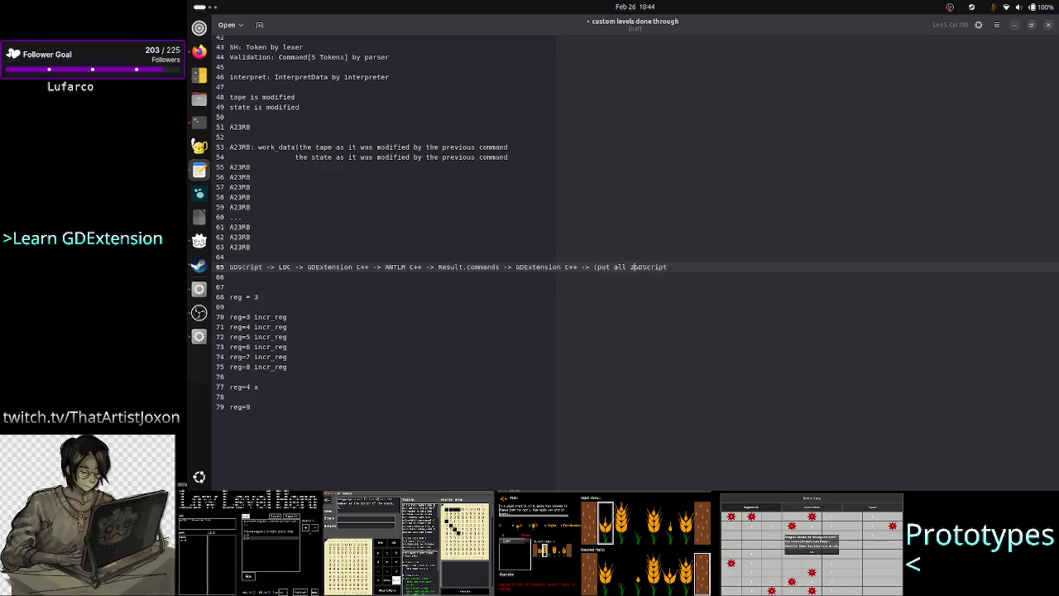
text(10k c)
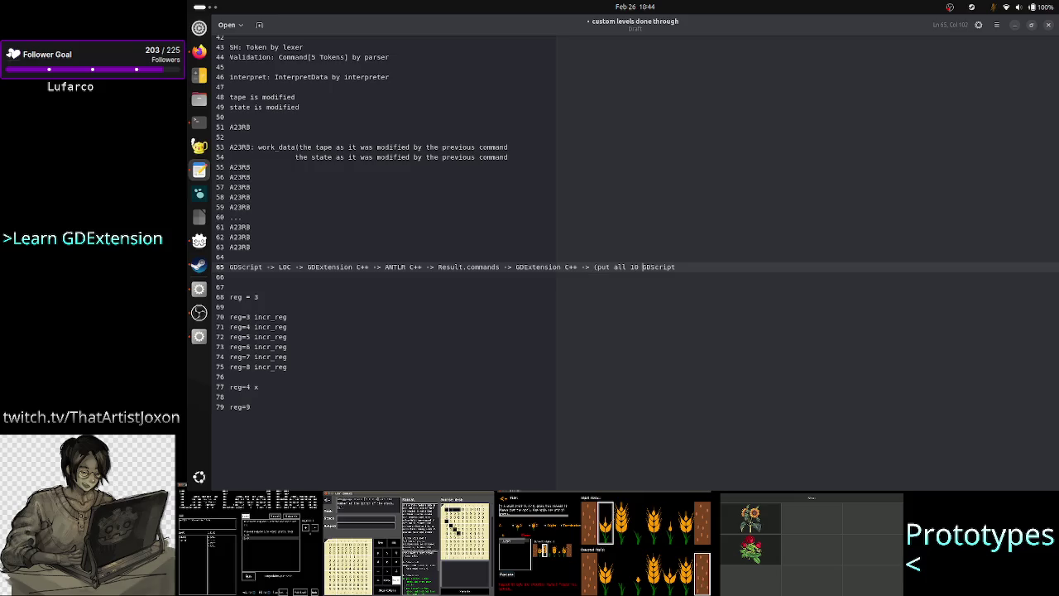
text(ommands)
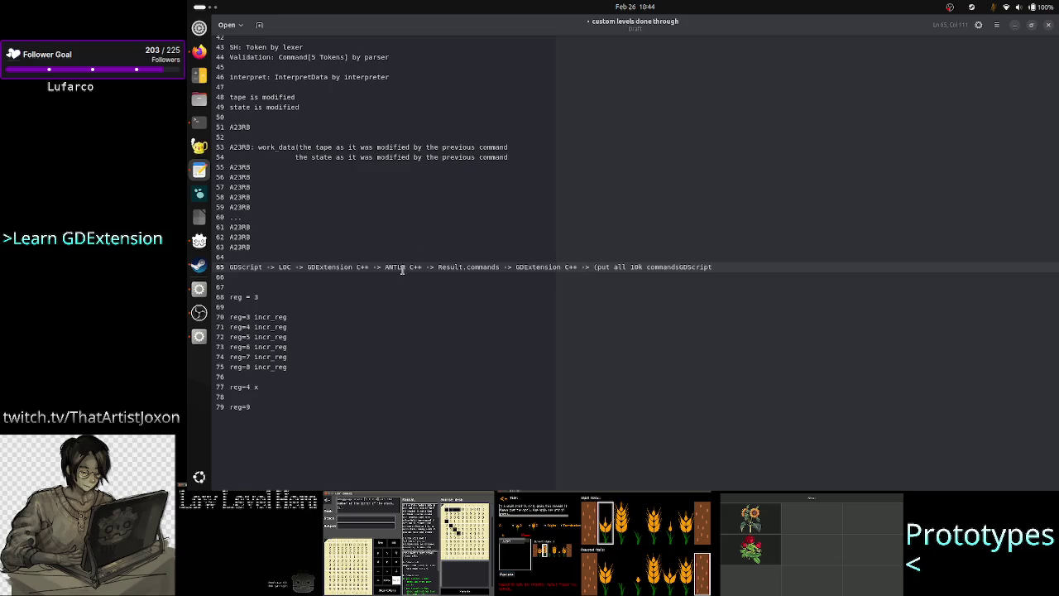
text( into 1 )
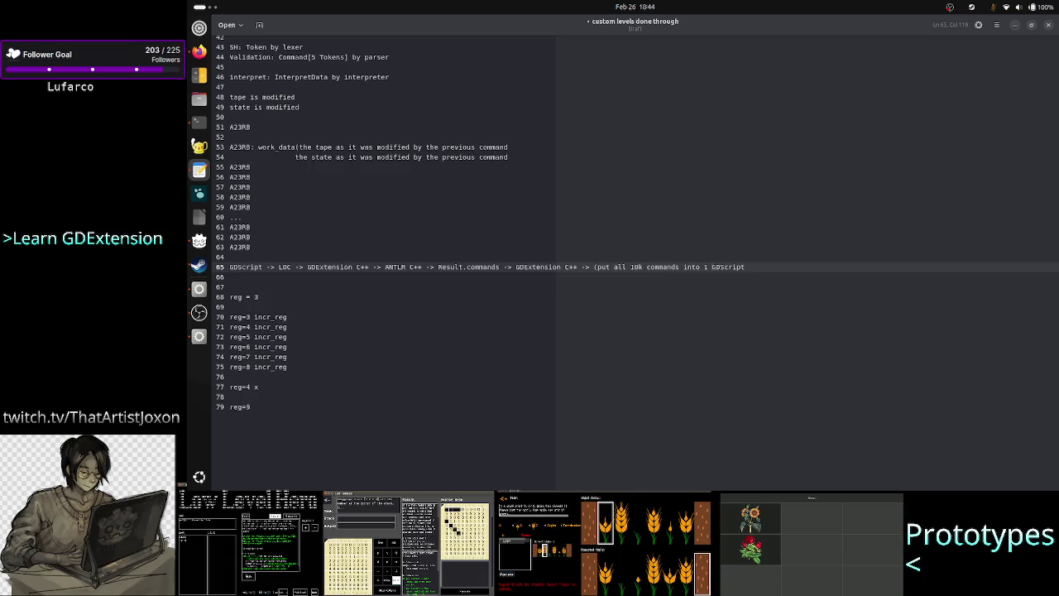
text(Trans)
text(ferData)
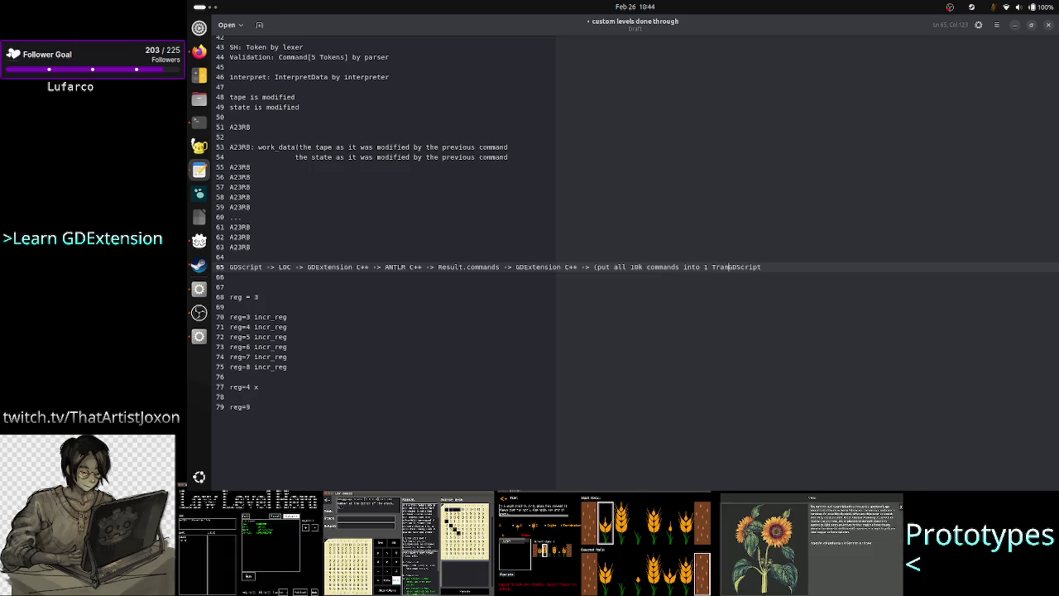
text( ob)
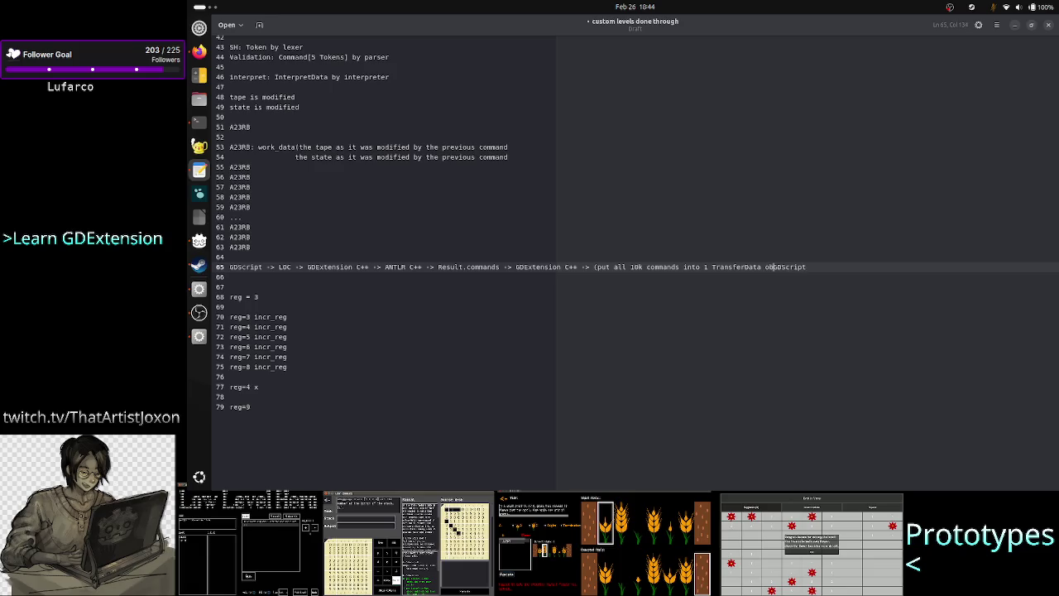
text(j) )
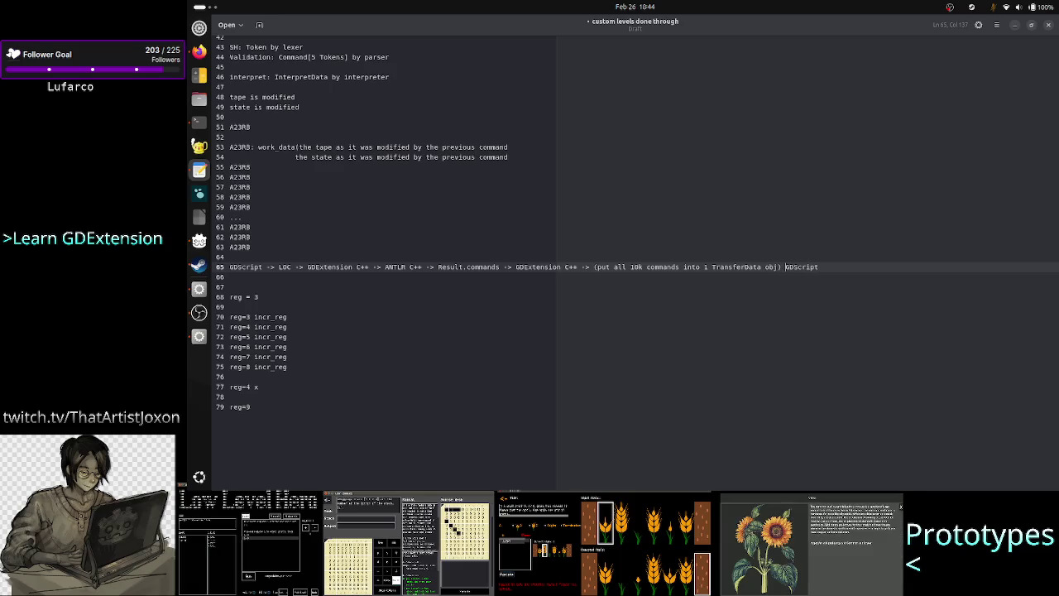
text(->)
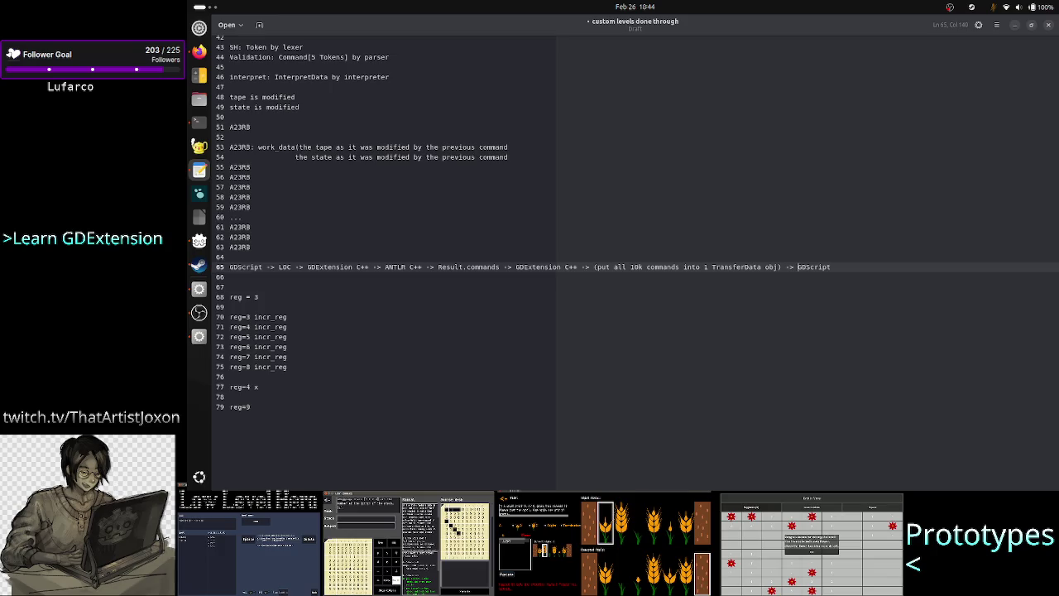
click(760, 266)
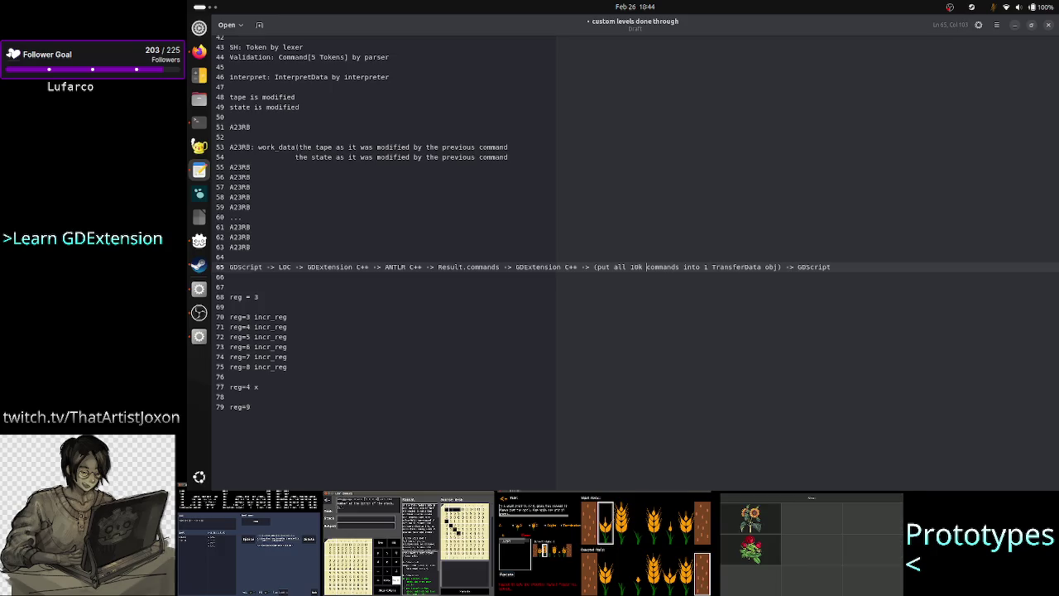
click(649, 267)
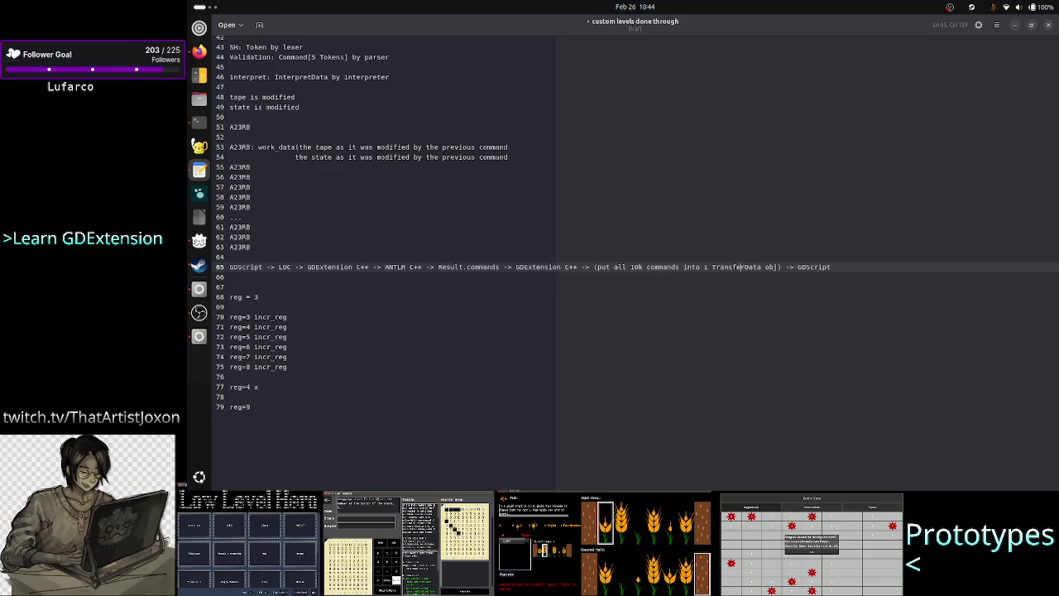
click(781, 267)
click(779, 266)
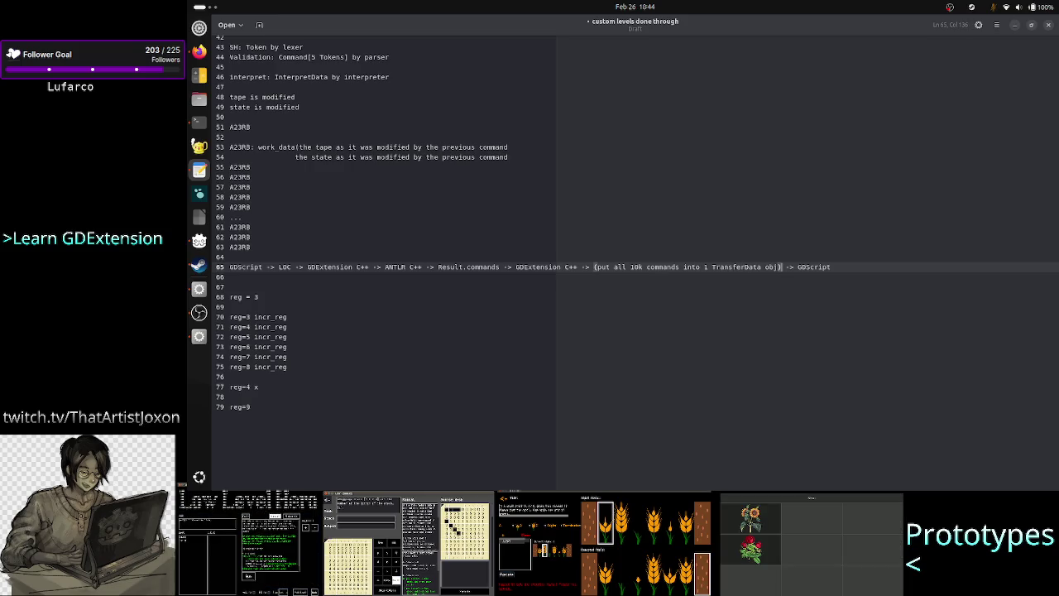
click(825, 266)
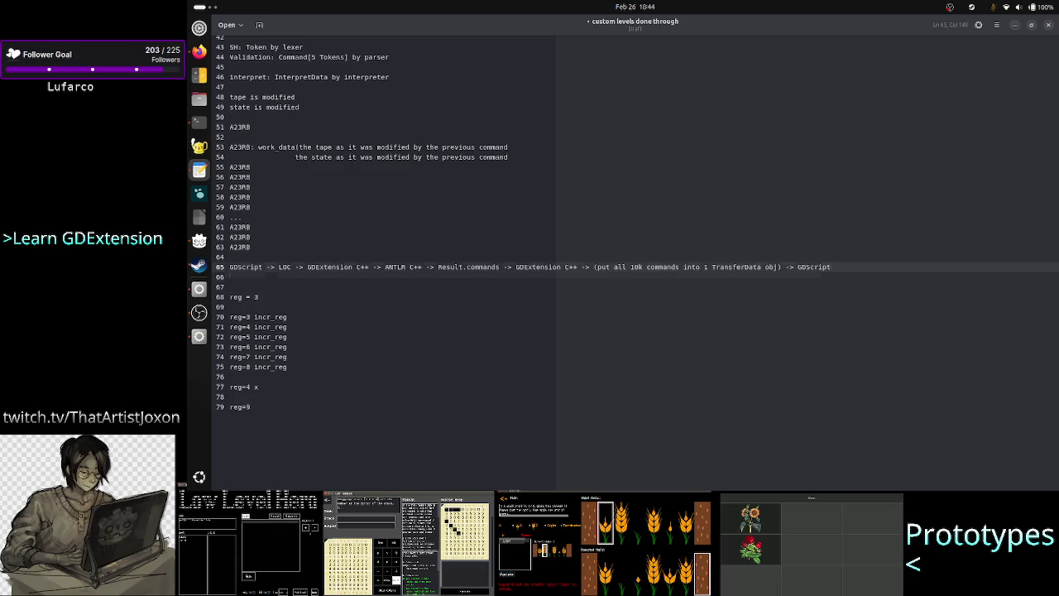
key(Return)
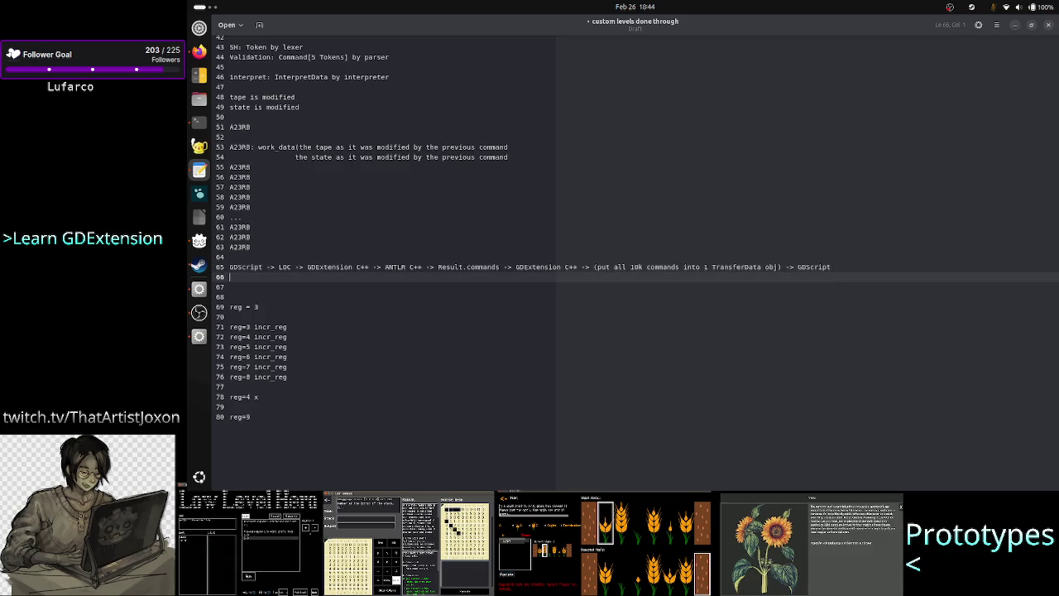
key(alt+Tab)
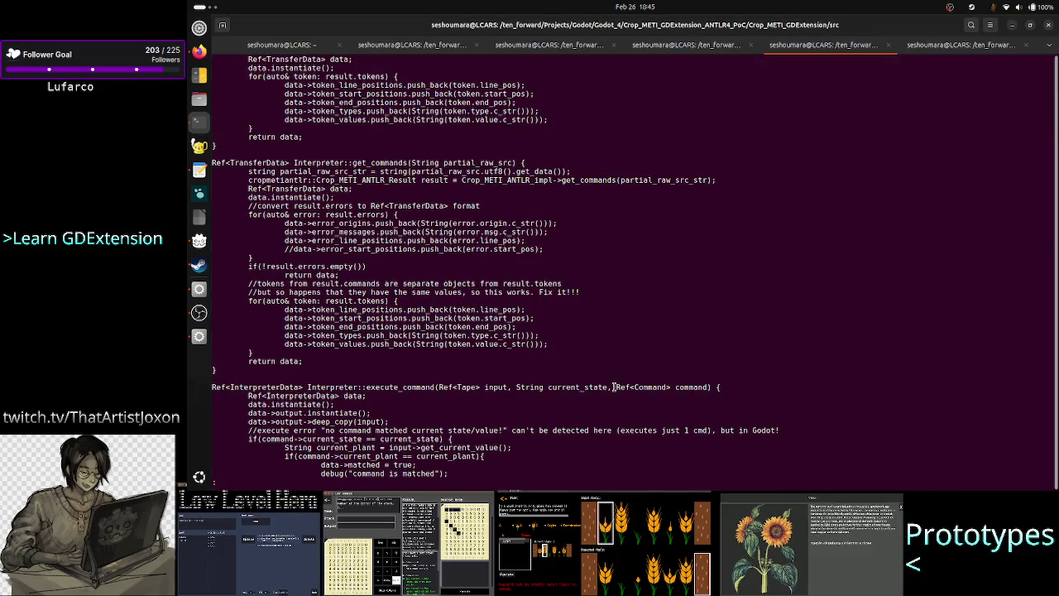
drag(613, 386, 709, 387)
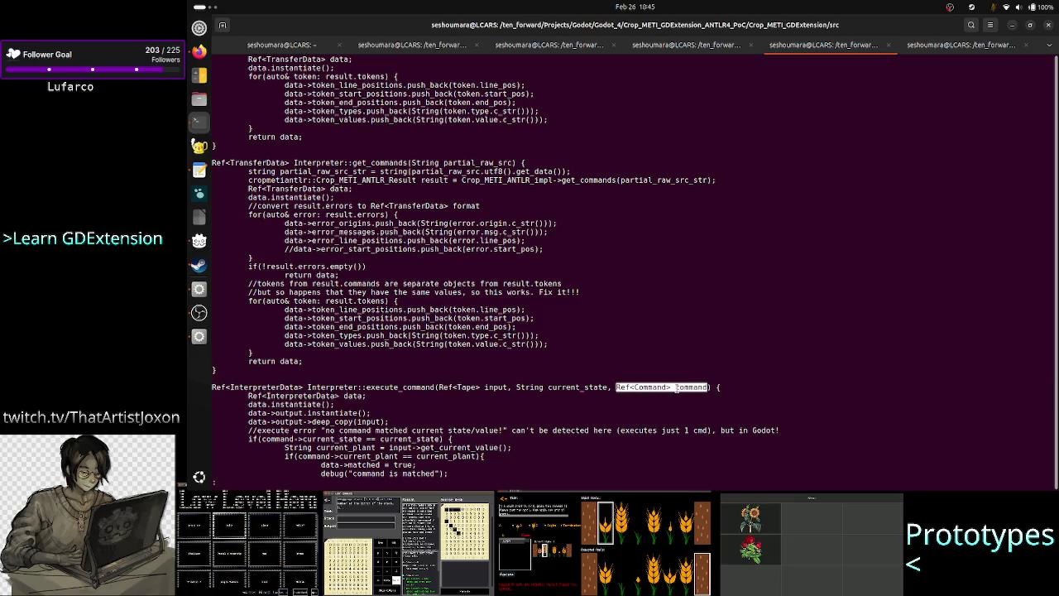
click(676, 387)
double_click(650, 387)
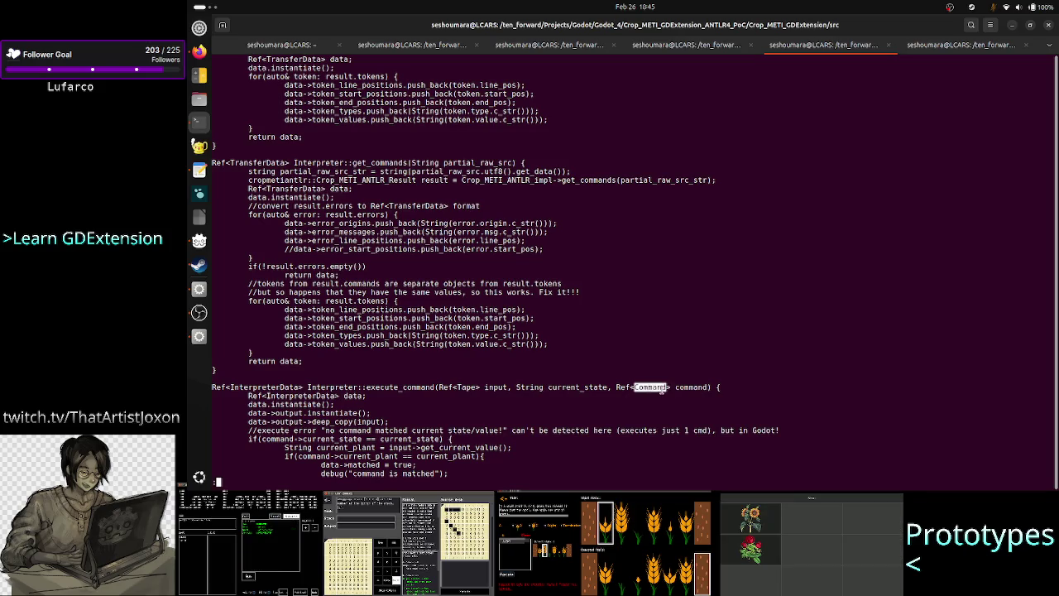
key(alt+Tab)
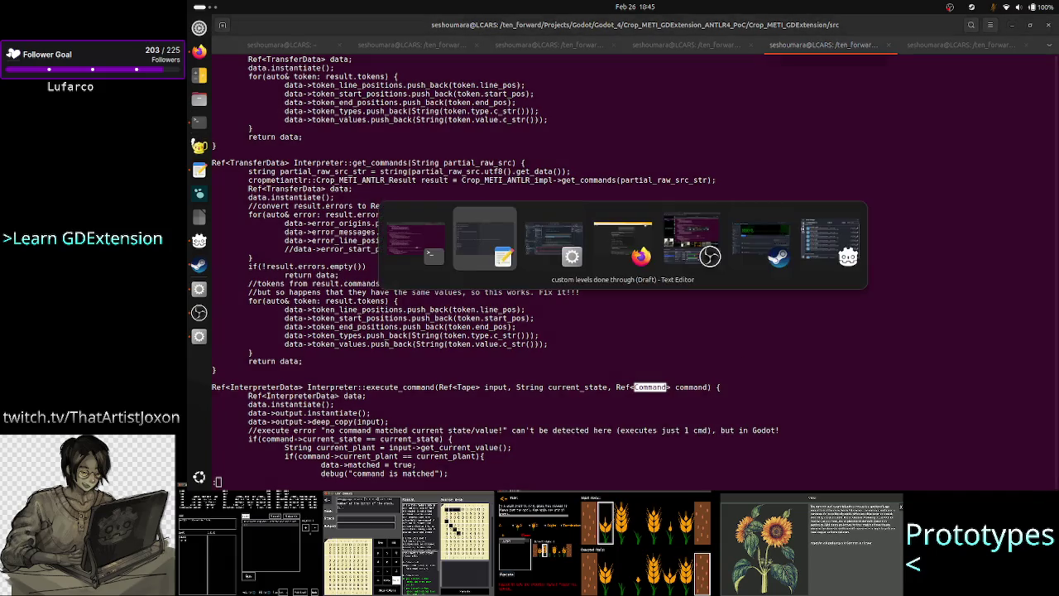
Write line 66: 'GDScript: turn TransferData obj back to 10k Commands -> GDExtension C++ w/ one command at a time'
text(G)
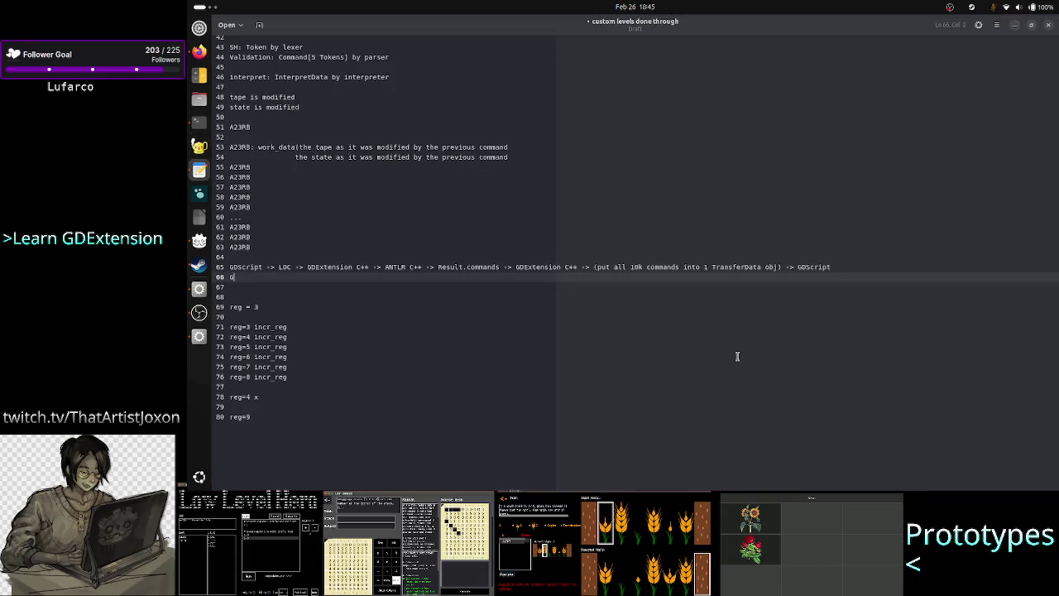
text(DScript:)
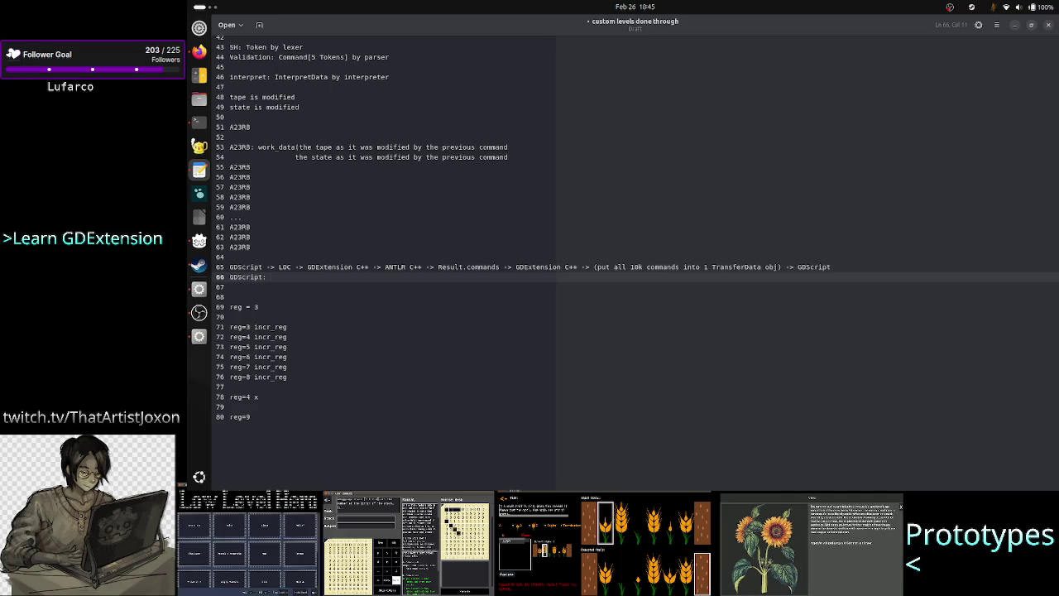
text(turn i)
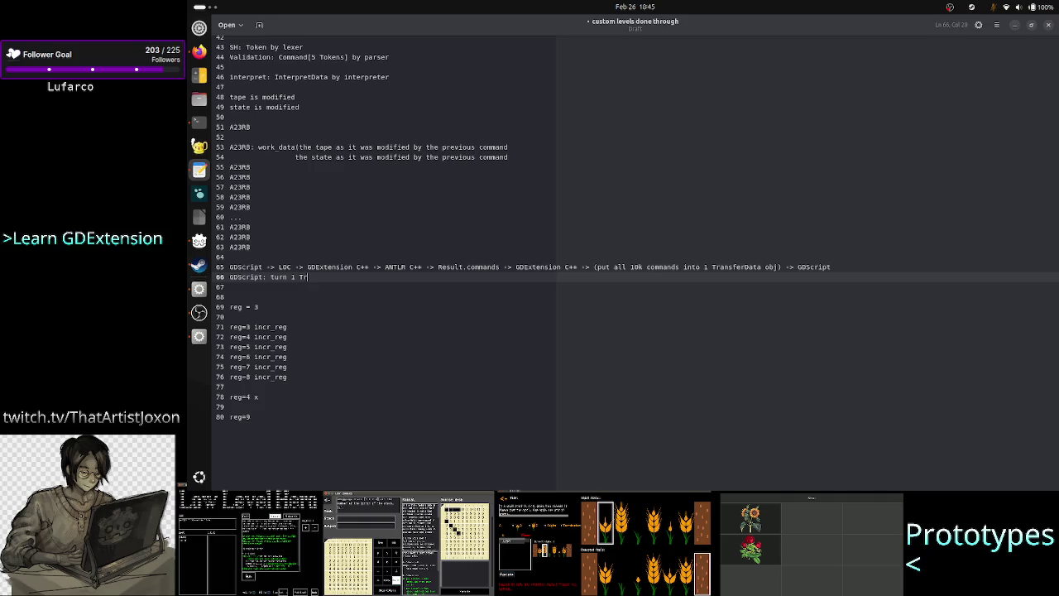
text(ansferData o)
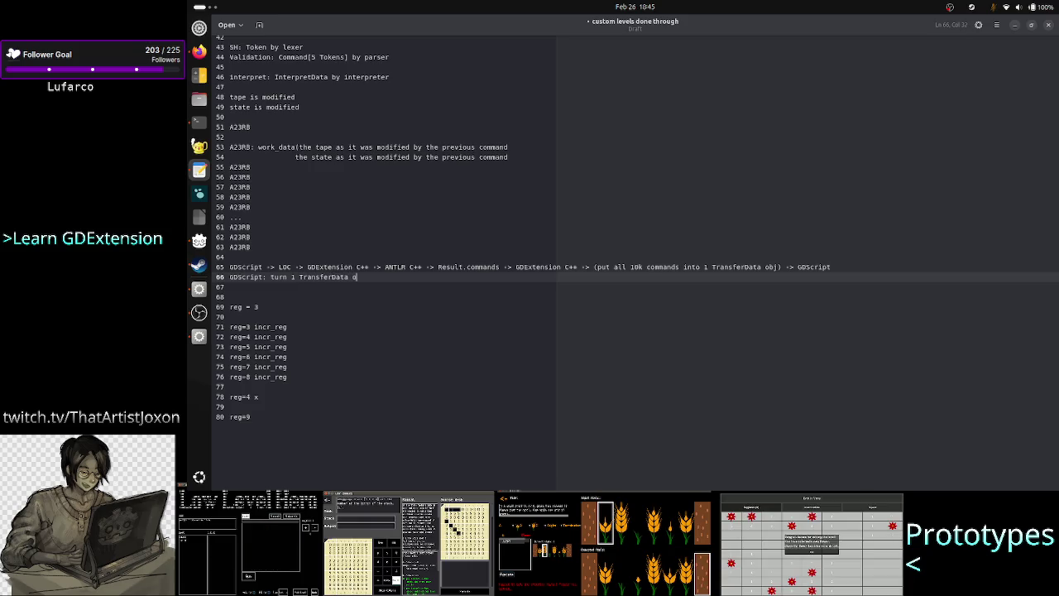
text(bj back )
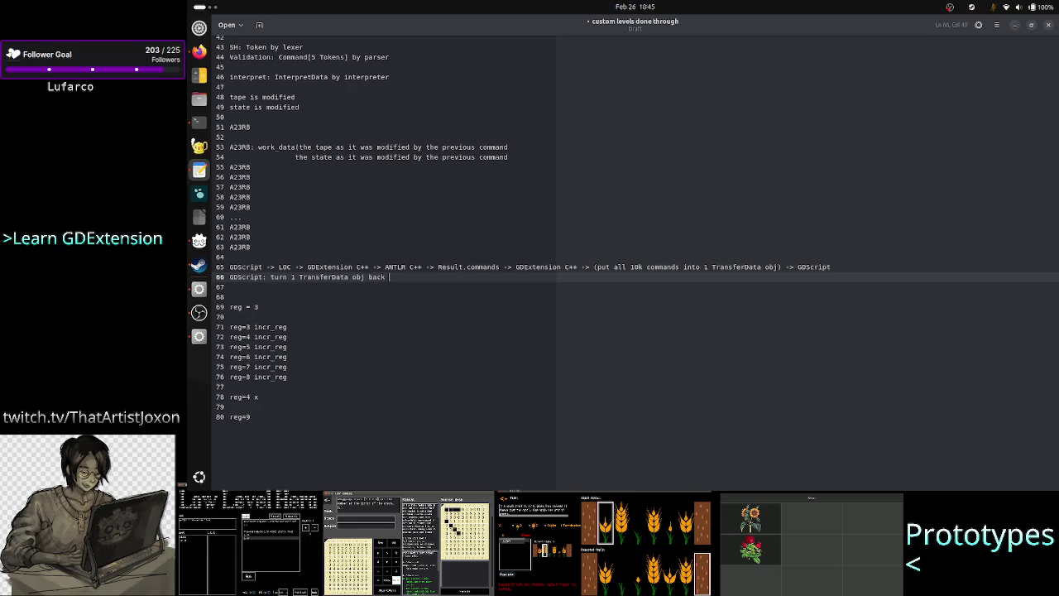
text(to 10k Comma)
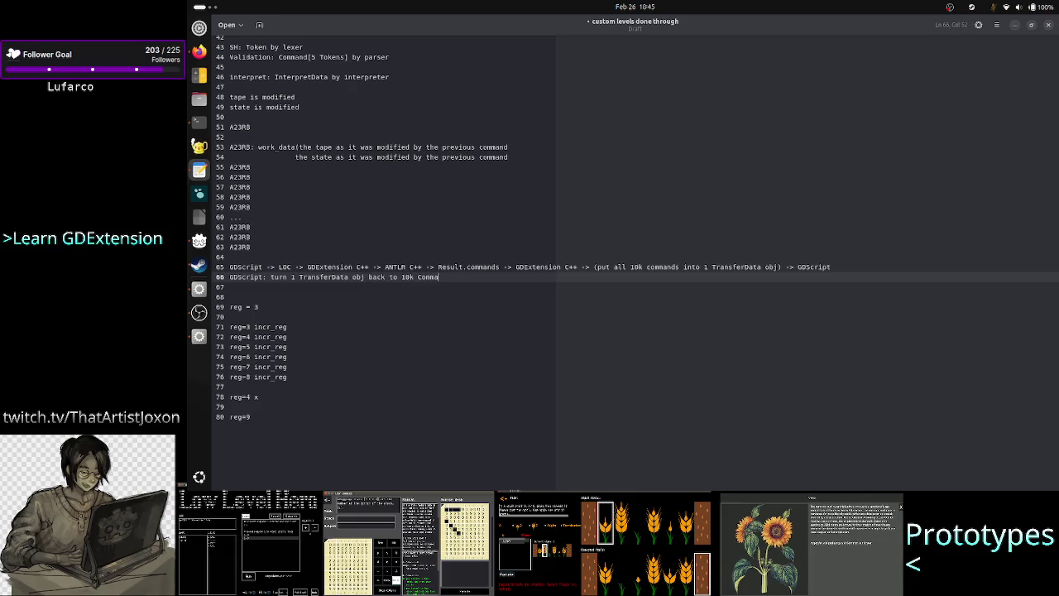
text(nds)
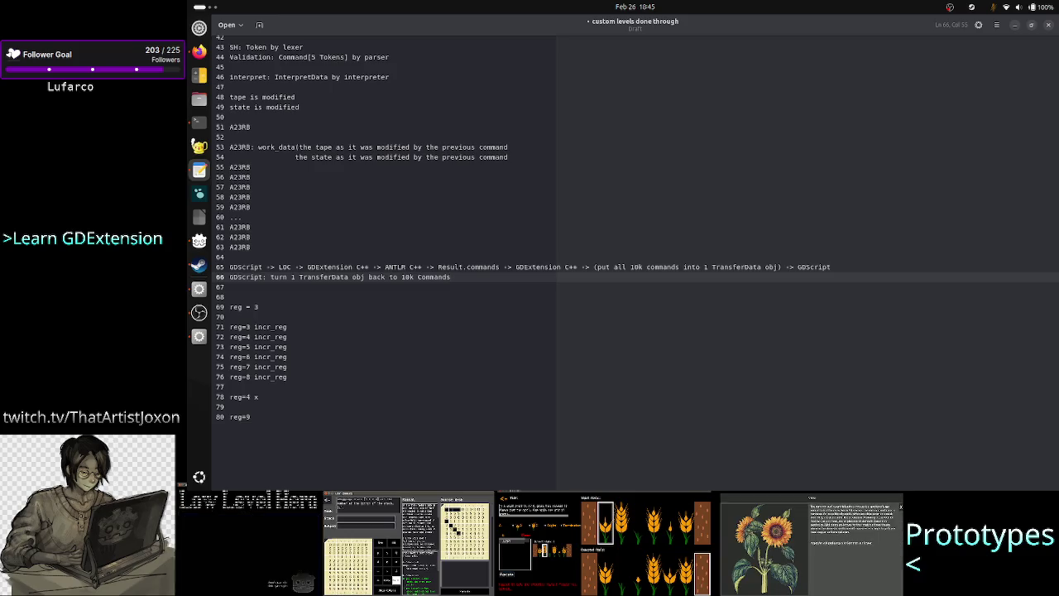
text( ->)
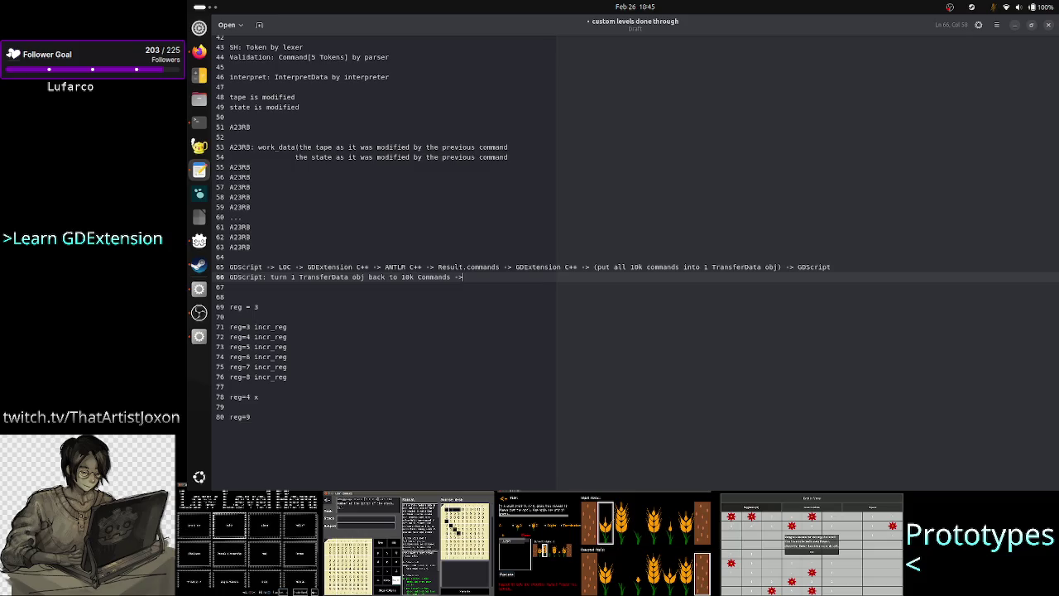
text( GDExtension C++)
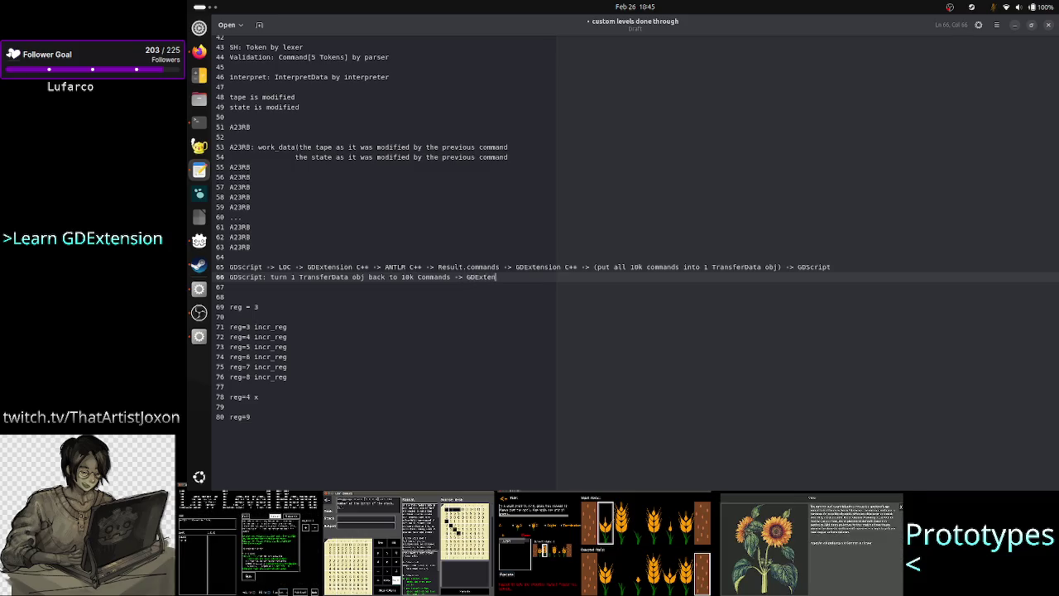
text( w/)
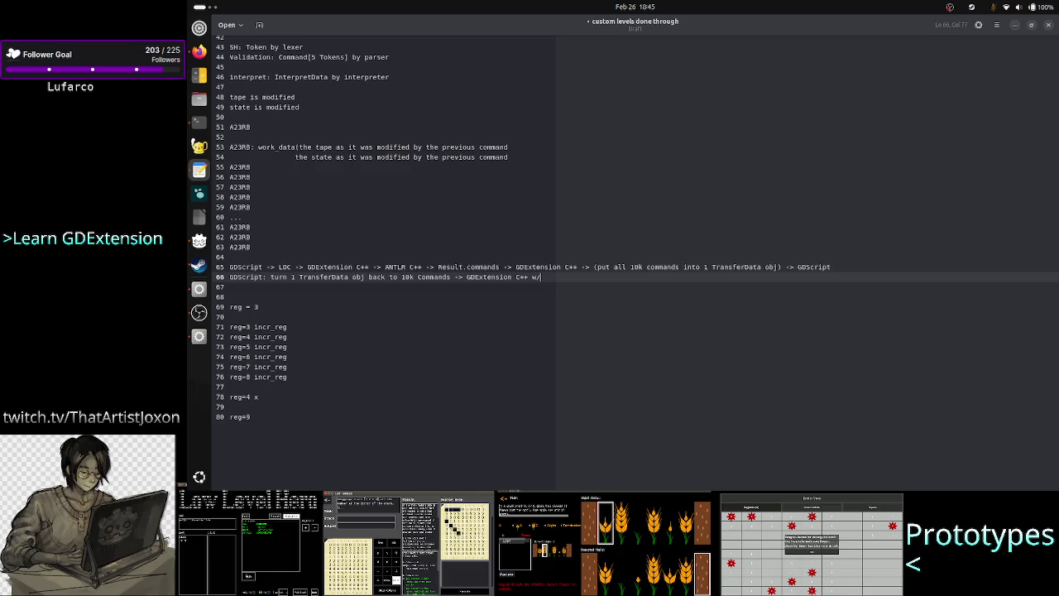
text( one co)
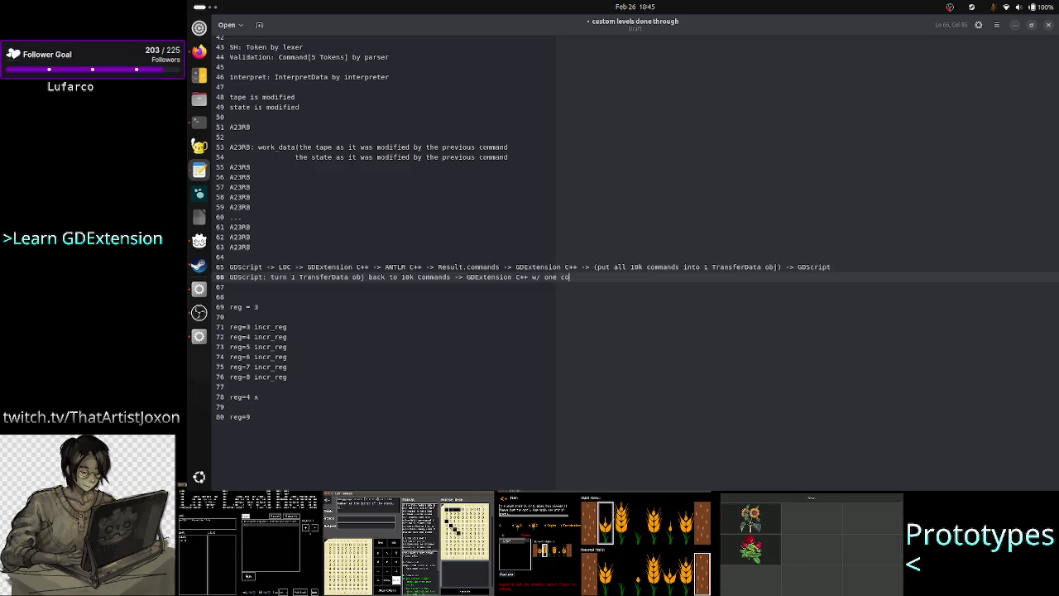
text(mmand at a time)
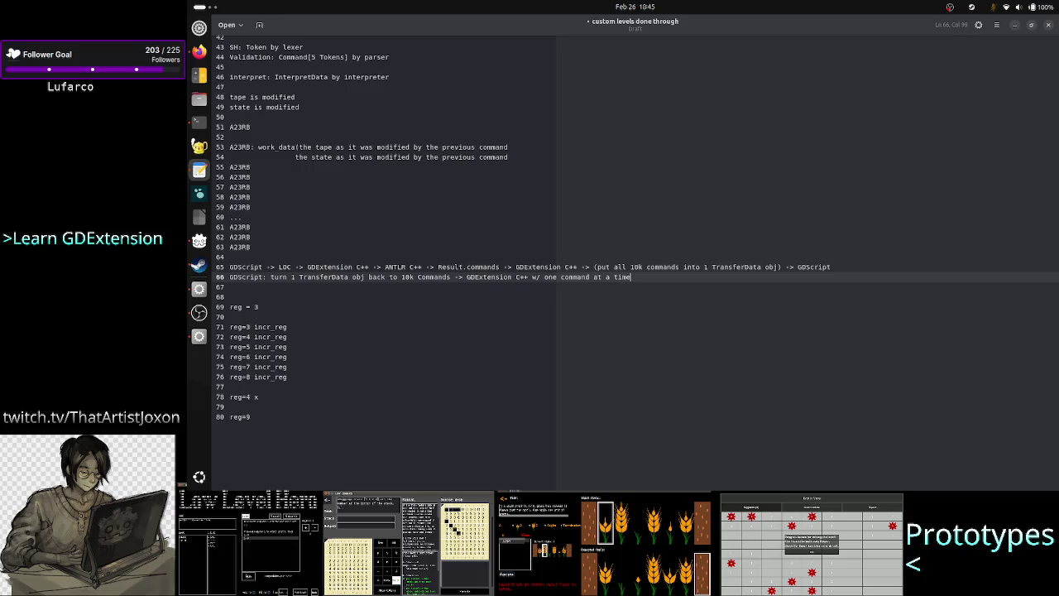
key(alt+Tab)
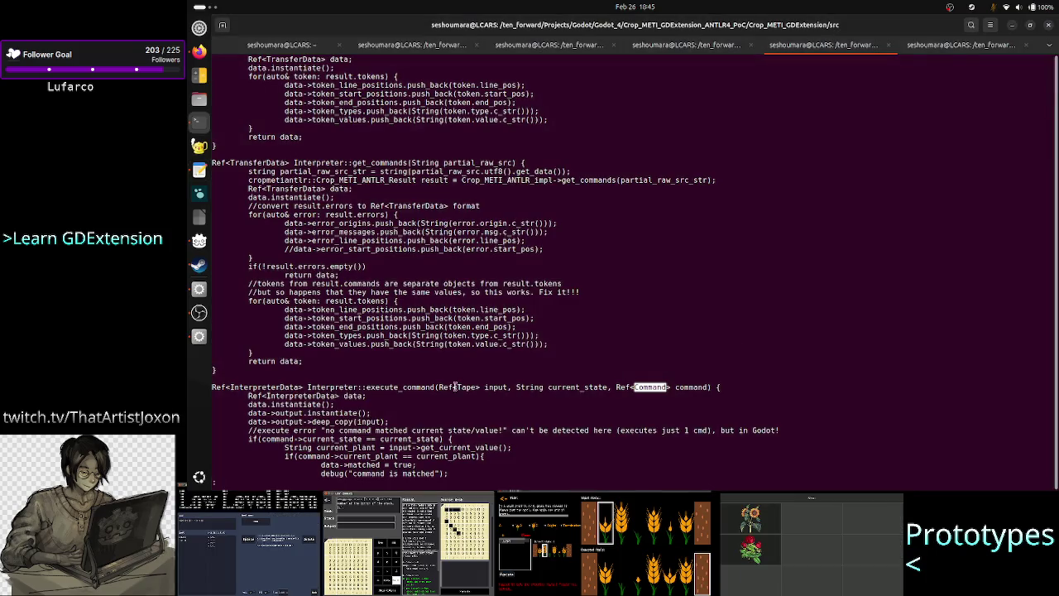
Indent the line 66 note by one level
double_click(390, 387)
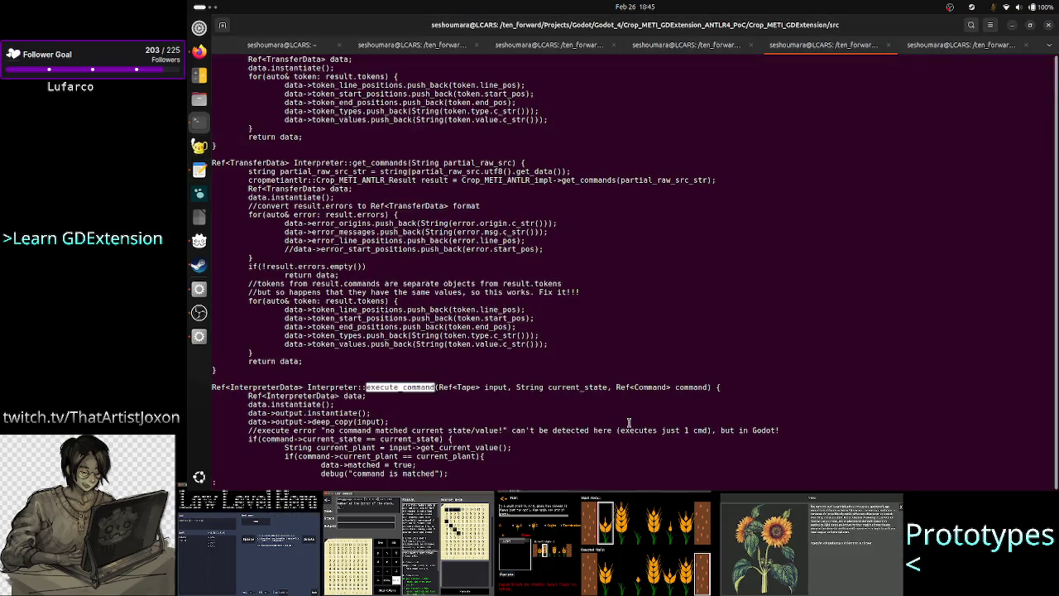
key(alt+Tab)
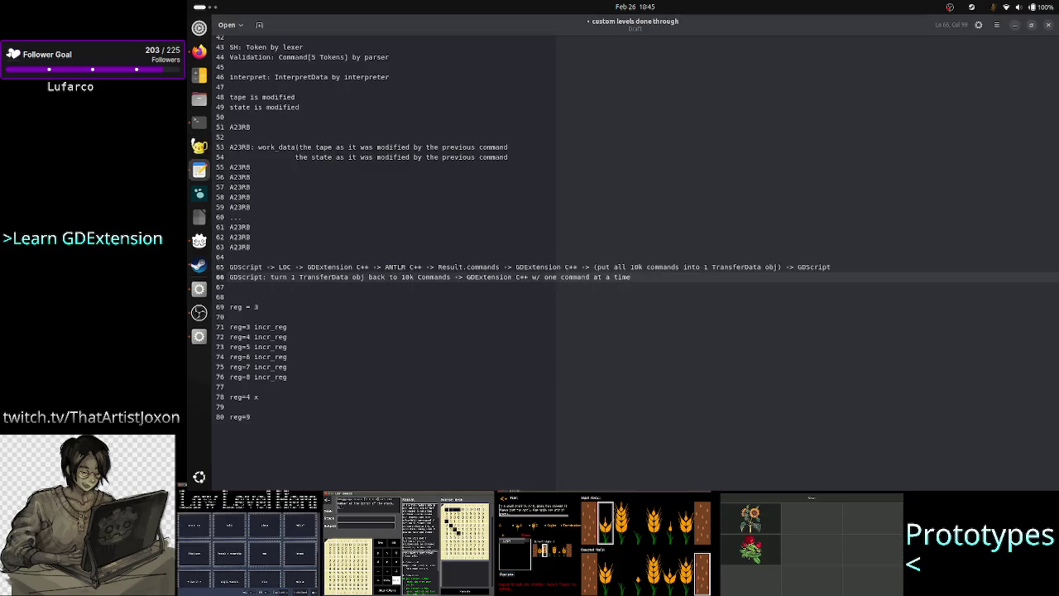
key(Return)
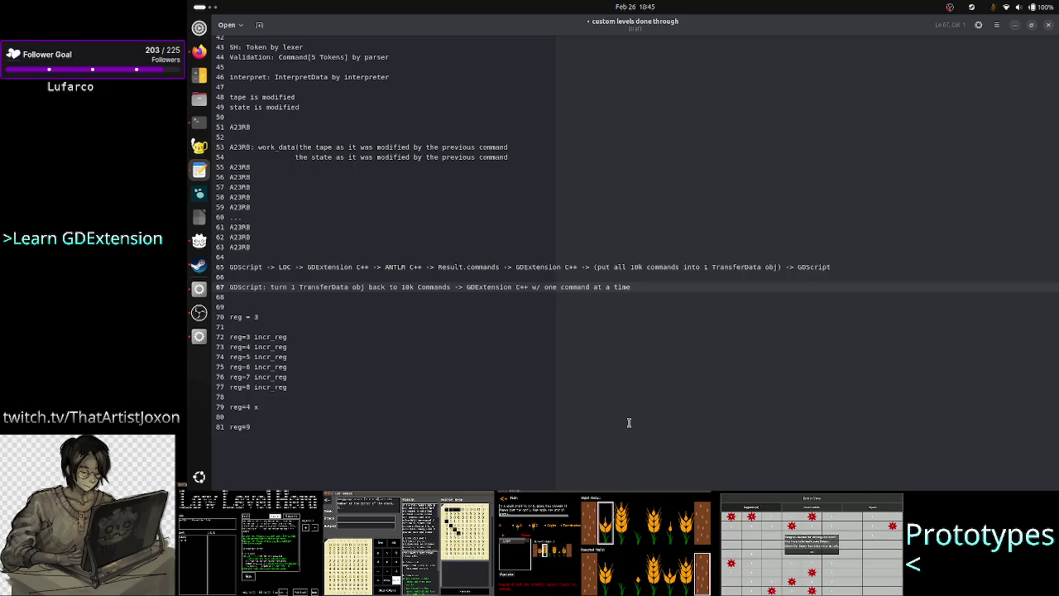
key(BackSpace)
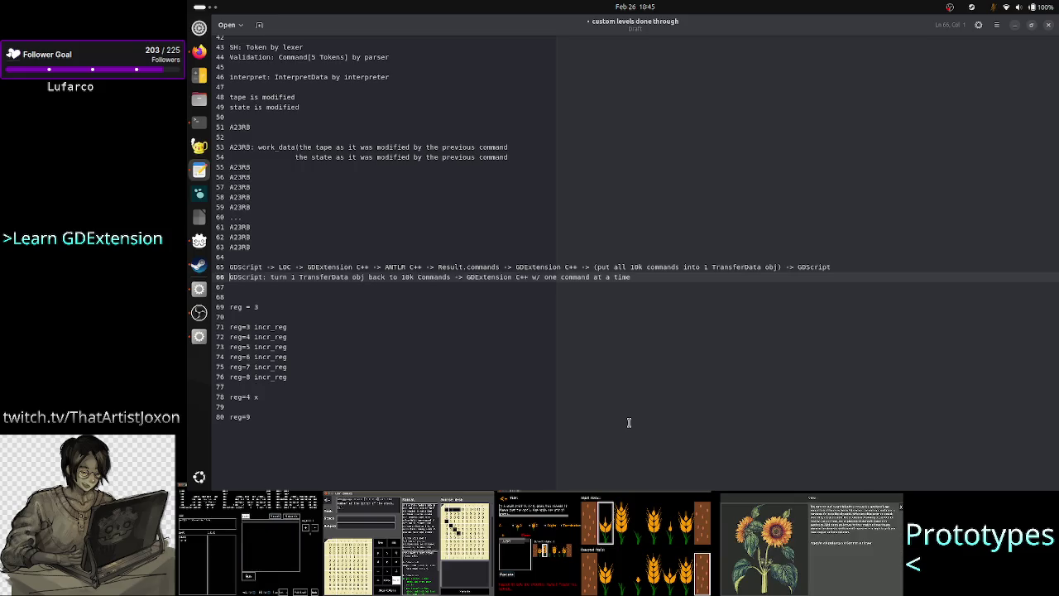
key(shift+End)
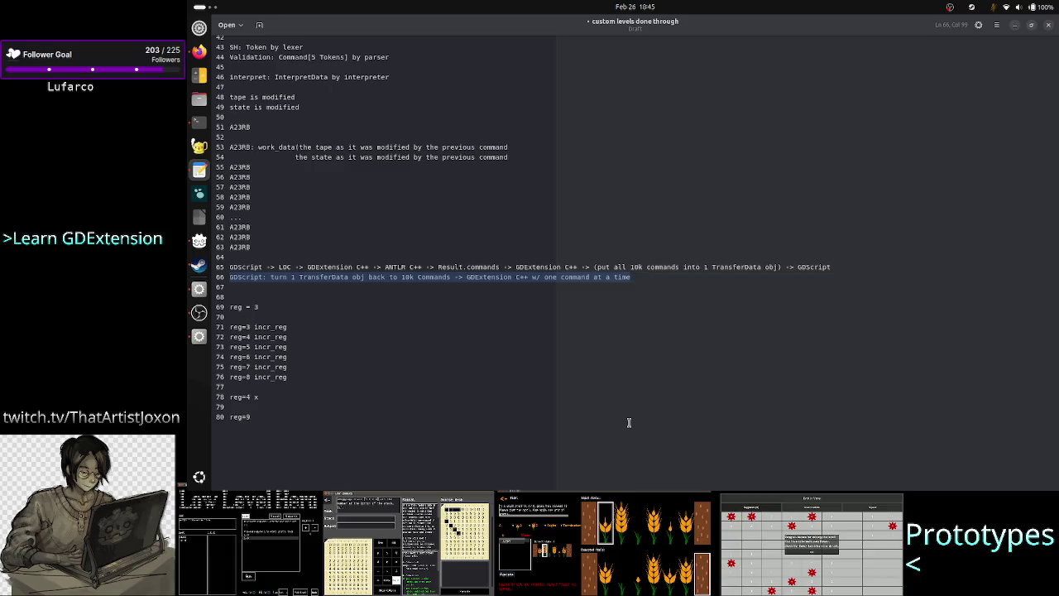
key(Tab)
key(Down)
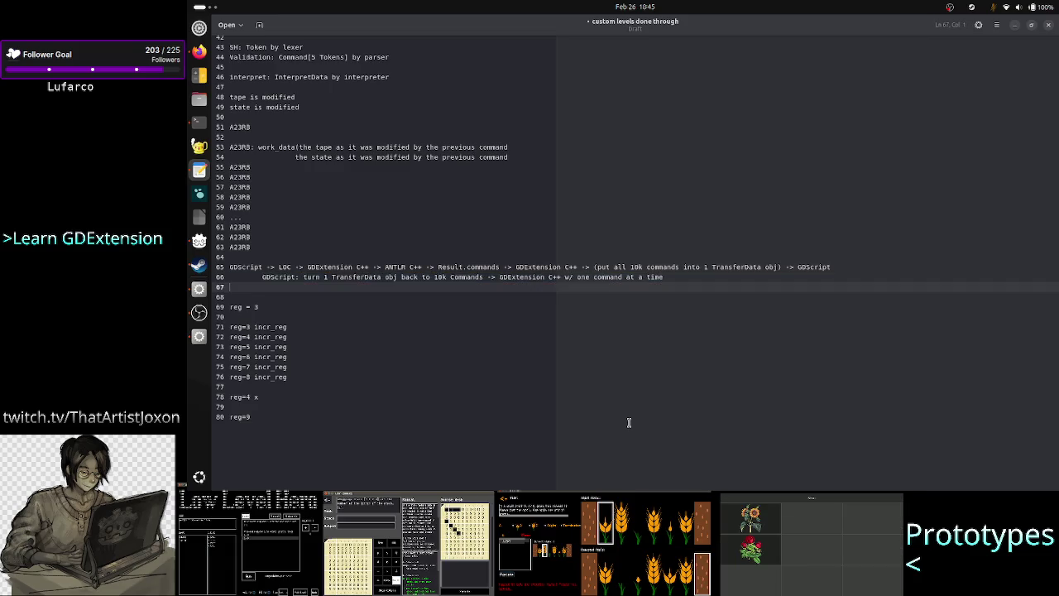
key(Up)
key(End)
Add indented line 67: 'GDScript: call GDExtension C++ w/ 1 TransferData obj (subset of'
key(Return)
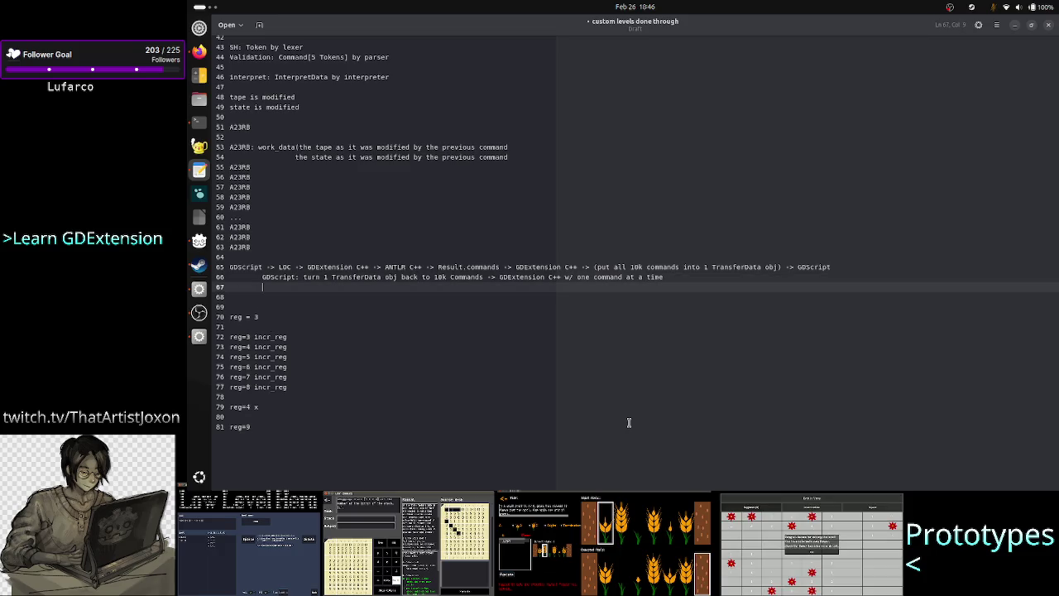
text(GD)
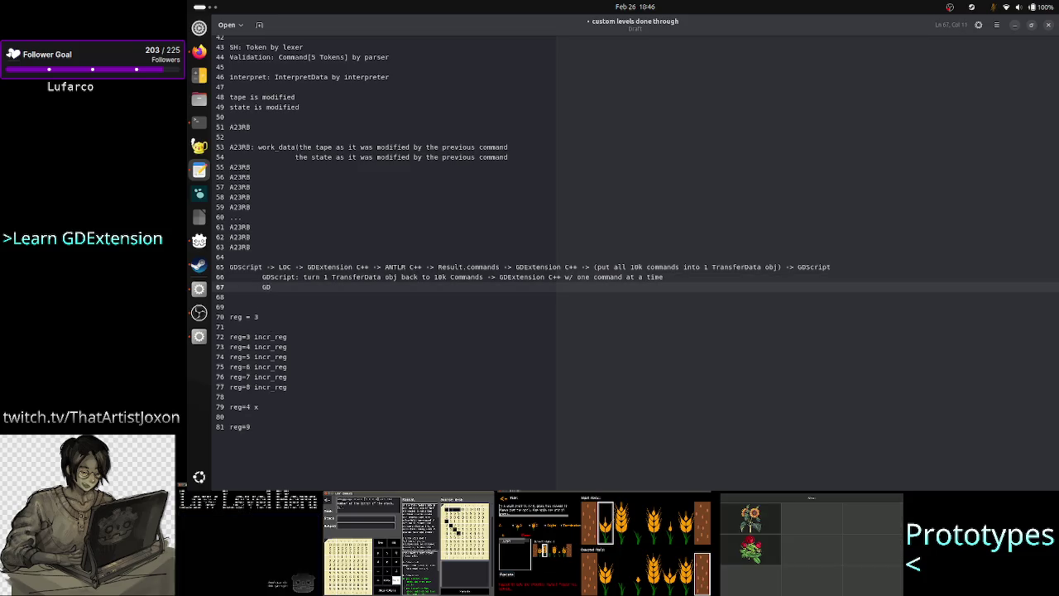
text(Scrip)
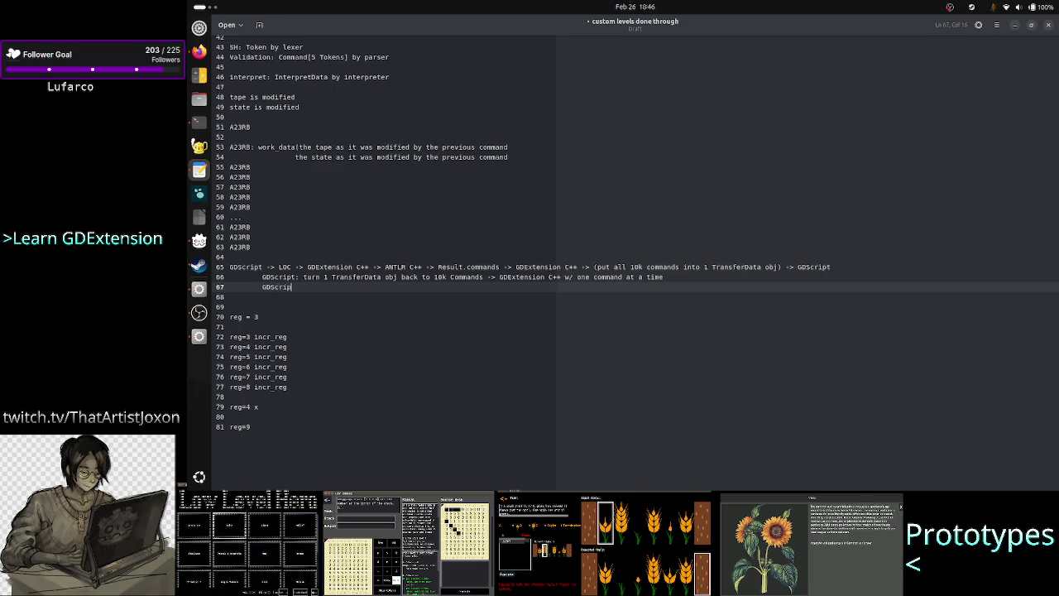
text(t: )
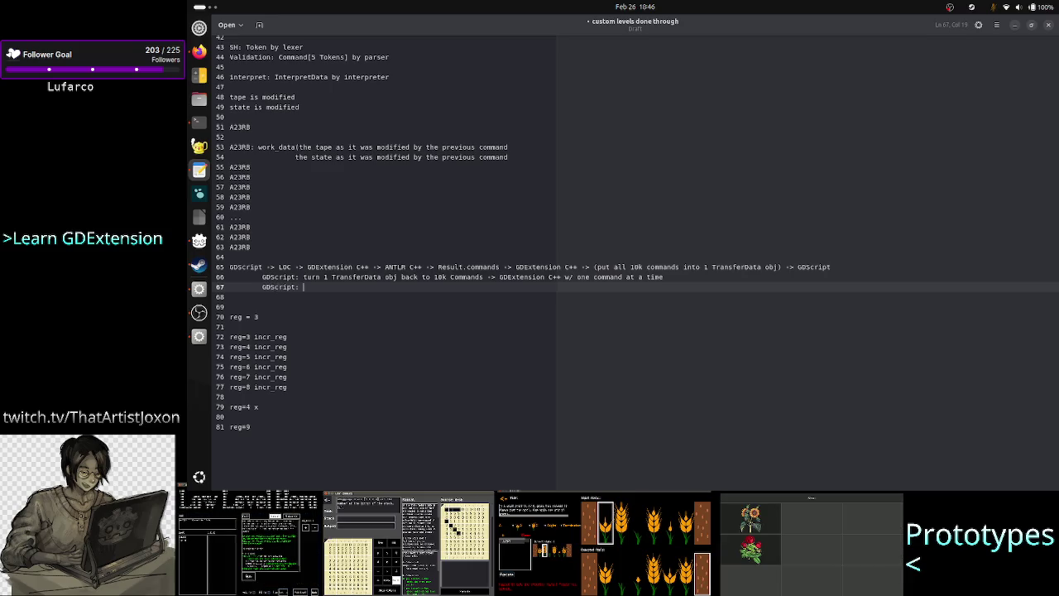
text(call )
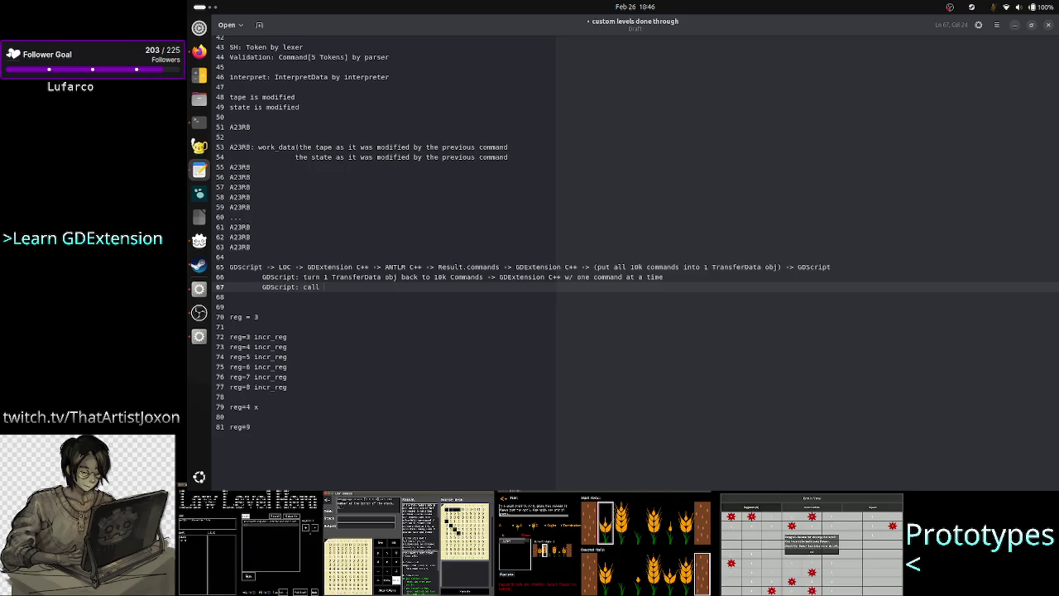
text(GDExtensi)
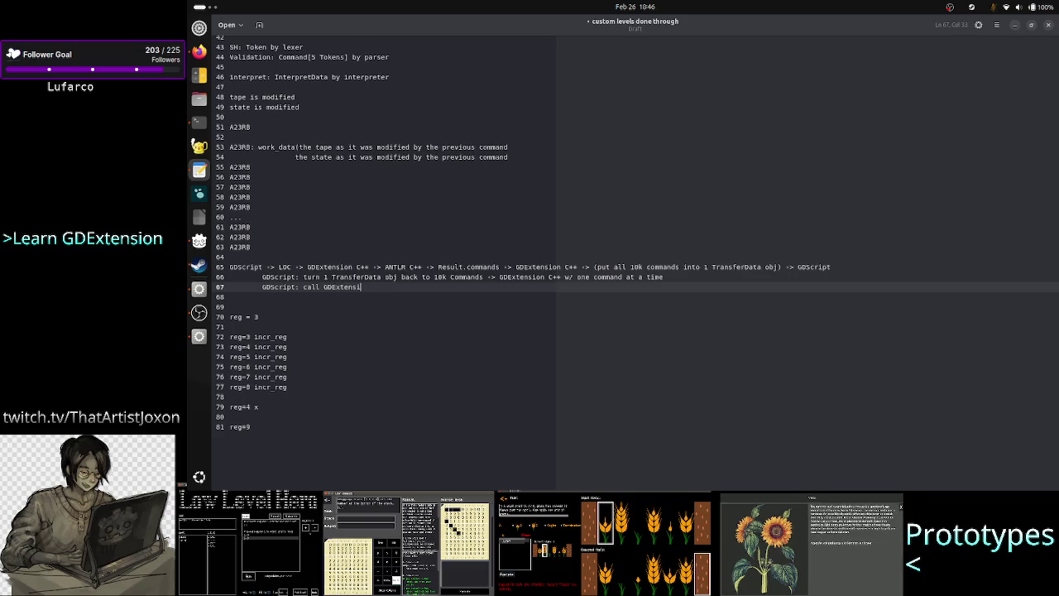
text(on C++ )
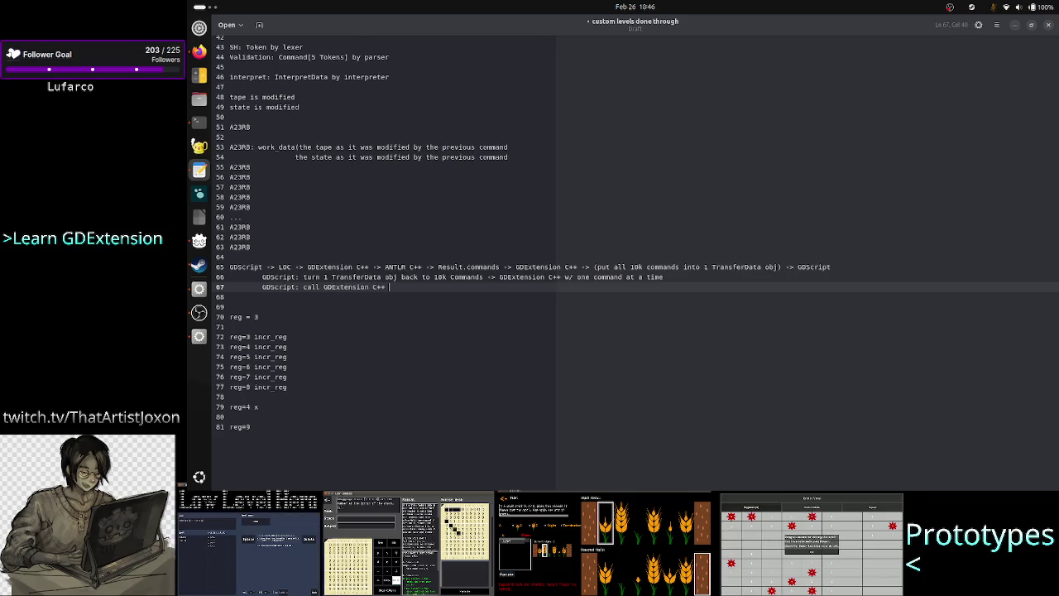
text(one)
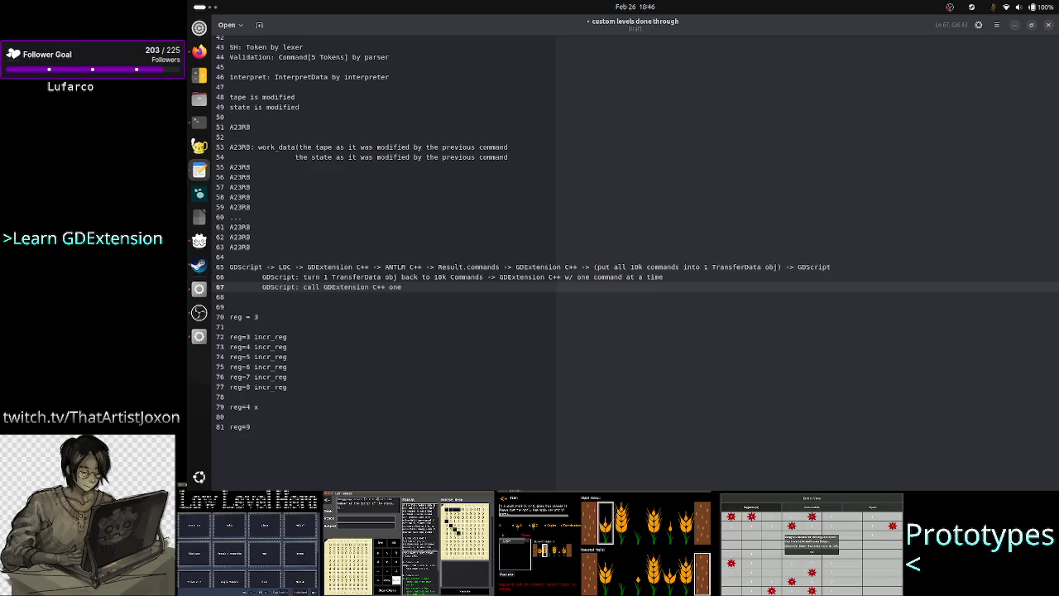
key(BackSpace)
key(BackSpace)
key(BackSpace)
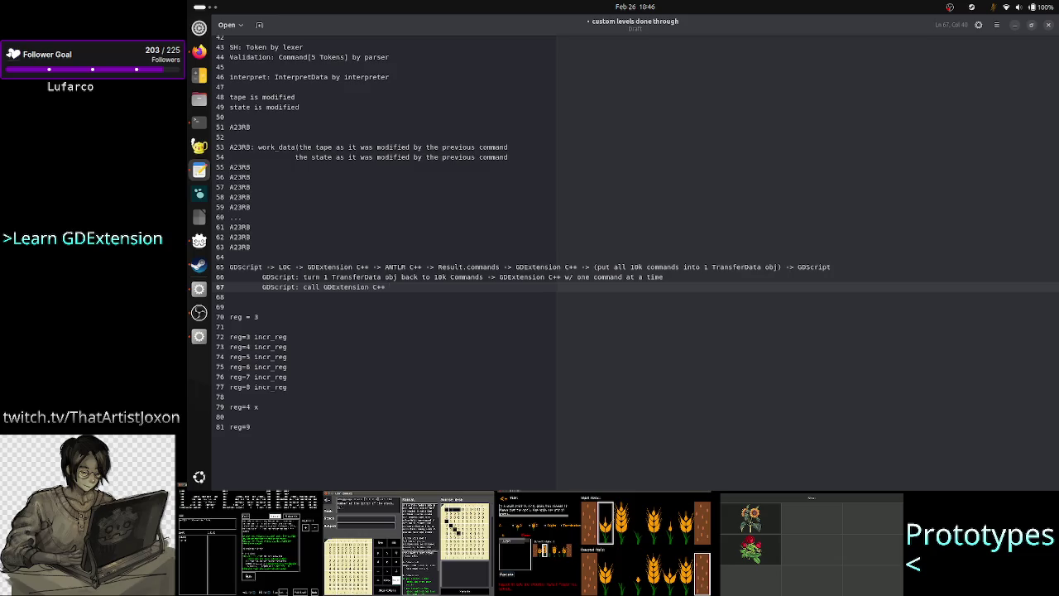
text(w/ 1)
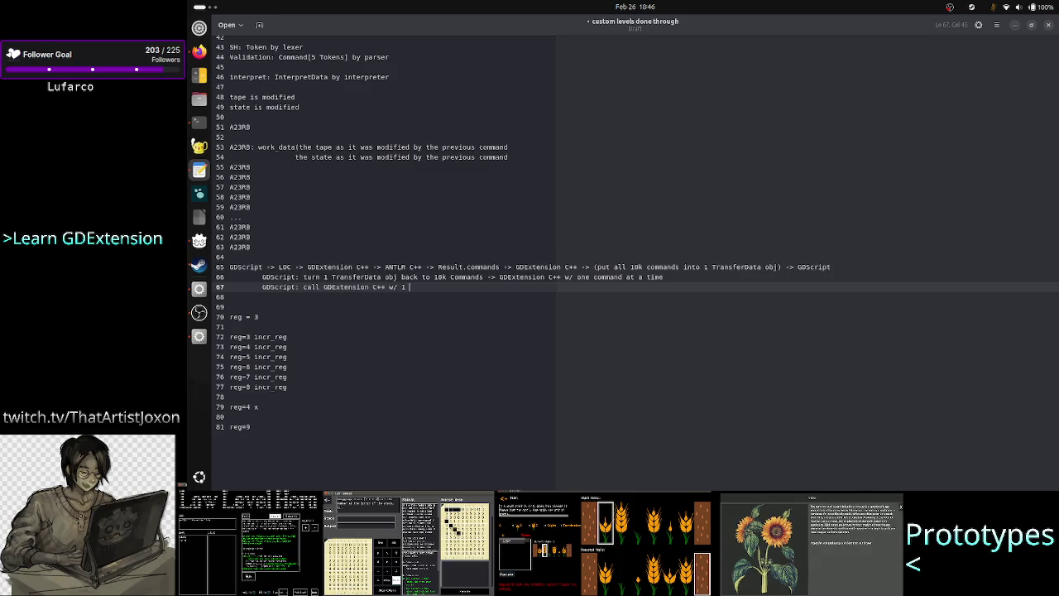
text(Tr)
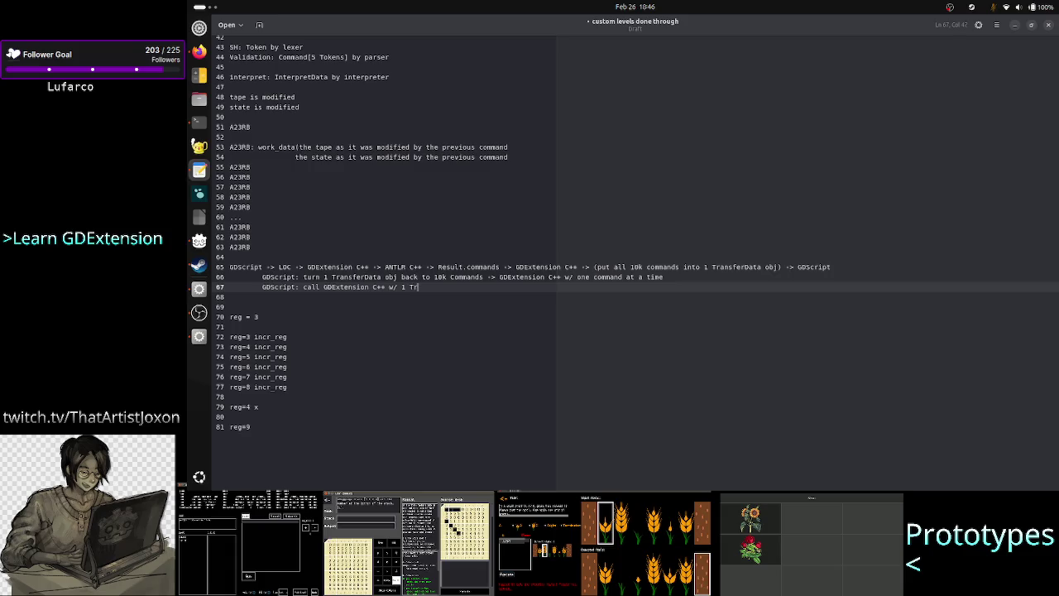
text(asnsfer)
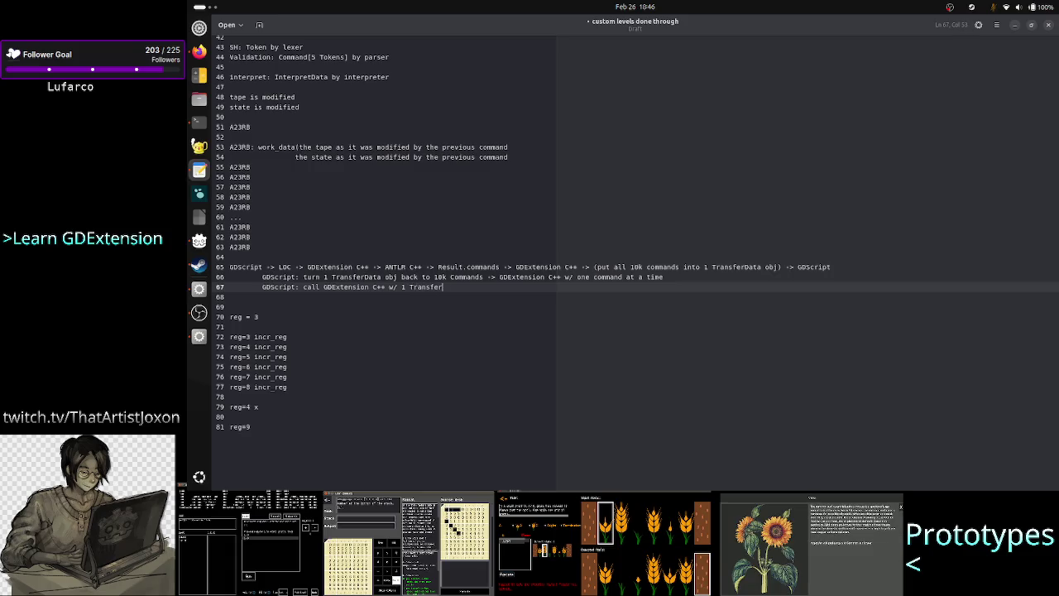
text(Dataobj ()
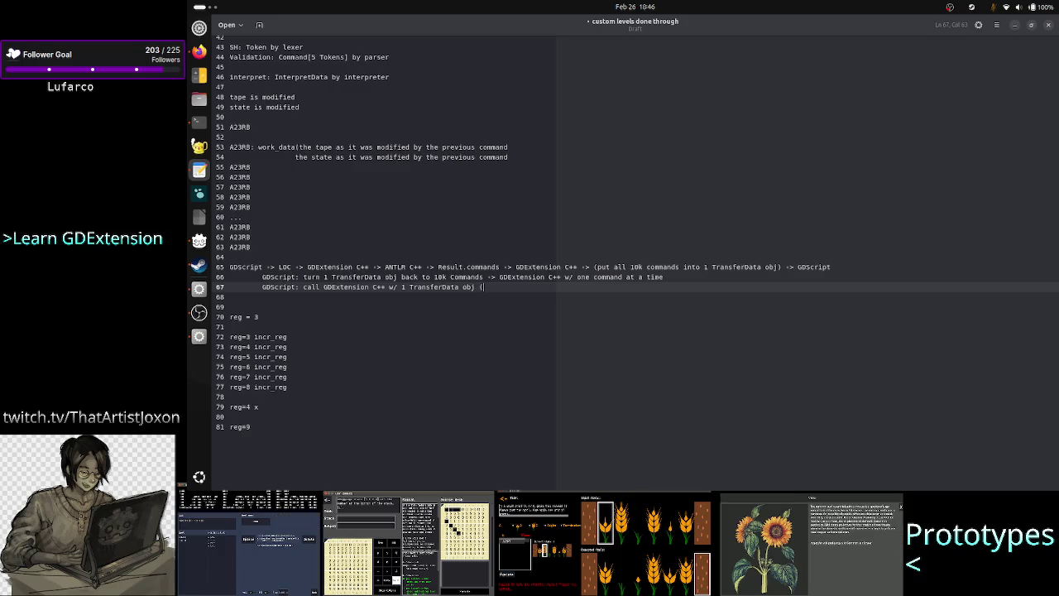
text(subset of)
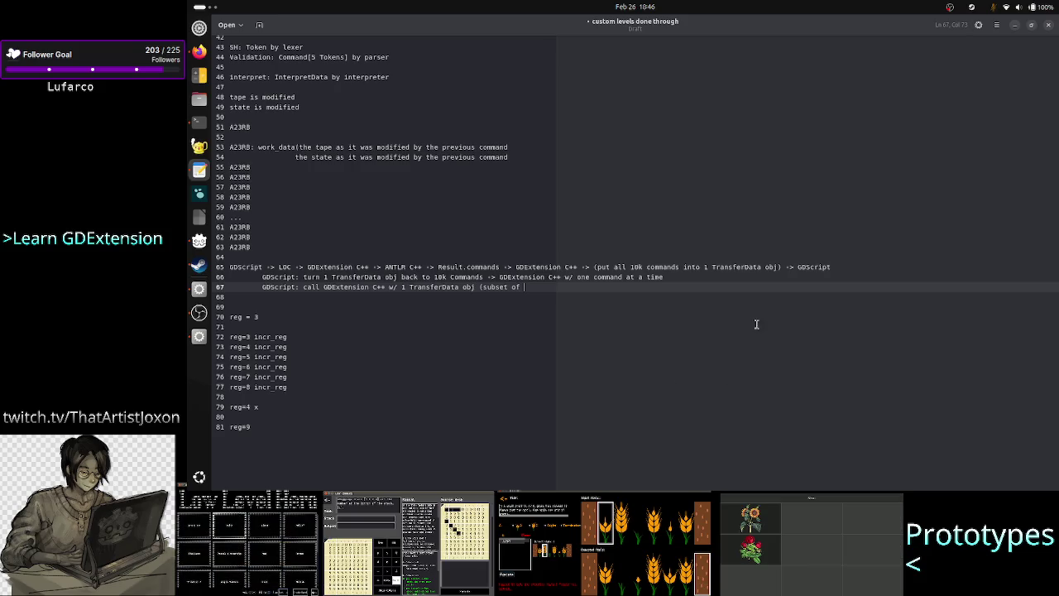
Label line 65's TransferData object 'TDall' inside the parentheses
click(775, 266)
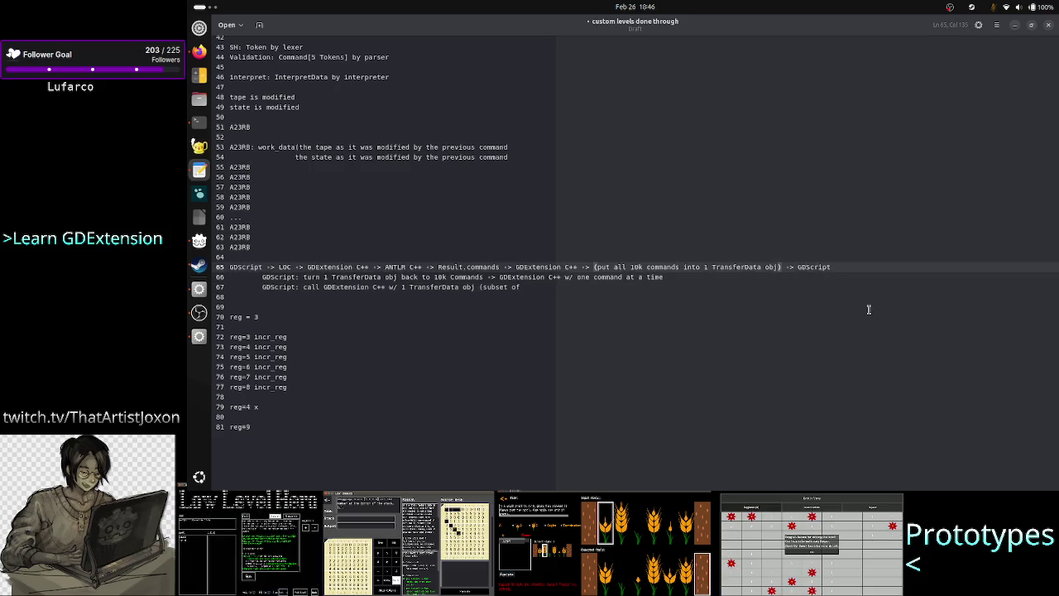
key(Right)
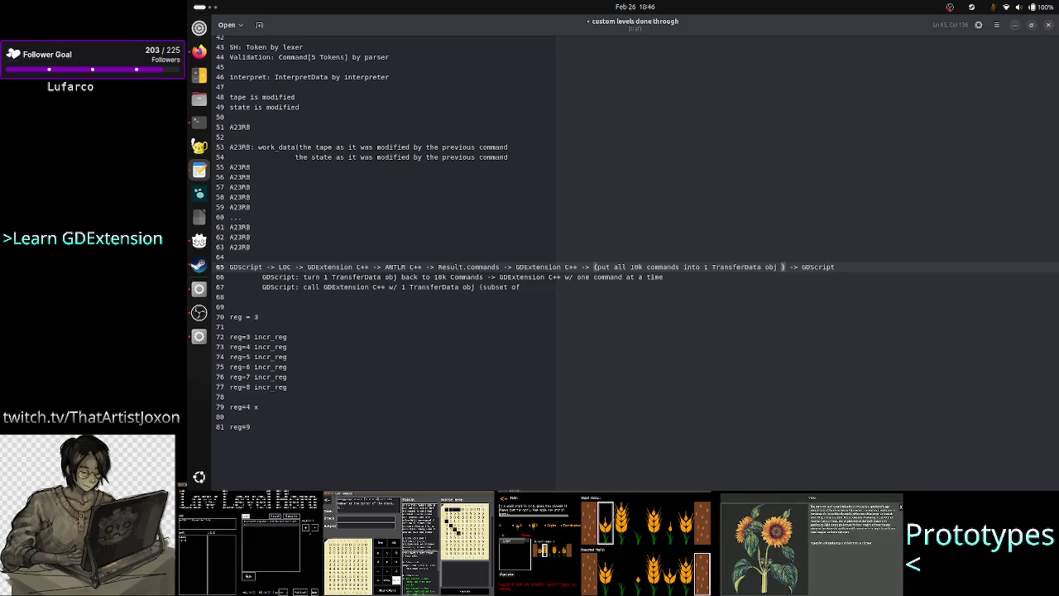
text(TDa)
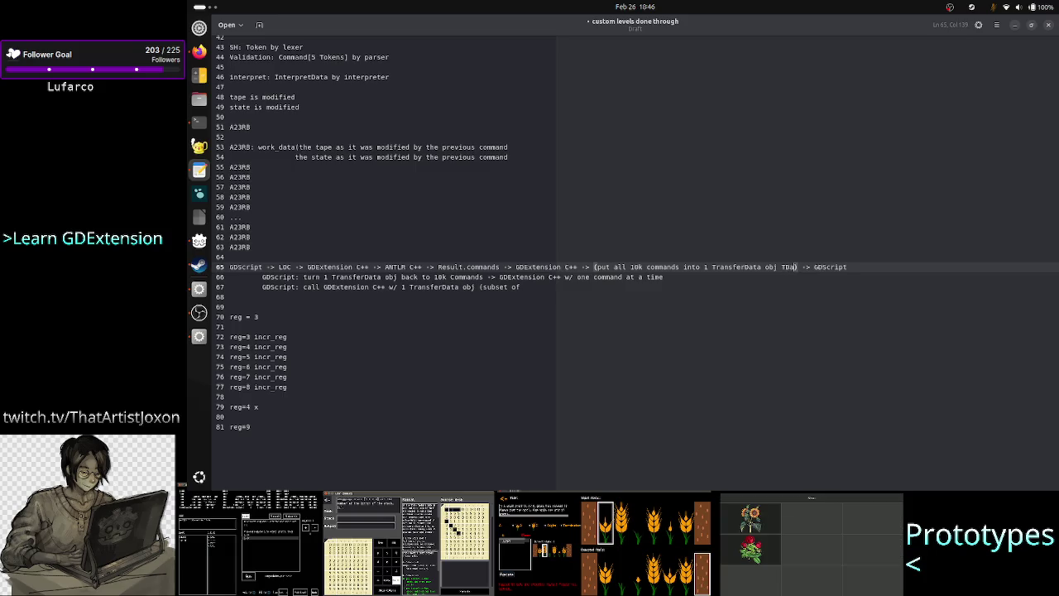
text(ll)
Make line 67 read 'w/ 1 TransferData obj TD1 (subset of TDall)'
key(Down)
key(Down)
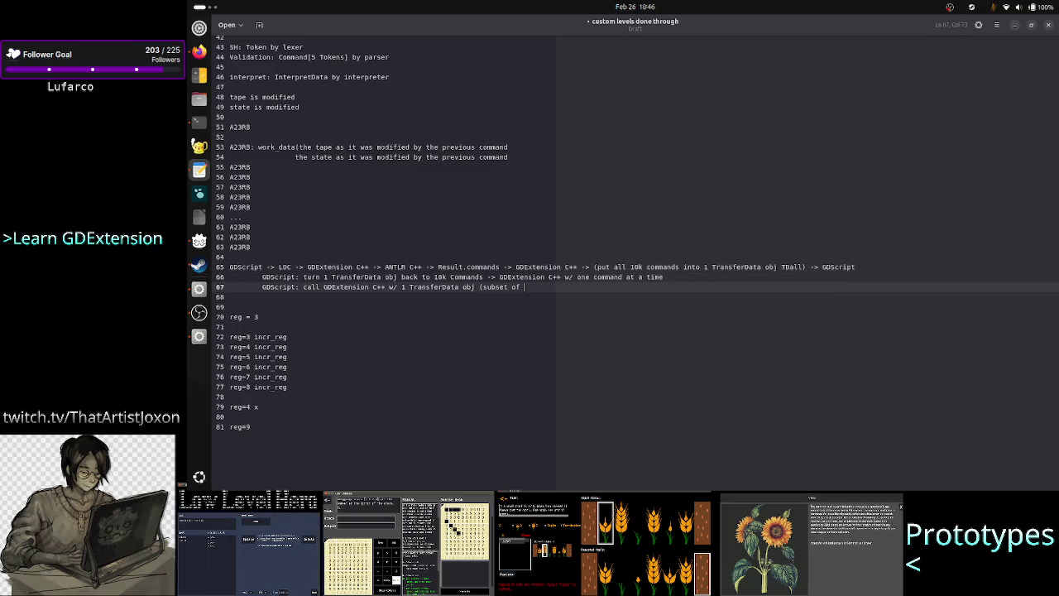
key(BackSpace)
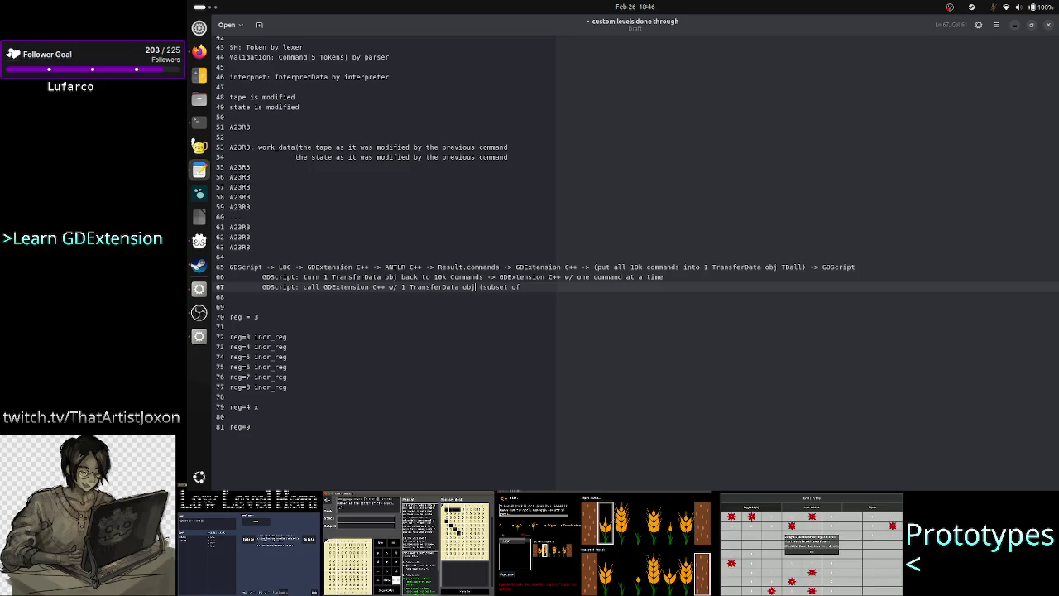
text(TD )
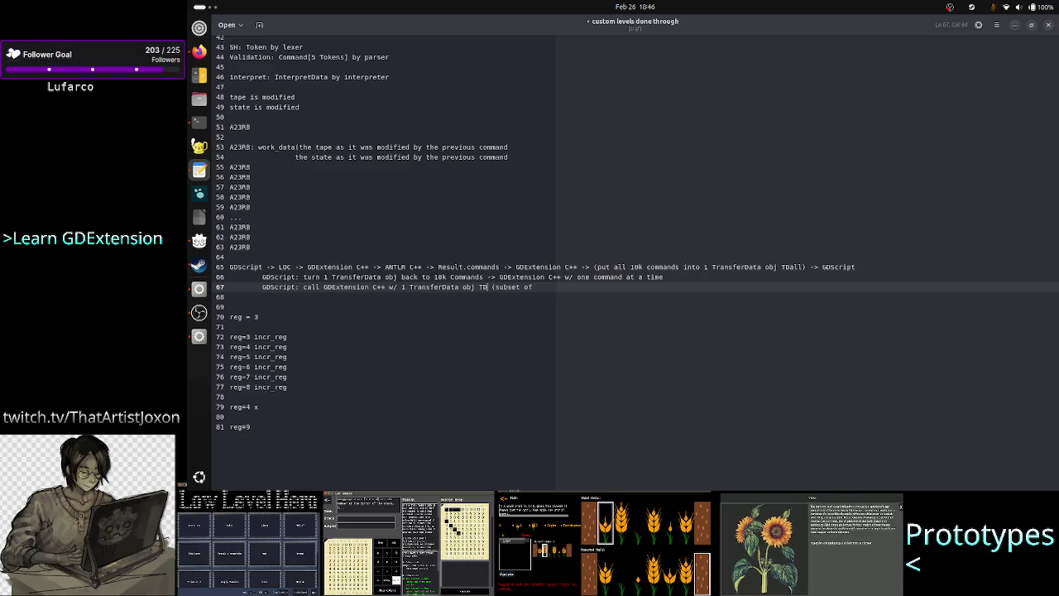
text(1)
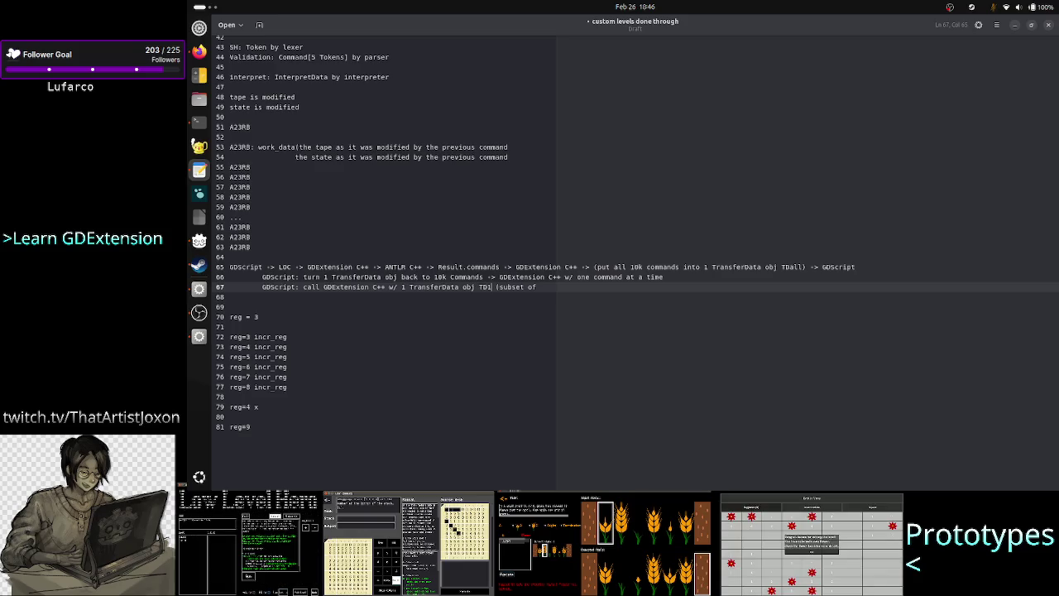
drag(781, 266, 803, 266)
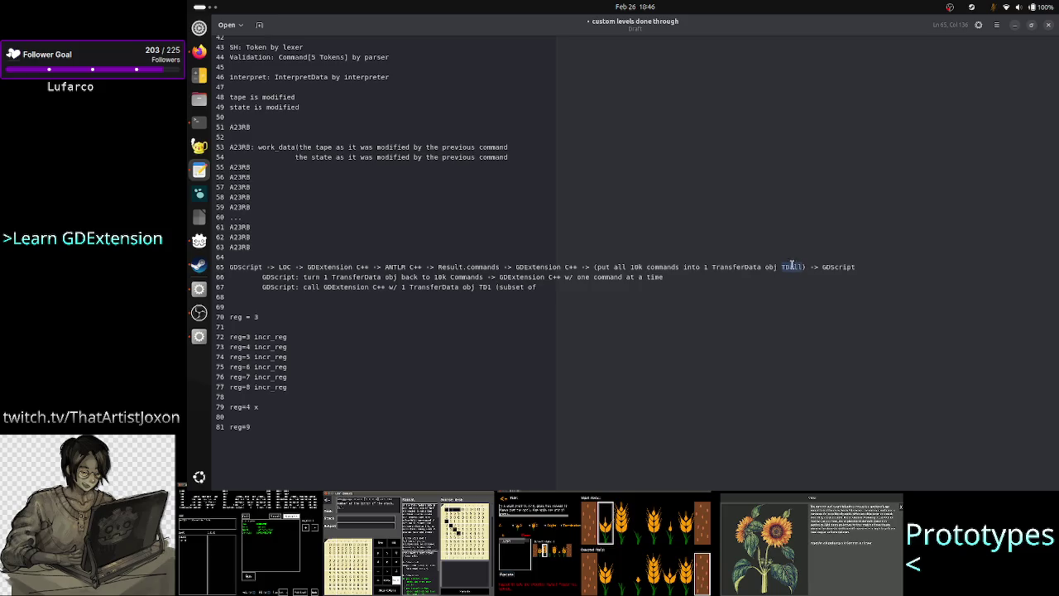
double_click(424, 288)
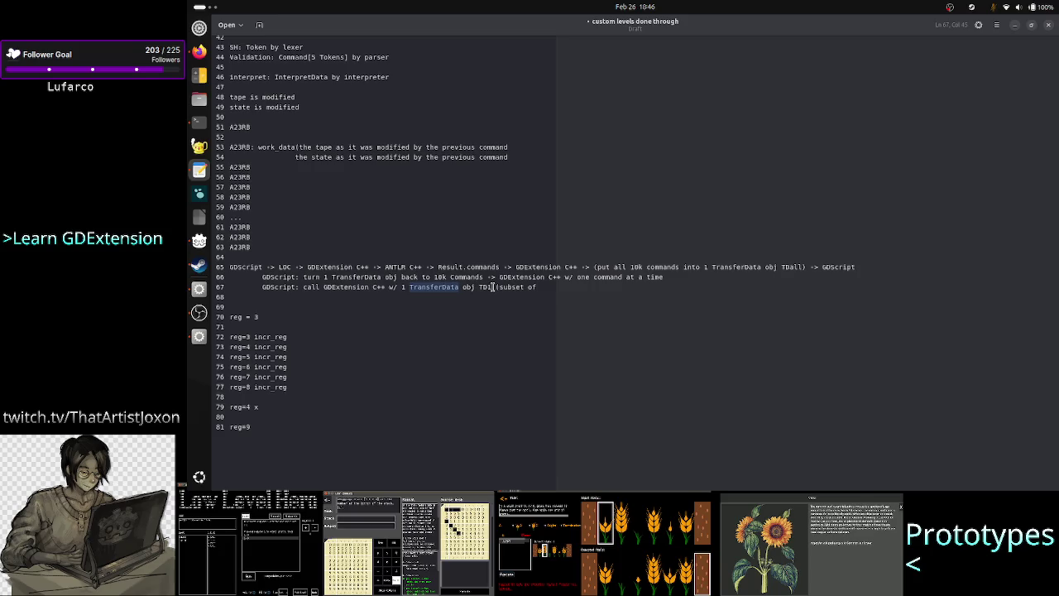
click(562, 288)
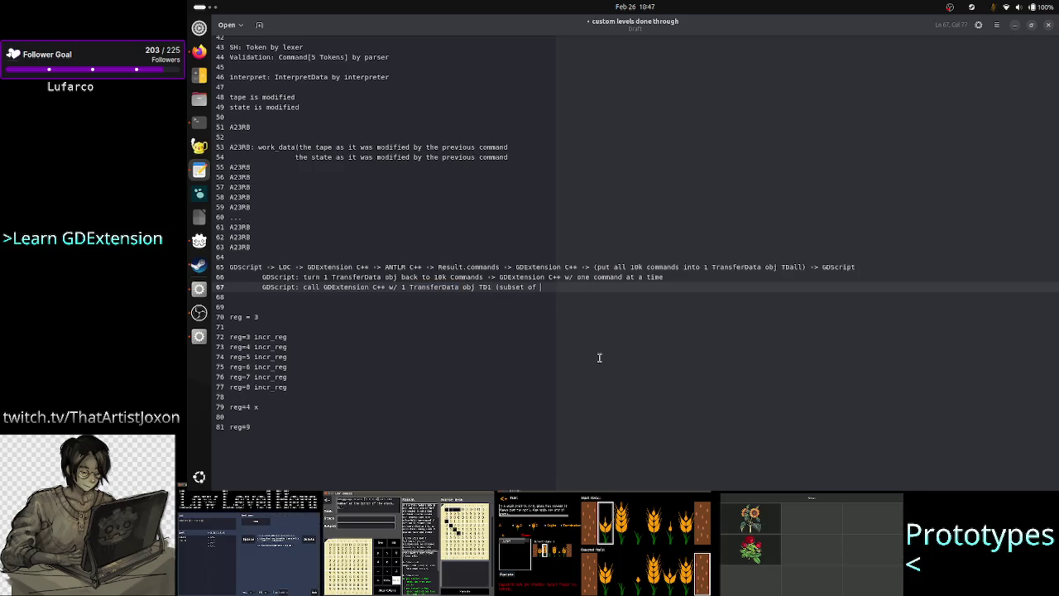
text(TD)
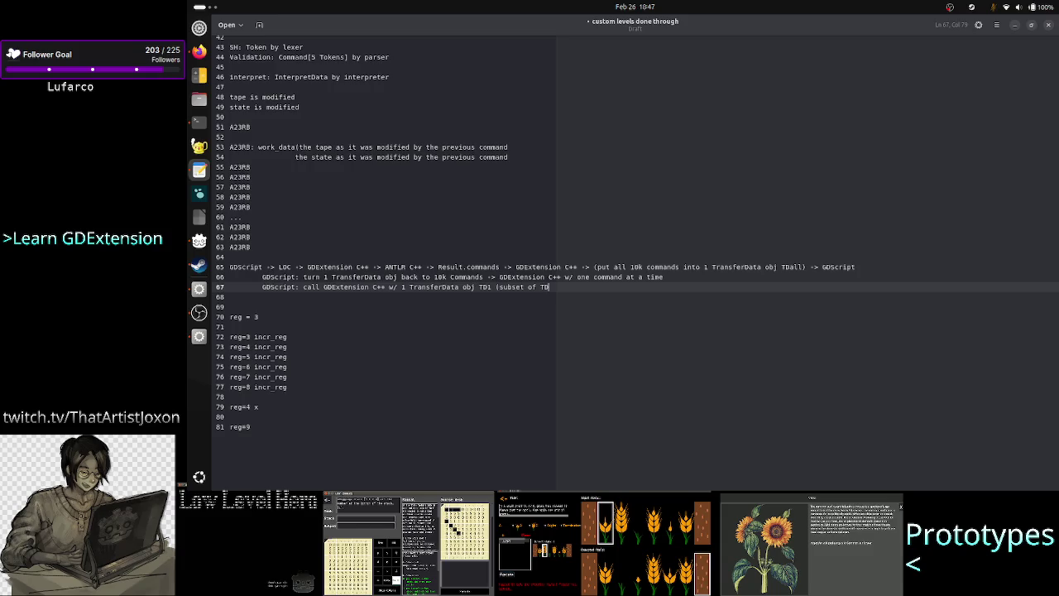
text(all))
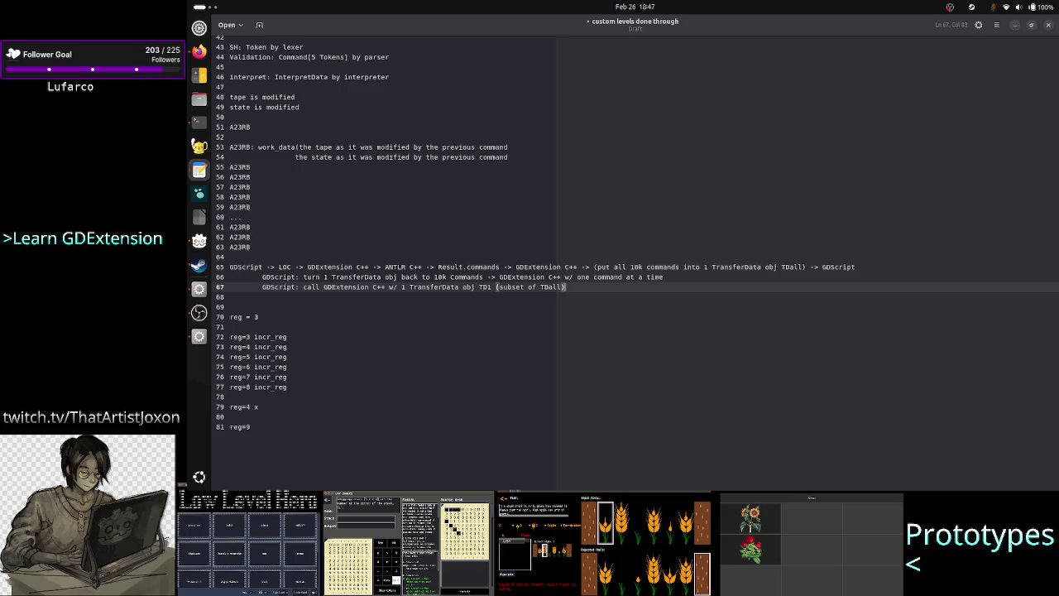
click(480, 277)
Append '-> convert TD1 -> Command class' to the end of line 67
drag(480, 277, 293, 281)
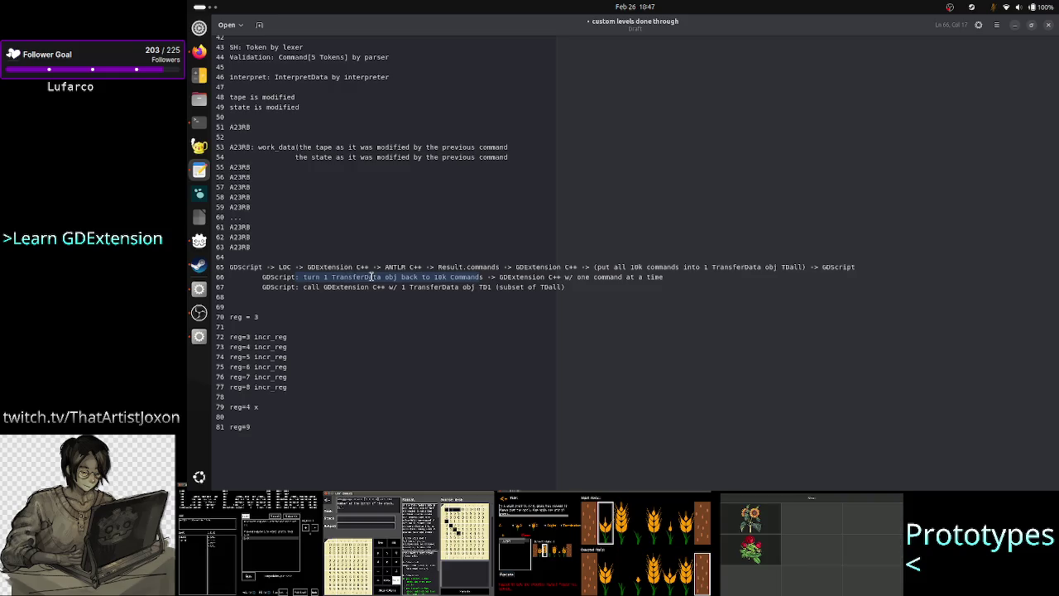
click(587, 286)
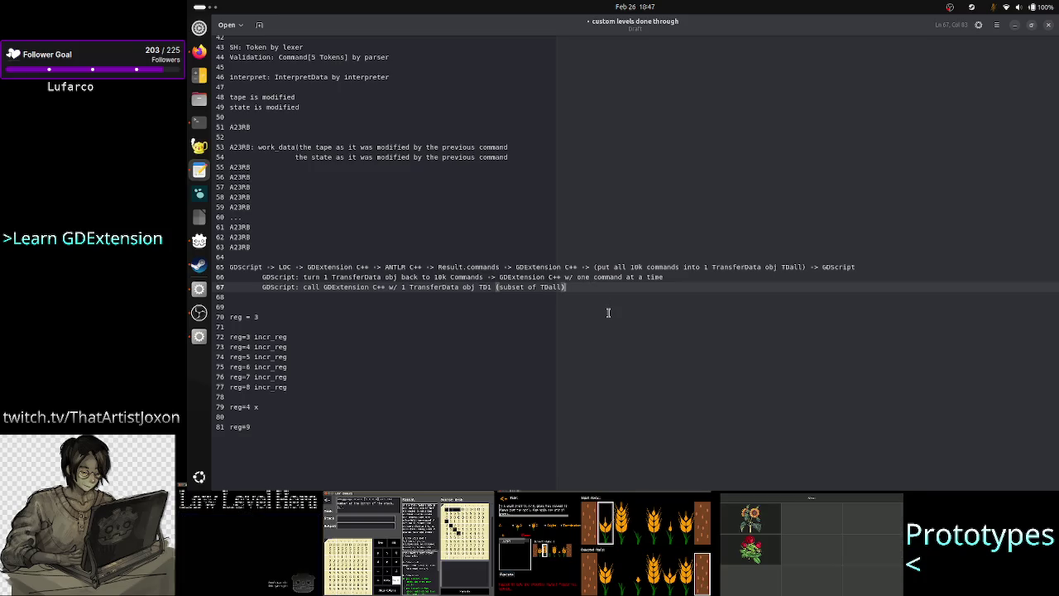
key(Return)
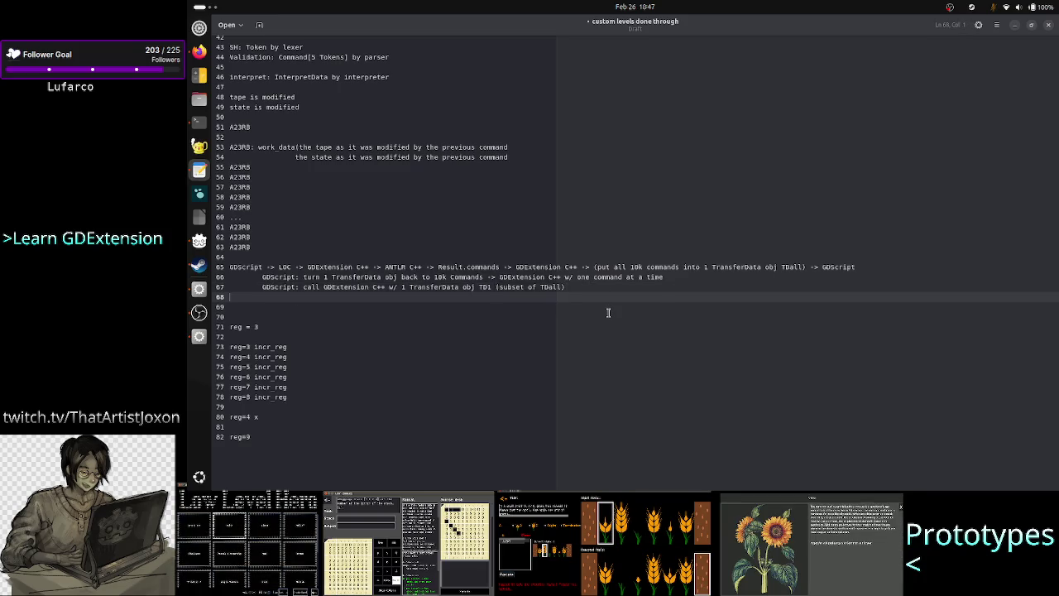
key(BackSpace)
key(BackSpace)
text(->)
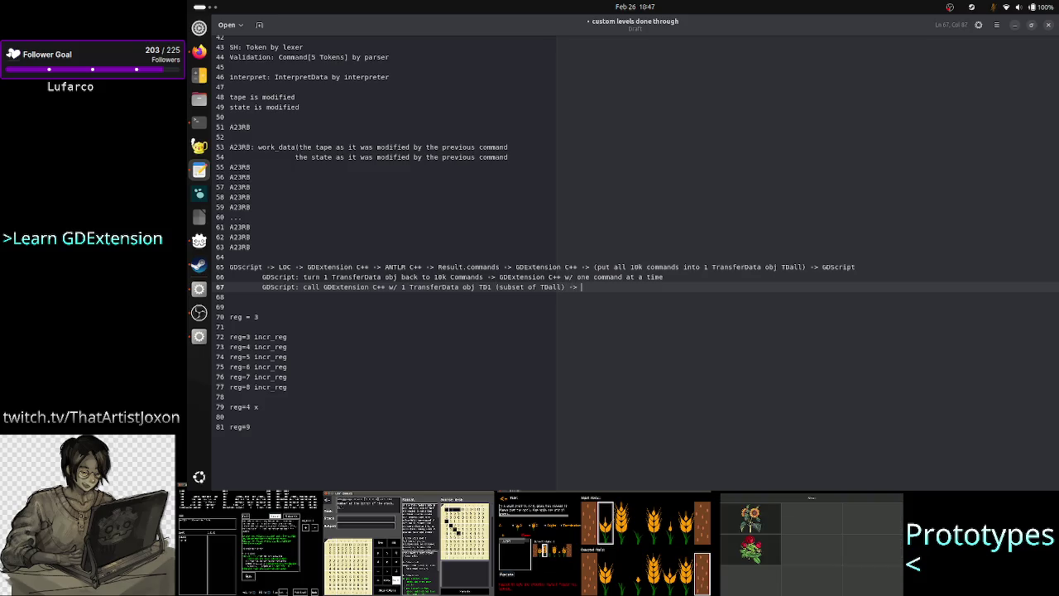
key(BackSpace)
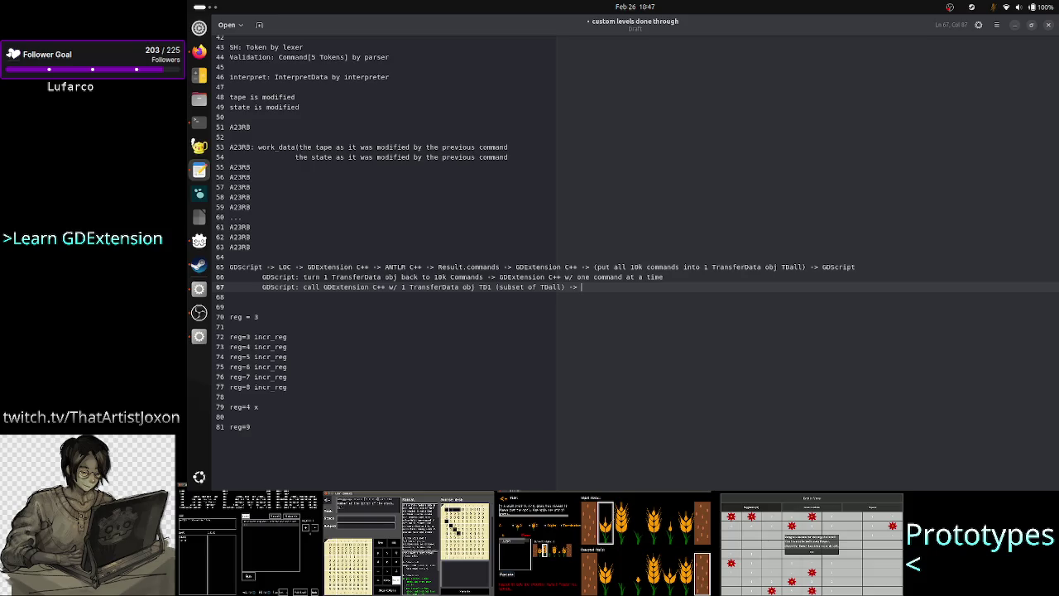
text(convert )
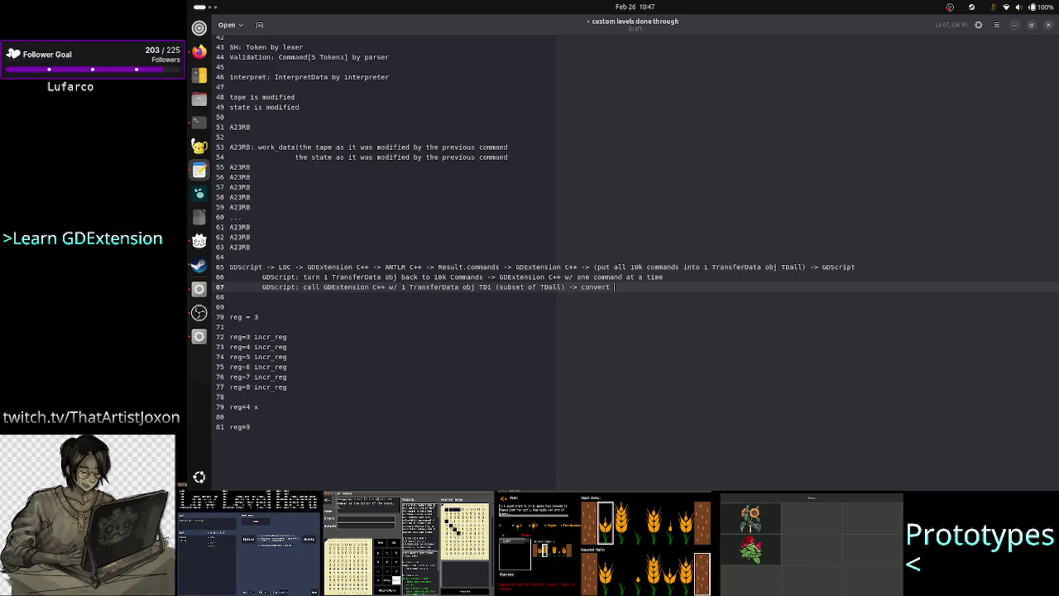
text(TD1 )
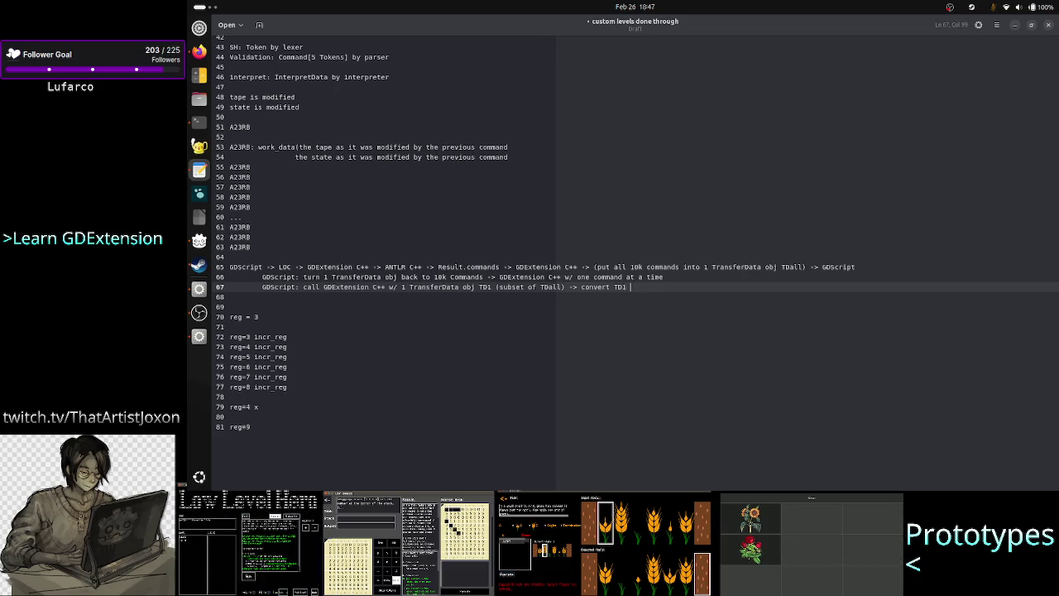
text(-> Command )
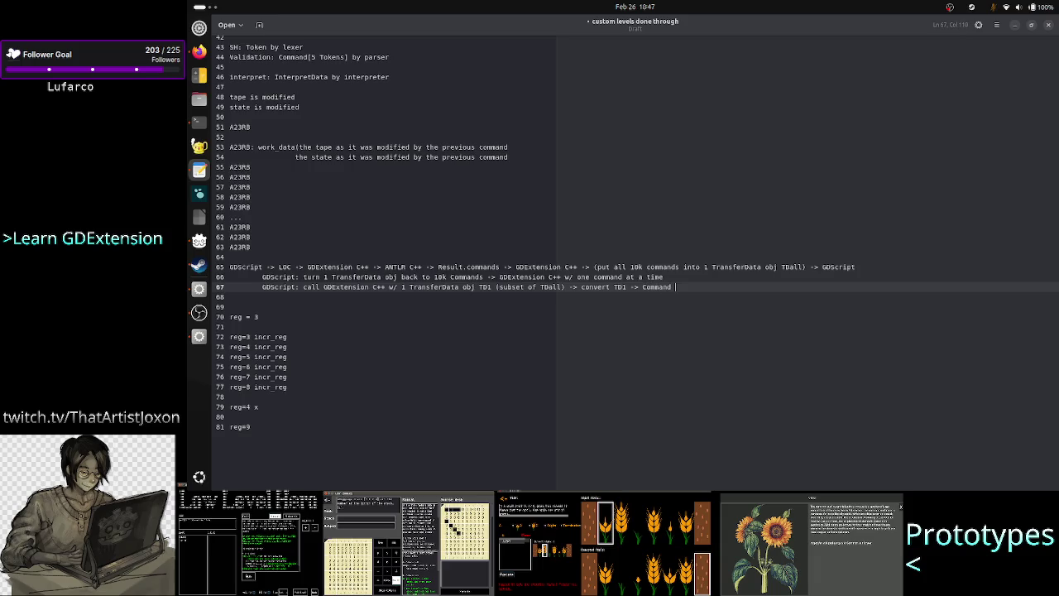
text(class)
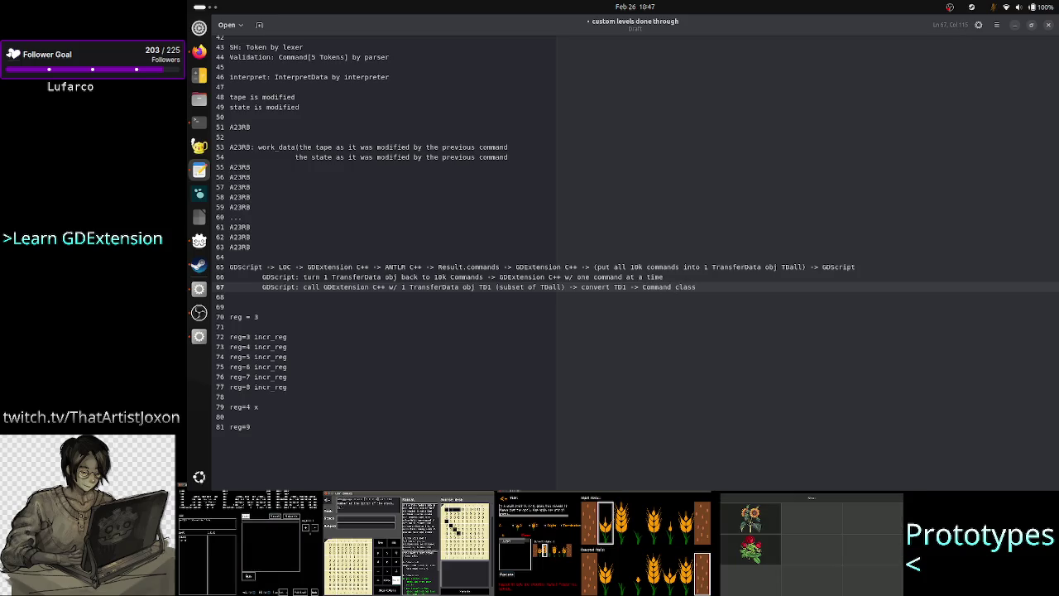
click(229, 297)
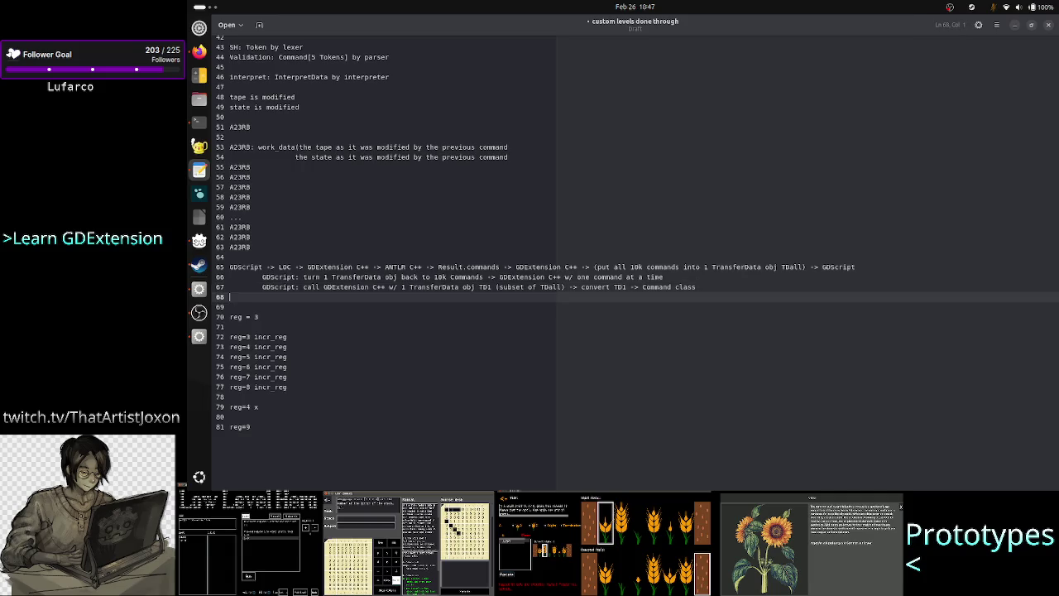
Close the pager, open Interpreter.cpp in vim, and quit it without saving (:q!)
key(alt+Tab)
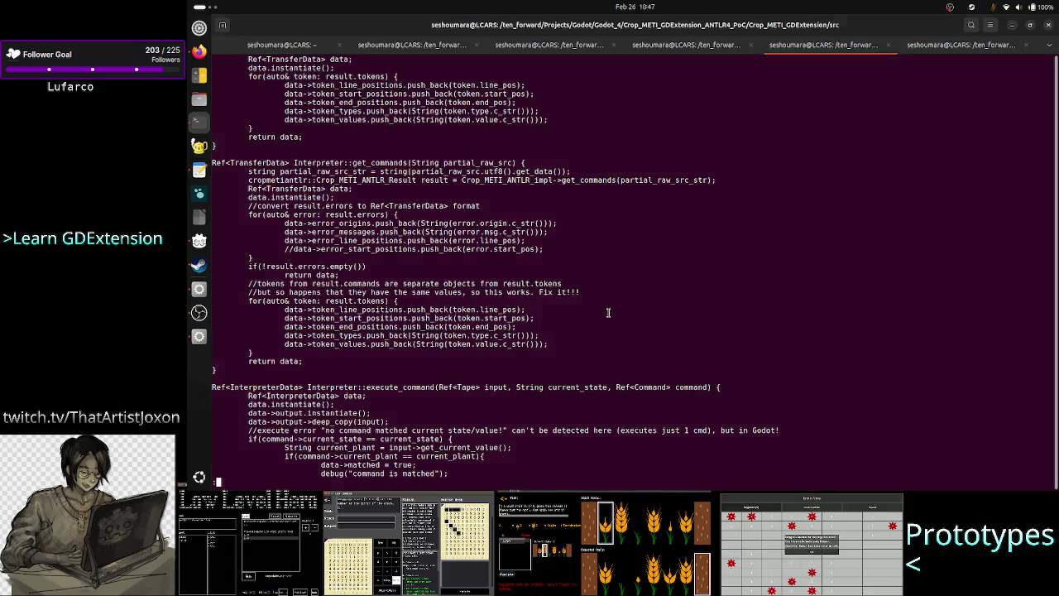
key(q)
text(v)
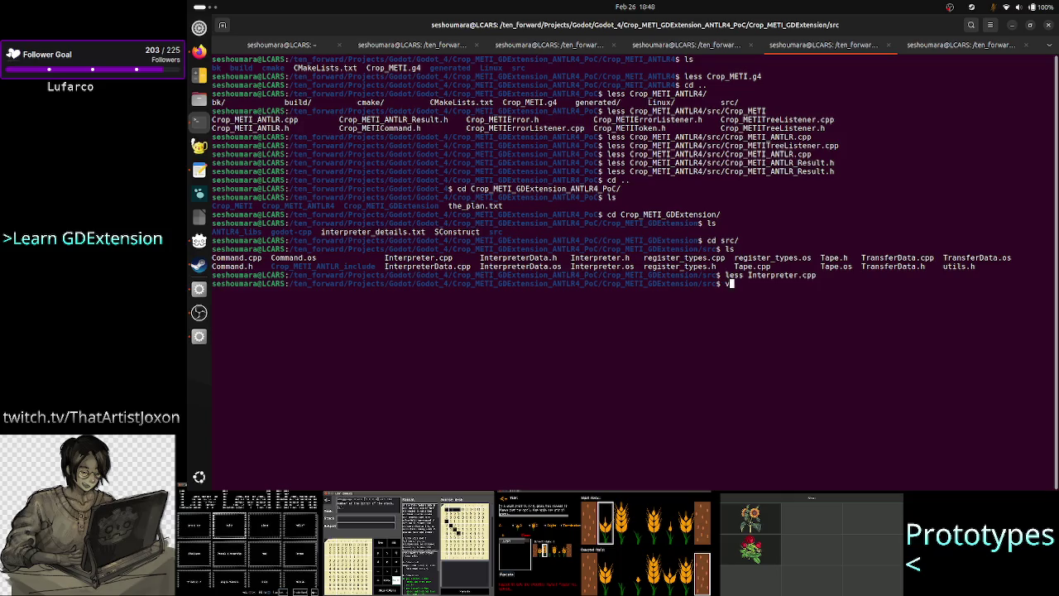
text(im I)
key(Tab)
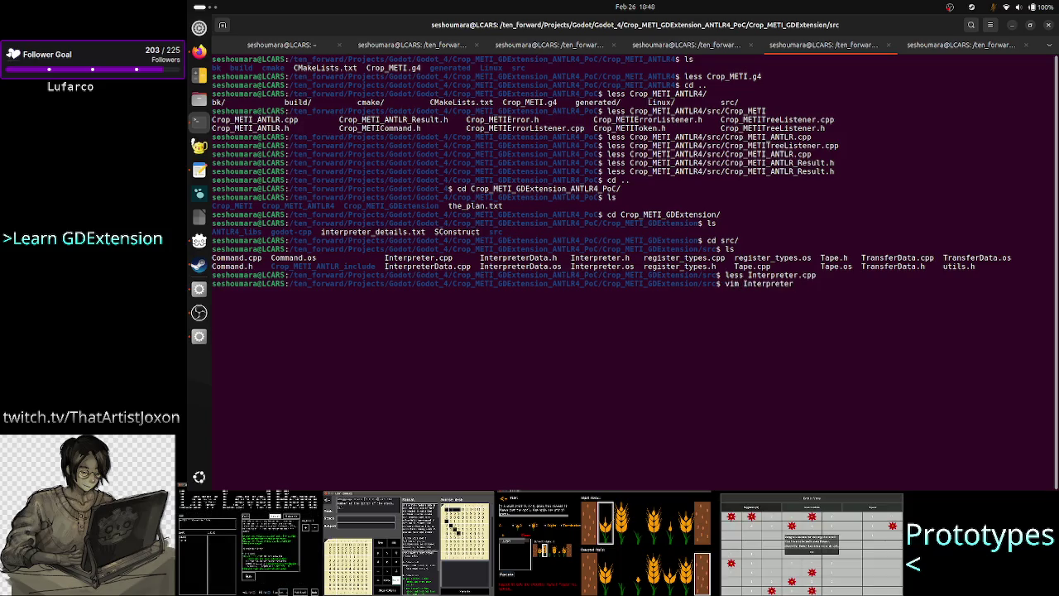
text(.cpp)
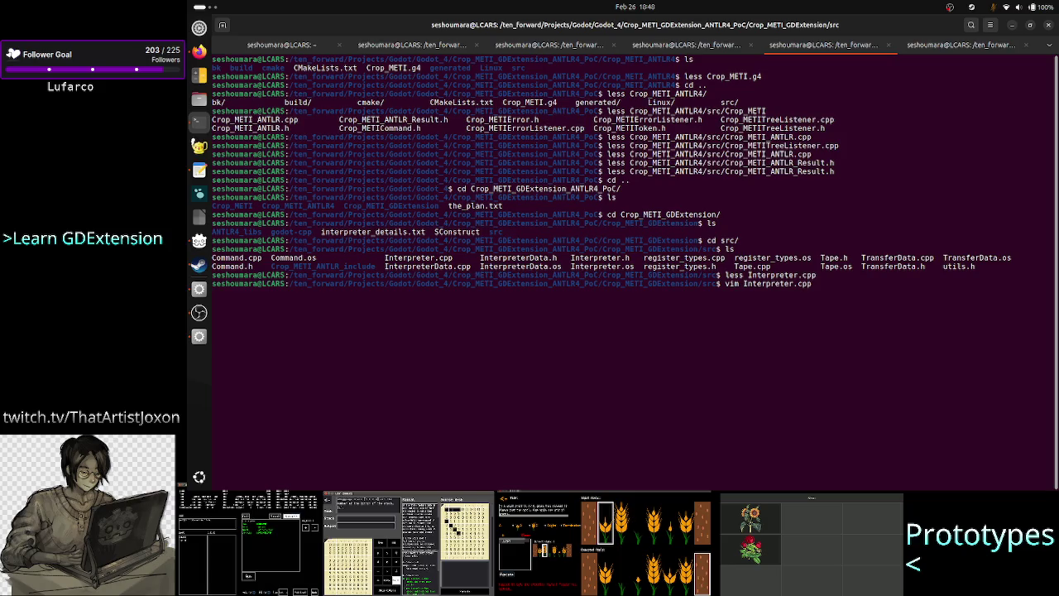
key(Return)
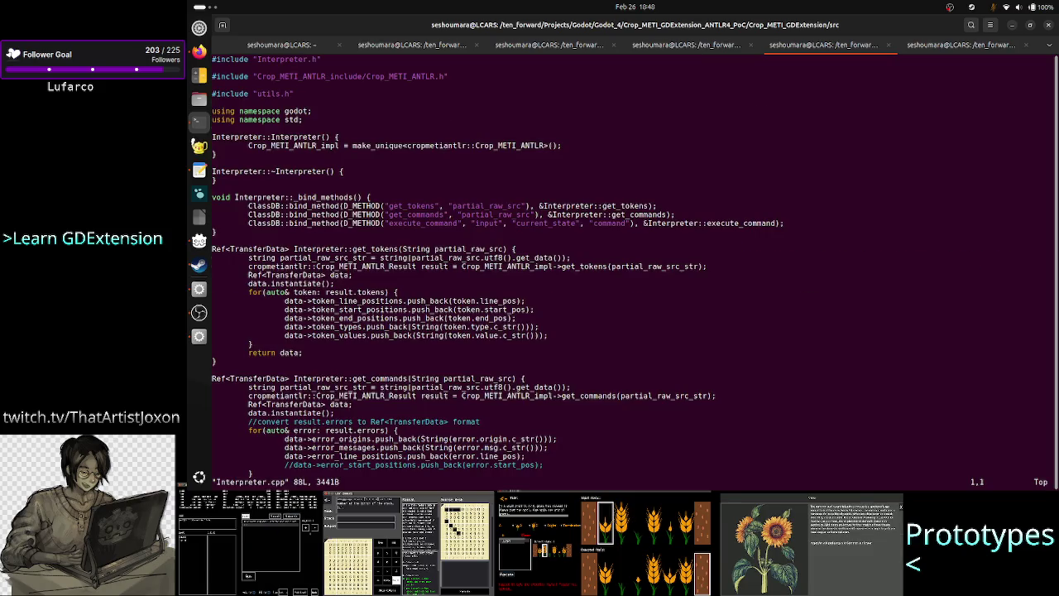
scroll(580, 264, down, 20)
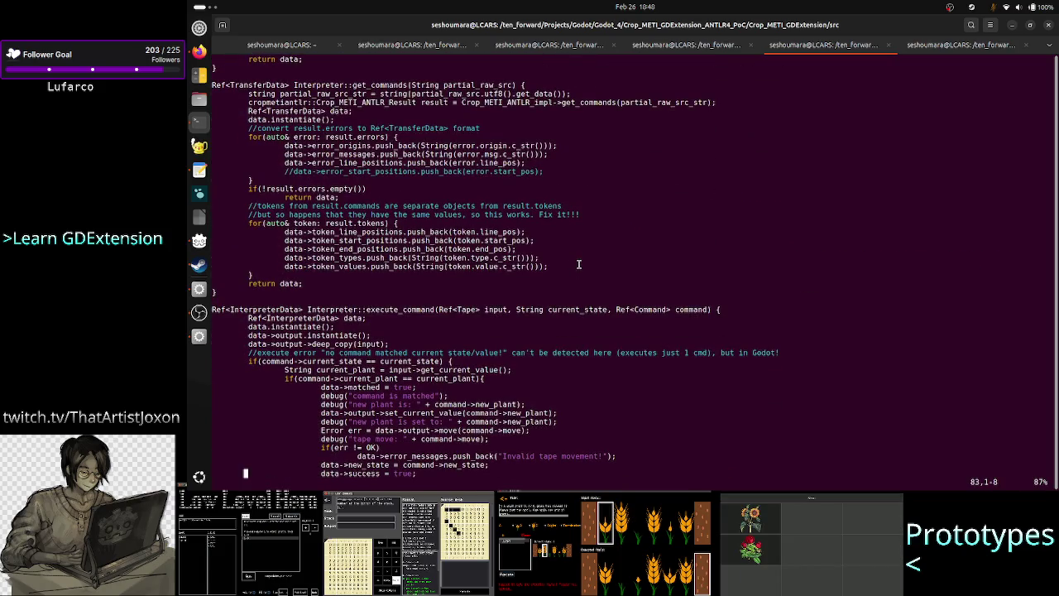
text(q:)
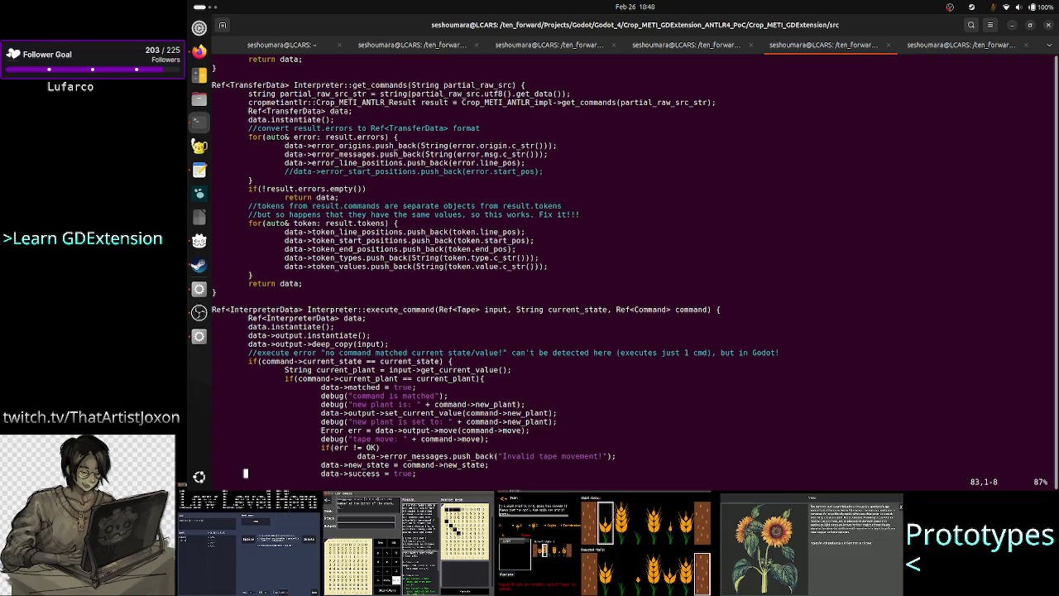
click(219, 439)
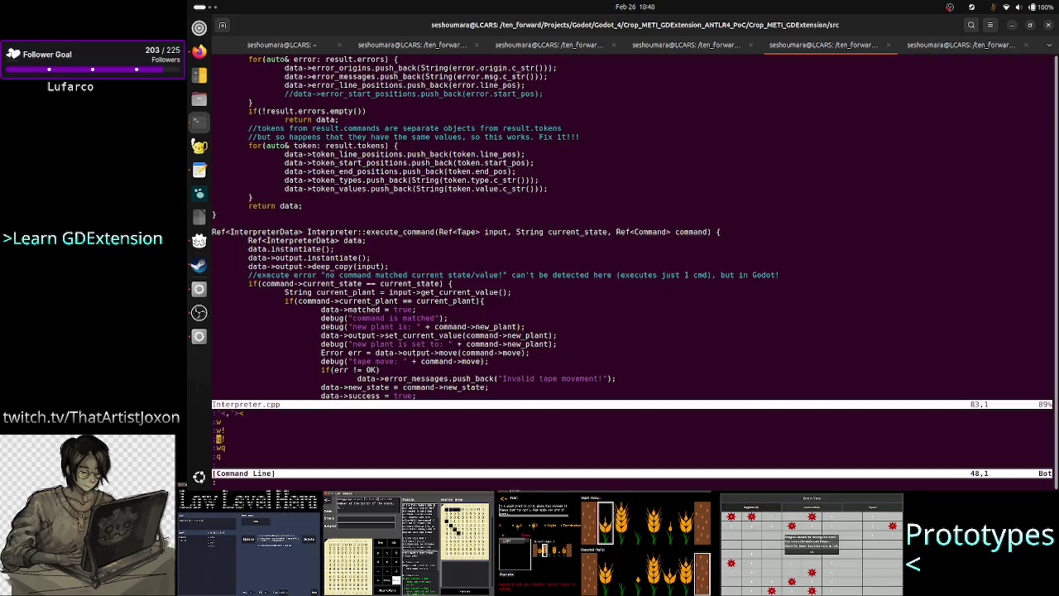
key(Return)
Open Interpreter.h and Interpreter.cpp side by side with vim -O and start inserting in the header
text(vim -)
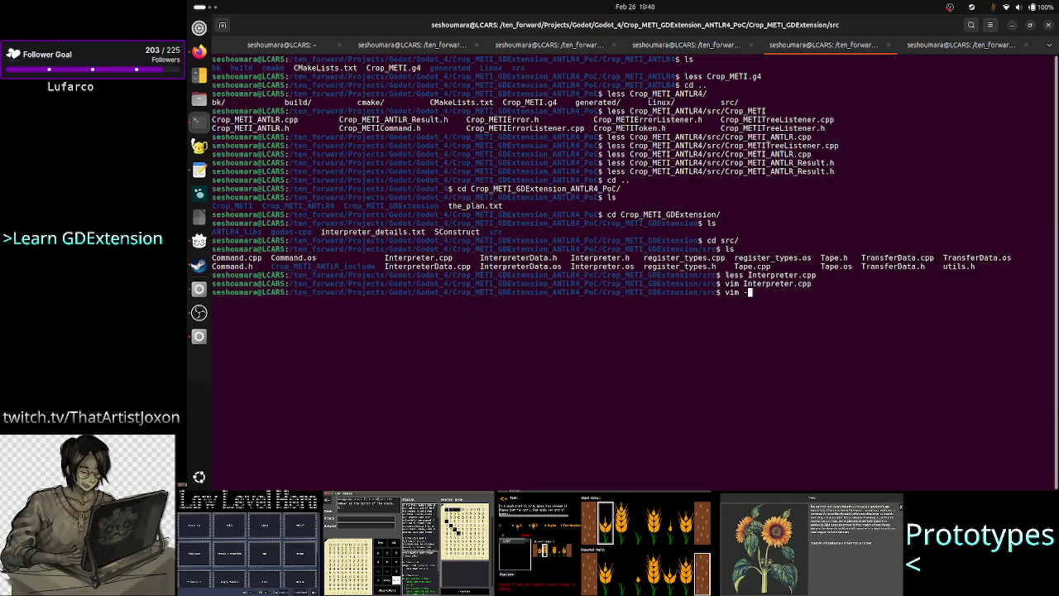
text(O I)
key(Tab)
text(.h )
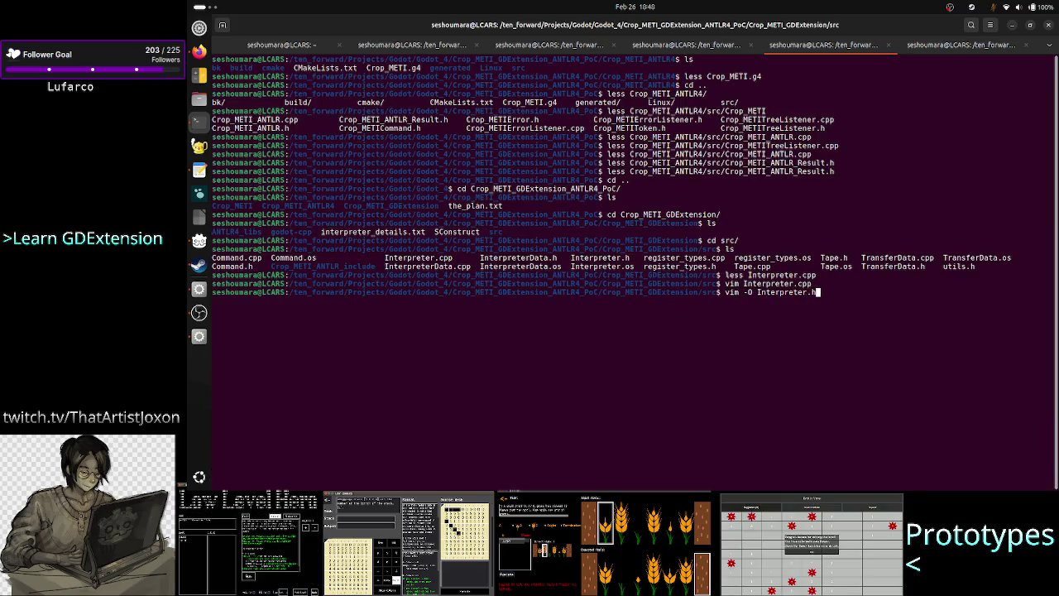
text(In)
key(Tab)
text(.c)
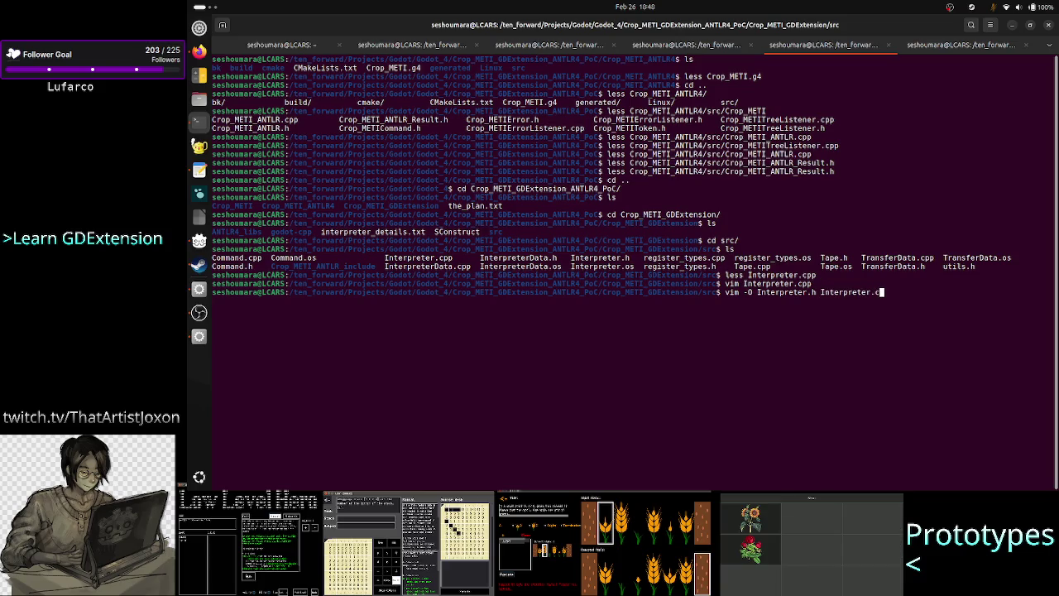
key(Tab)
key(Return)
key(j)
key(j)
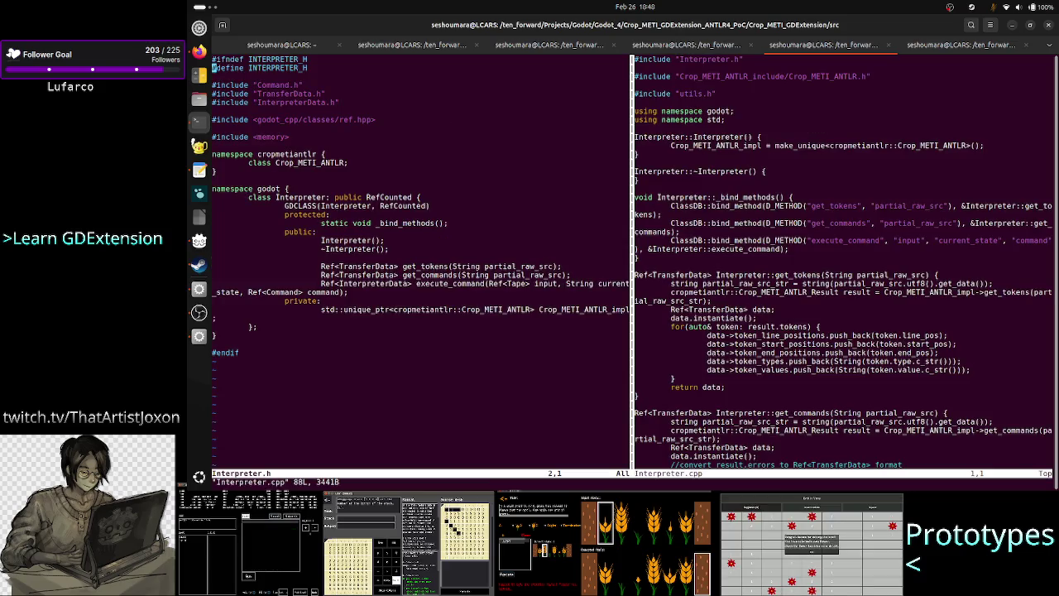
key(j)
key(j)
key(j)
key(j)
key(i)
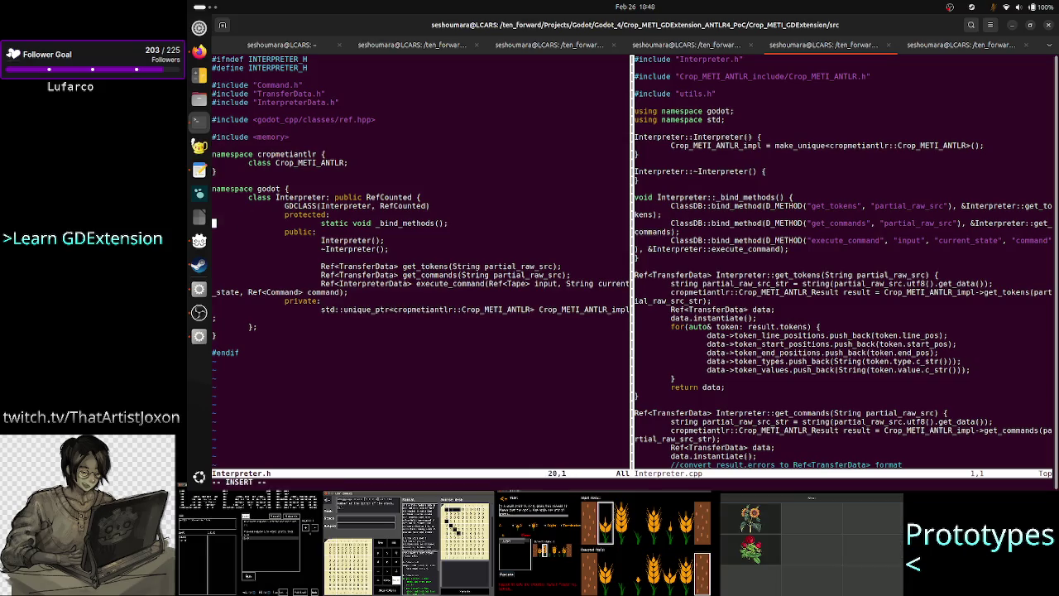
key(Down)
key(Down)
key(Down)
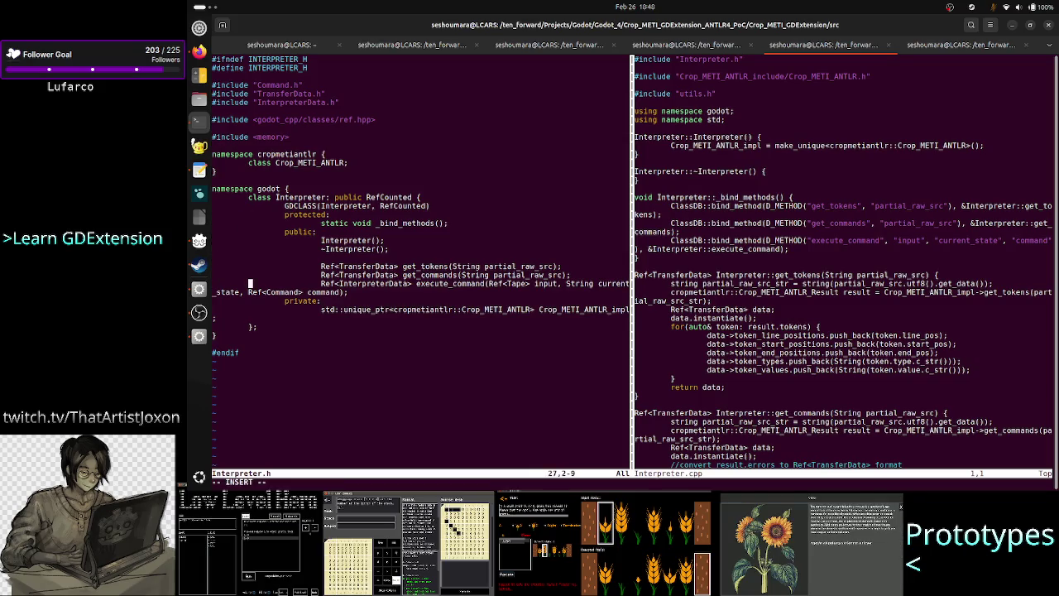
key(Right)
key(Right)
key(Right)
key(Right)
key(Right)
key(Right)
key(Up)
key(Up)
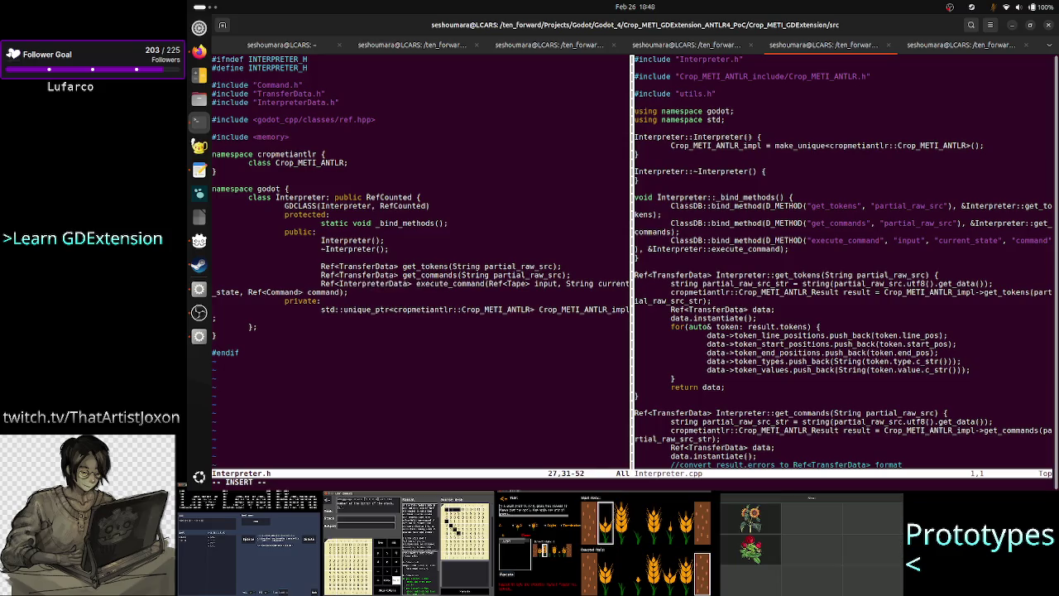
key(Left)
key(Left)
key(Left)
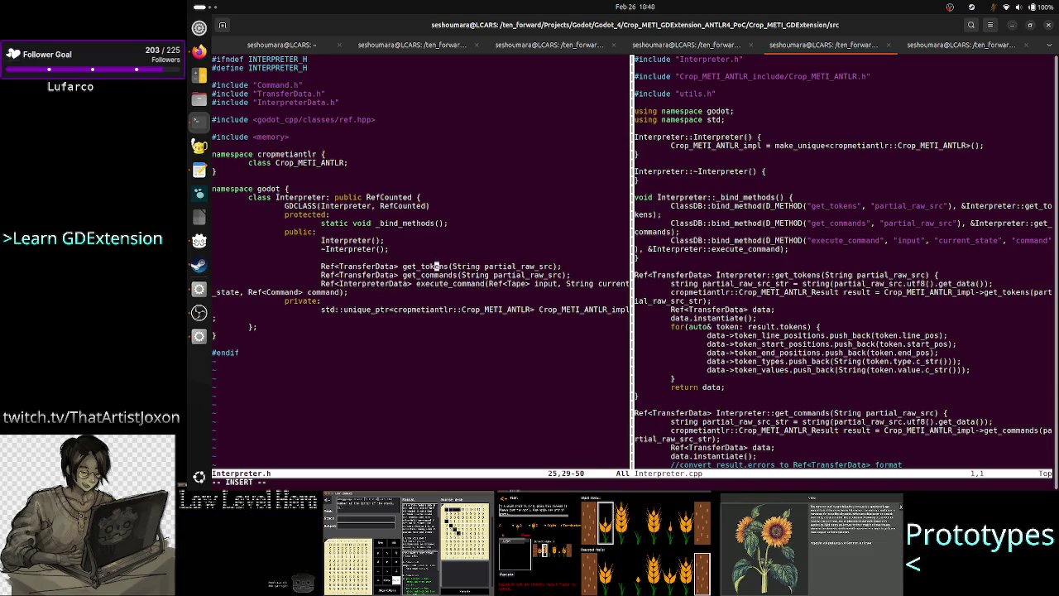
key(Right)
key(Right)
key(Right)
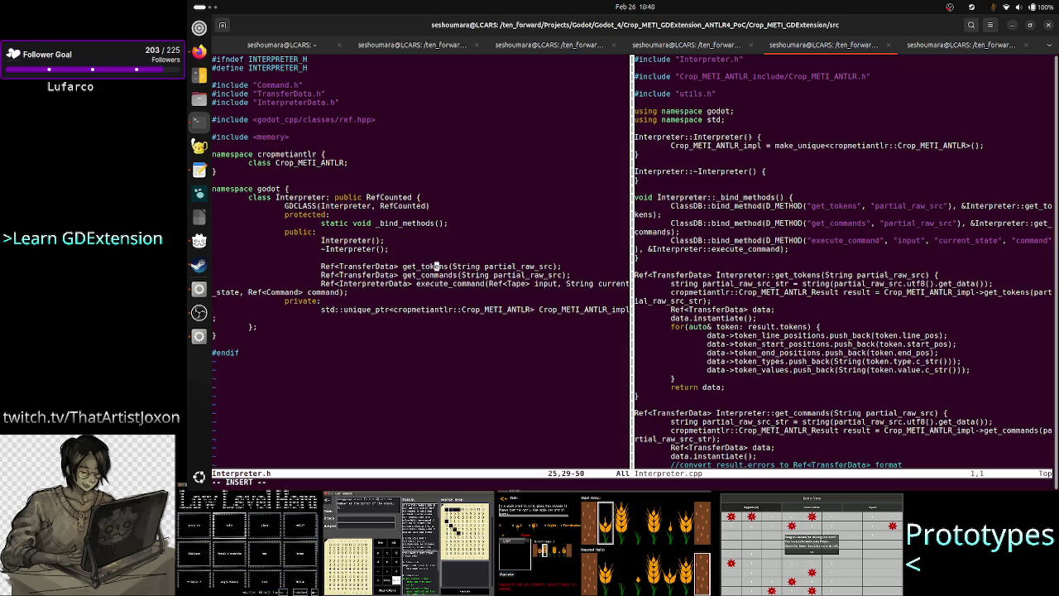
key(Left)
key(Left)
key(Left)
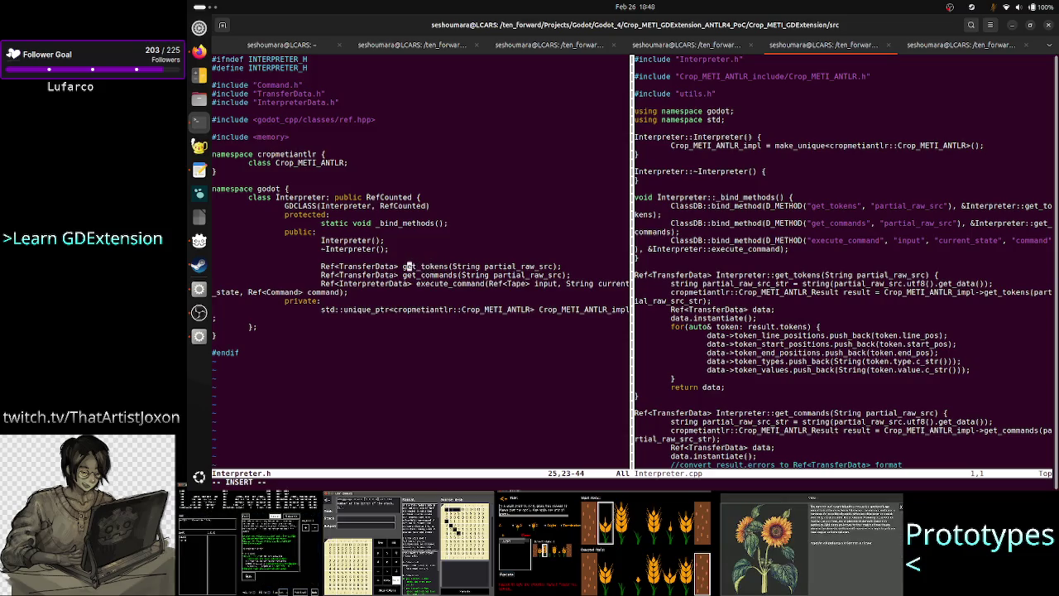
key(Right)
key(Right)
key(Right)
key(Down)
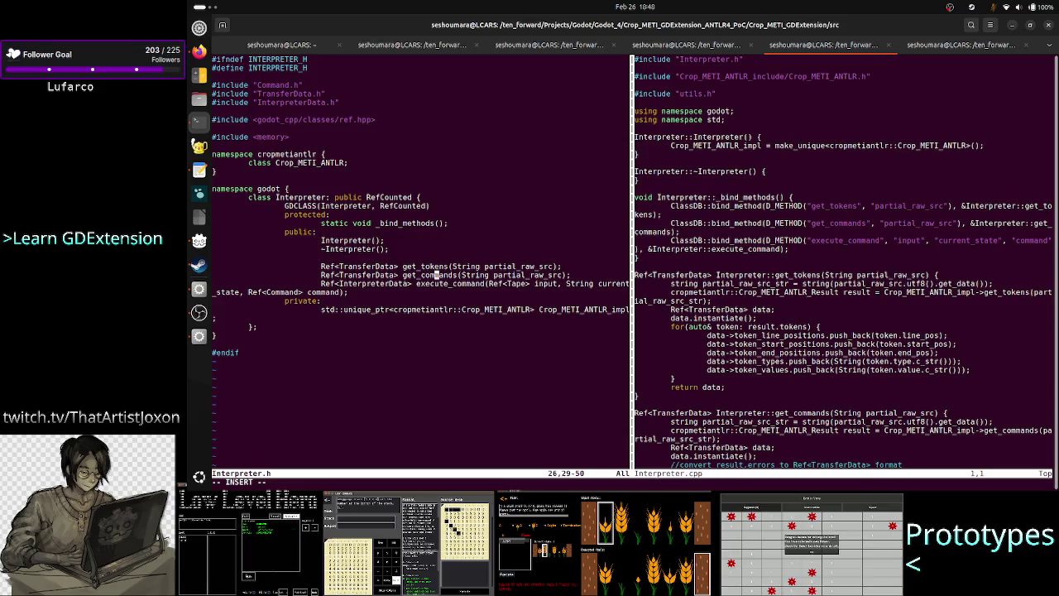
key(Left)
key(Left)
key(Left)
key(Right)
key(Right)
key(Right)
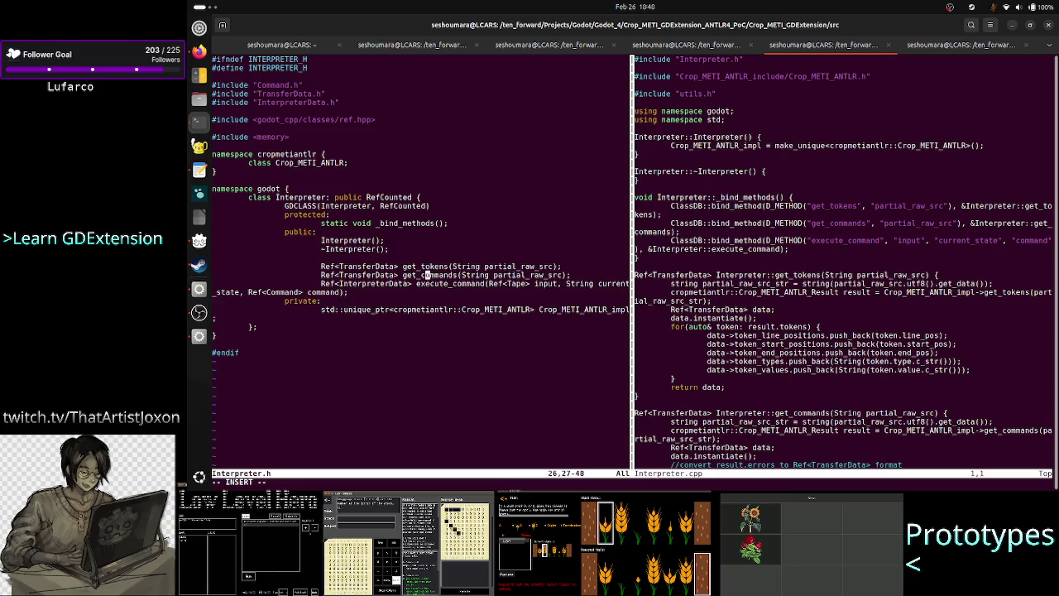
key(Down)
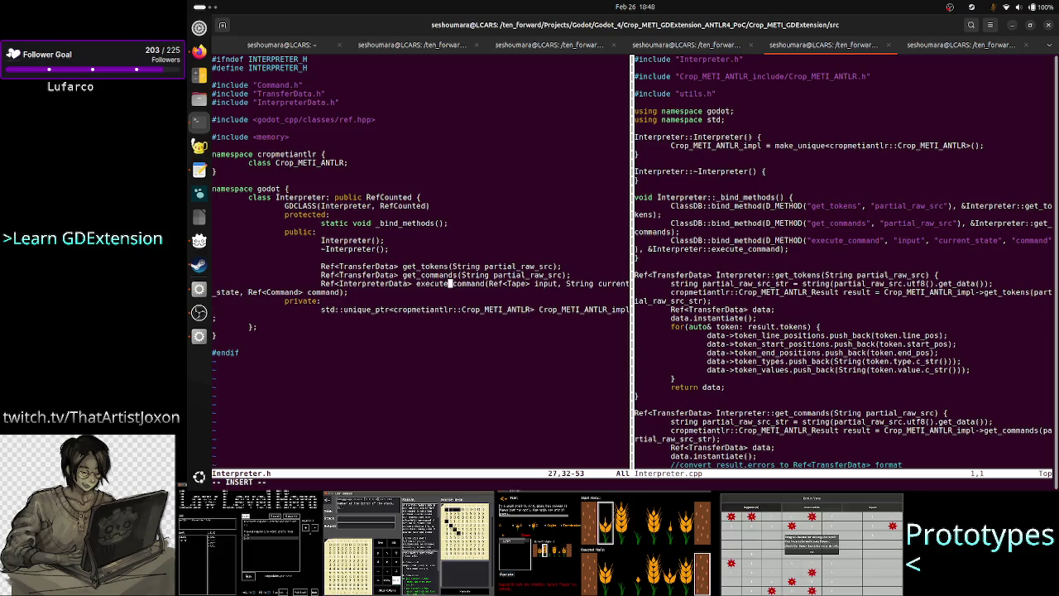
key(Left)
key(Left)
key(Left)
key(Right)
key(Right)
key(Right)
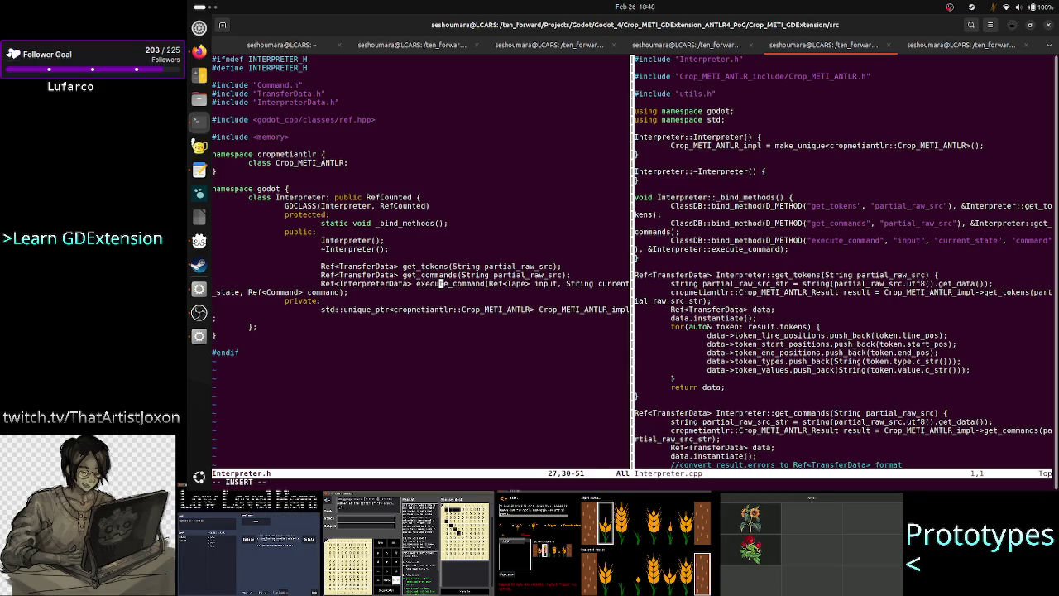
key(Right)
key(Right)
key(Right)
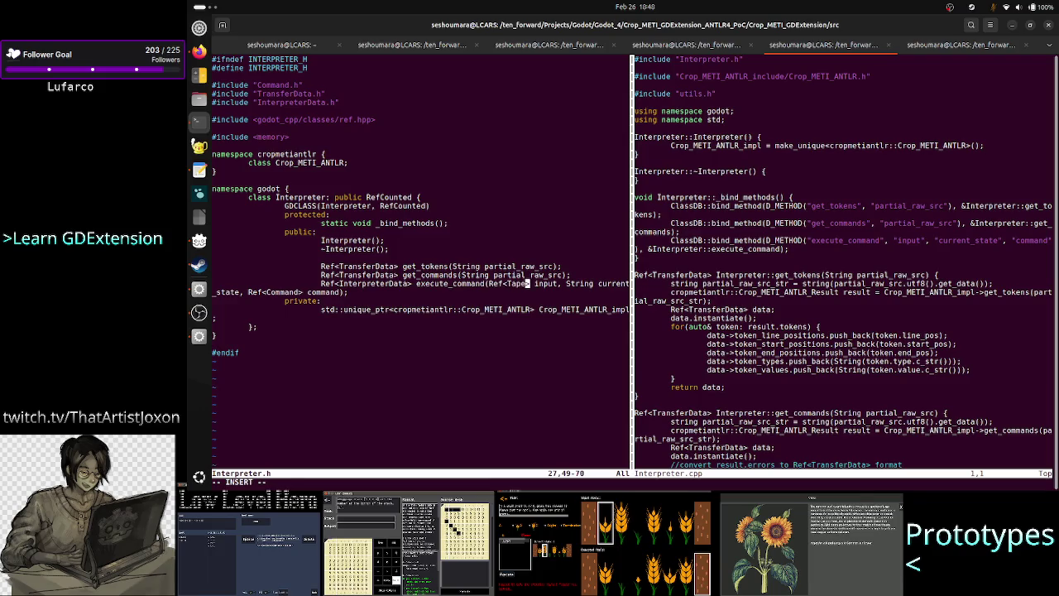
key(Right)
key(Right)
key(Right)
key(Down)
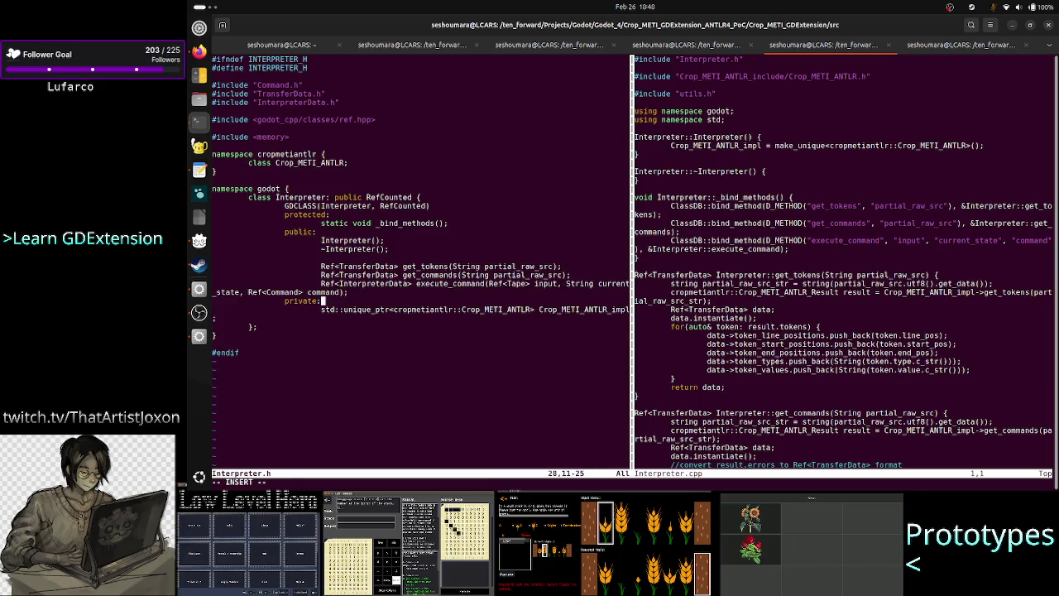
key(Up)
key(Right)
key(Right)
key(Right)
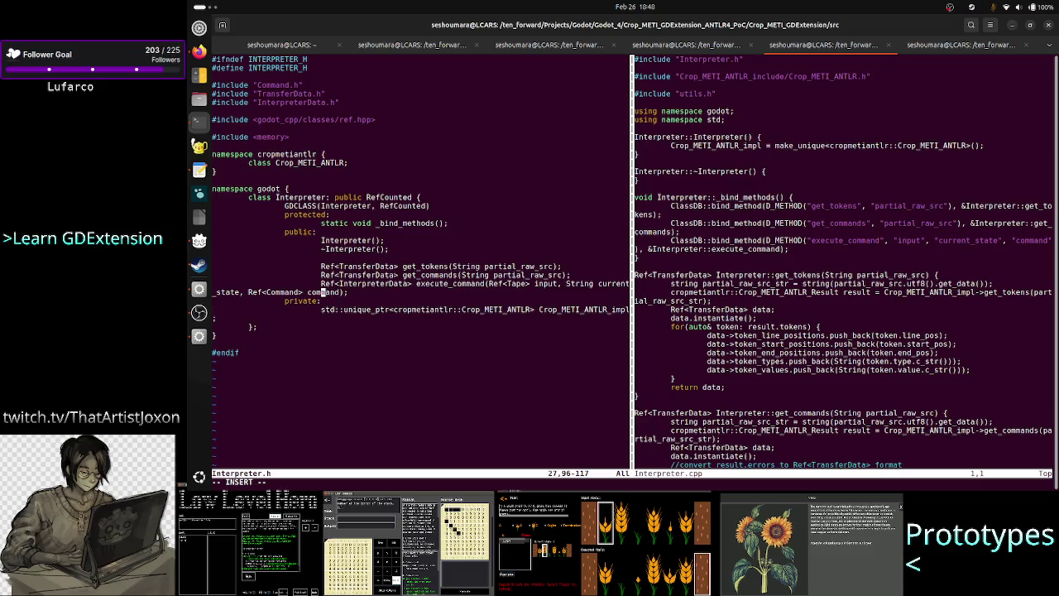
key(Left)
key(Left)
key(Left)
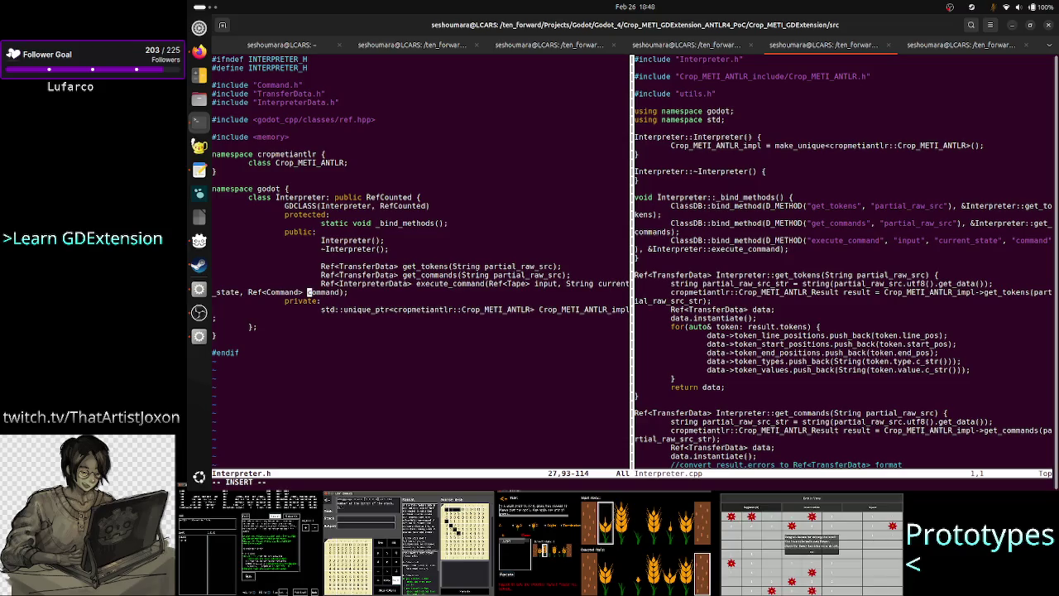
key(Left)
key(BackSpace)
key(BackSpace)
key(BackSpace)
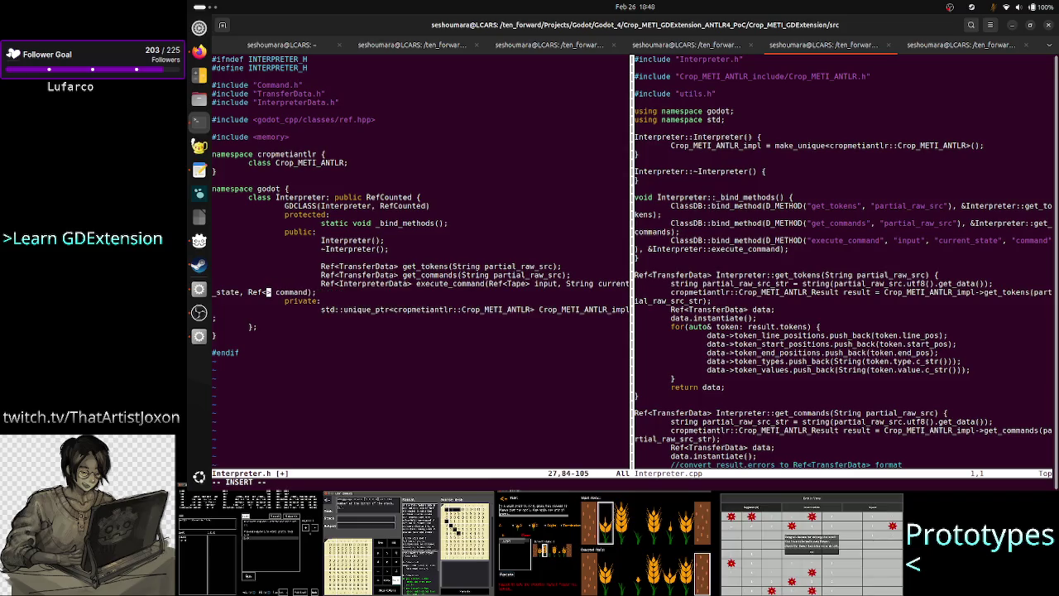
Finish the Interpreter.h execute_command parameter as Ref<TransferData> command_td
text(Transfer)
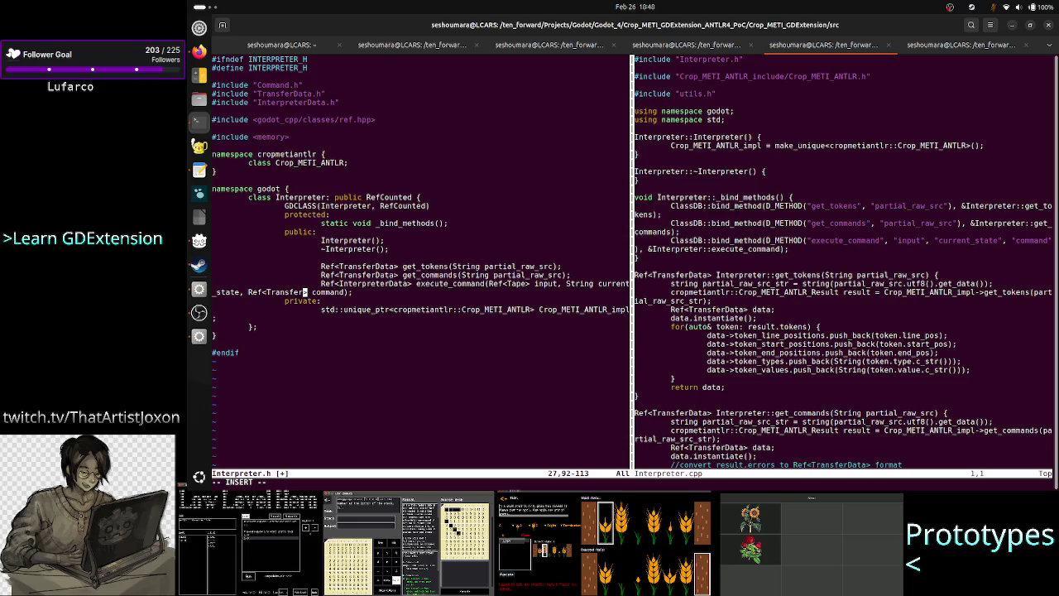
text(Data)
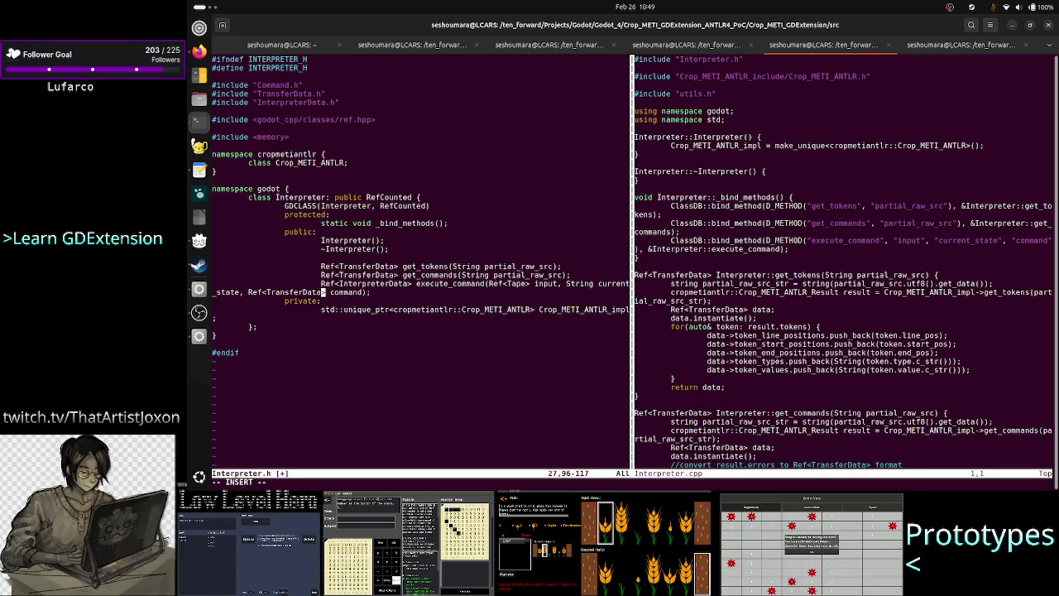
key(Up)
key(Up)
click(451, 266)
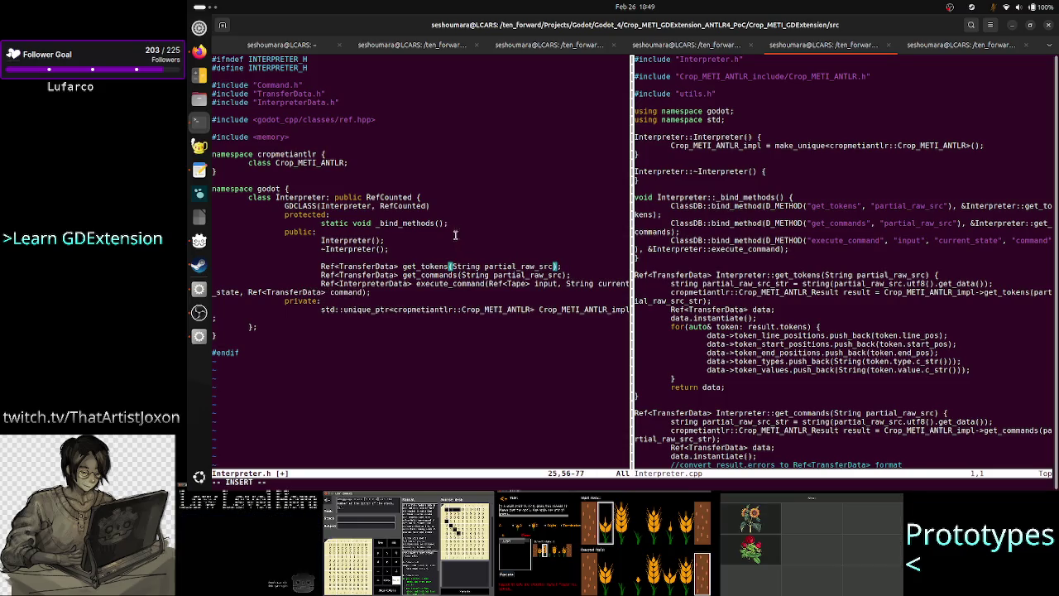
key(Down)
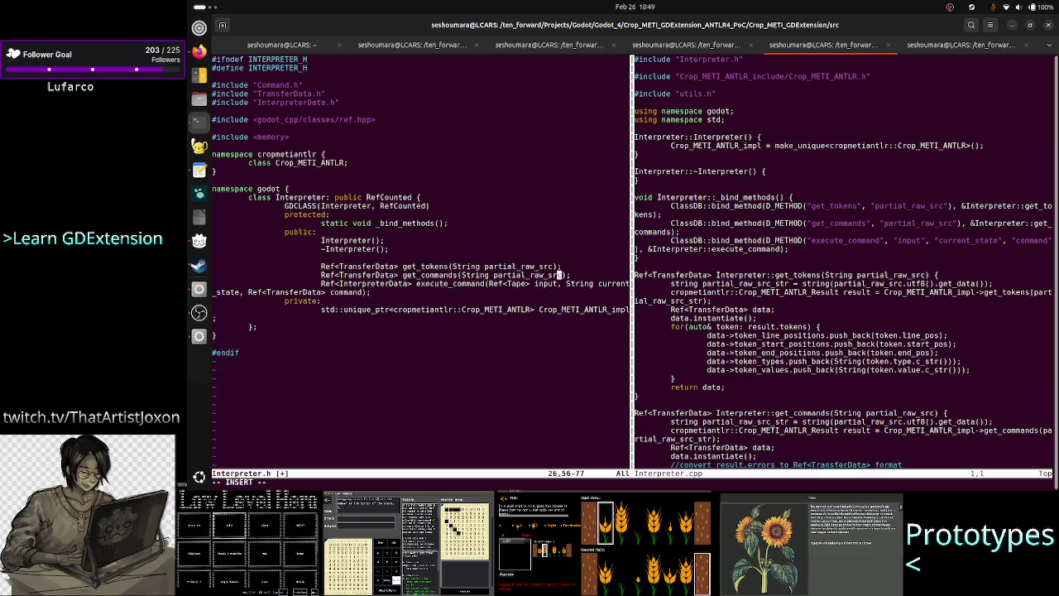
key(Down)
key(Right)
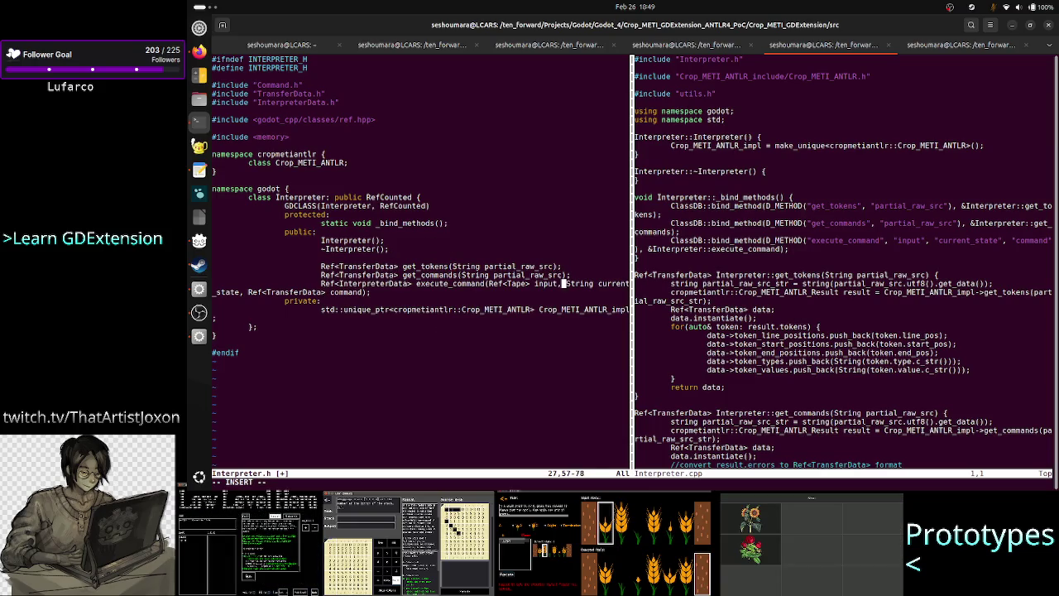
key(Right)
key(Right)
key(Right)
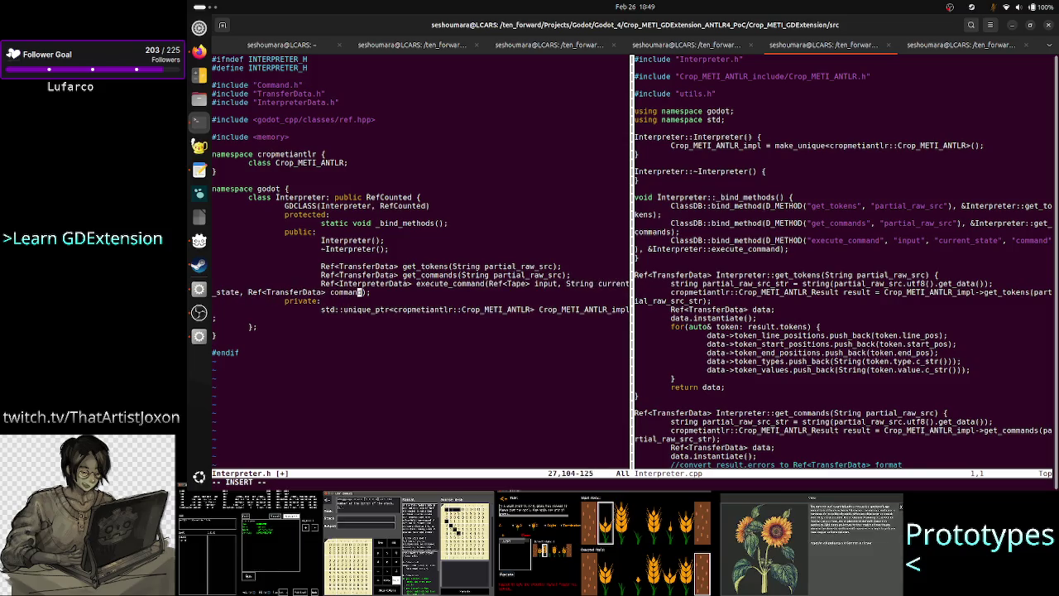
key(Right)
key(Right)
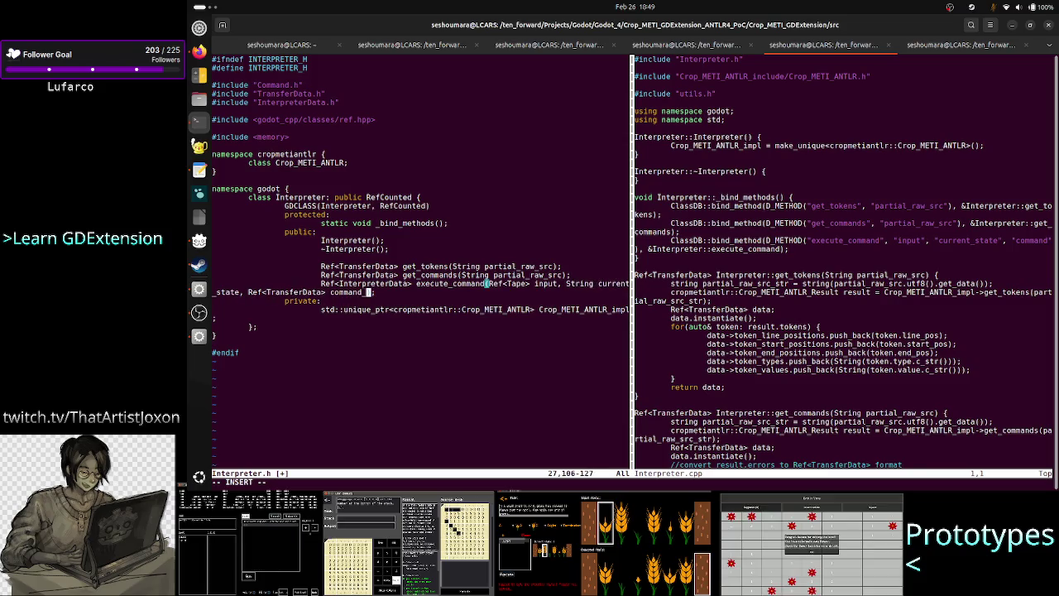
text(td)
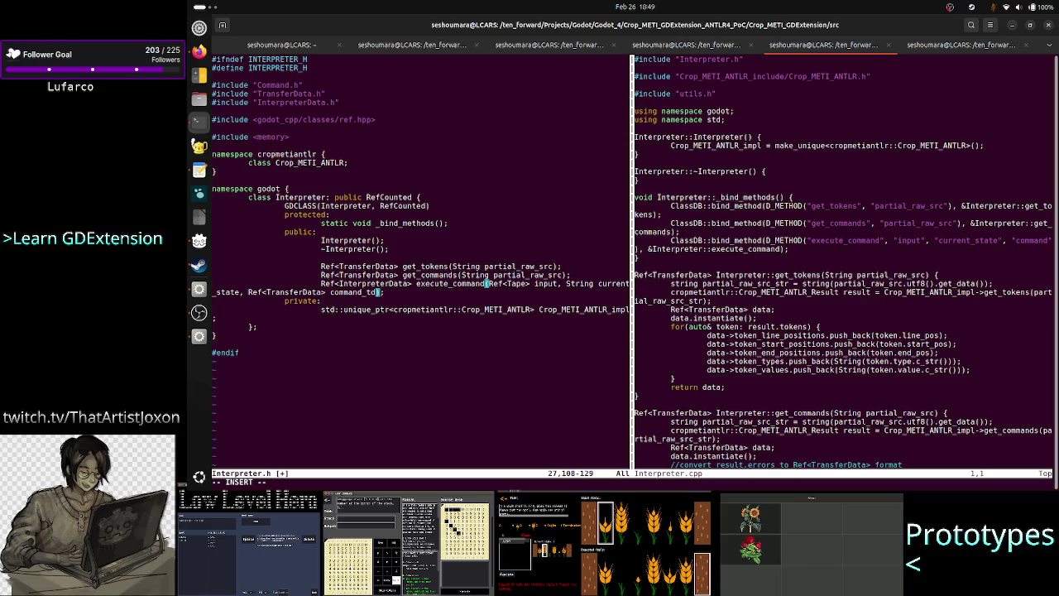
Save Interpreter.h with :w and move to line 17 in the Interpreter.cpp split
key(Escape)
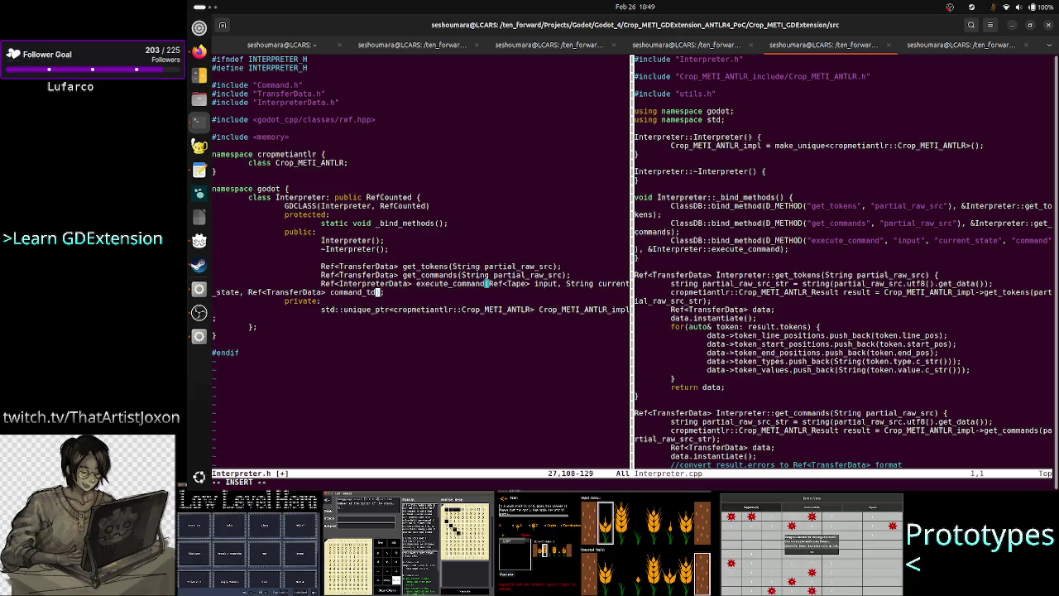
text(:w)
key(Return)
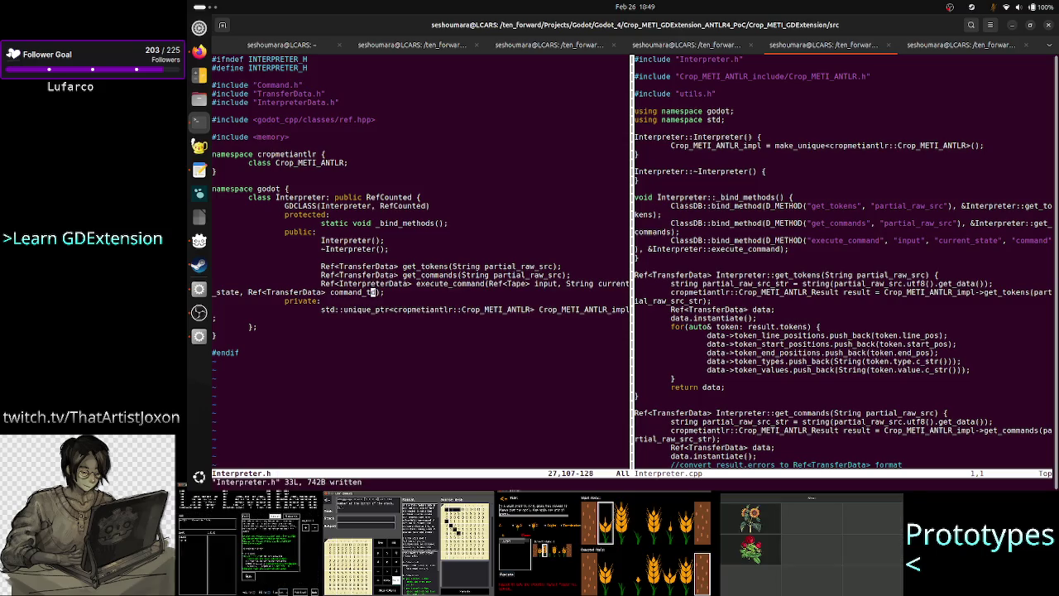
key(ctrl+w)
key(l)
key(1)
key(7)
key(shift+g)
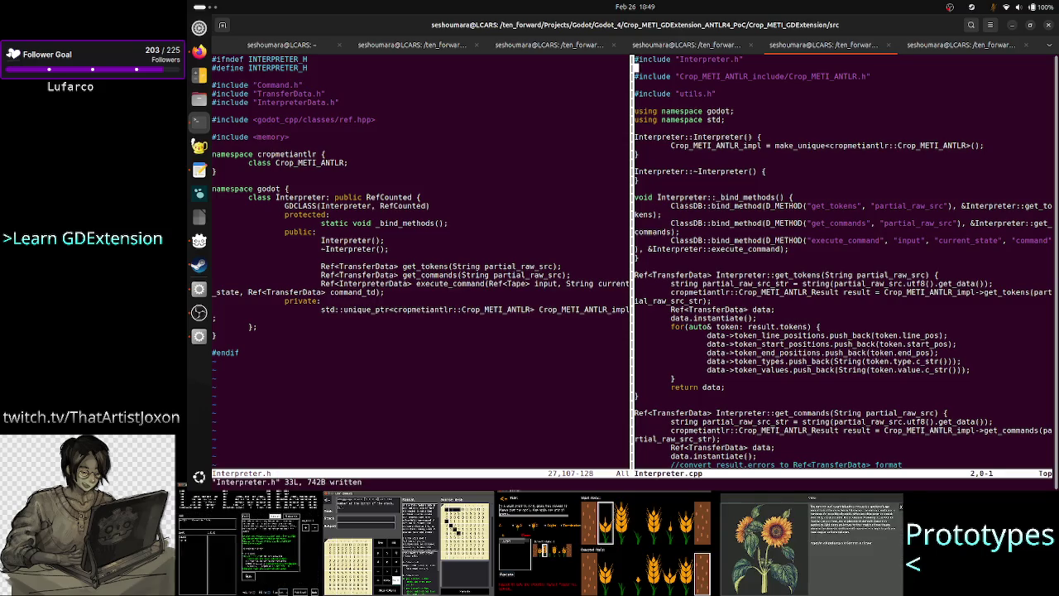
Replace Command with TransferData in the execute_command signature and rename its parameter command to command_td
key(j)
key(j)
key(j)
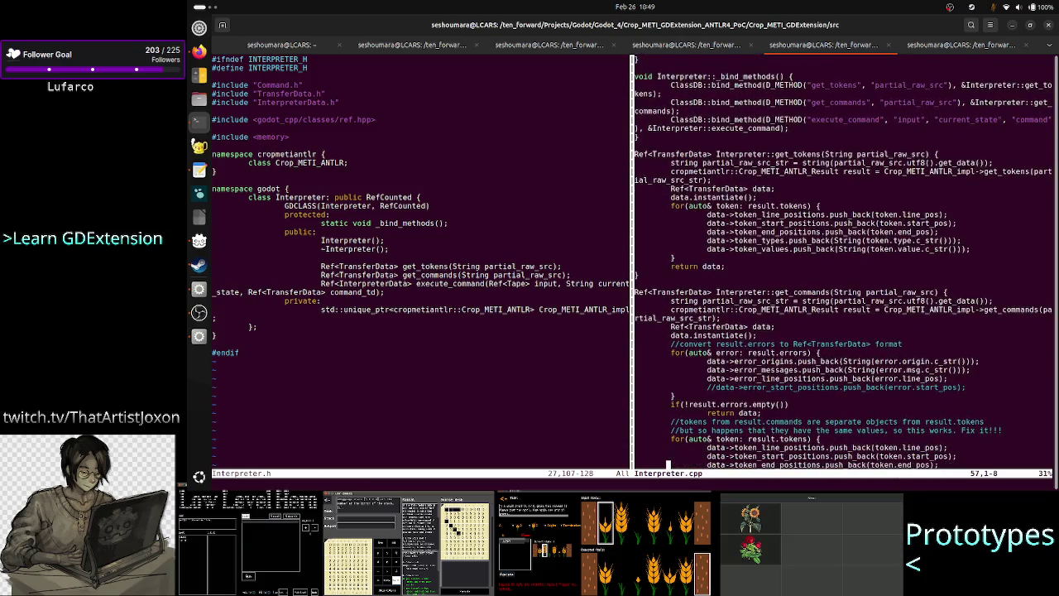
key(j)
key(j)
key(j)
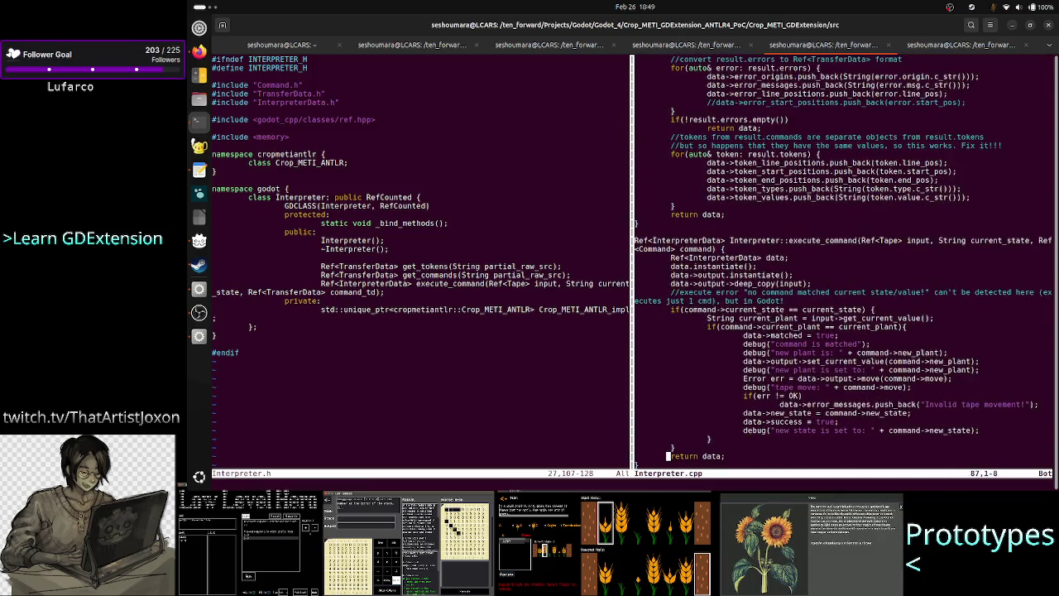
key(k)
key(k)
key(k)
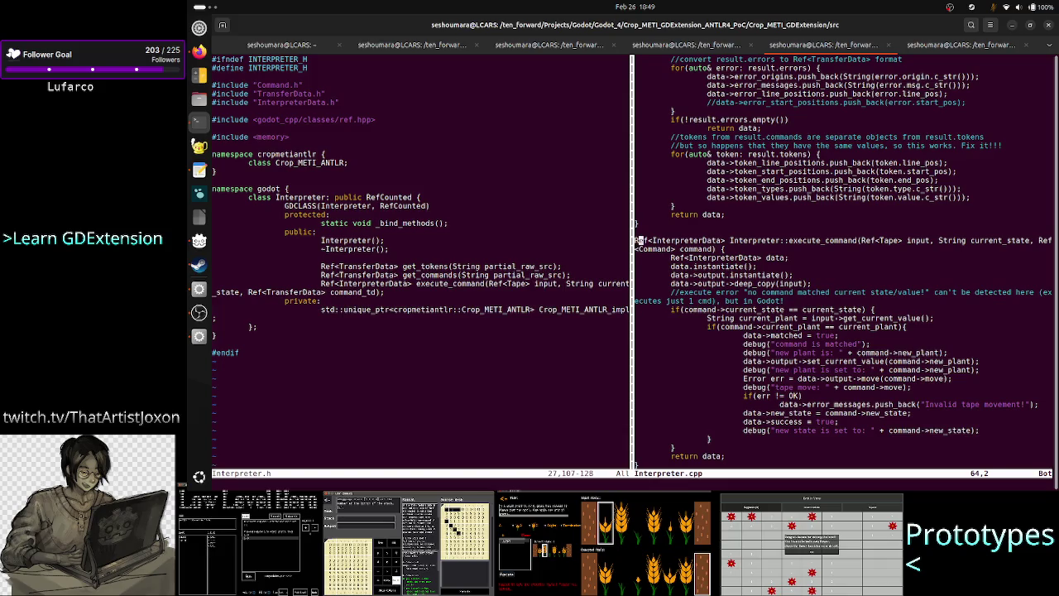
key(l)
key(l)
key(l)
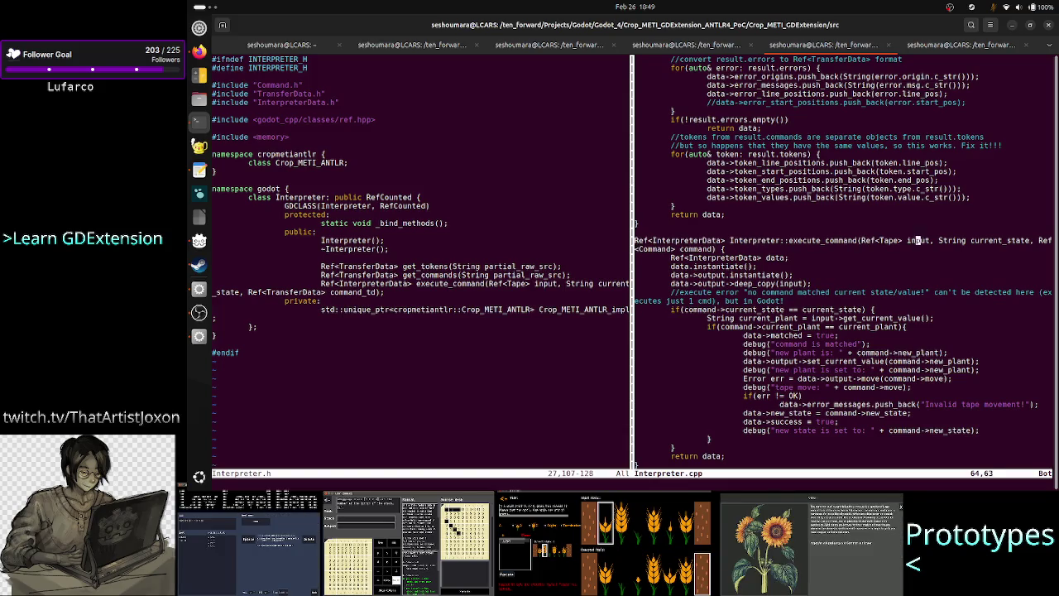
key(l)
key(l)
key(l)
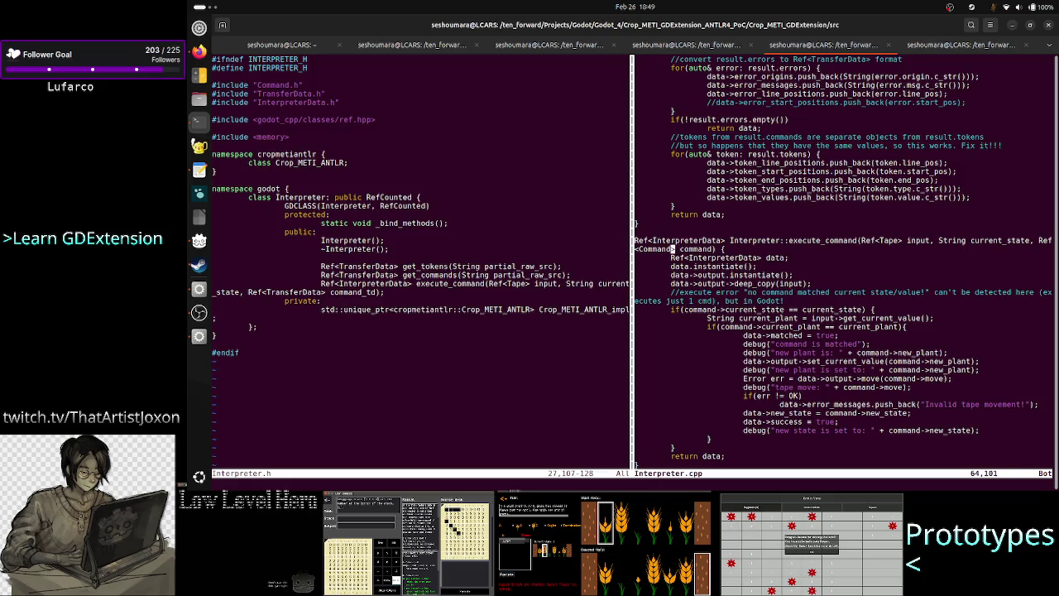
key(i)
key(BackSpace)
key(BackSpace)
key(BackSpace)
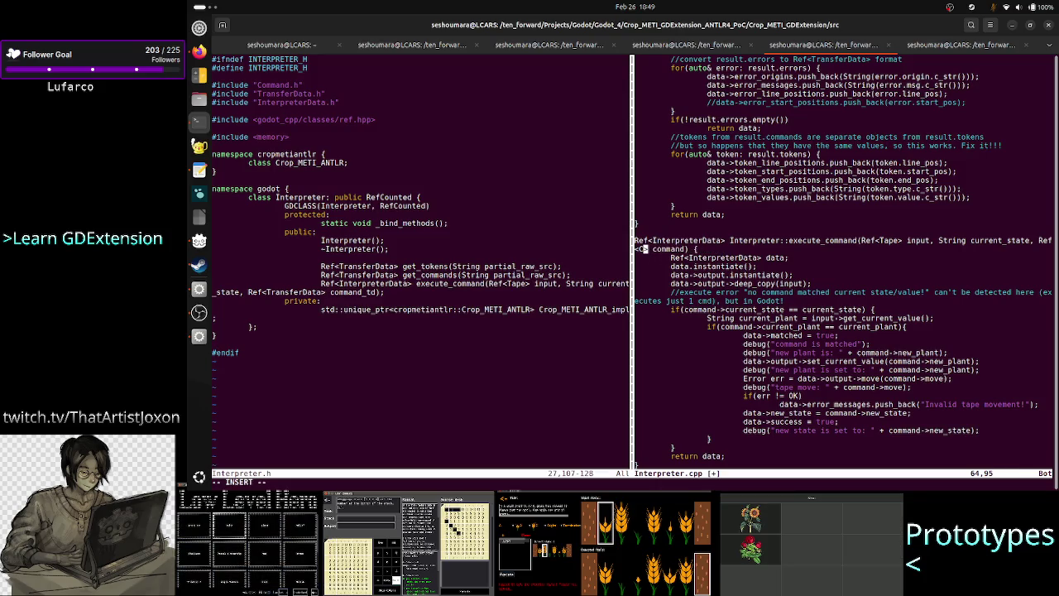
key(BackSpace)
text(TransferDat)
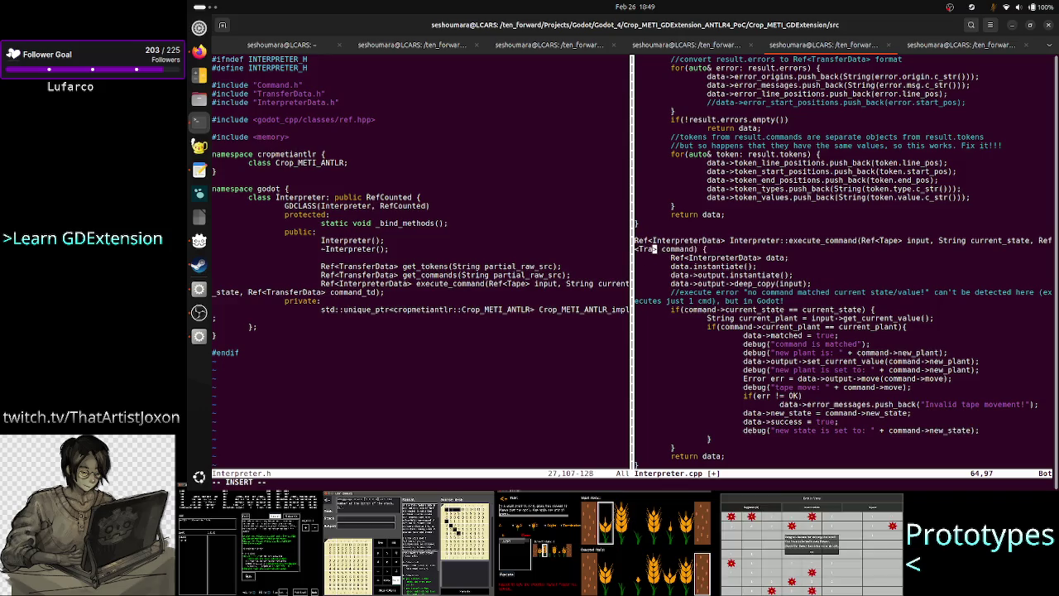
text(a)
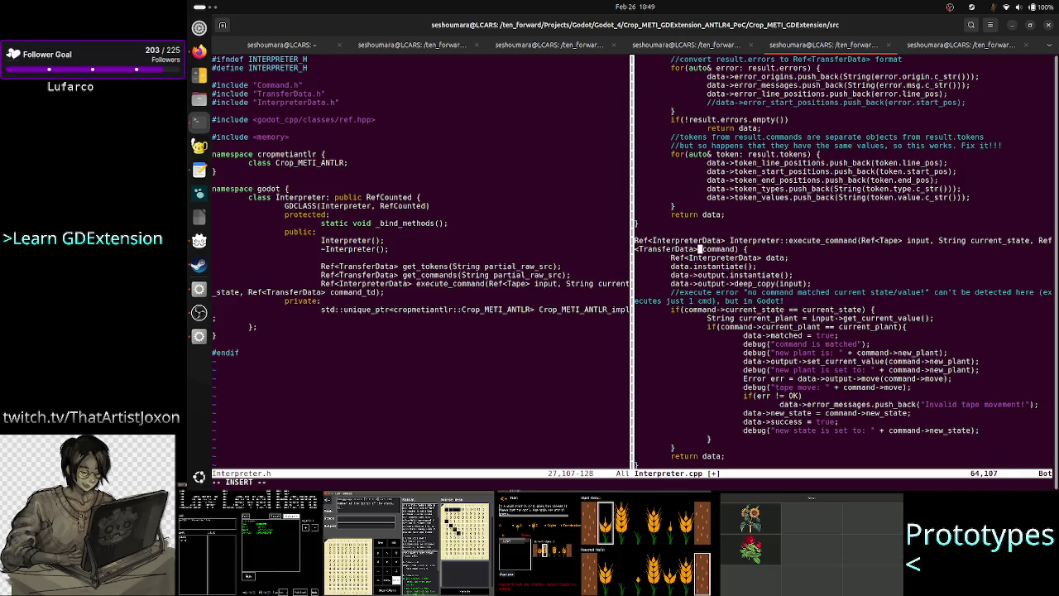
key(Right)
key(Right)
key(Right)
text(_)
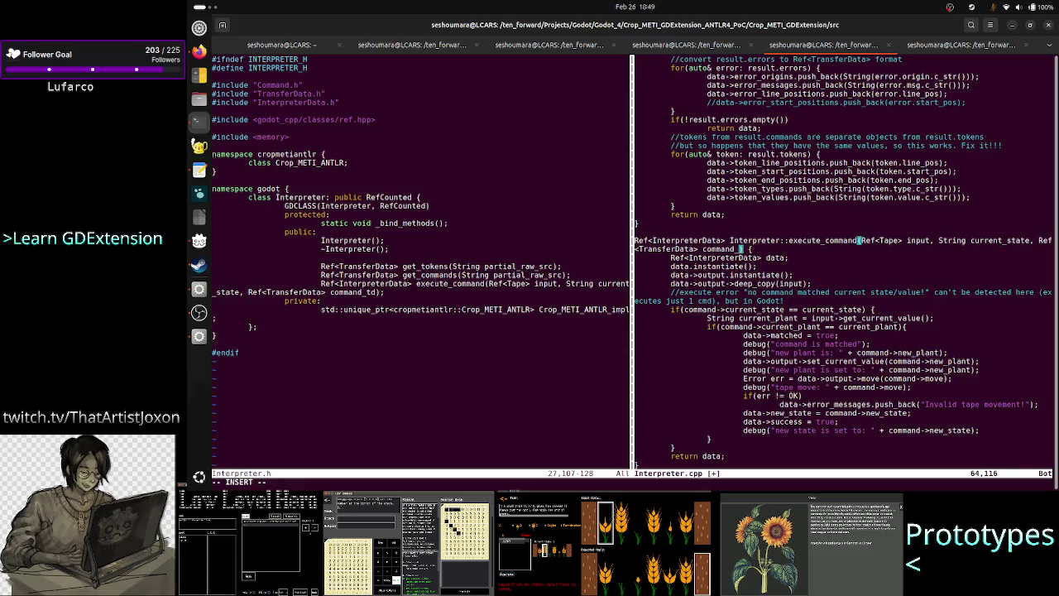
text(td)
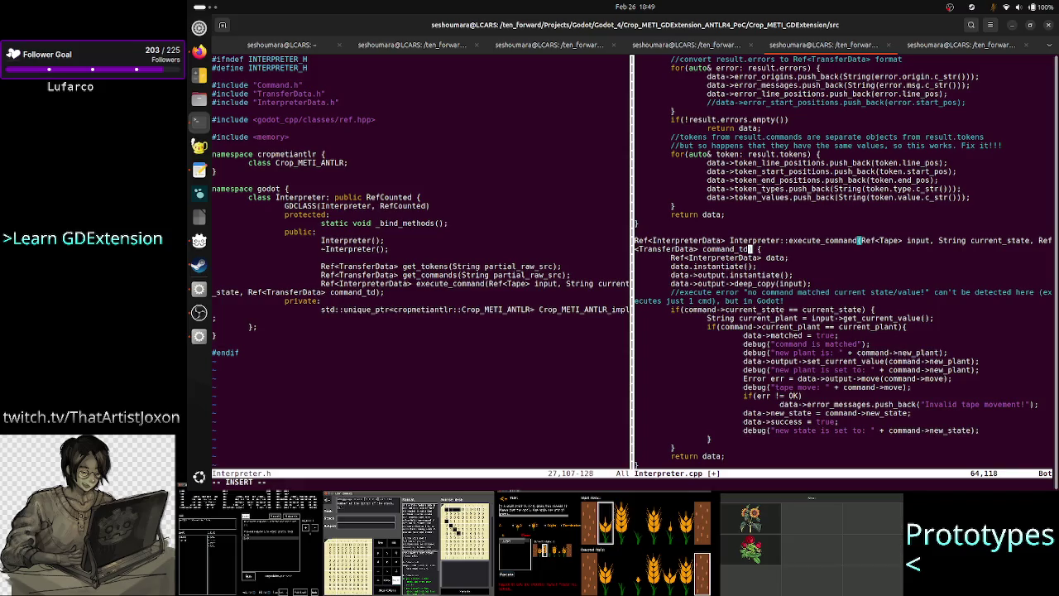
key(Down)
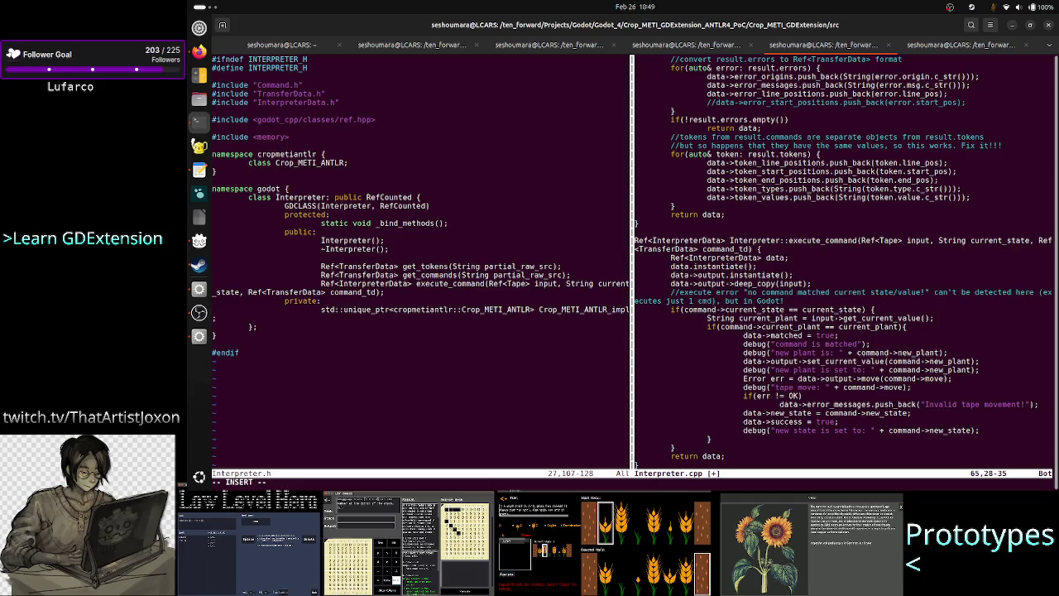
key(Down)
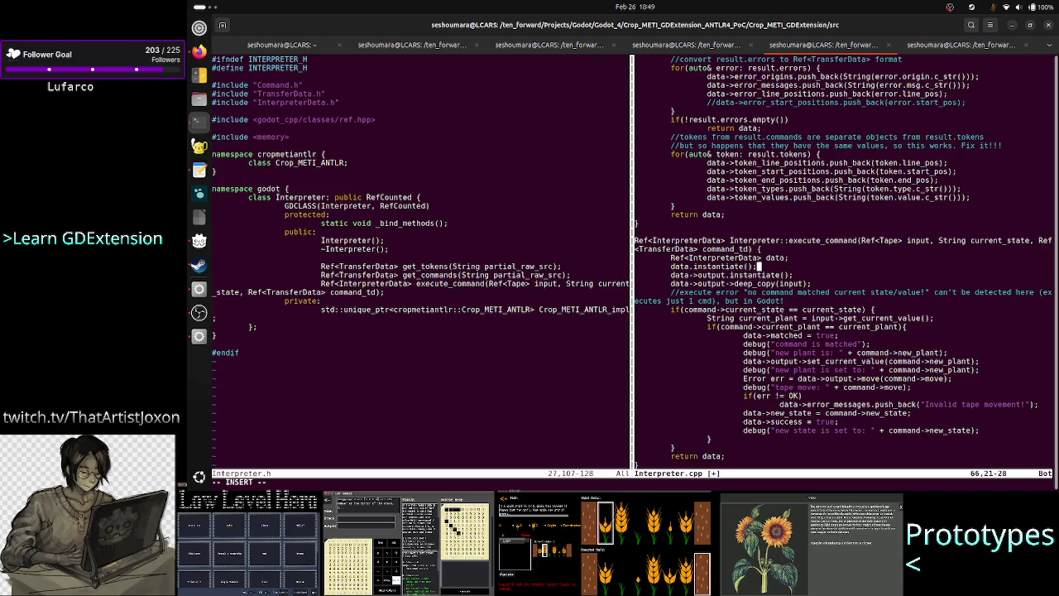
key(Down)
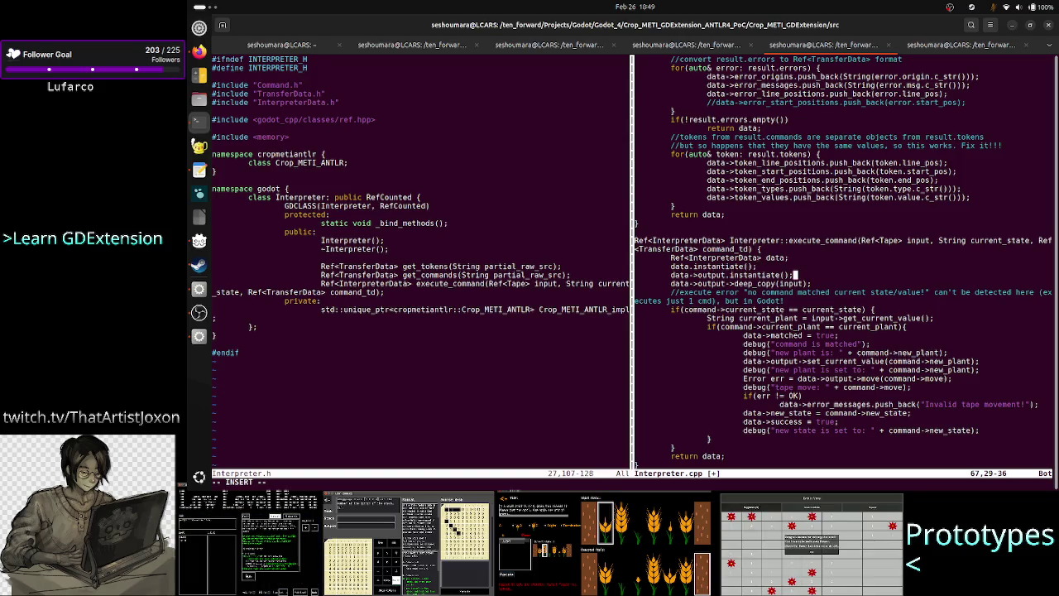
Below deep_copy(input); add the line 'var cmd: Command' and begin 'Command cmd' under it
key(Down)
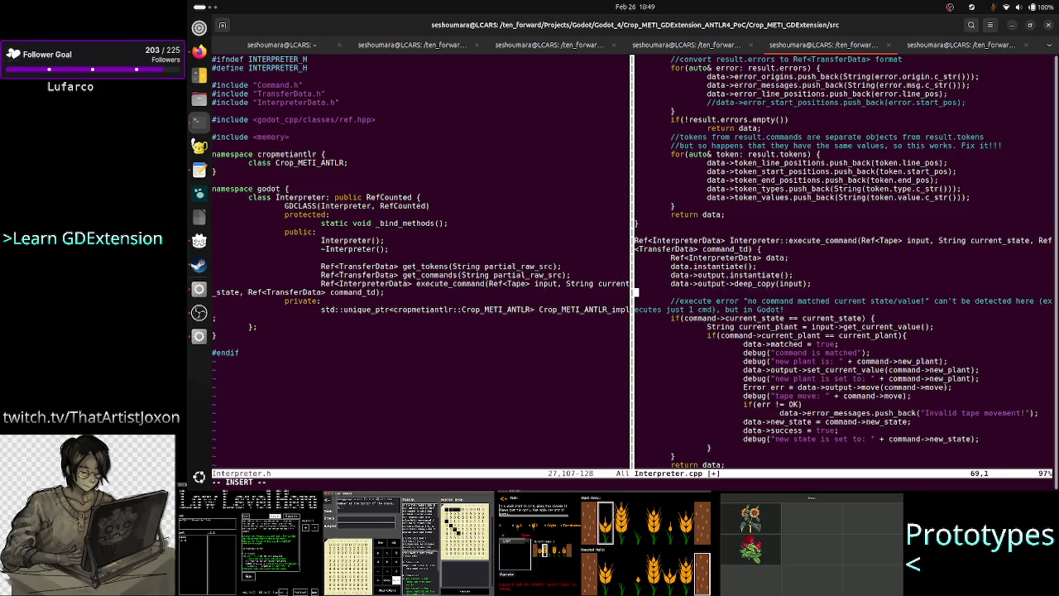
key(Return)
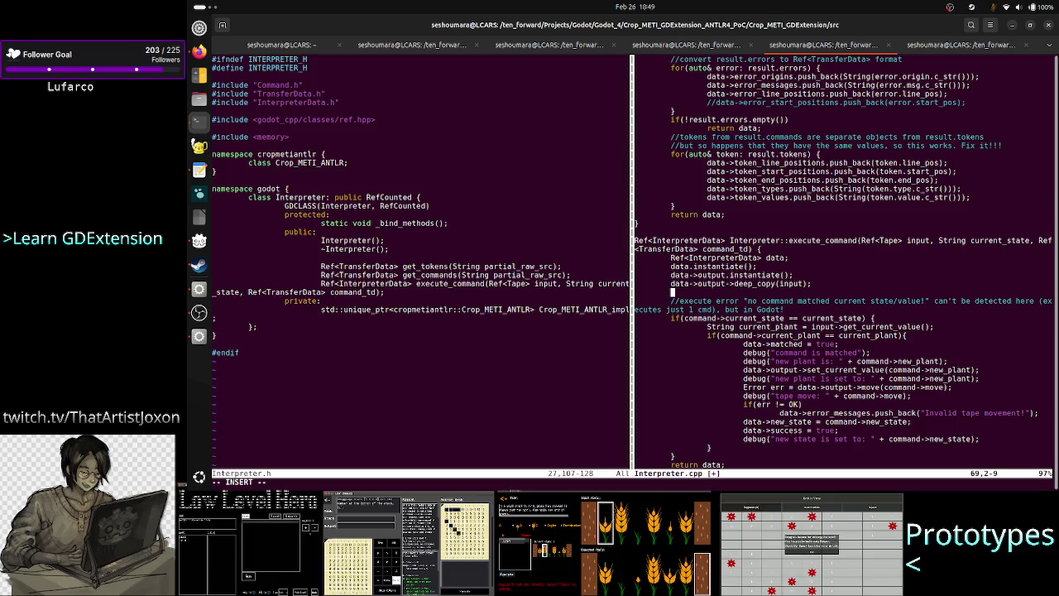
text(Comma)
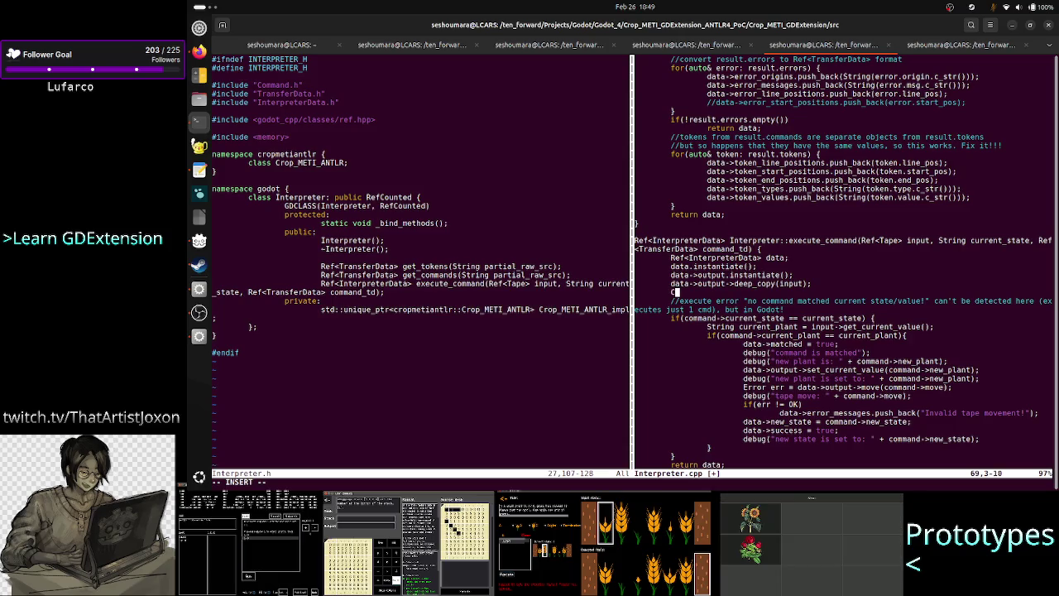
key(BackSpace)
key(BackSpace)
key(BackSpace)
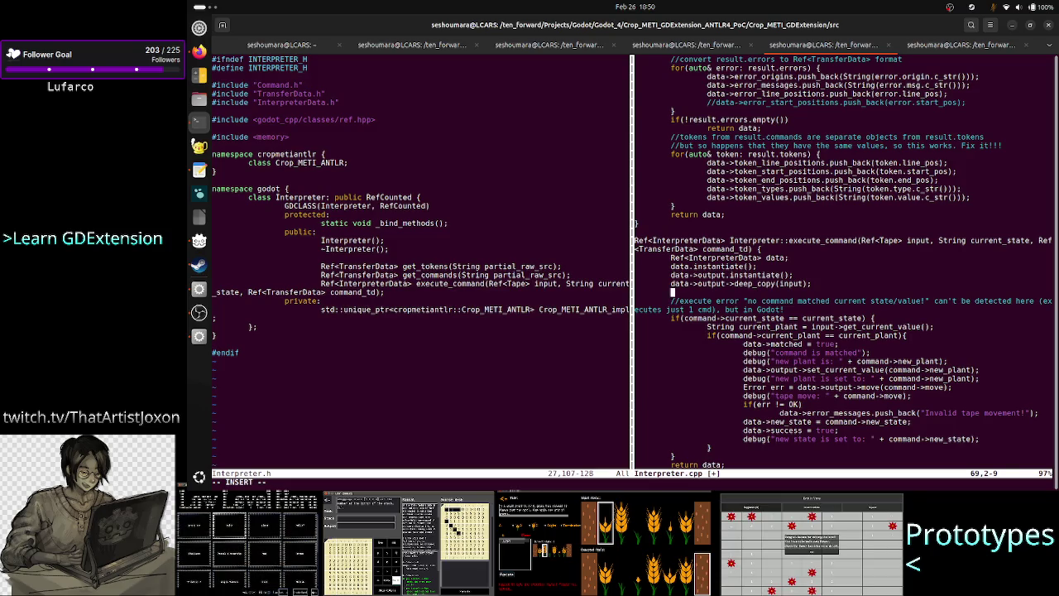
text(var )
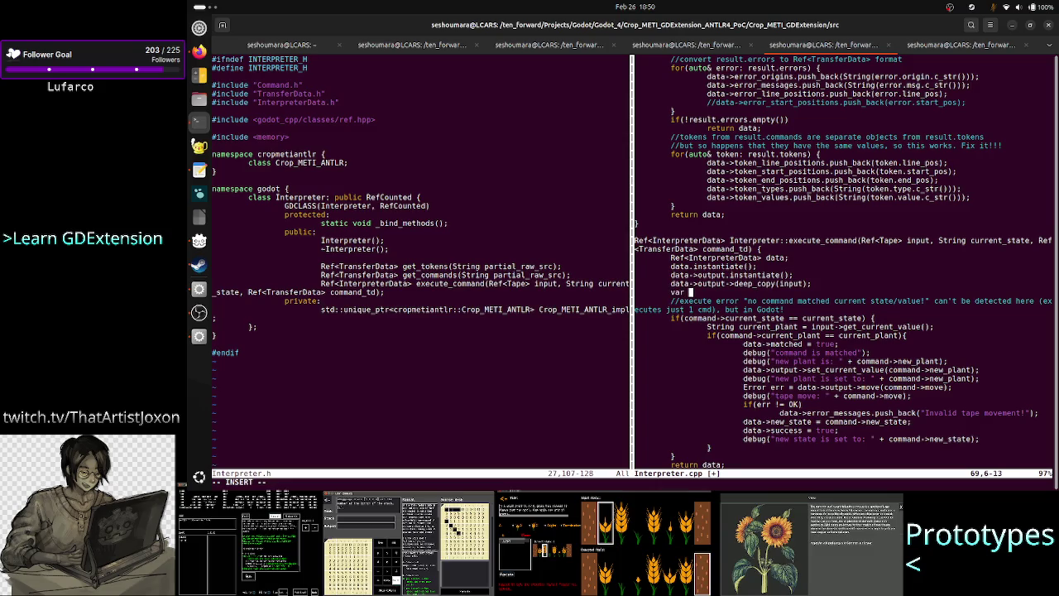
text(cmd: )
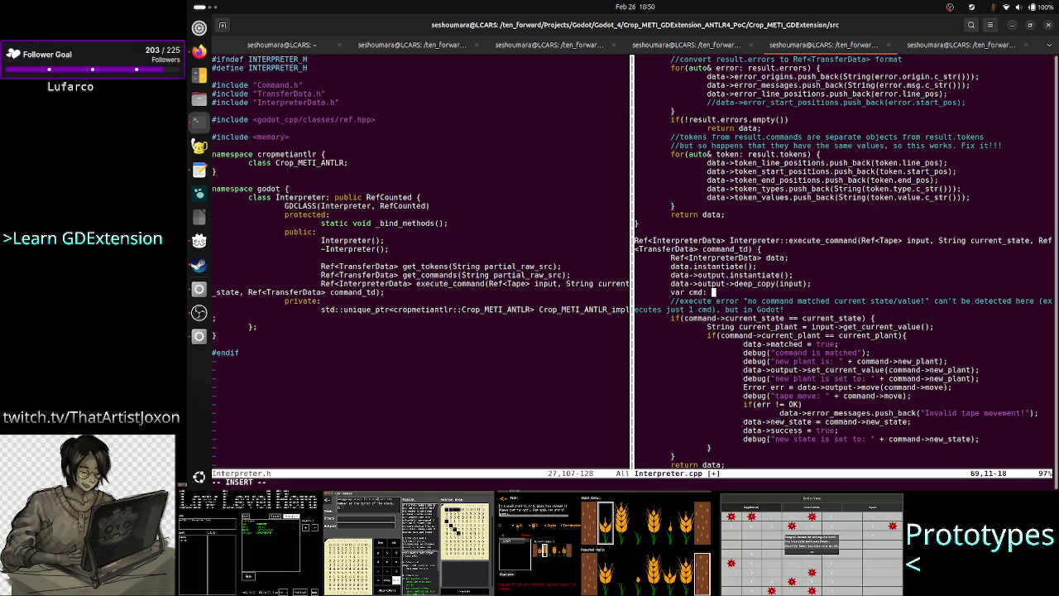
text(Command)
key(Return)
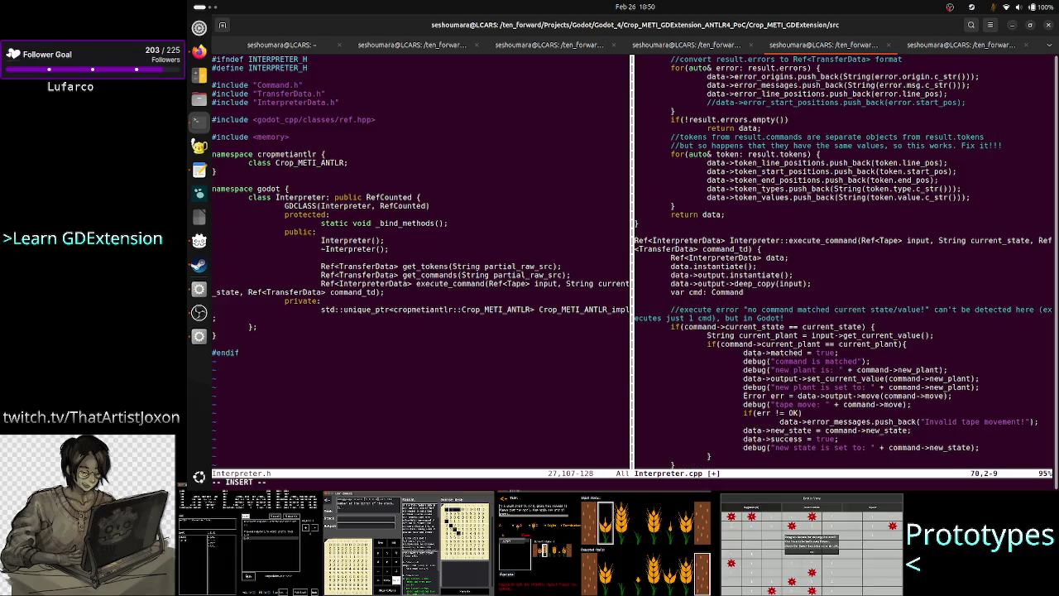
text(Command cmd)
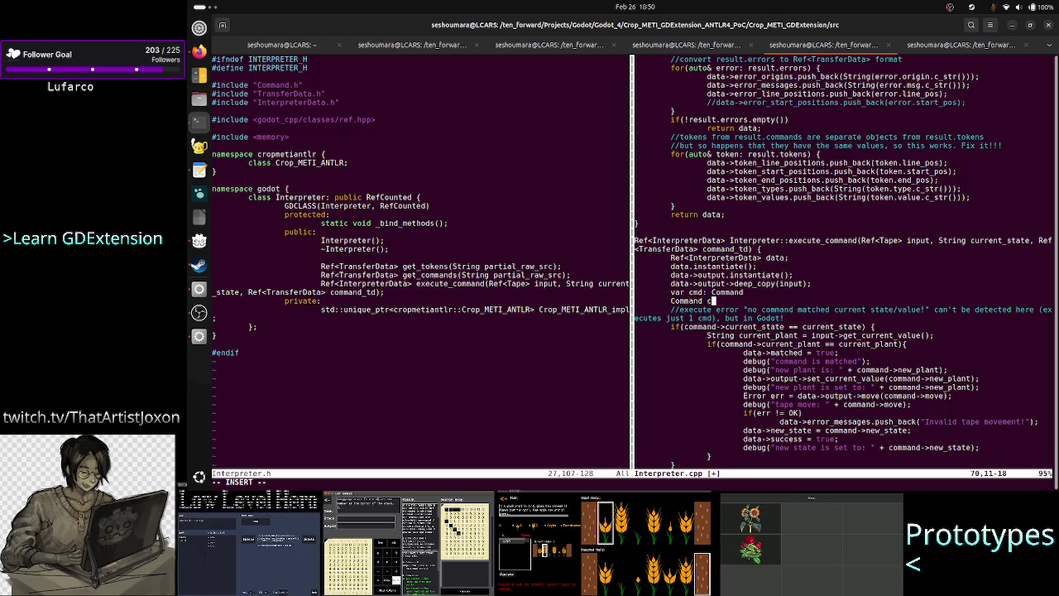
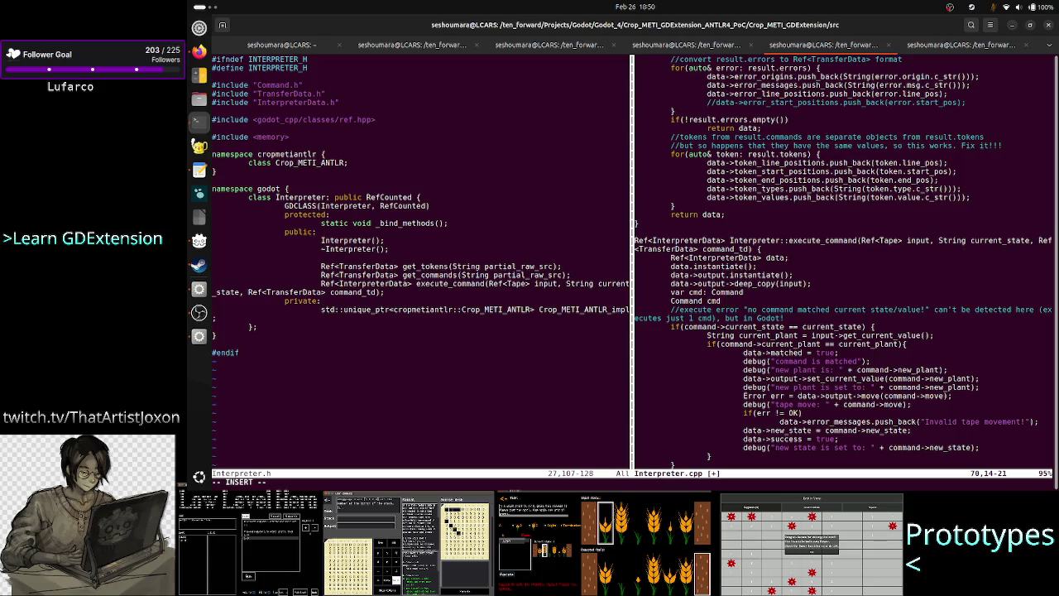
Try a Command.new() initialiser on the cmd declaration lines in execute_command
text(= Command.new)
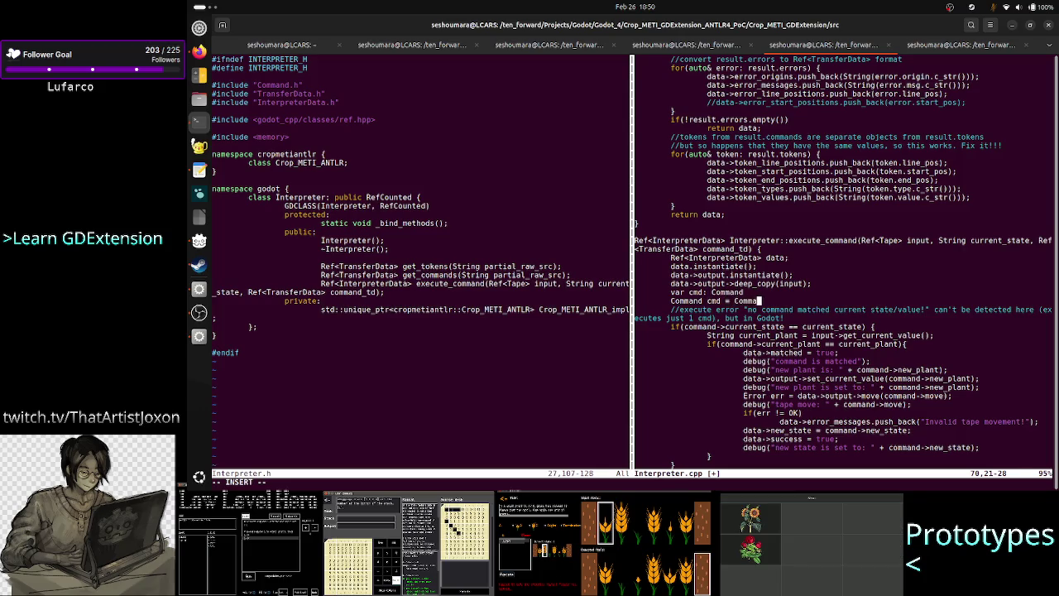
key(BackSpace)
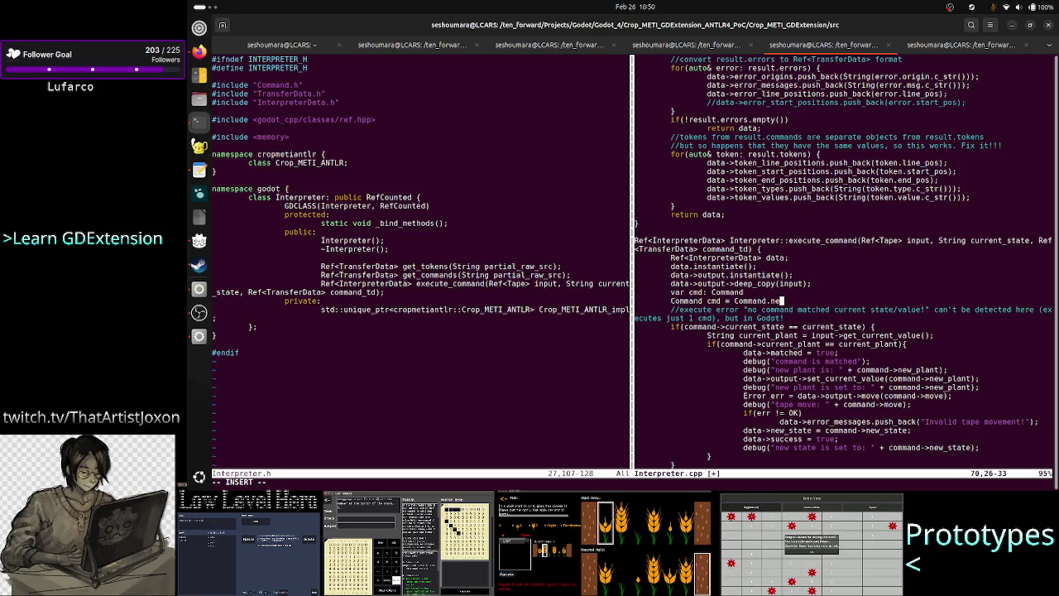
key(BackSpace)
key(BackSpace)
key(BackSpace)
text(())
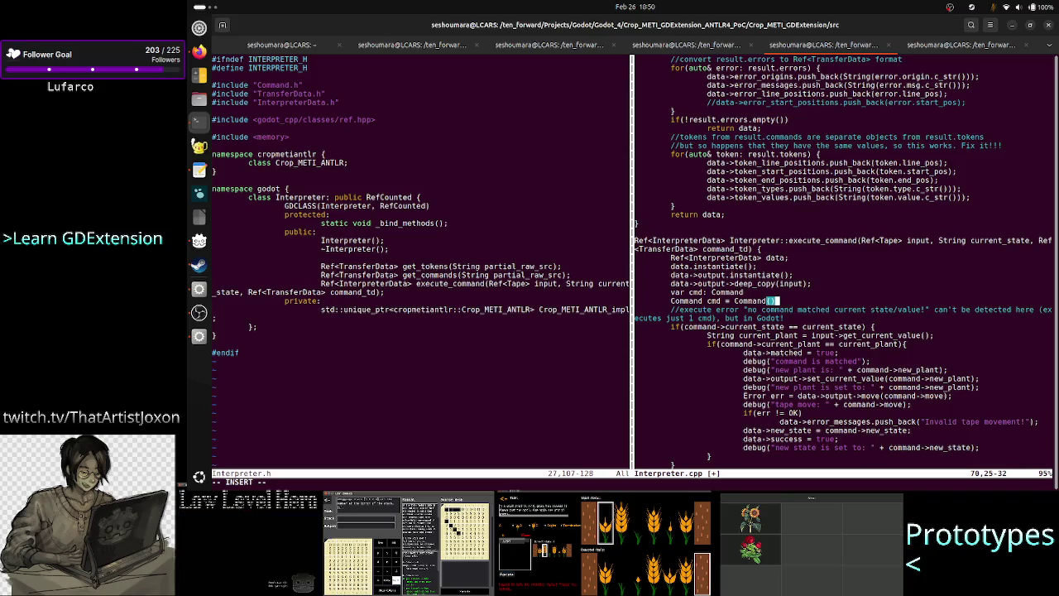
key(Up)
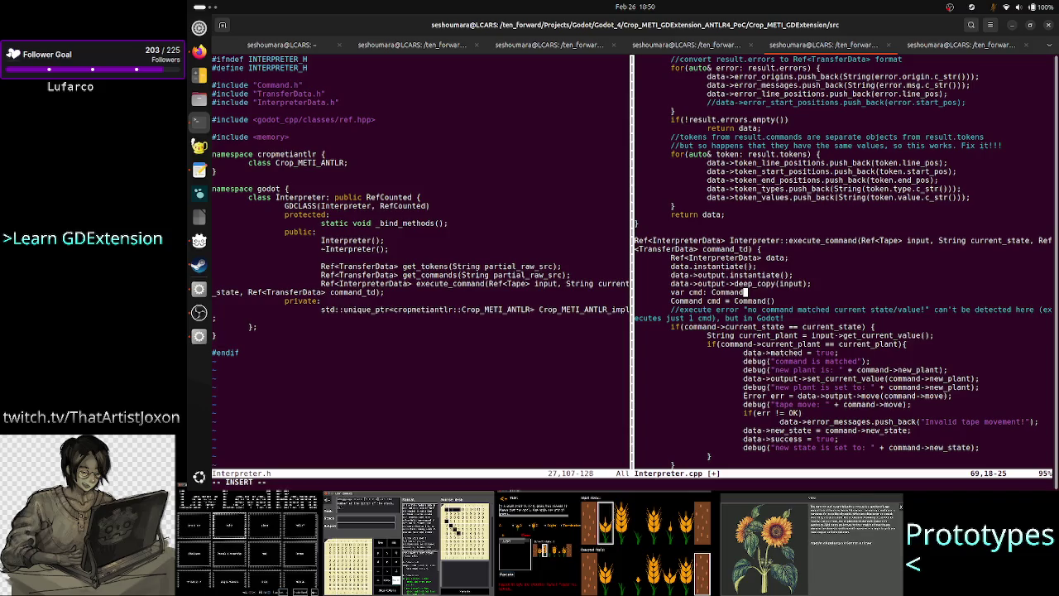
text( = )
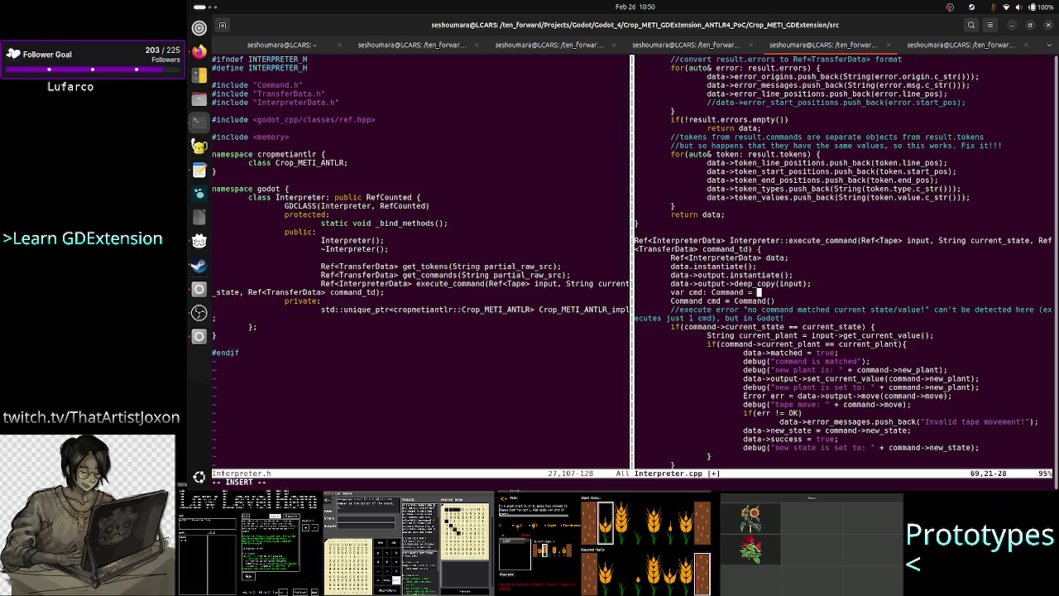
text(Command.new())
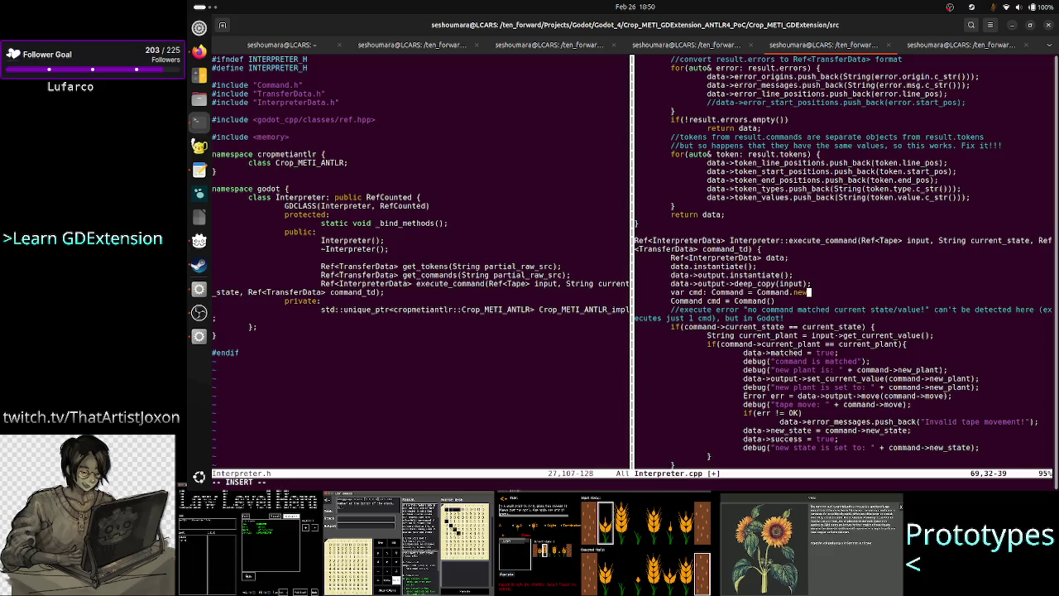
key(Down)
key(Left)
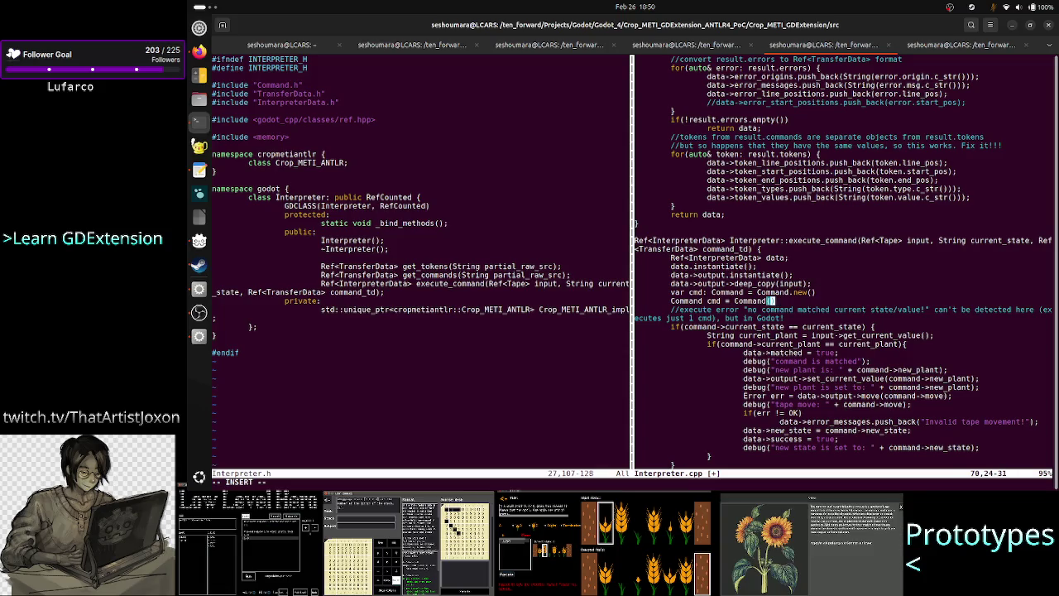
key(Up)
key(Right)
key(Right)
key(Right)
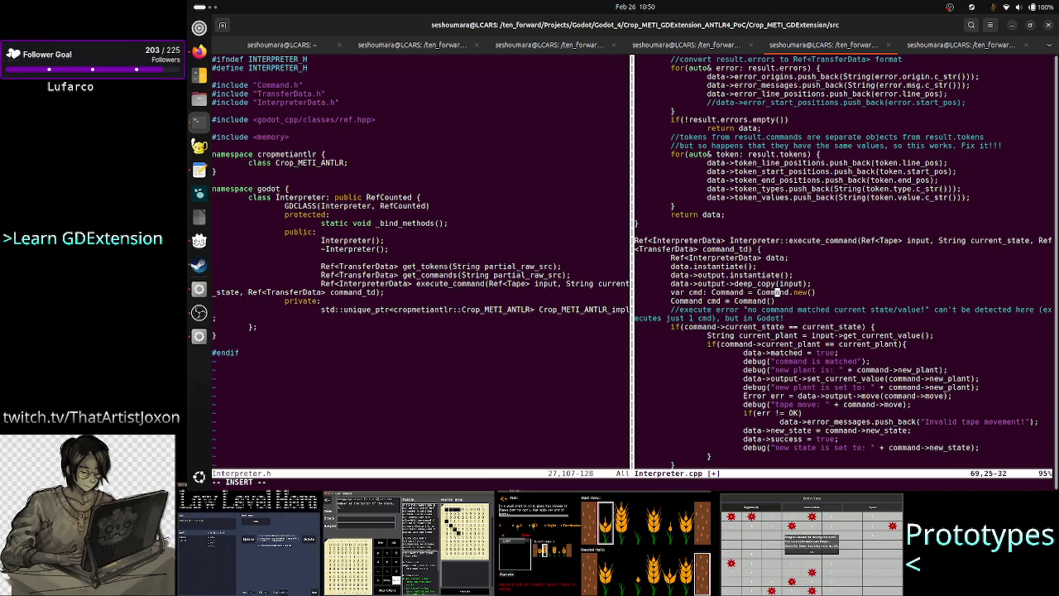
Collapse the declaration into a plain 'Command cmd;'
key(BackSpace)
key(BackSpace)
key(BackSpace)
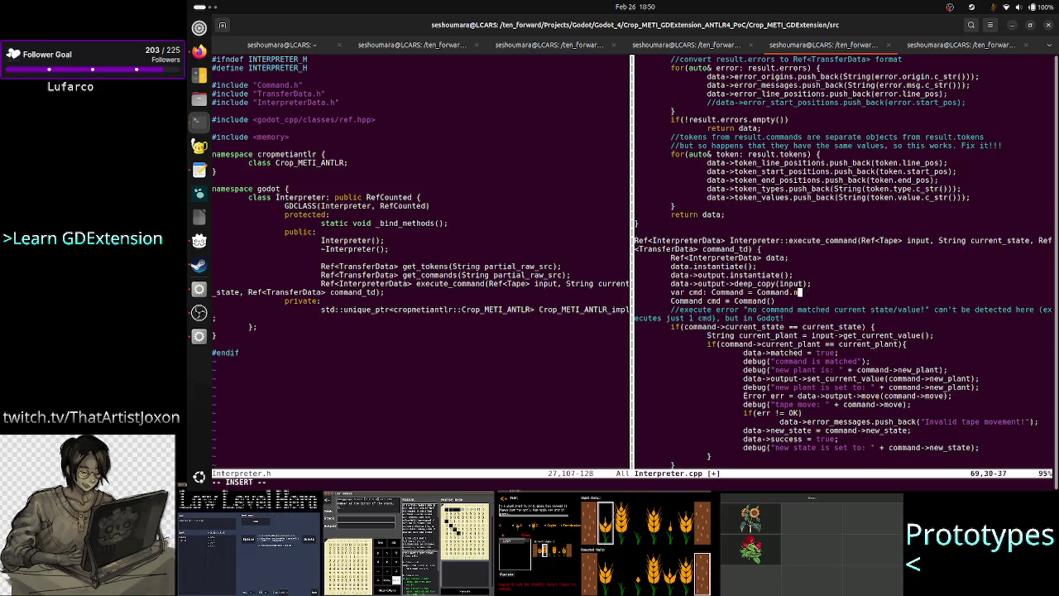
key(BackSpace)
key(BackSpace)
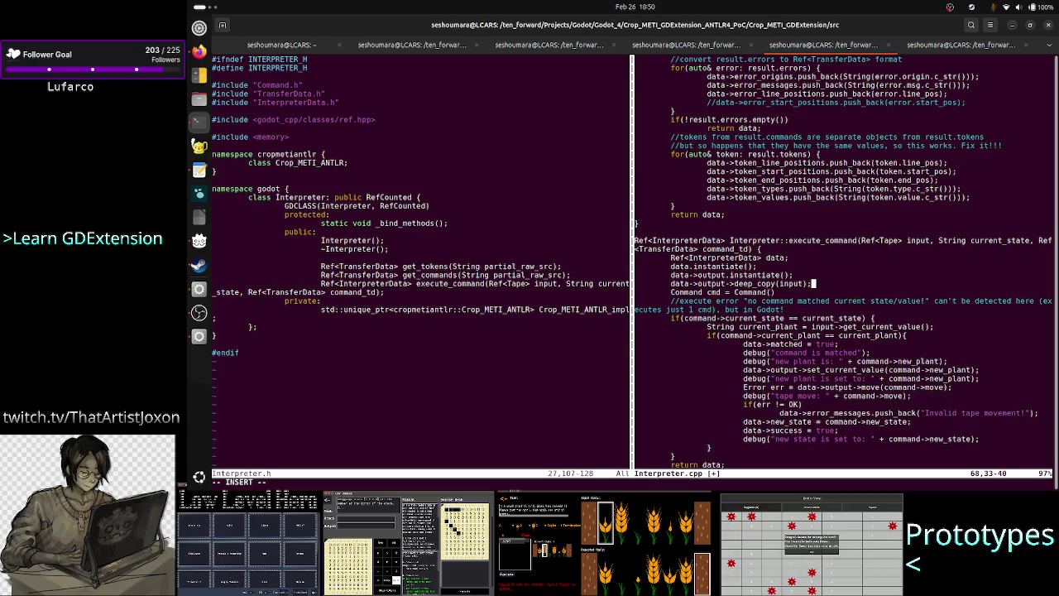
key(Down)
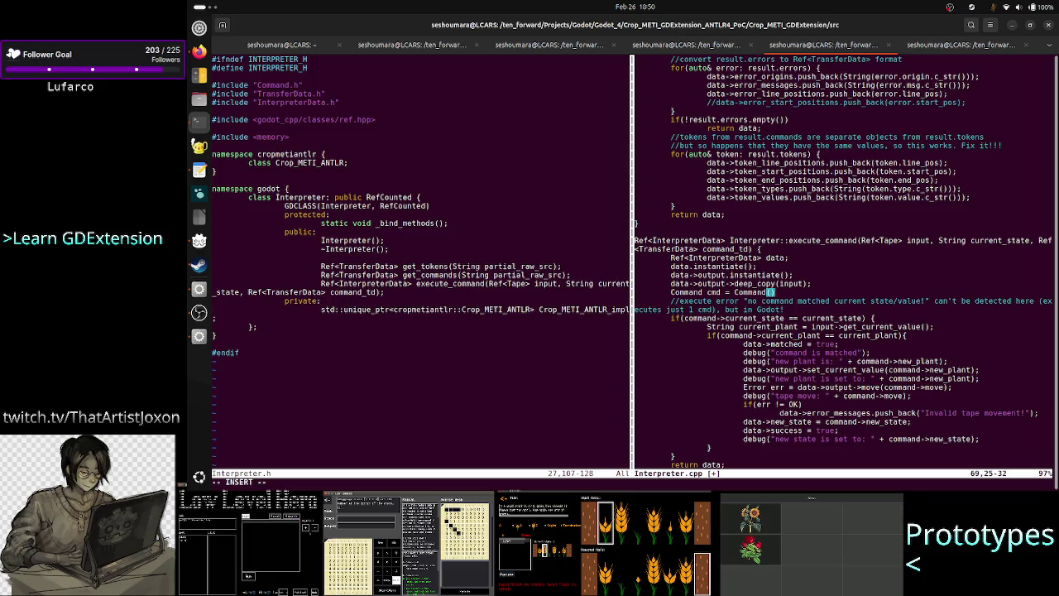
key(BackSpace)
key(BackSpace)
key(BackSpace)
key(BackSpace)
key(BackSpace)
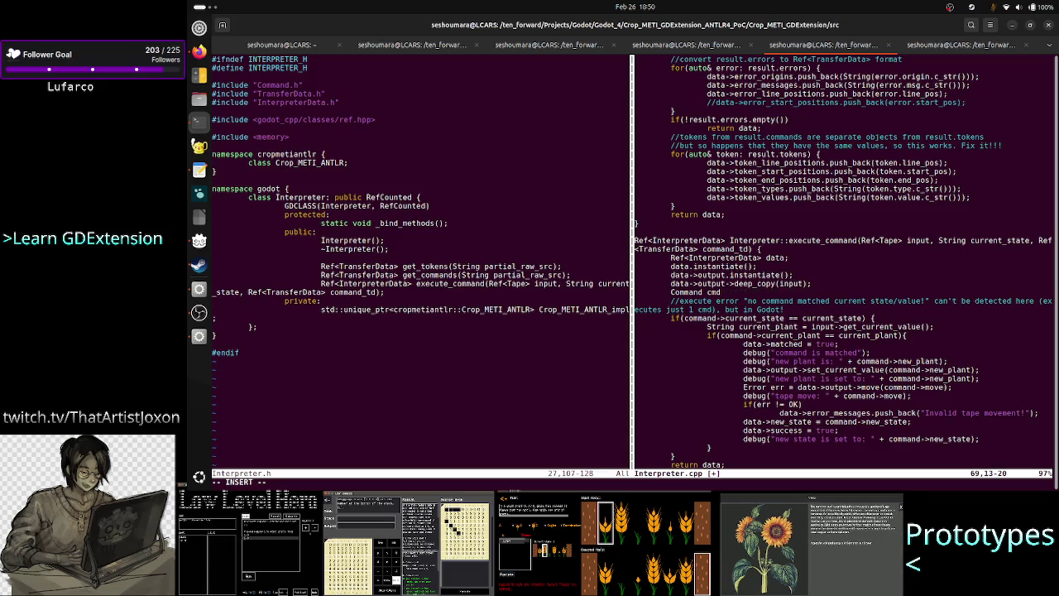
text(;)
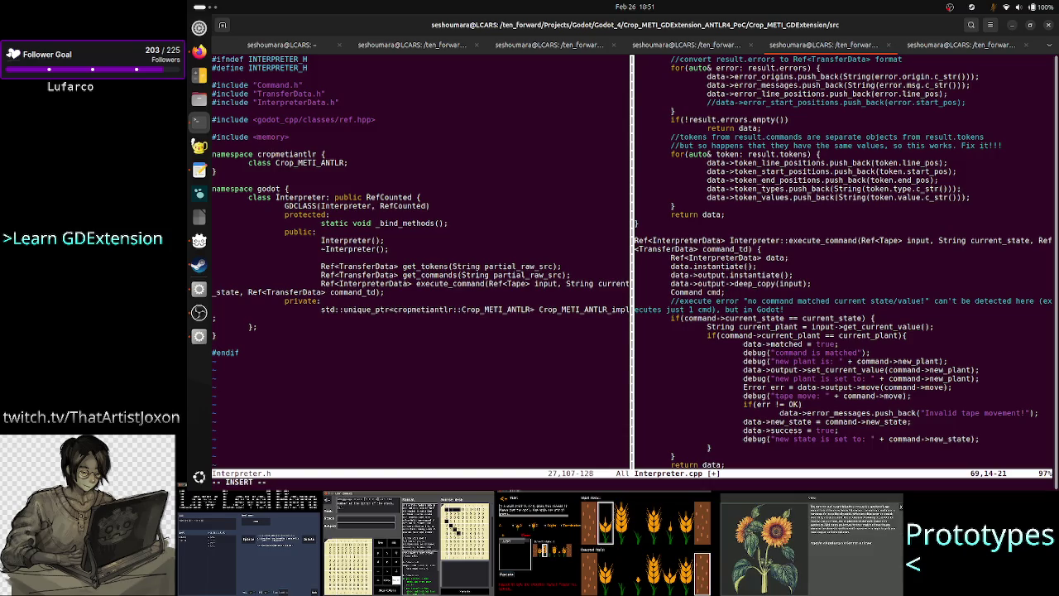
Begin a 'cmd.' line below the declaration, then start splitting a Command file into a window
key(Return)
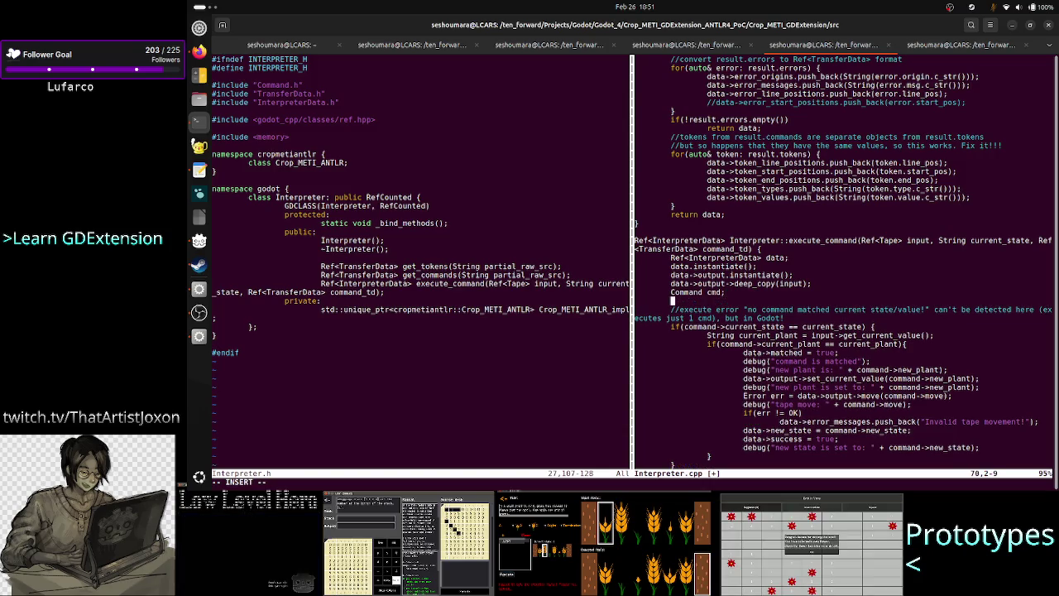
text(cmd.)
key(Escape)
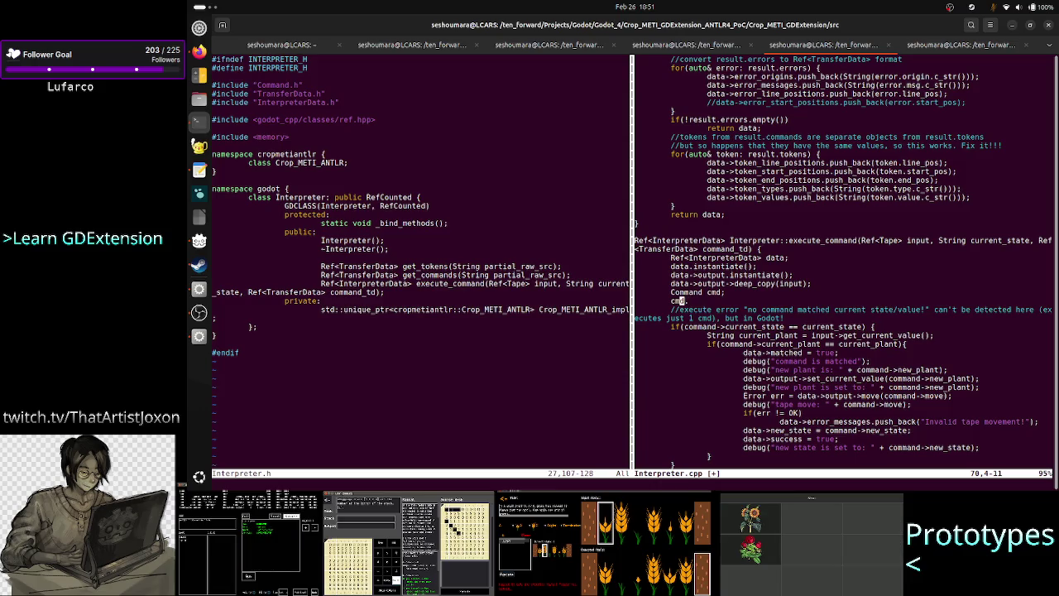
key(ctrl+w)
text(h)
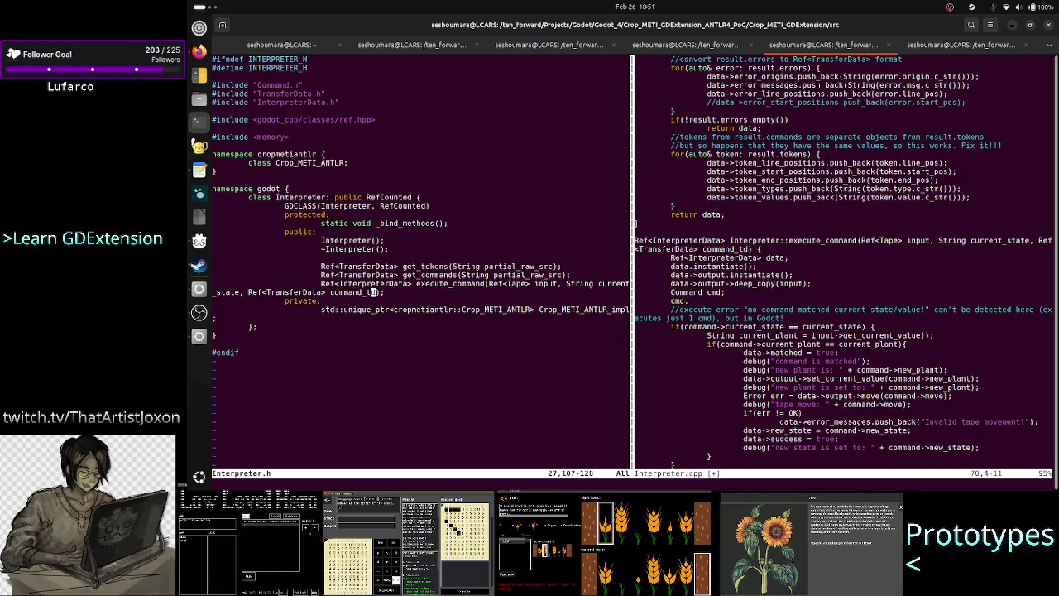
text(:)
text(split)
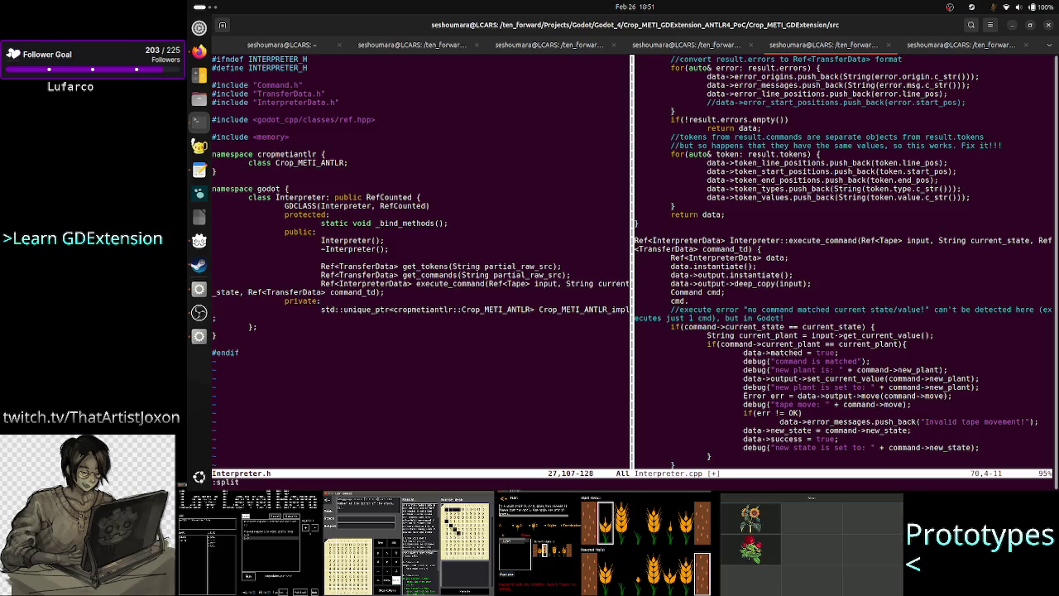
text( Command.cpp)
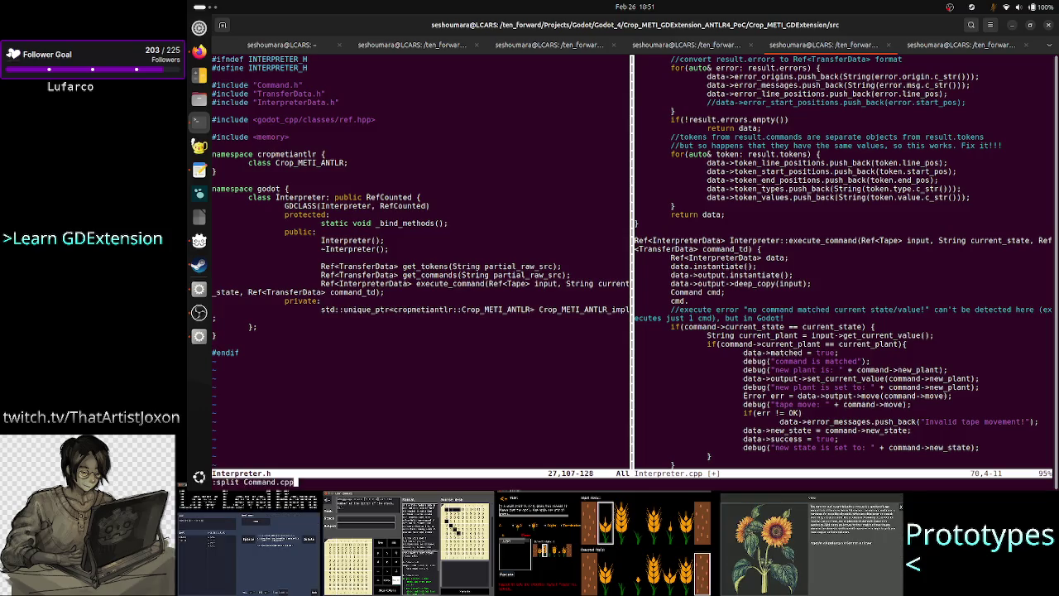
Open Command.h in a split and inspect its Command() constructor declaration
key(BackSpace)
key(BackSpace)
key(BackSpace)
text(h)
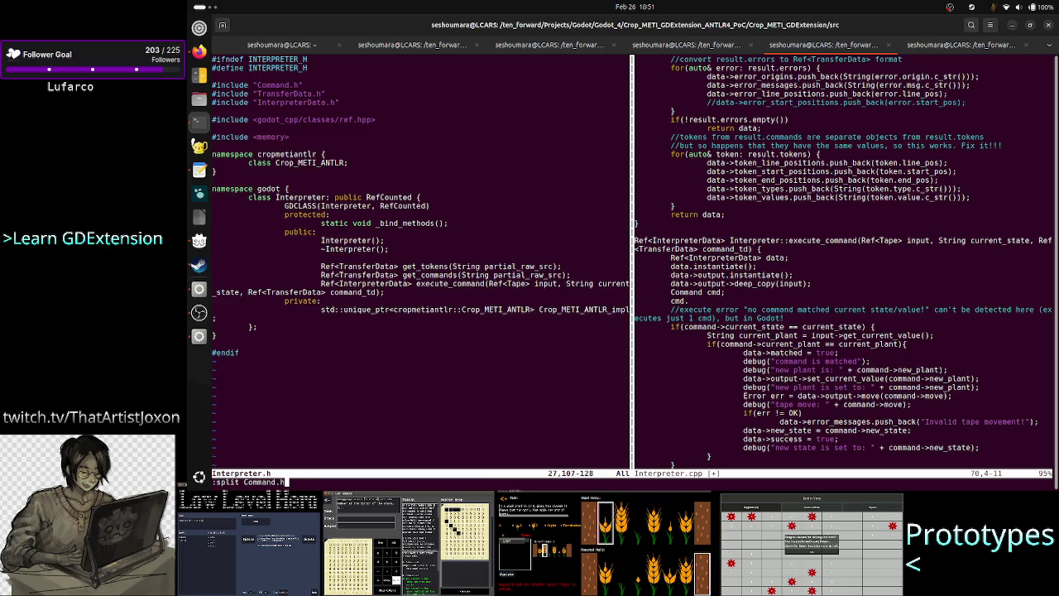
key(Return)
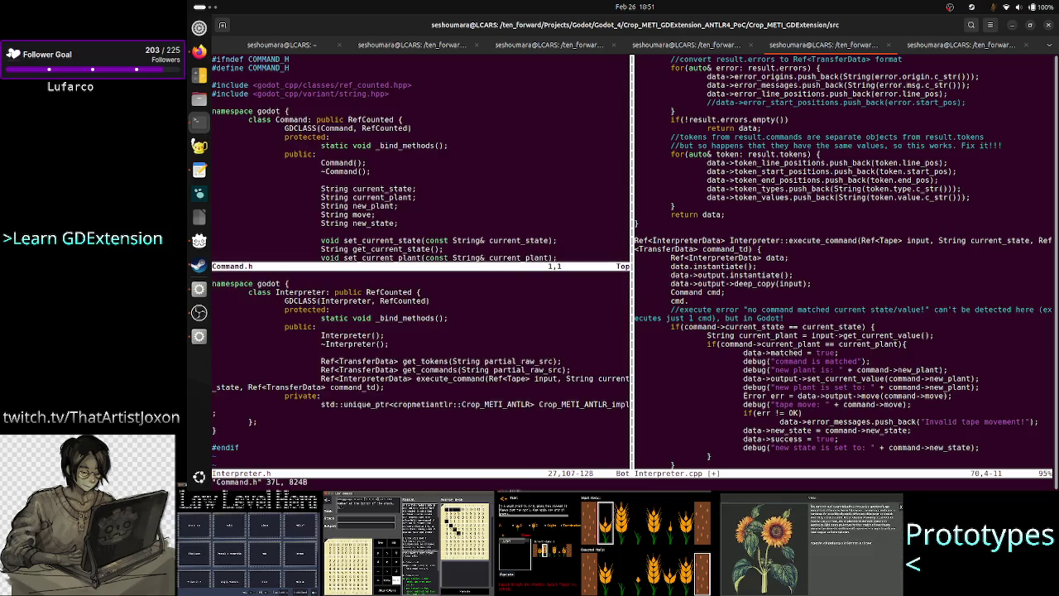
click(213, 76)
key(j)
key(j)
key(j)
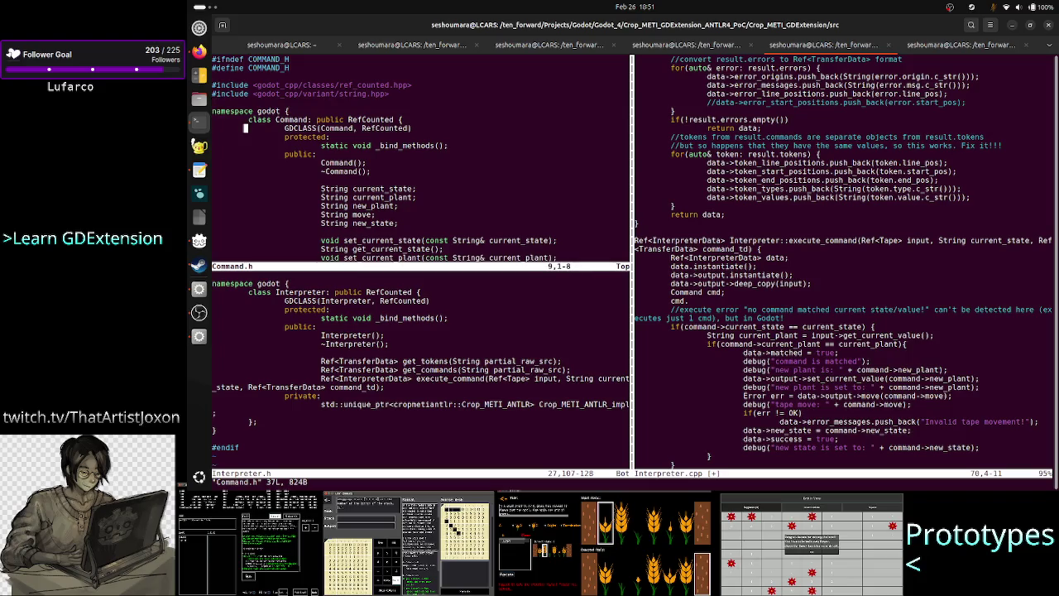
key(j)
key(l)
key(w)
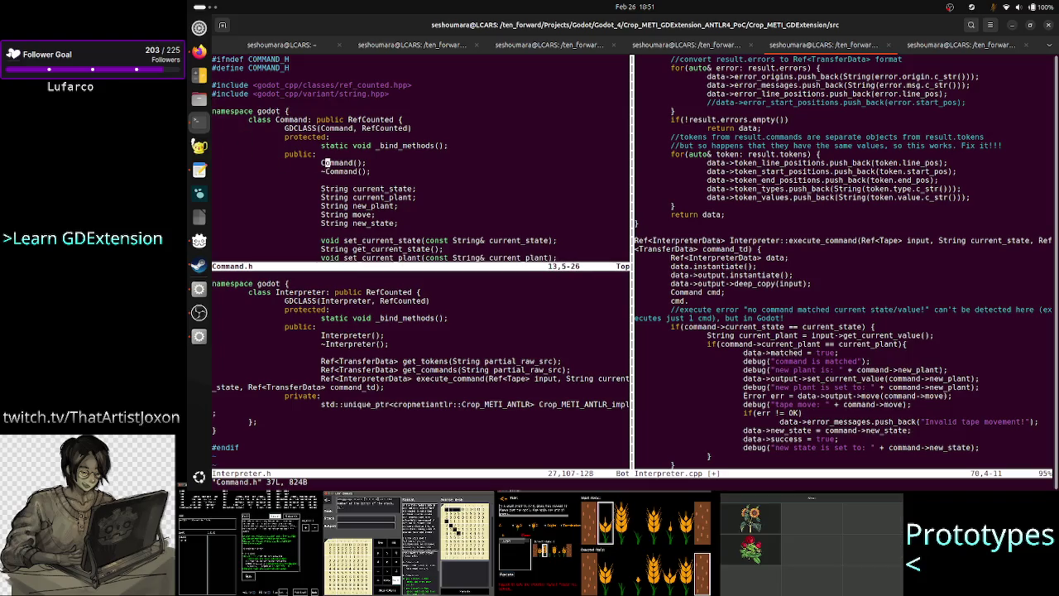
key(w)
key(l)
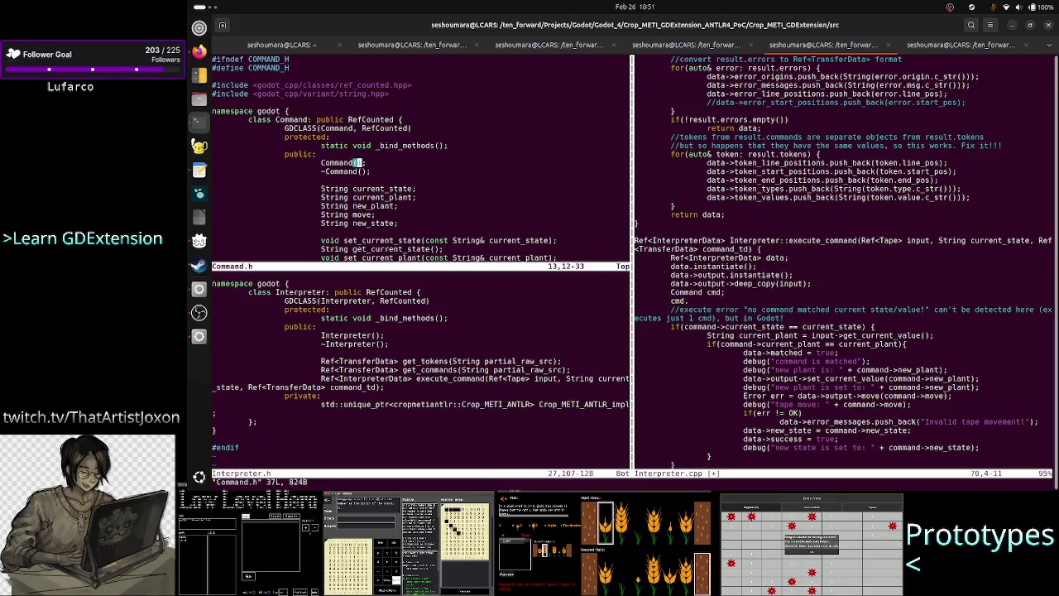
key(h)
key(h)
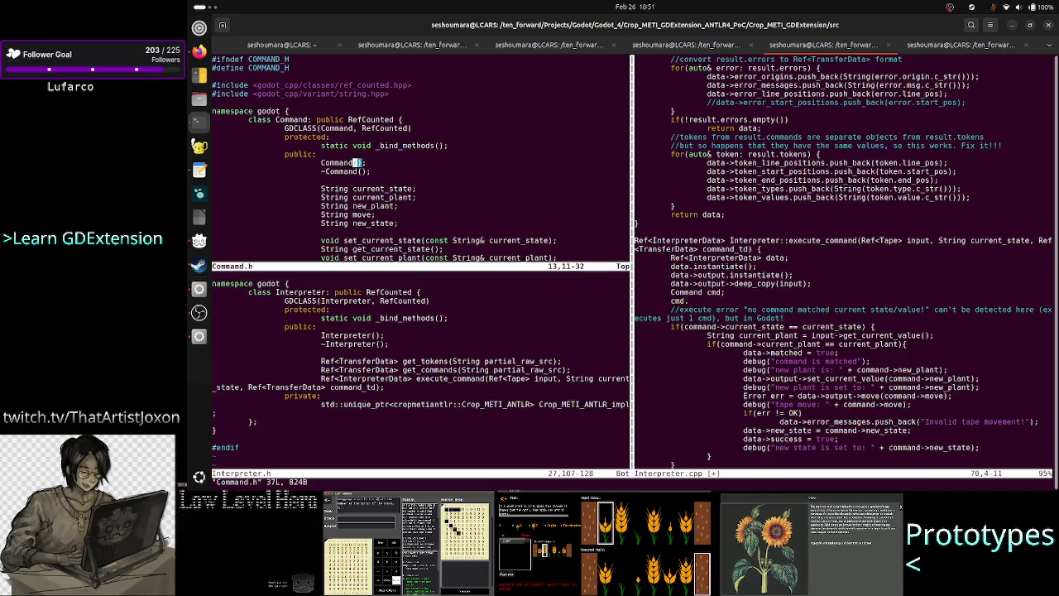
key(l)
key(l)
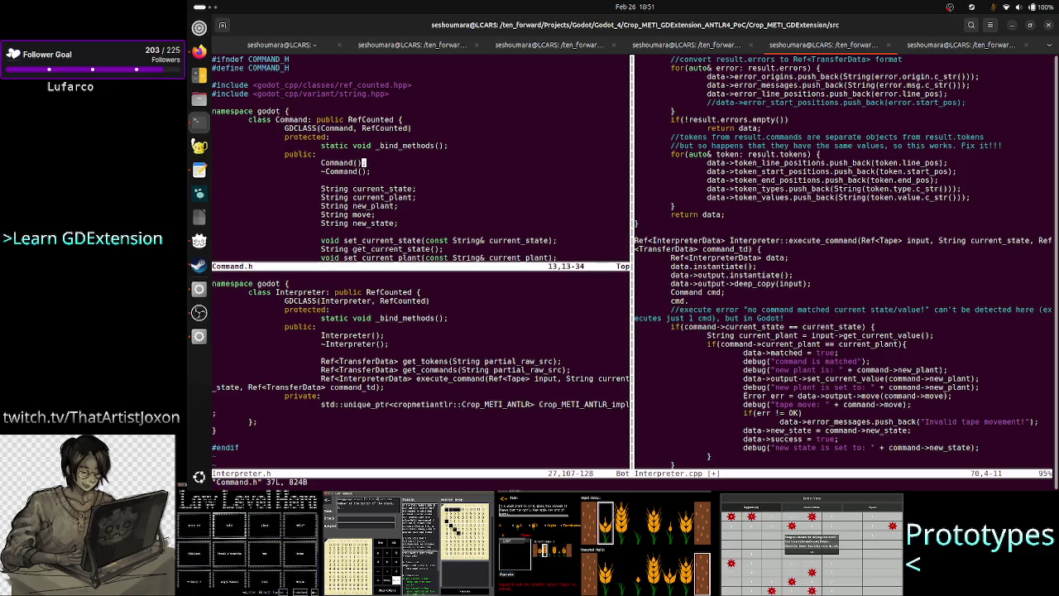
Review the String fields such as current_plant, then return to Interpreter.cpp's cmd. line
key(j)
key(j)
key(j)
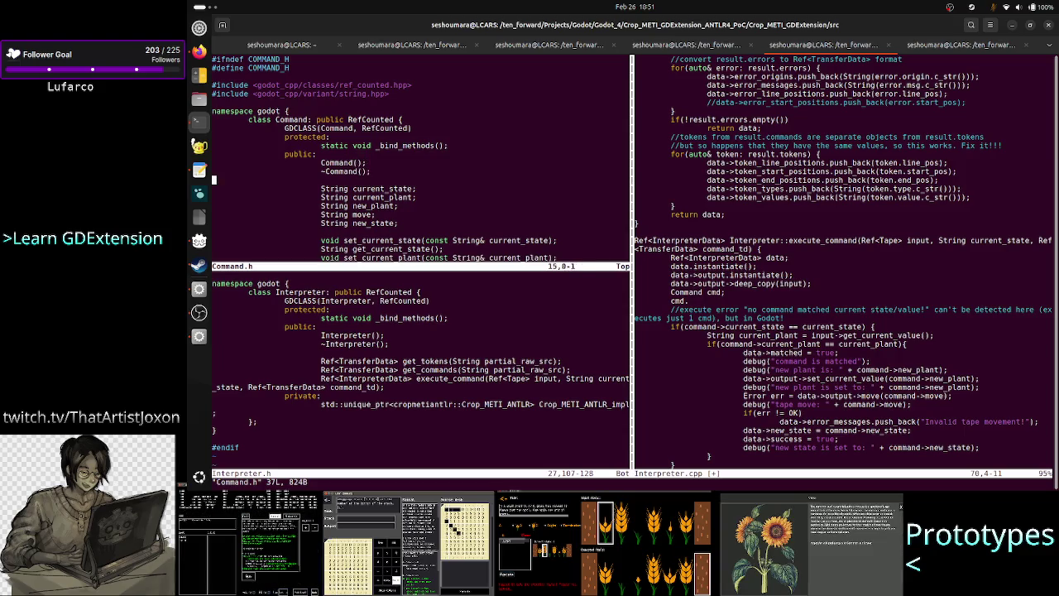
key(k)
key(k)
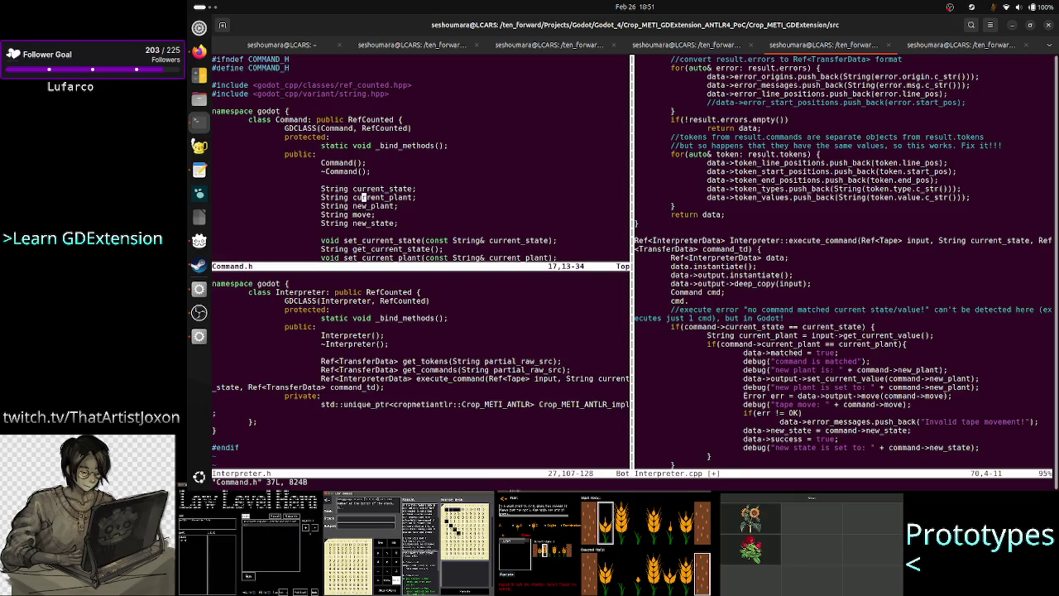
key(ctrl+w)
key(j)
key(ctrl+w)
key(l)
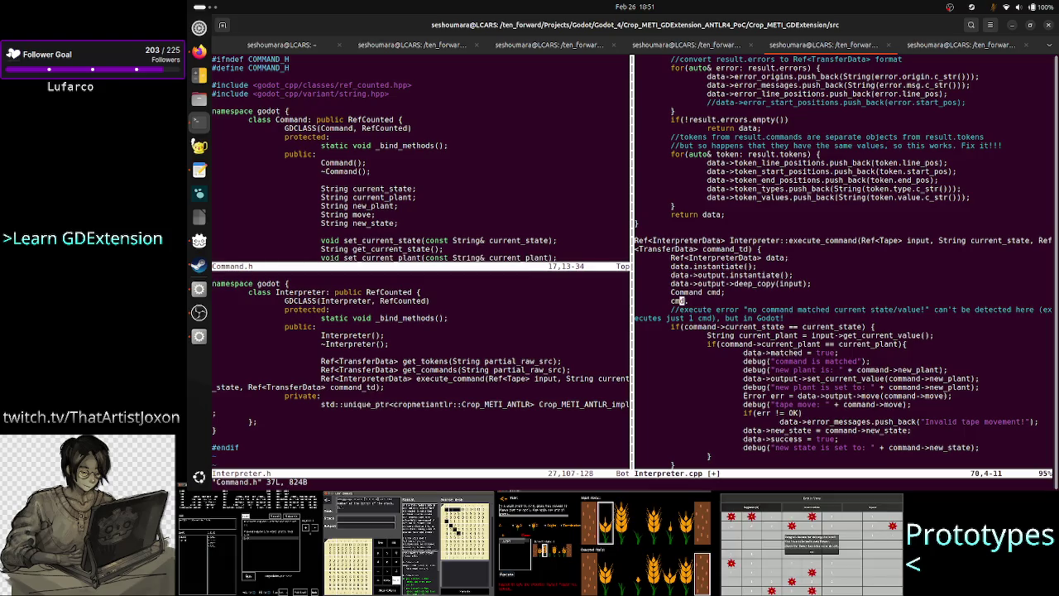
text(a)
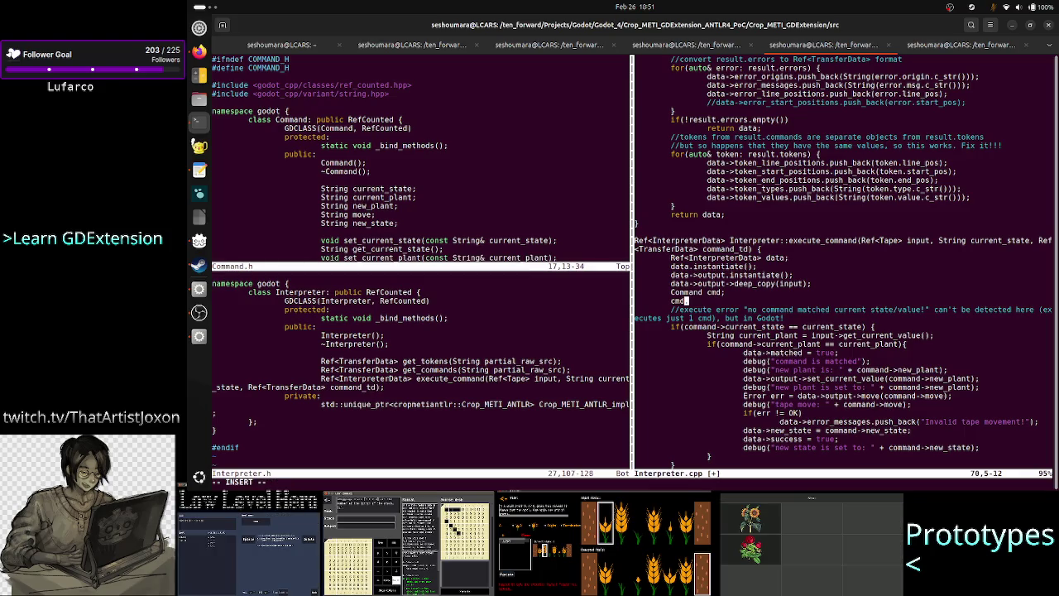
text(.current_state )
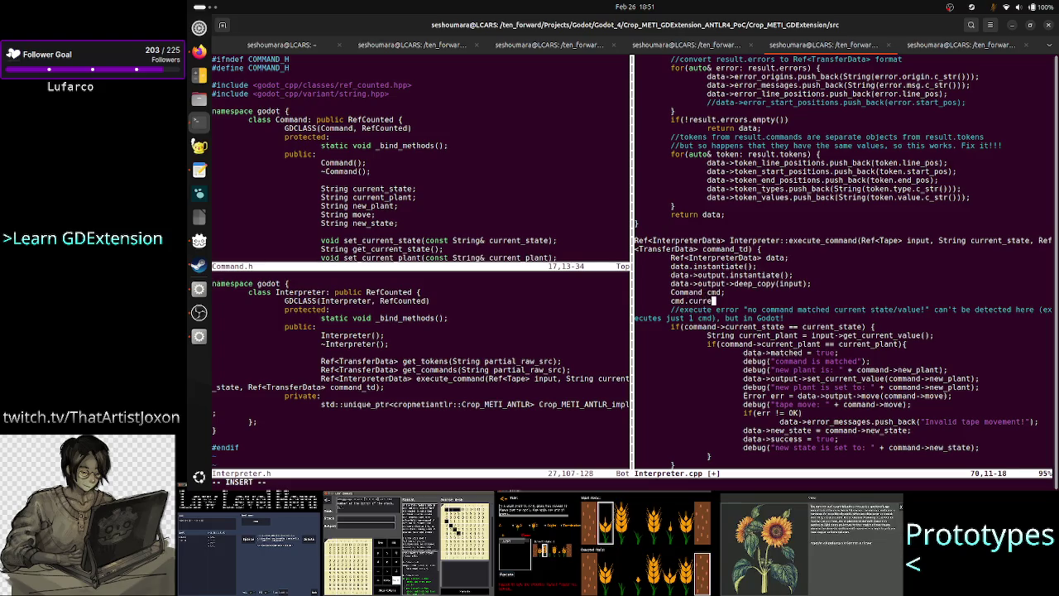
text(= )
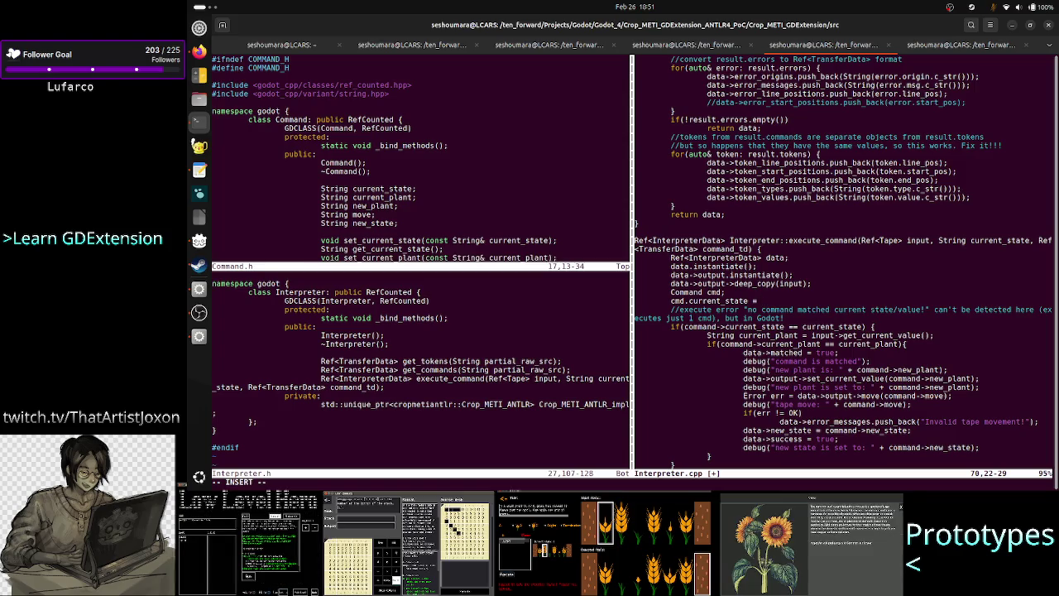
text(command_td)
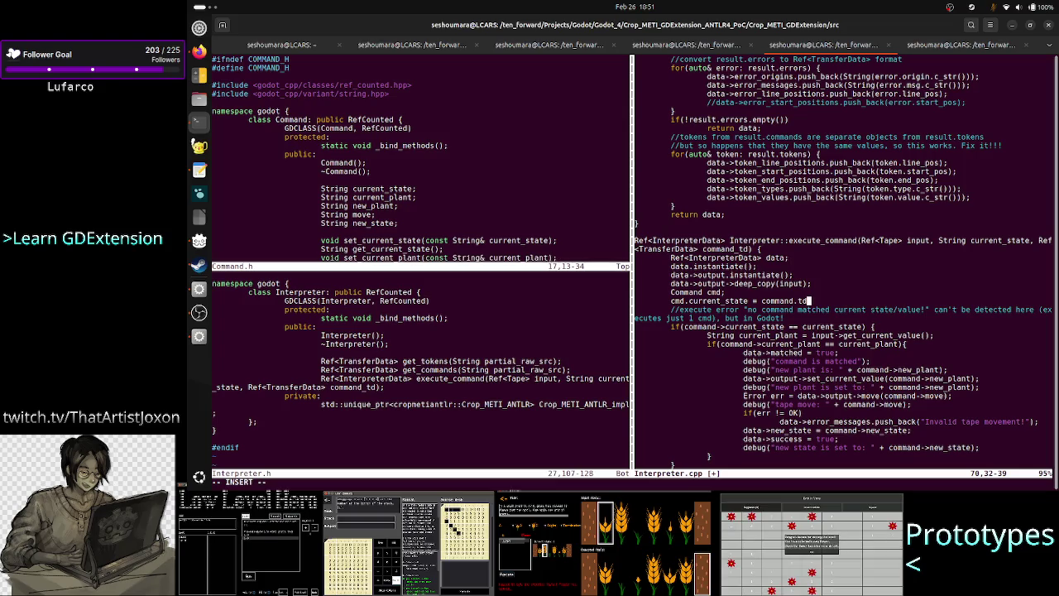
Leave insert mode on the 'cmd.current_state = command.td' line and move to the Interpreter.h window
key(Escape)
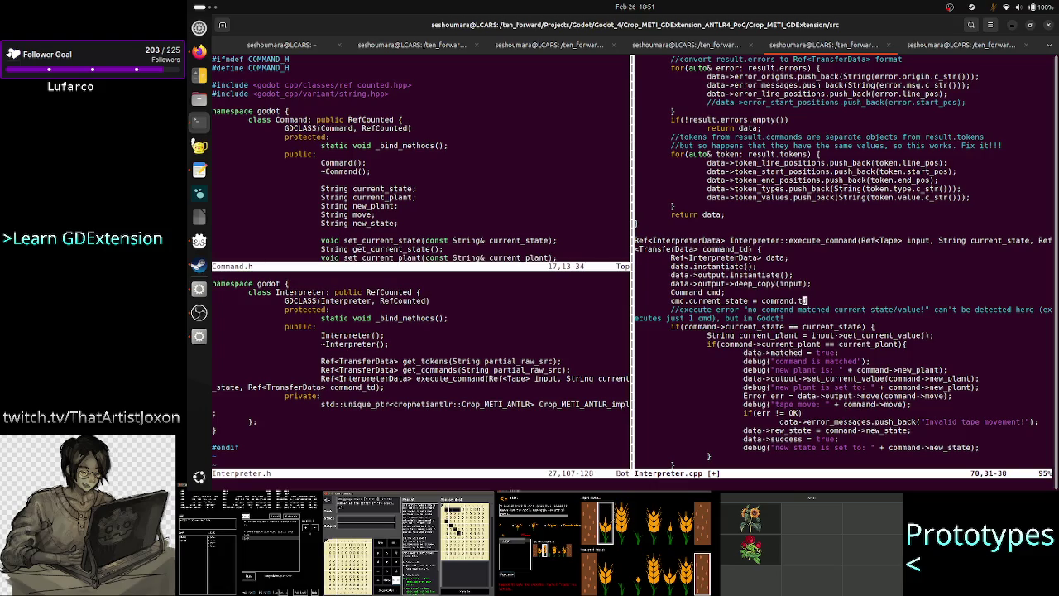
key(ctrl+w)
key(w)
key(ctrl+w)
key(w)
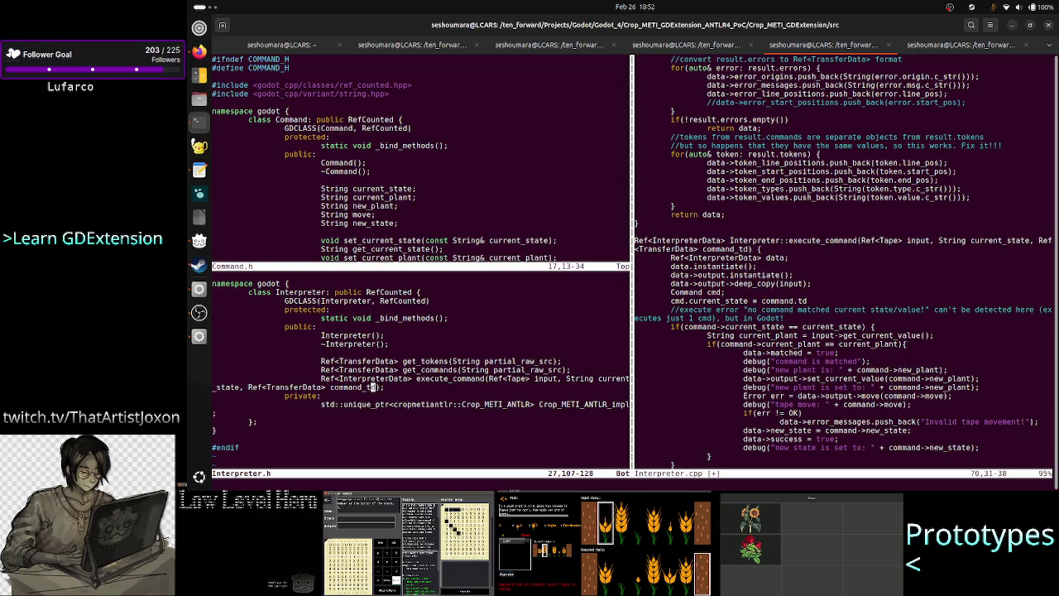
Close Interpreter.h and open TransferData.h in a split, moving down to its token arrays
text(:q)
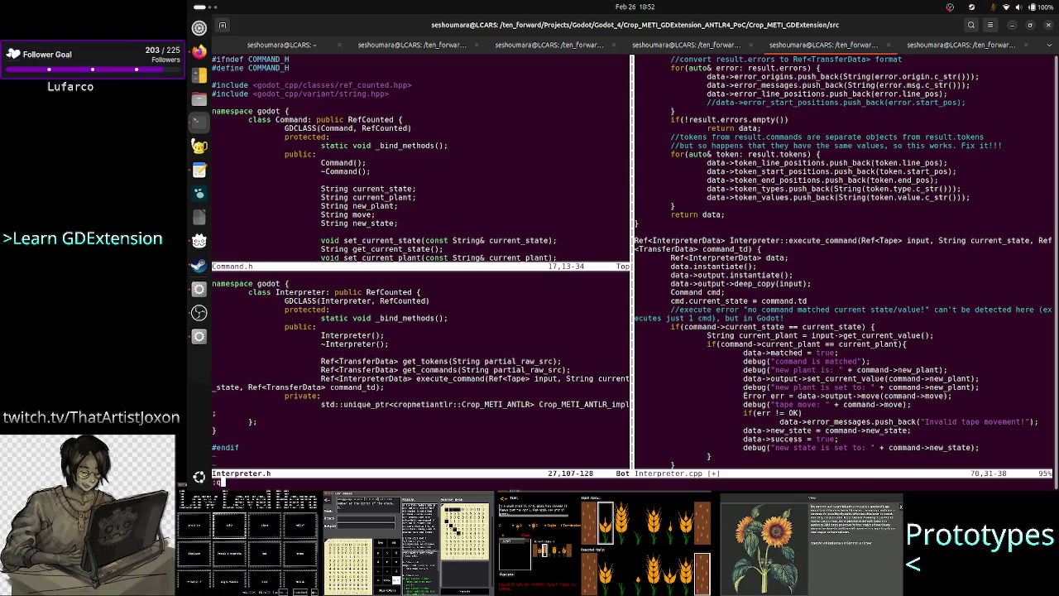
key(Return)
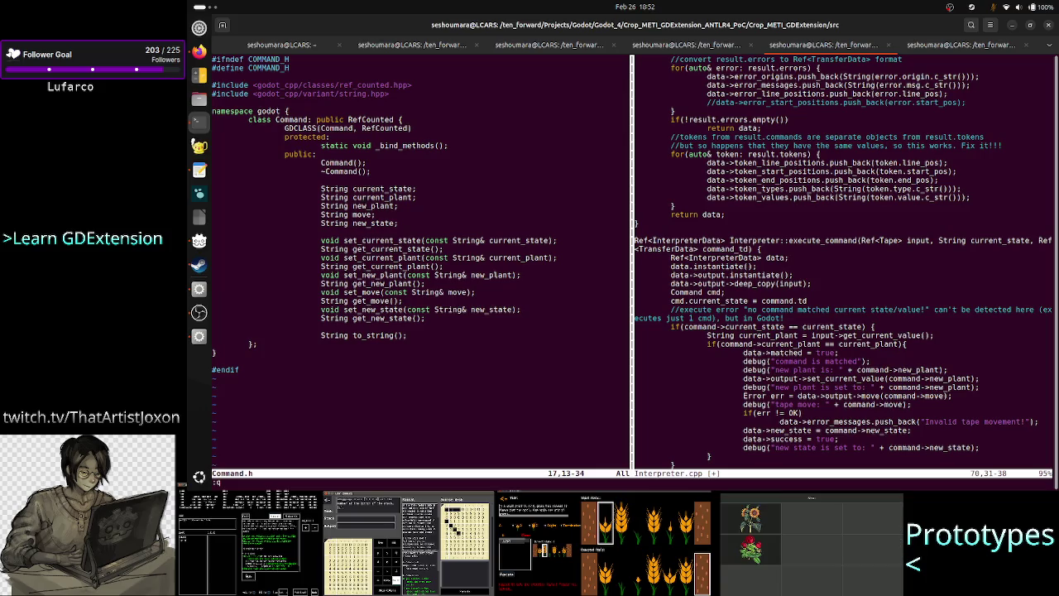
text(:split)
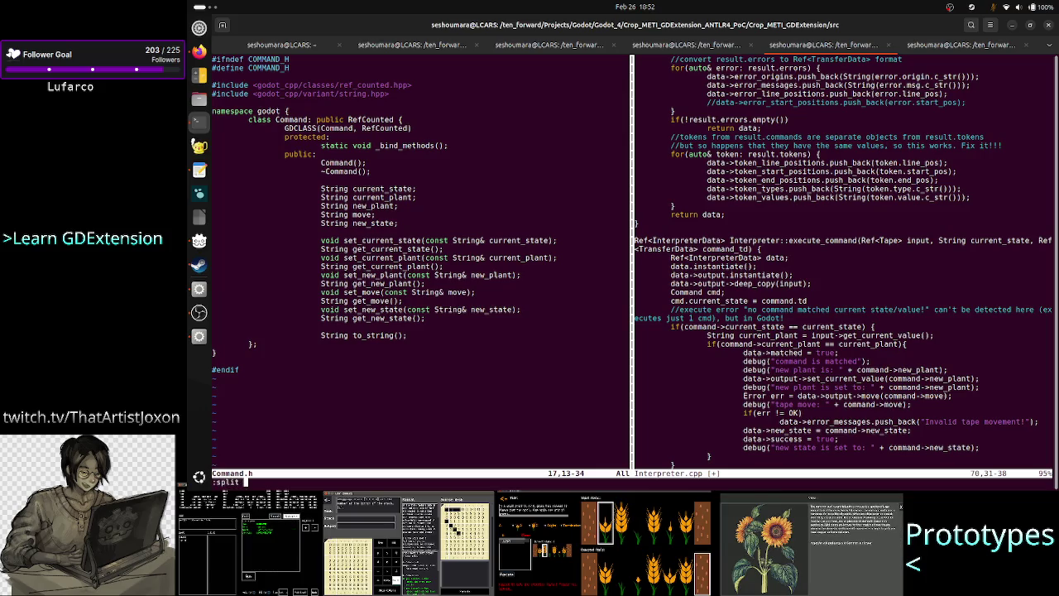
text( TransferData.cpp)
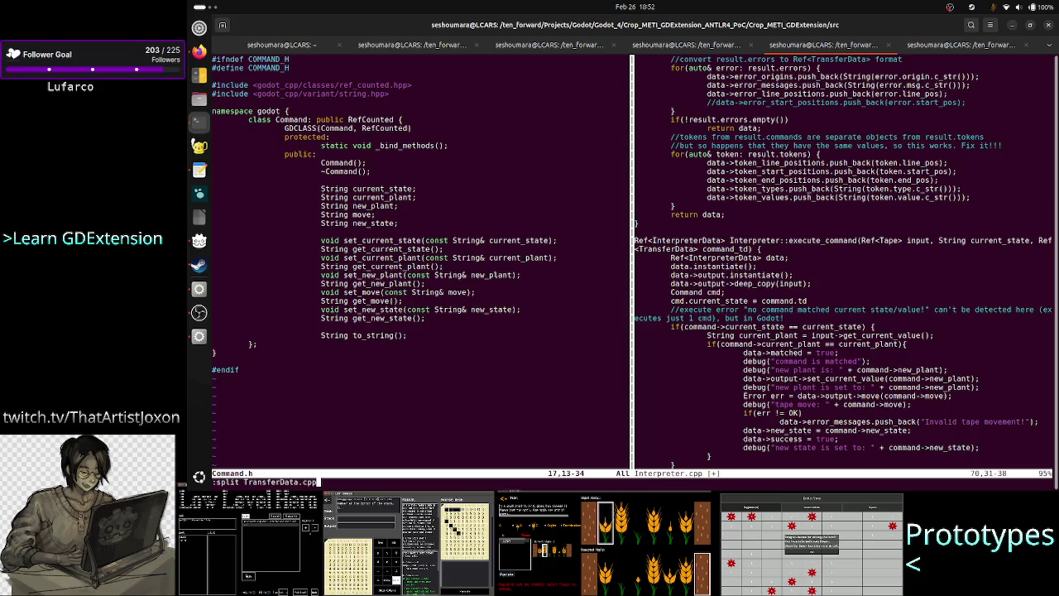
key(BackSpace)
key(BackSpace)
key(BackSpace)
text(h)
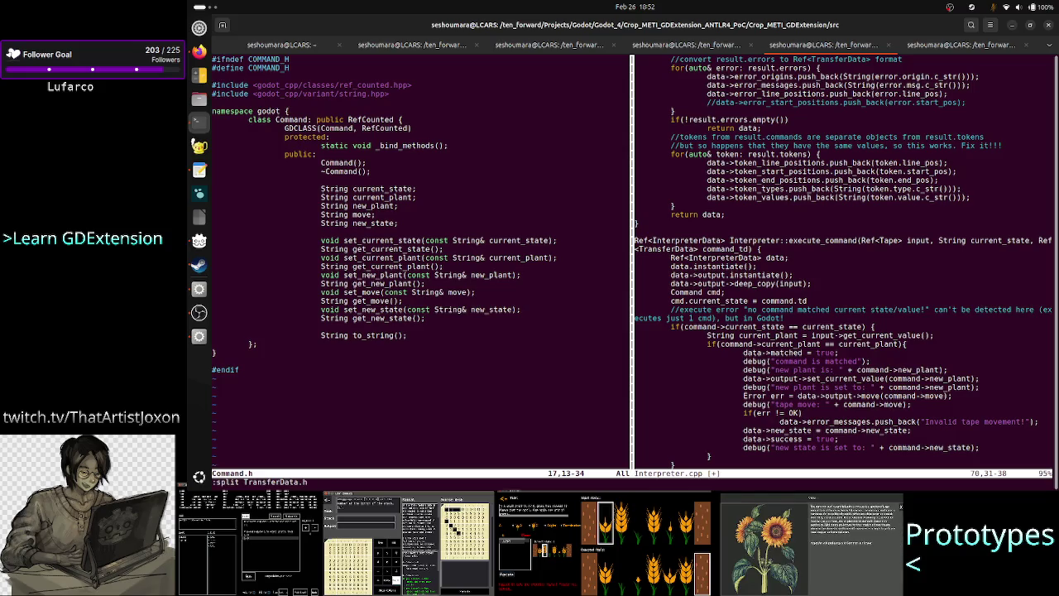
key(Return)
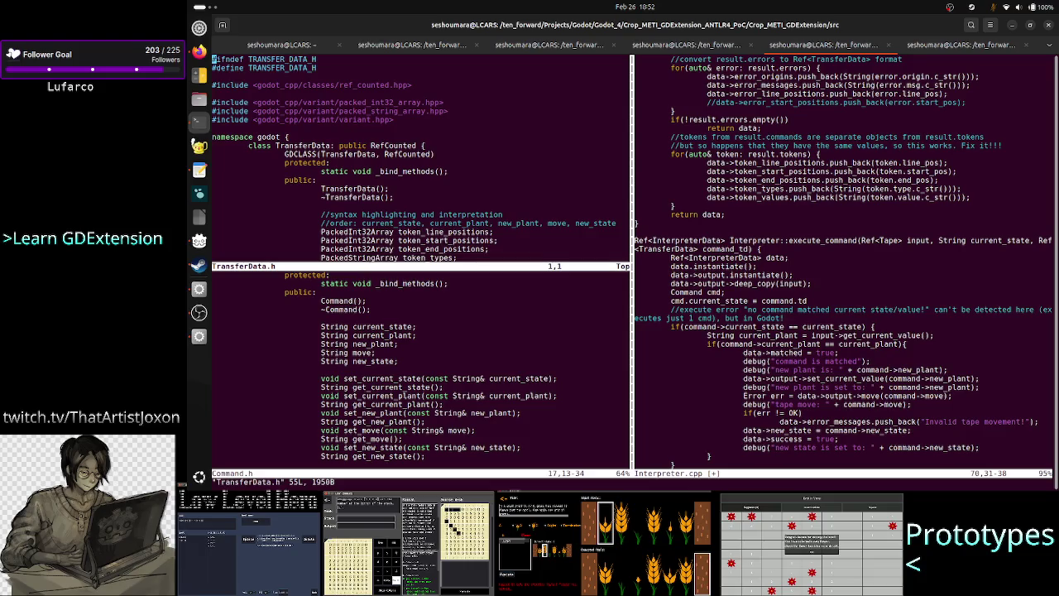
key(j)
key(j)
key(j)
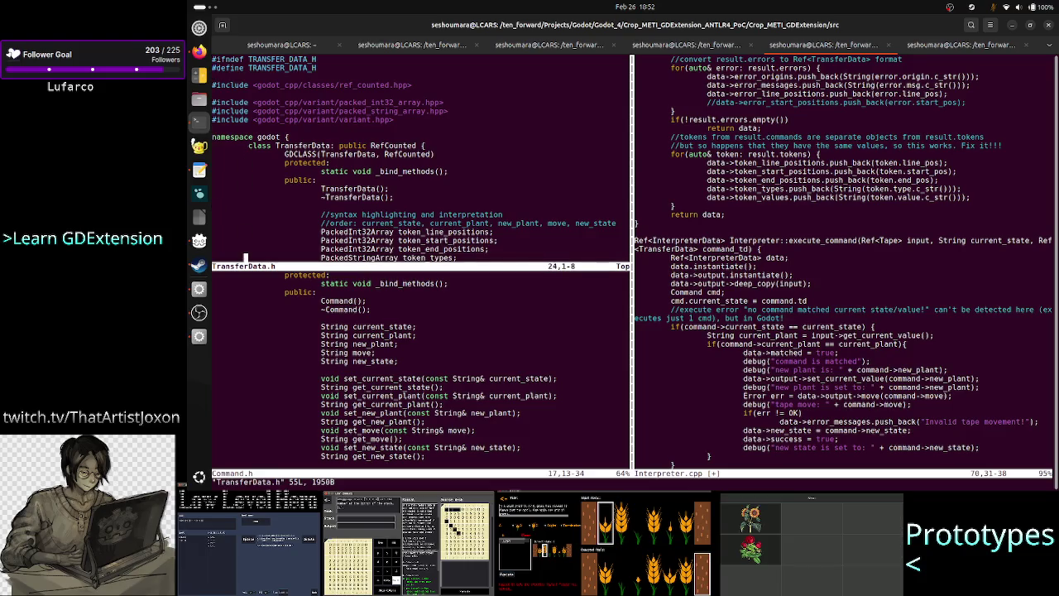
key(j)
key(j)
key(j)
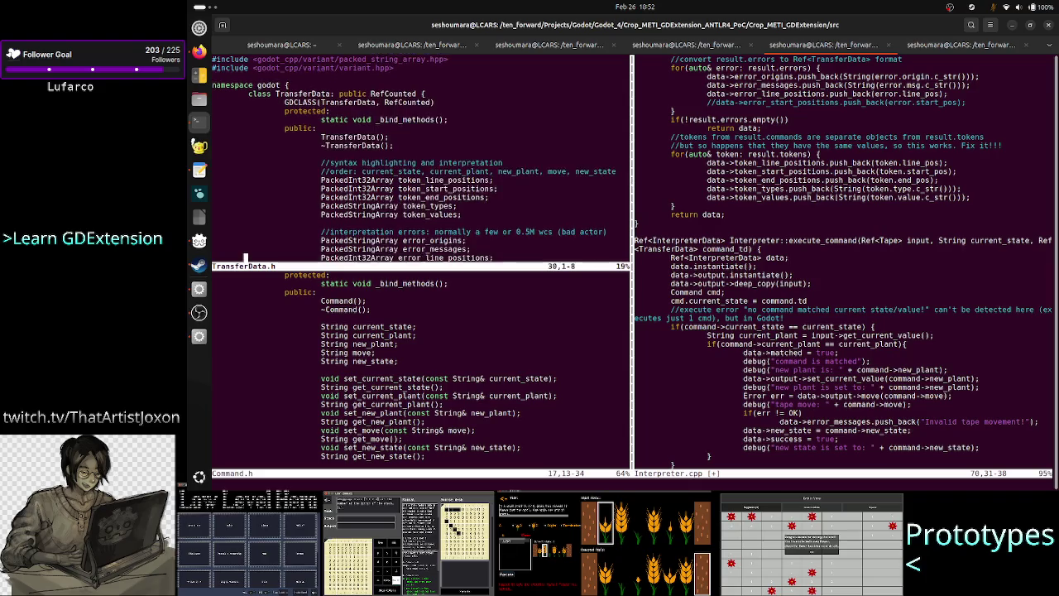
key(k)
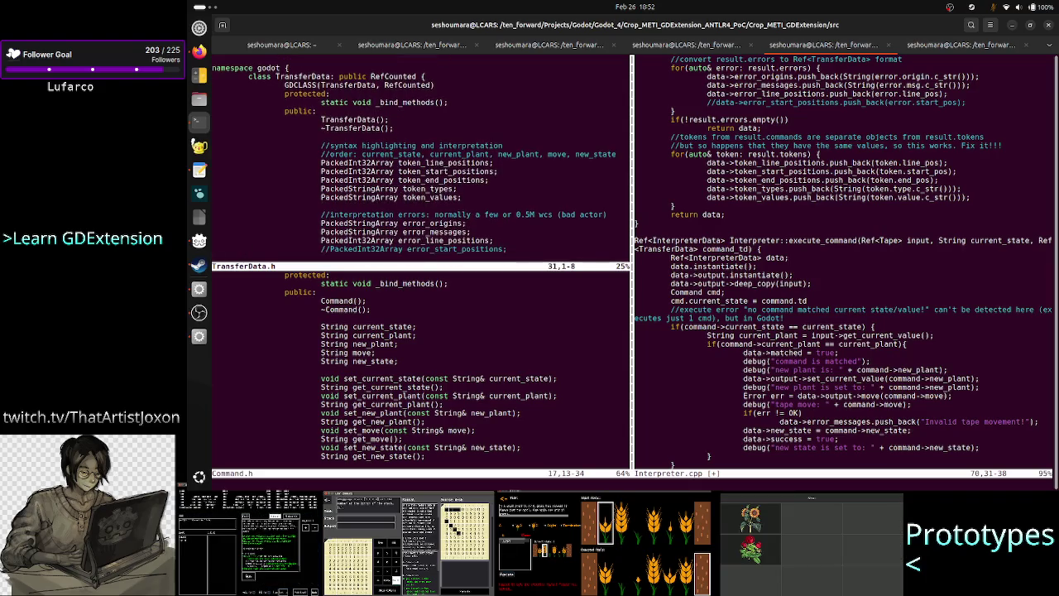
key(ctrl+w)
key(l)
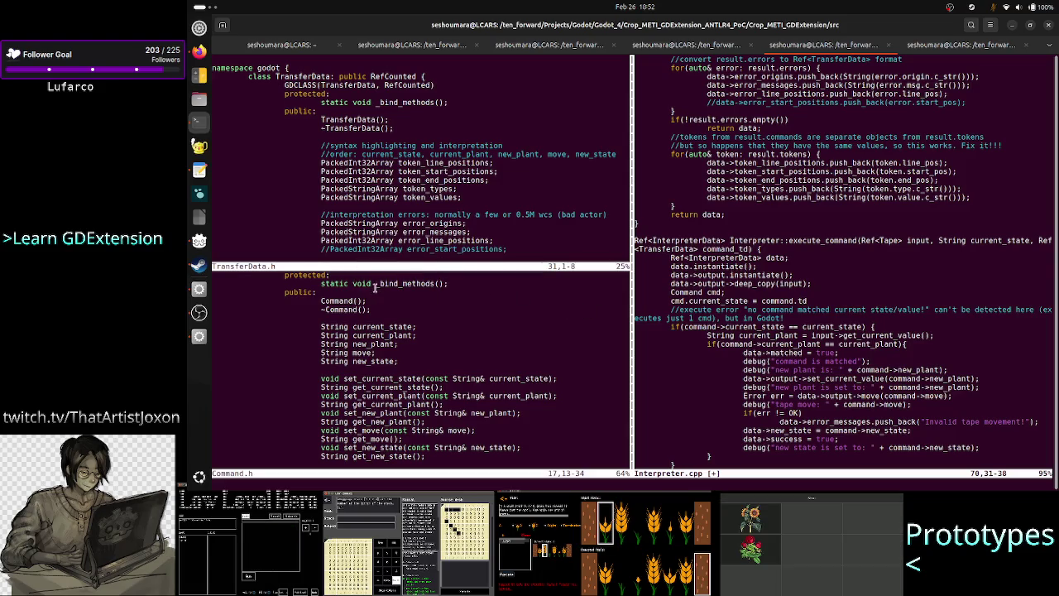
Compare Command.h's current_state and current_plant with TransferData's token_types and token_values
drag(321, 326, 418, 327)
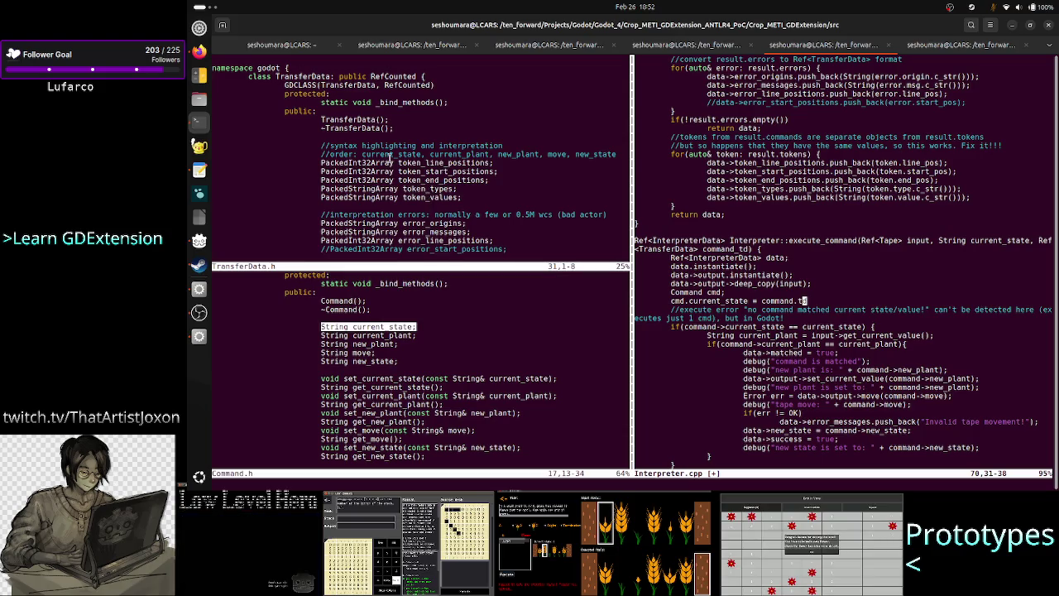
drag(320, 189, 459, 197)
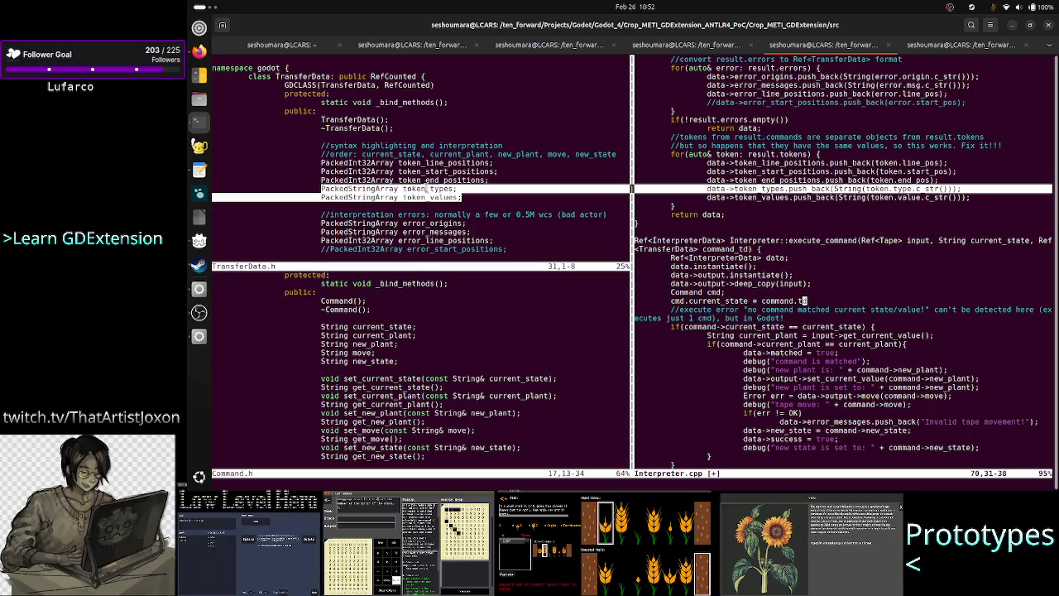
double_click(428, 189)
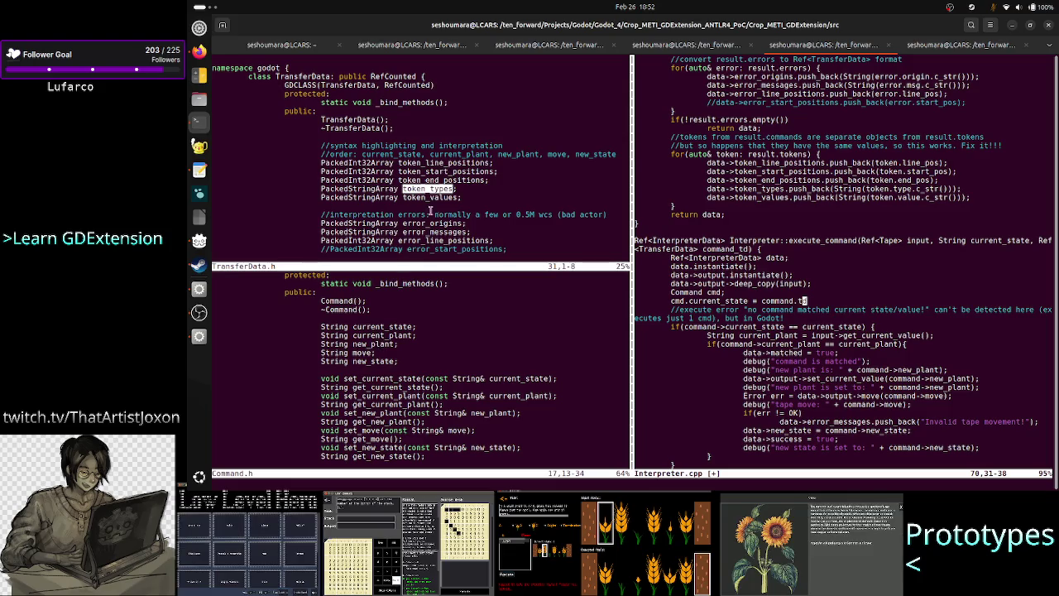
double_click(448, 198)
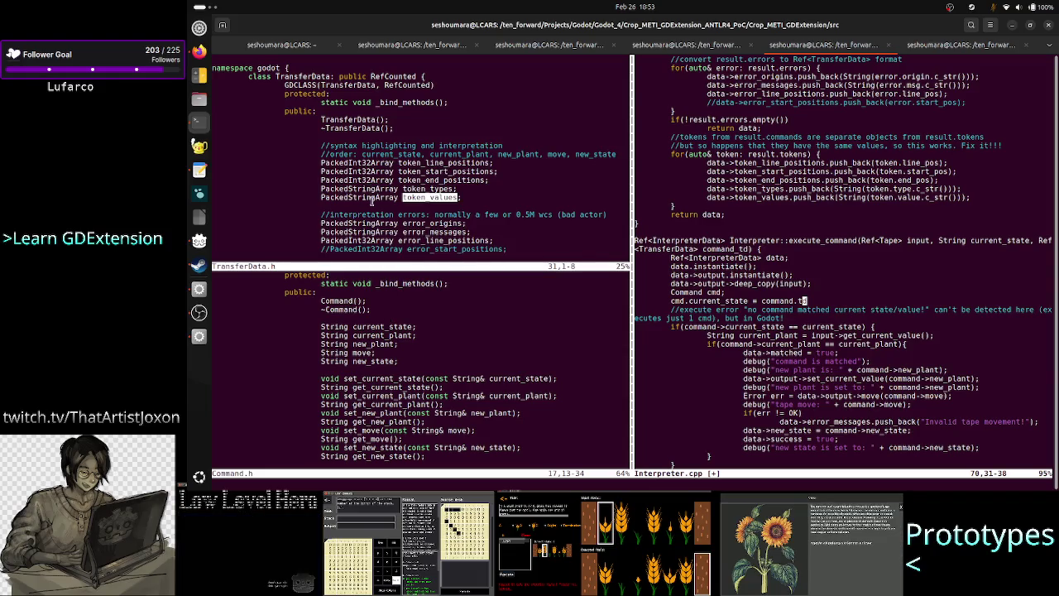
double_click(374, 326)
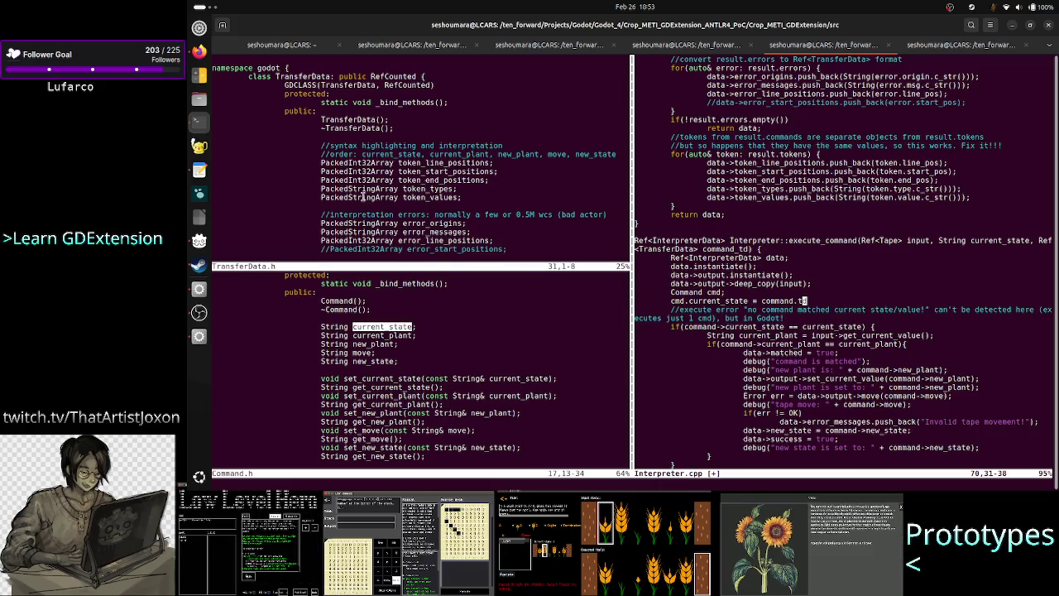
double_click(362, 198)
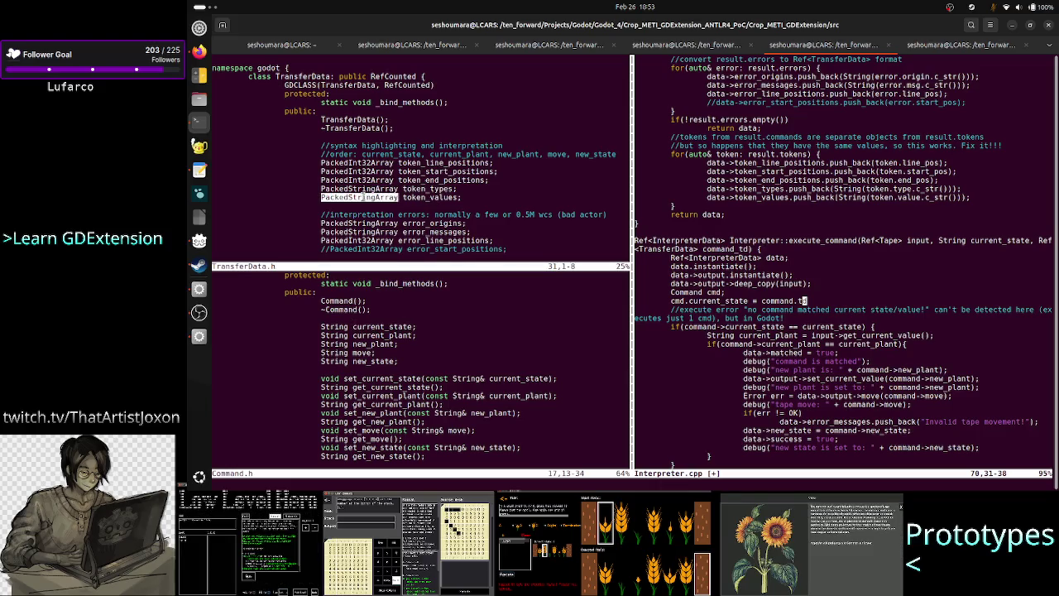
double_click(383, 335)
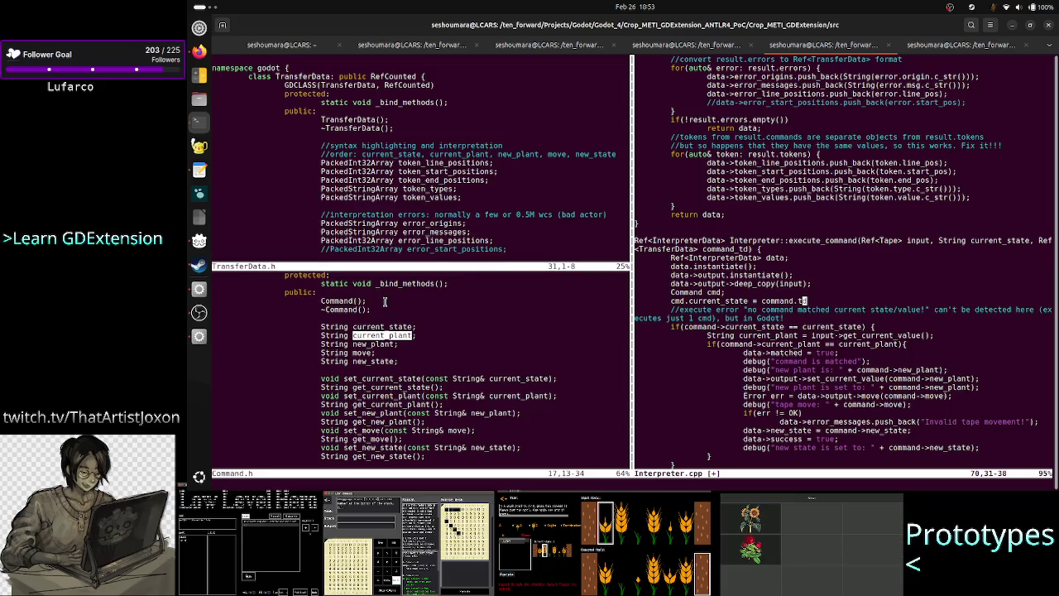
click(900, 328)
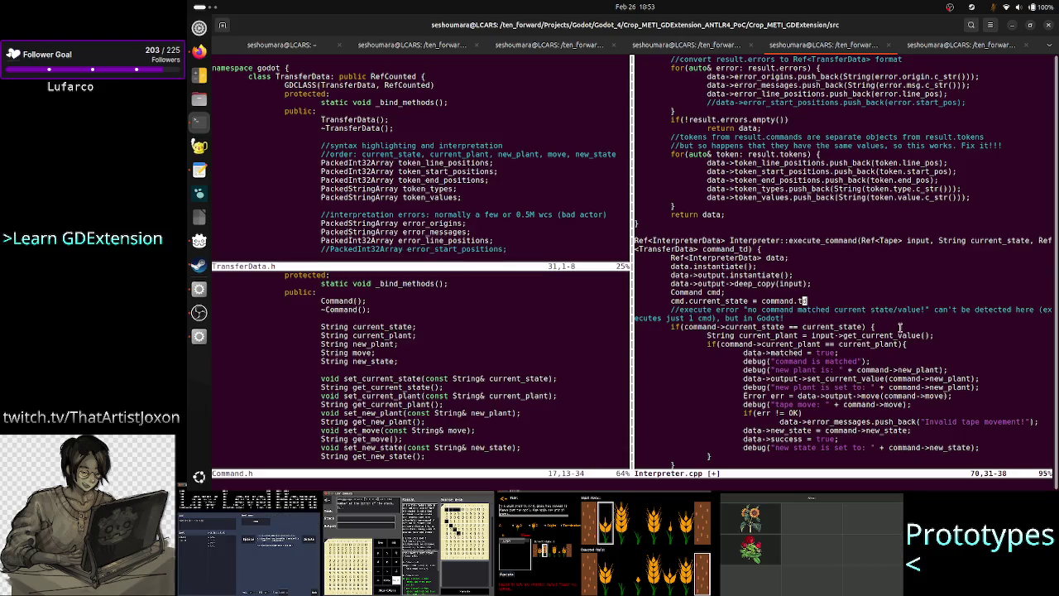
Finish the line as 'cmd.current_state = command_td.token_values[0];'
text(i)
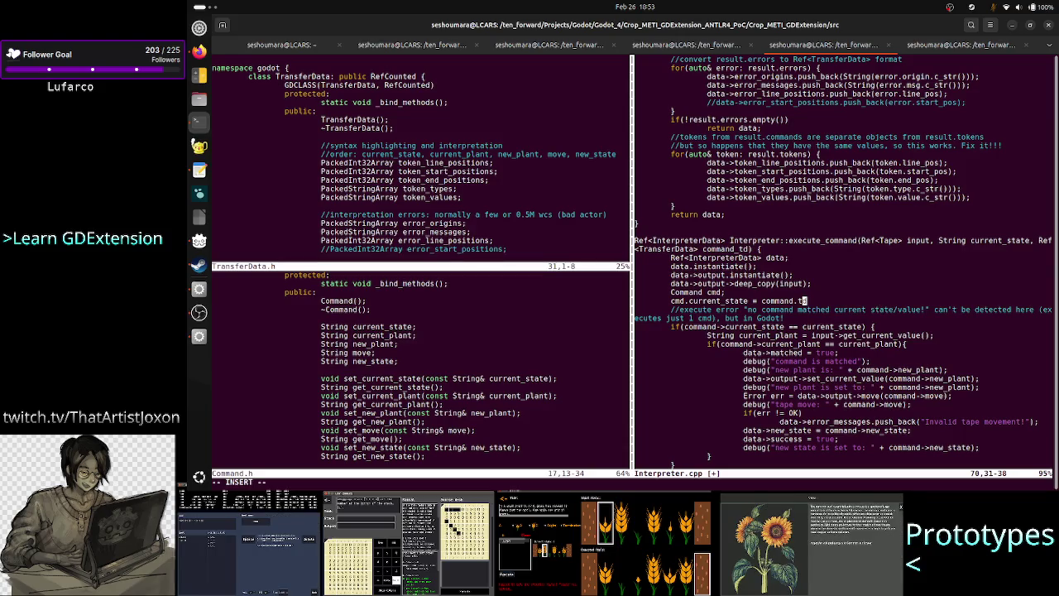
text(d)
key(BackSpace)
key(BackSpace)
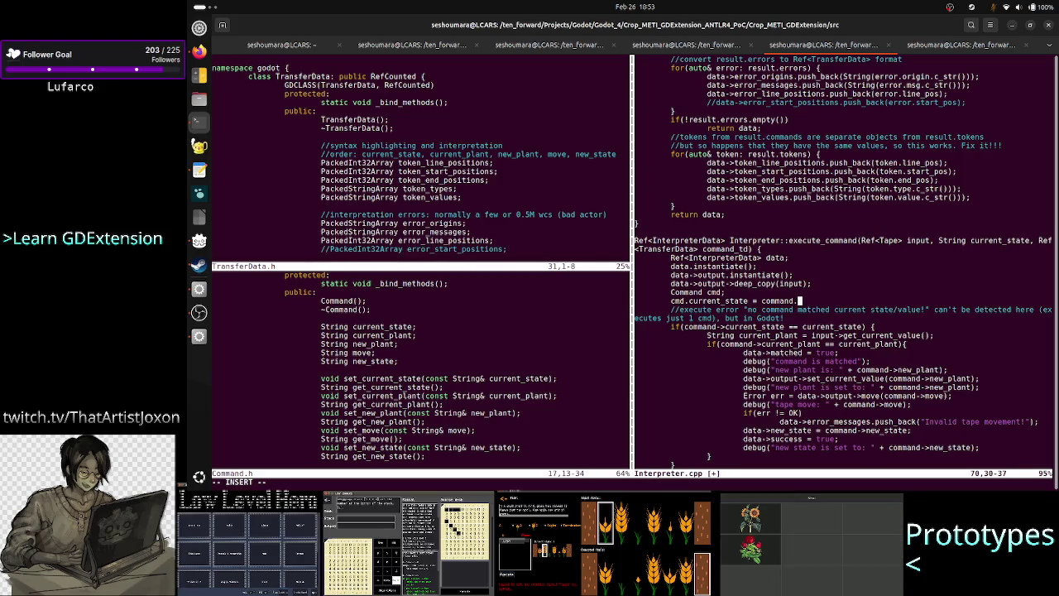
text(td)
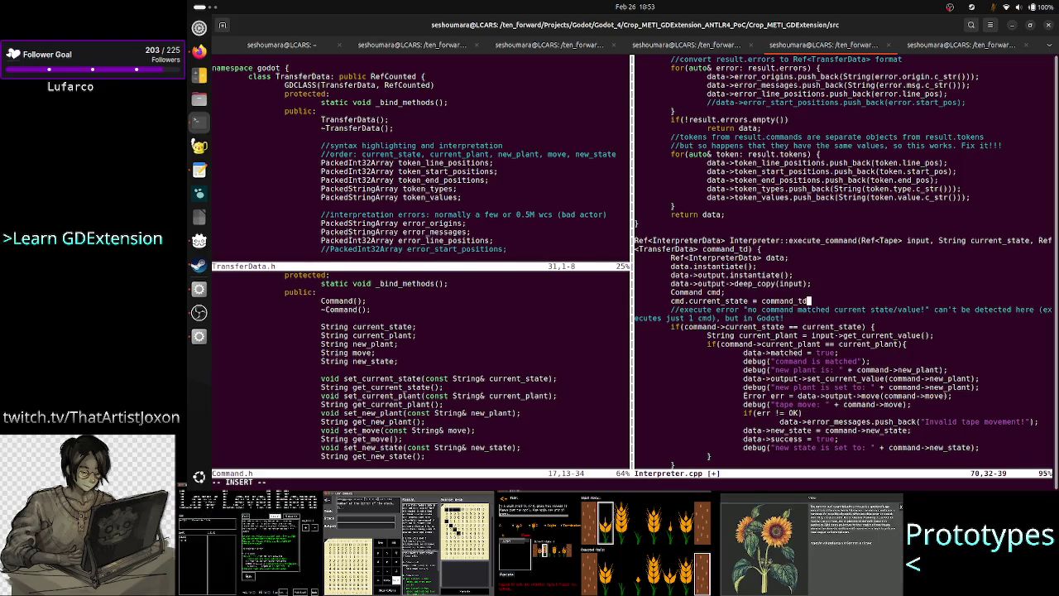
text(.toke)
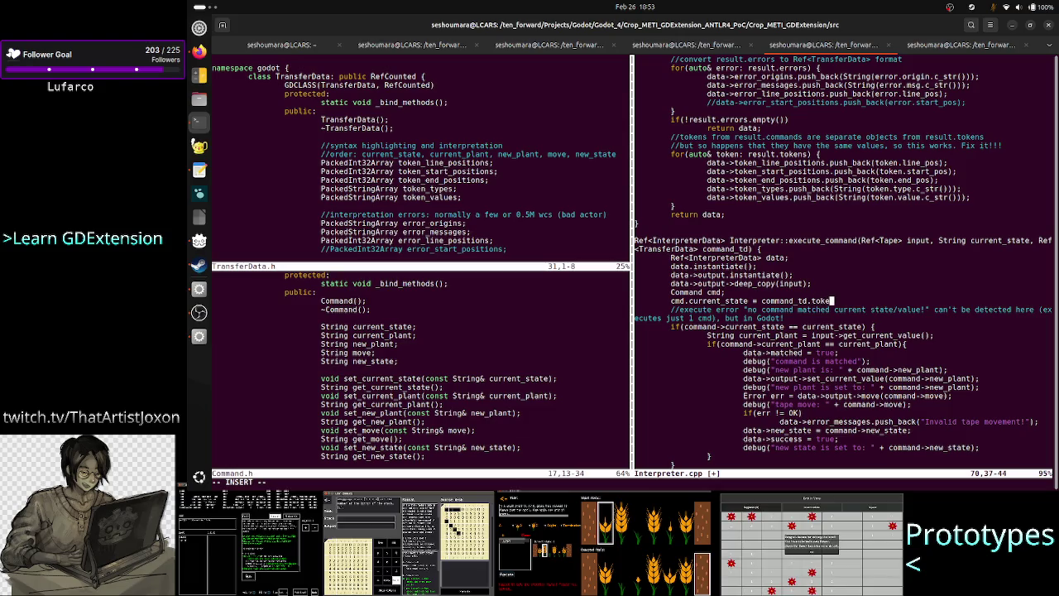
text(n)
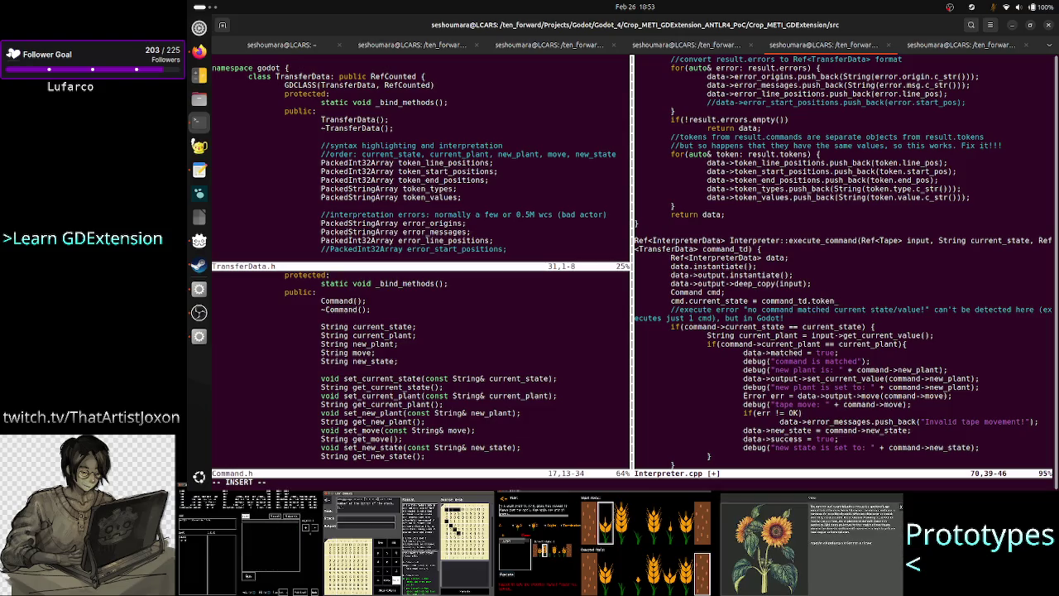
text(_val)
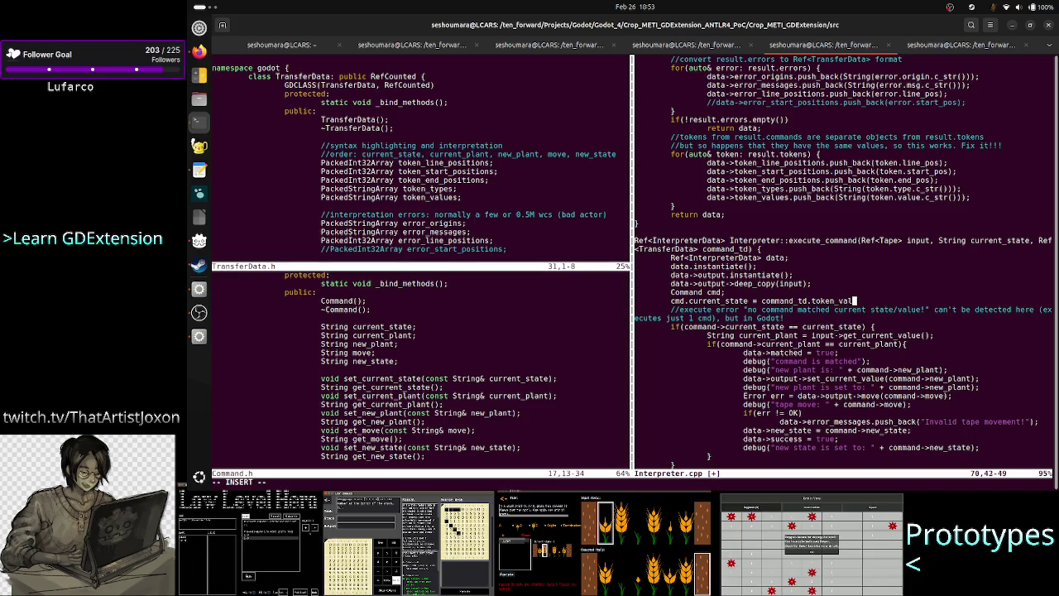
text(ues[)
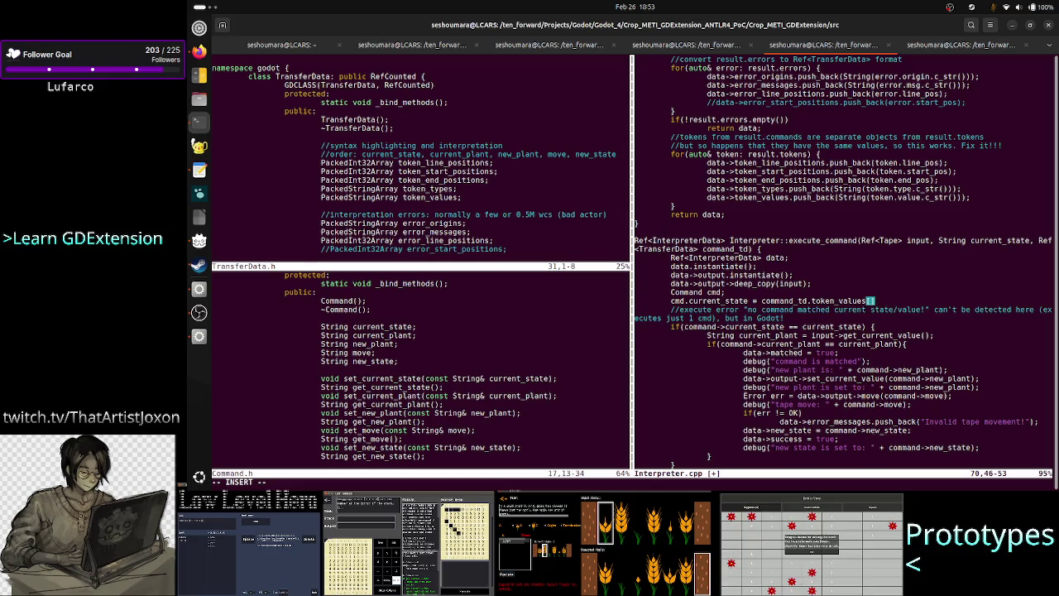
text(0])
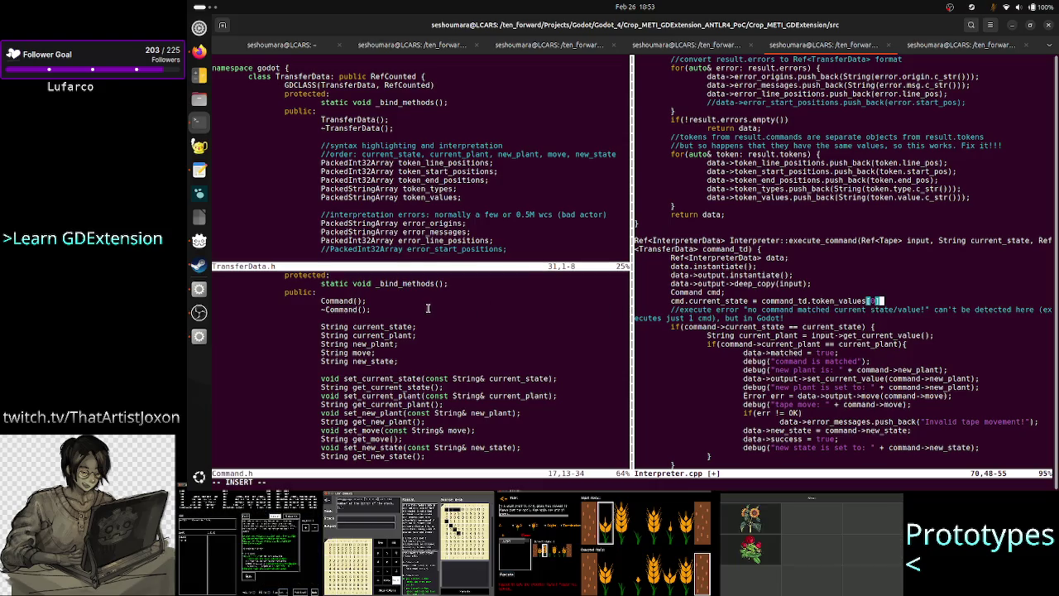
double_click(380, 327)
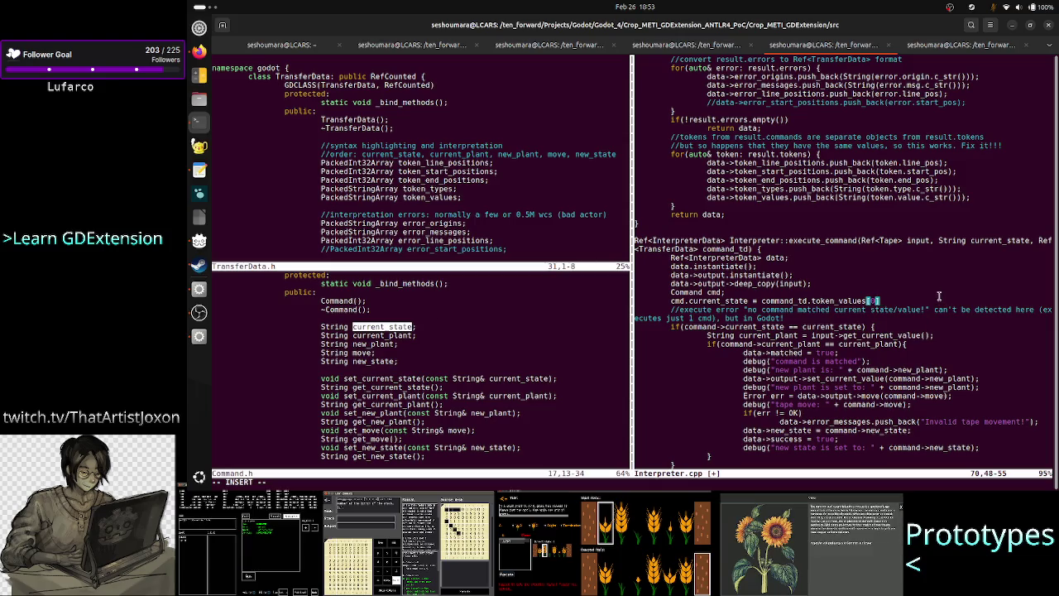
text(;)
Add 'cmd.current_plant = command_td.token_values[1];' and begin another indented cmd line
key(Return)
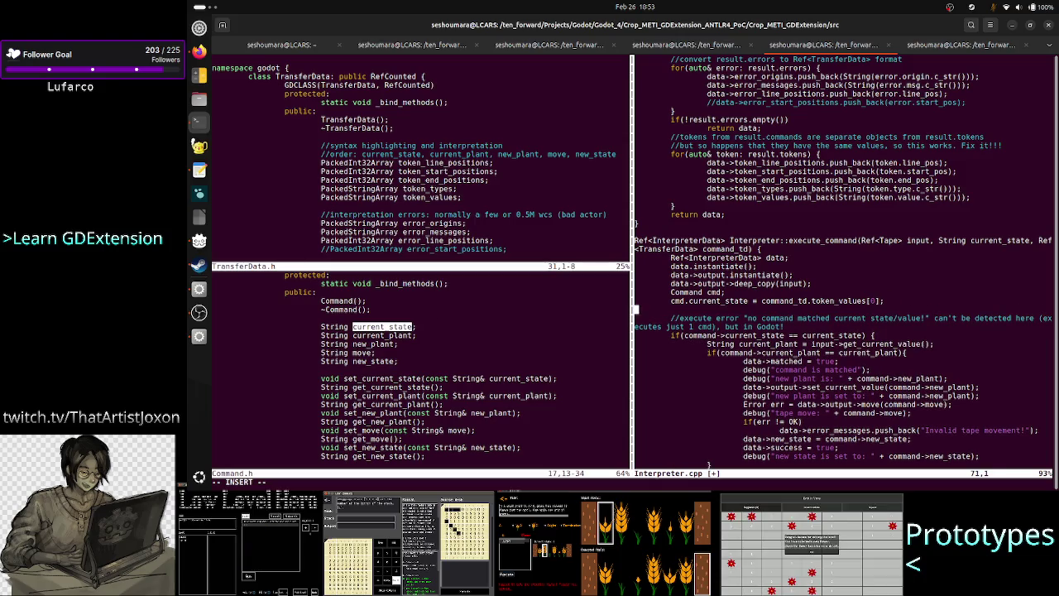
key(Tab)
text(cmd.)
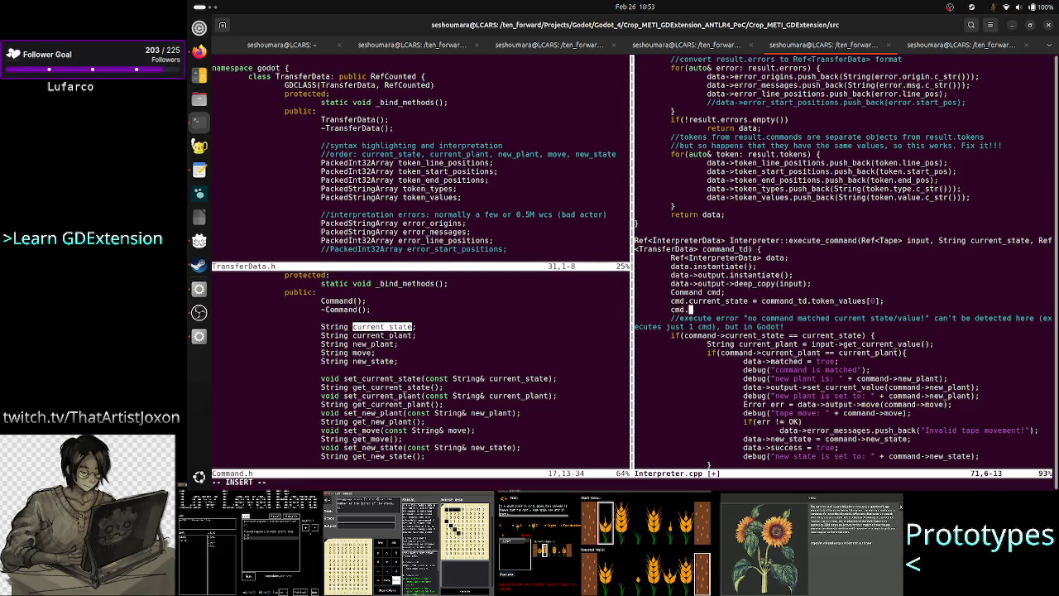
text(current_pl)
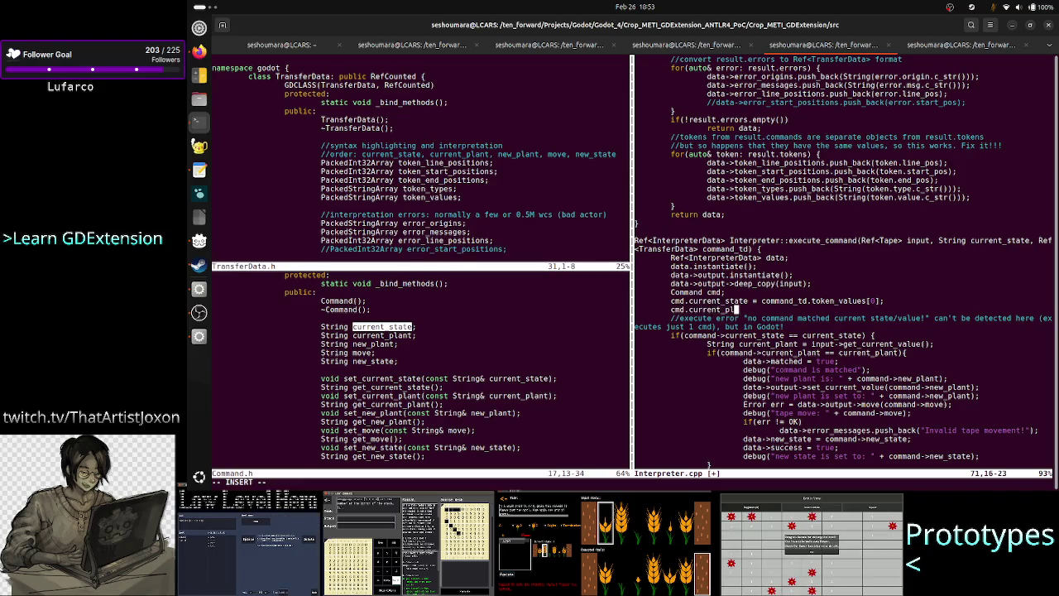
text(ant = )
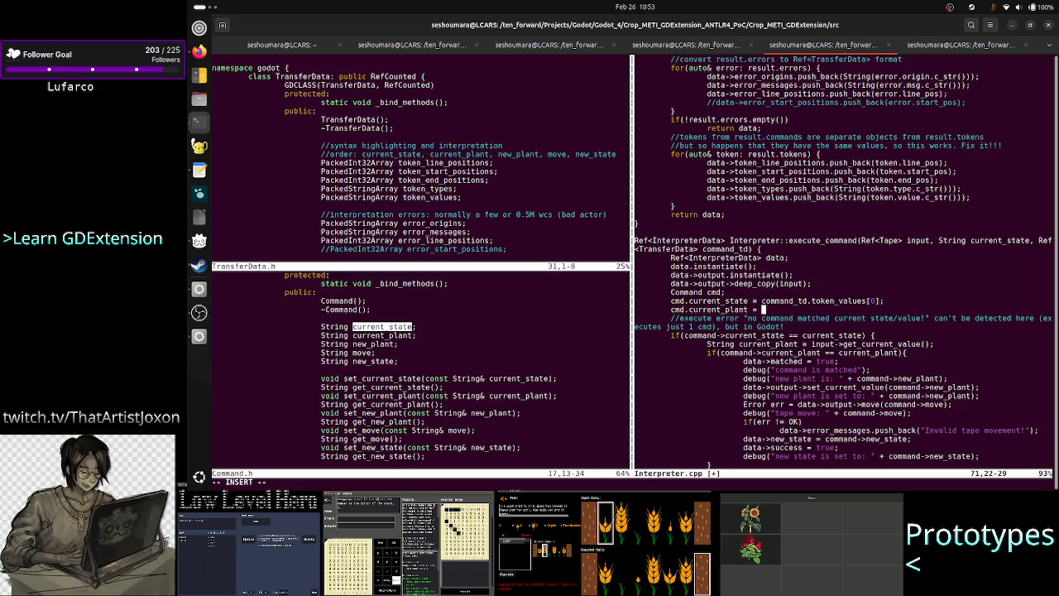
text(command_td.)
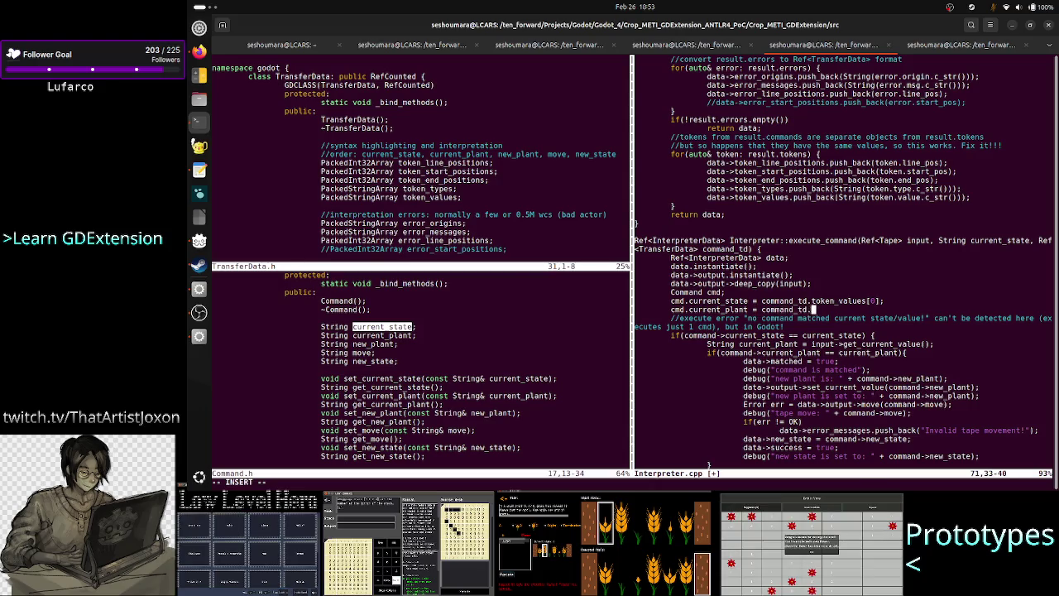
text(token_values)
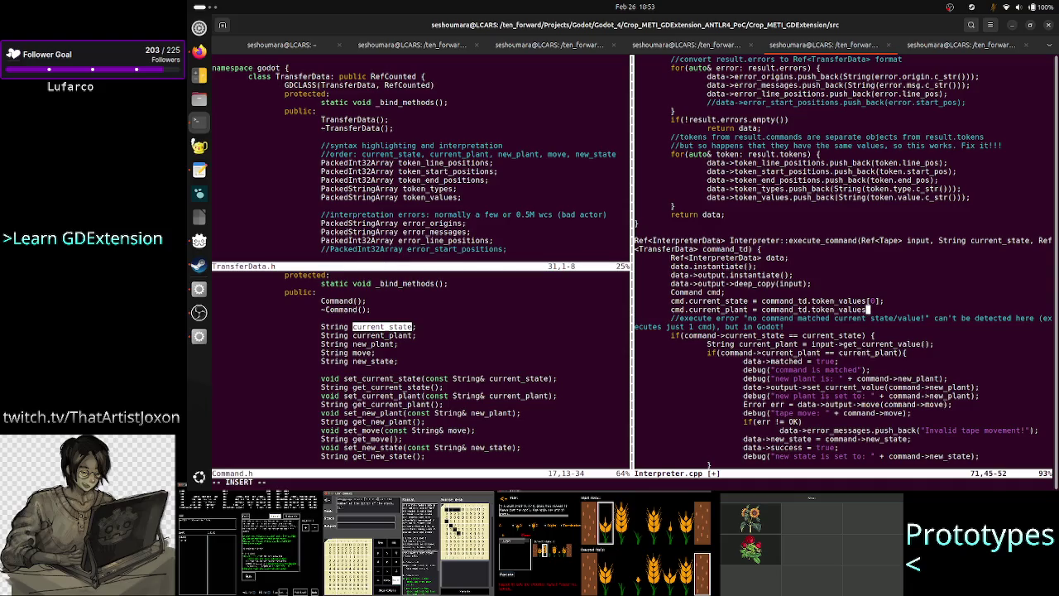
text([1])
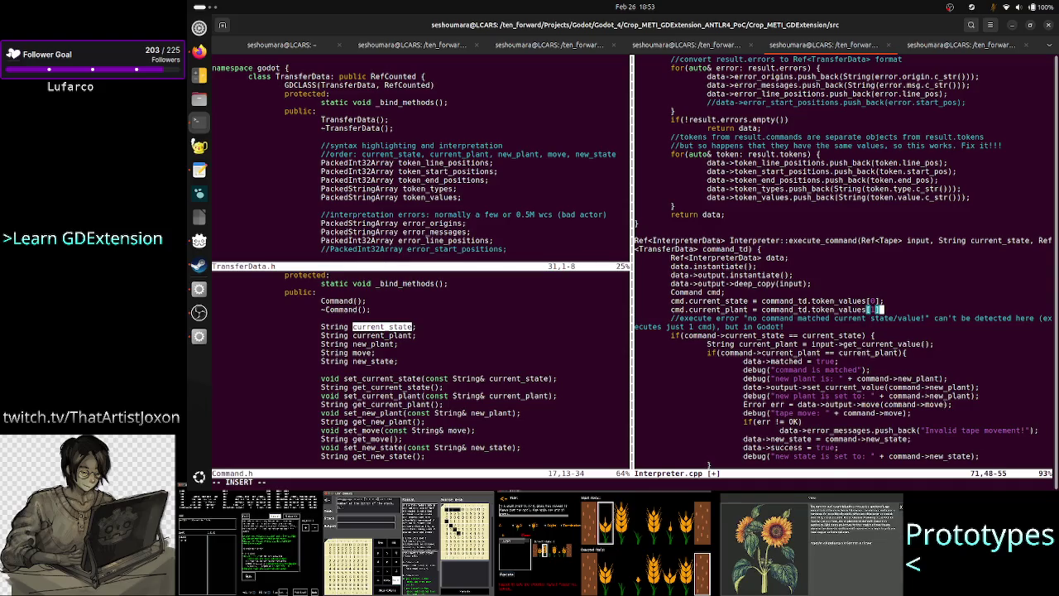
text(;)
key(Return)
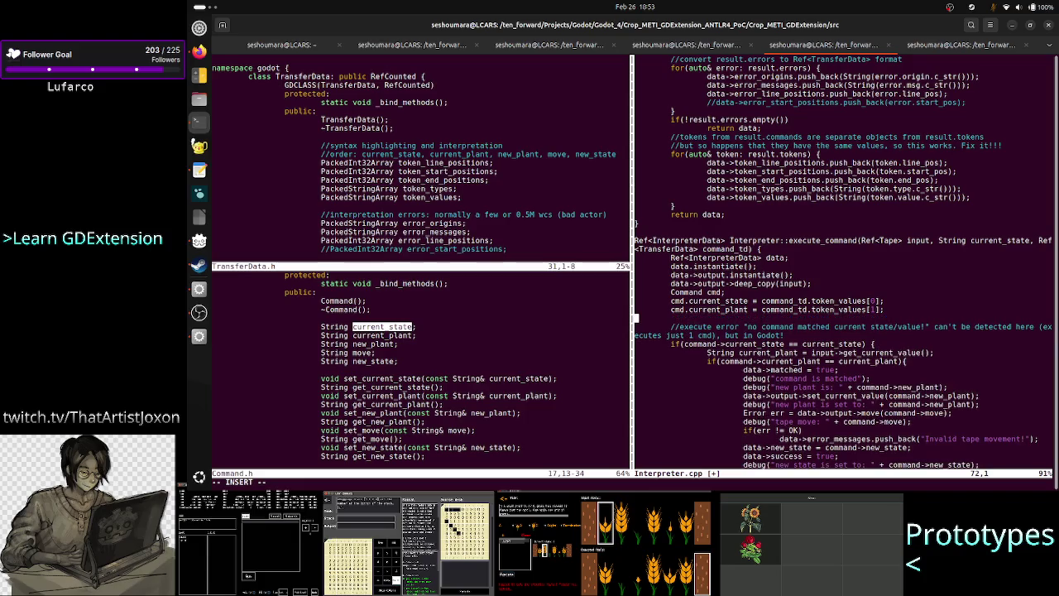
key(Tab)
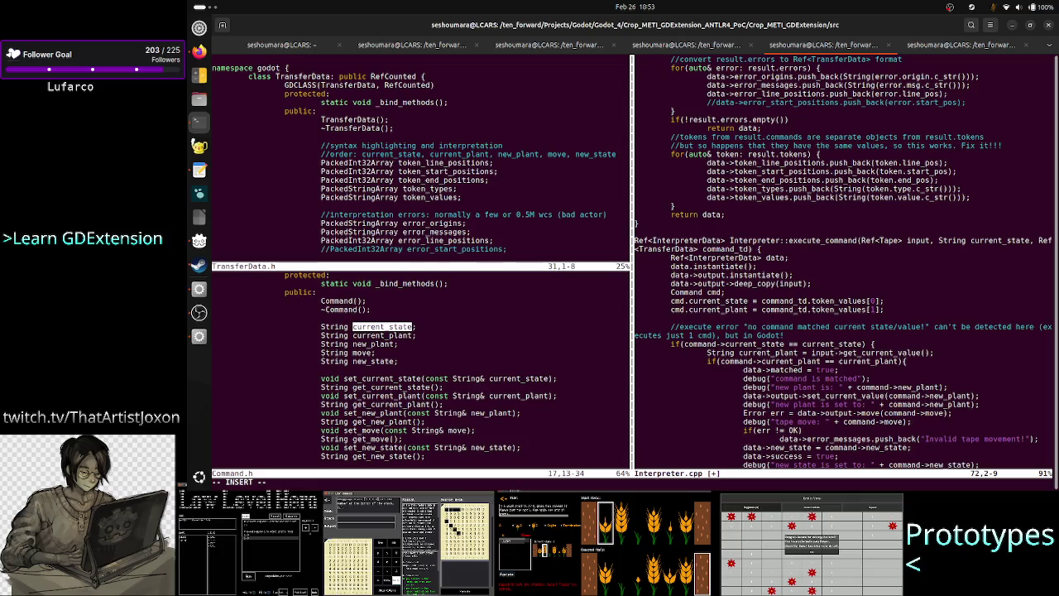
text(cmd)
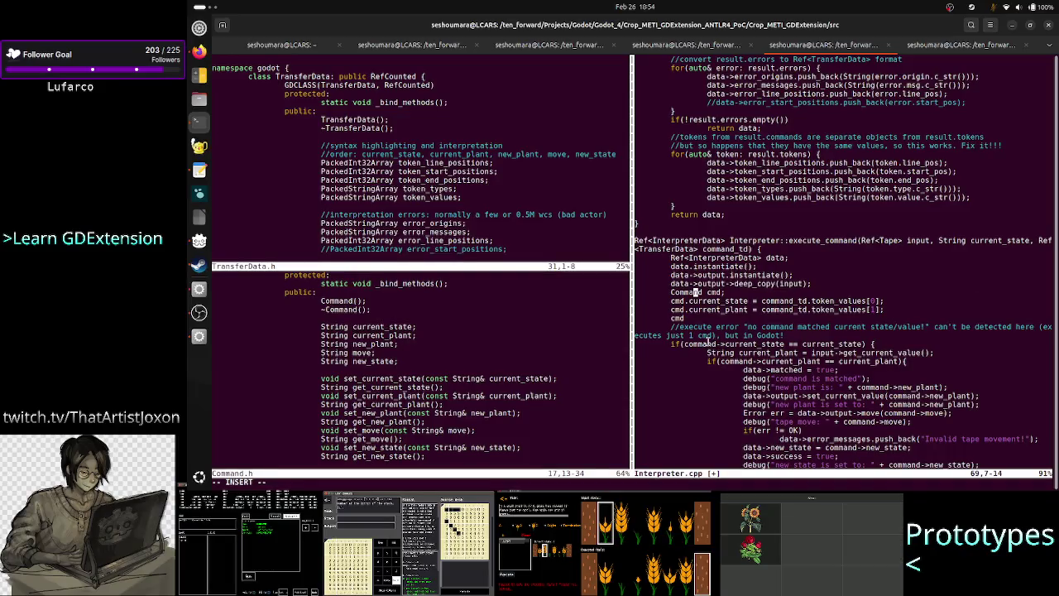
Rename the local variable from cmd to command in the declaration and assignment lines
key(End)
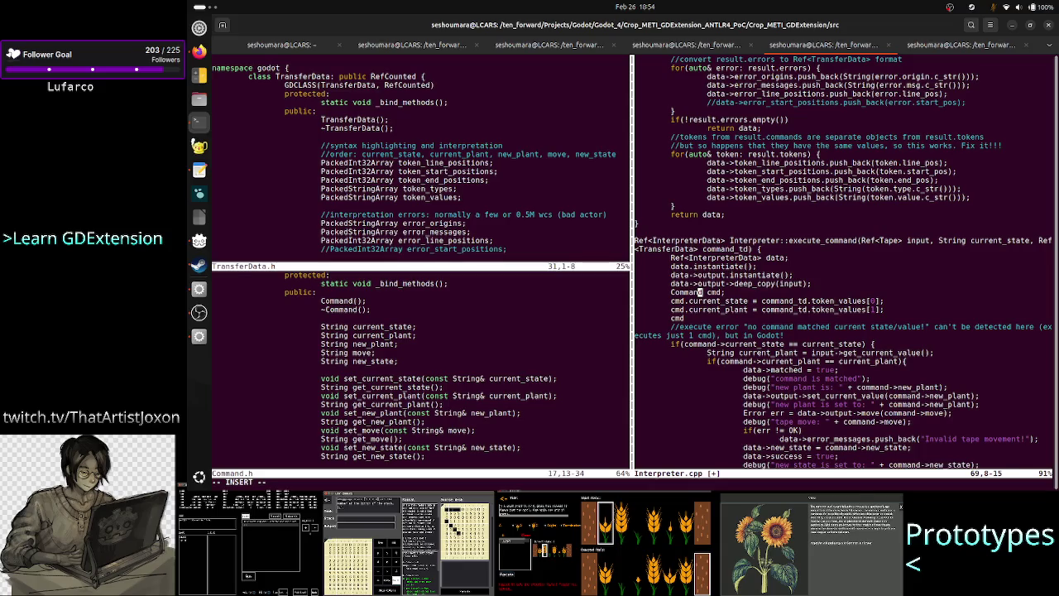
key(BackSpace)
key(BackSpace)
key(BackSpace)
text(command;)
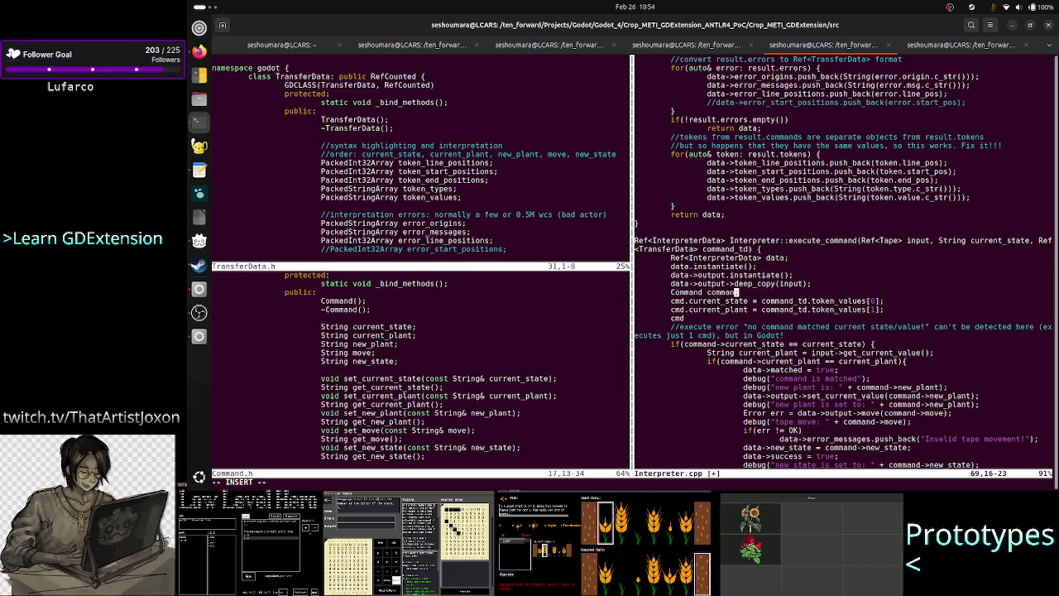
click(713, 301)
click(685, 301)
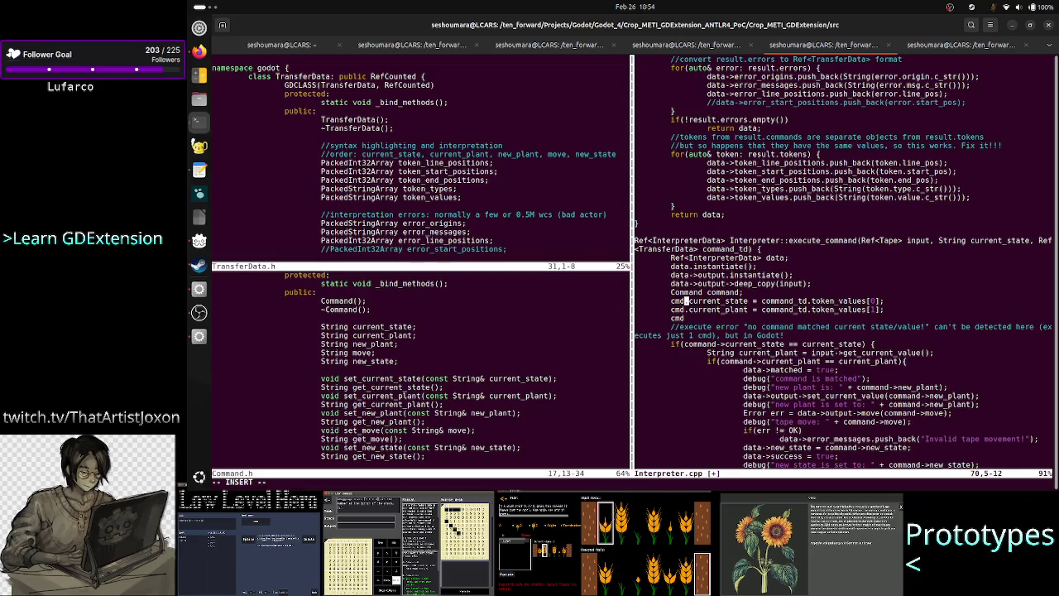
key(BackSpace)
key(BackSpace)
key(BackSpace)
text(command_td)
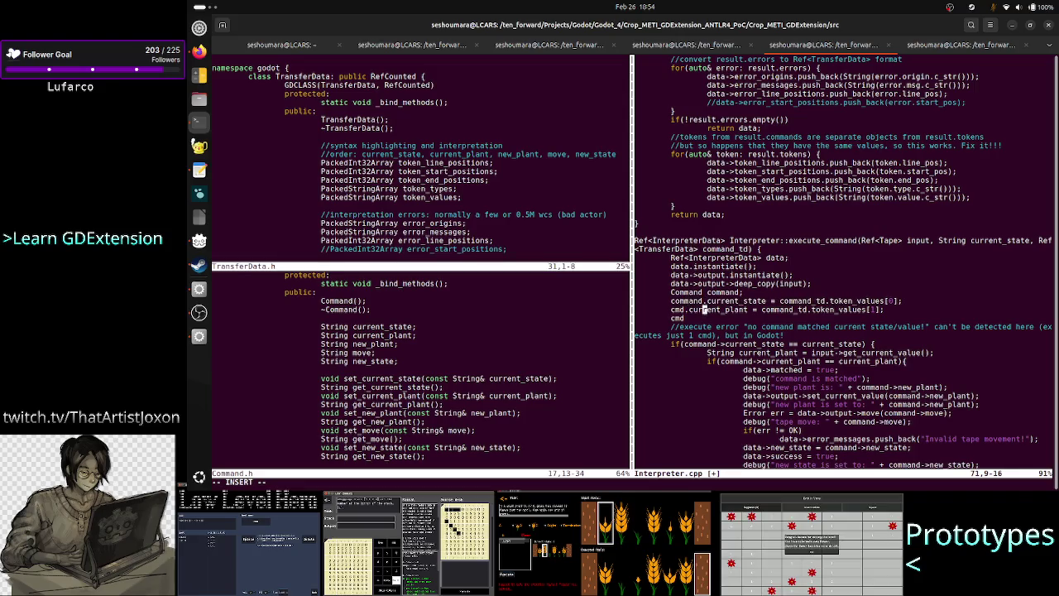
click(685, 309)
key(BackSpace)
key(BackSpace)
text(ommand)
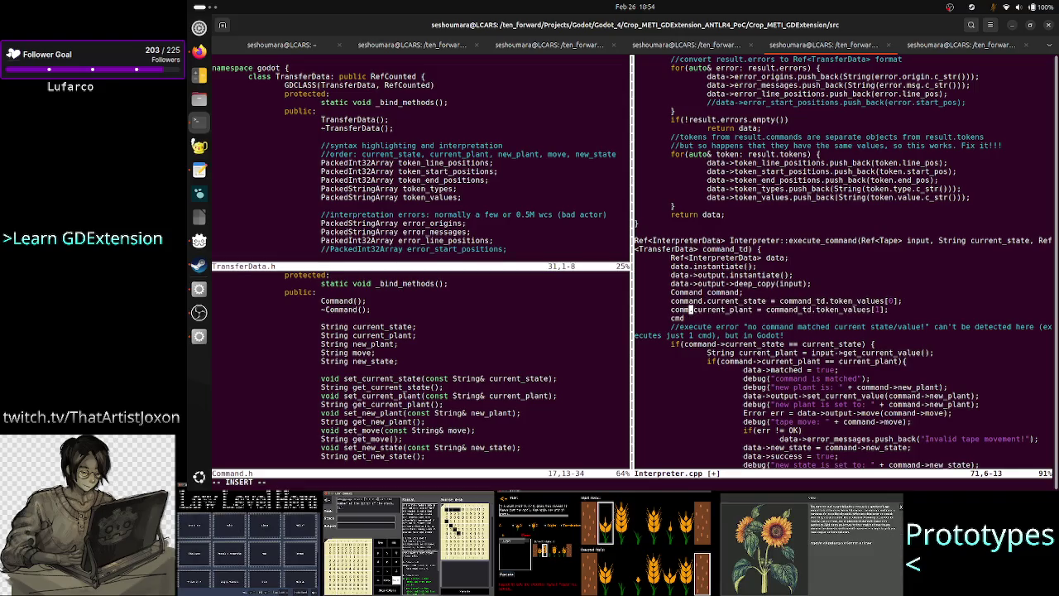
Add command.new_plant, move and new_state assignments from token_values[2], [3] and [4]
click(683, 317)
key(BackSpace)
text(o)
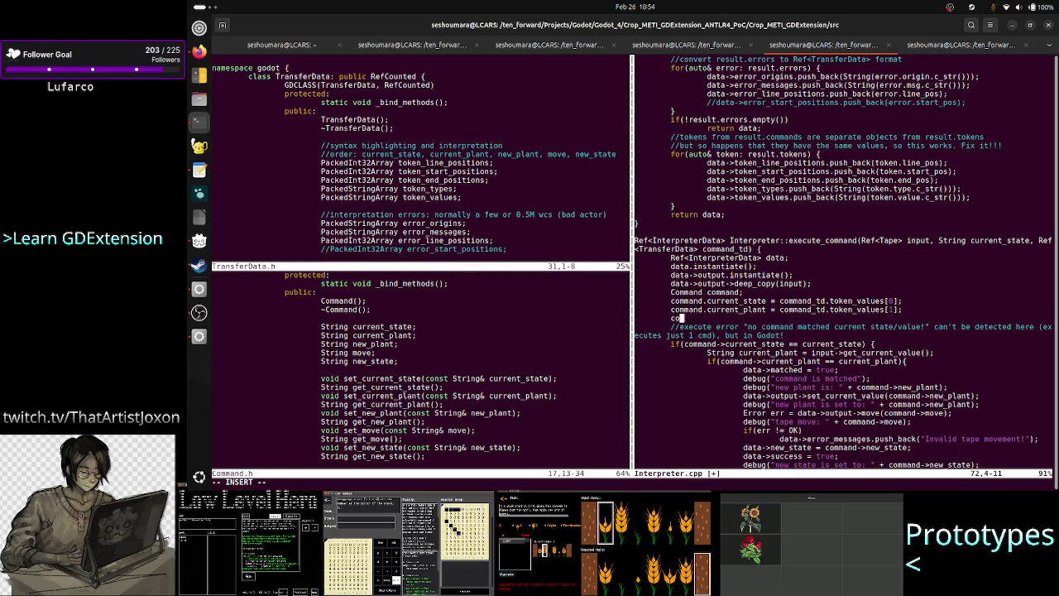
text(mmand.)
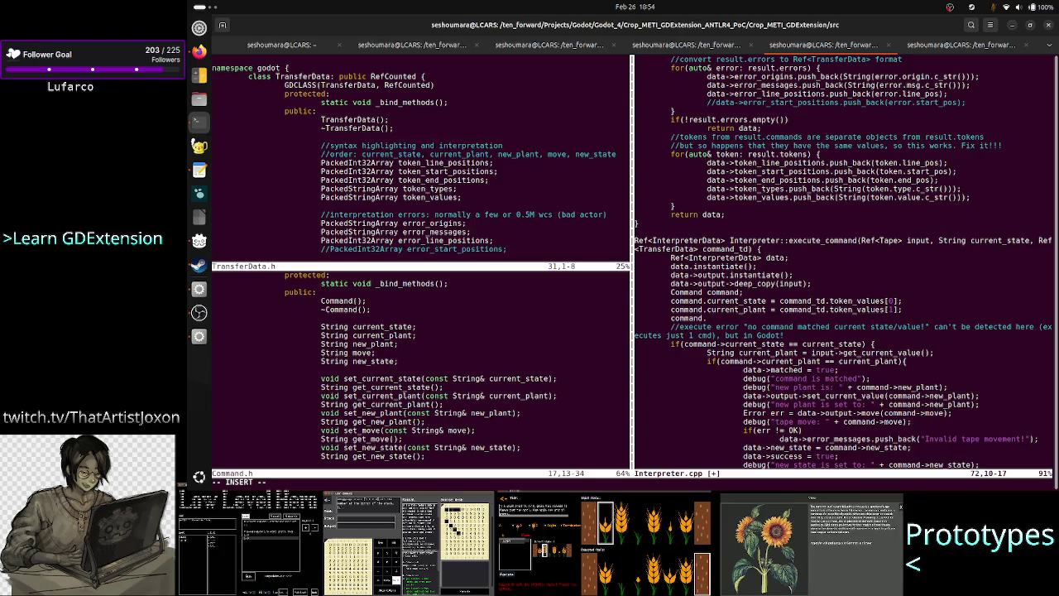
text(new_plant )
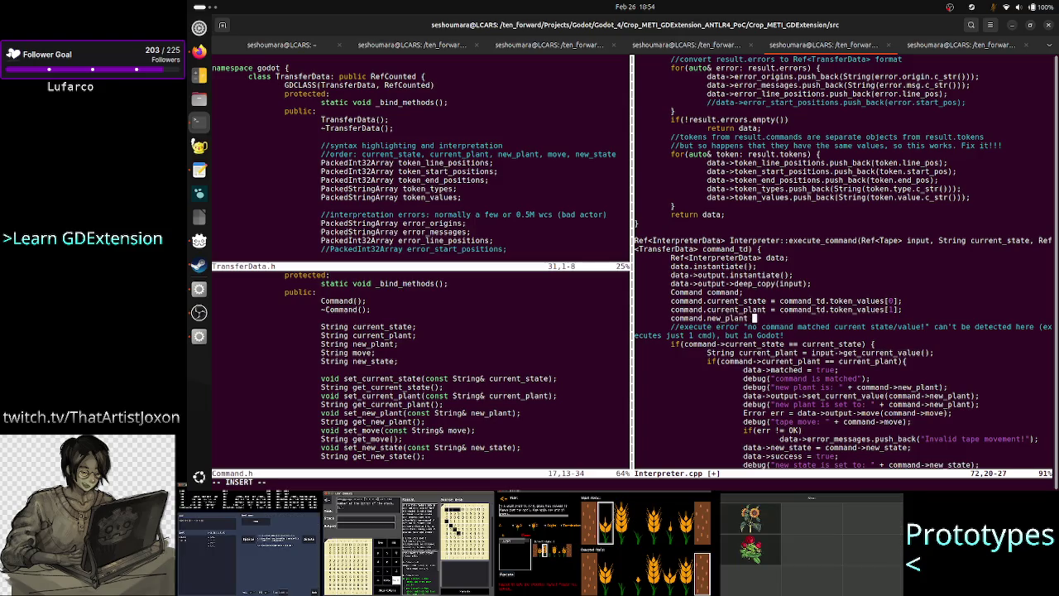
text(= command)
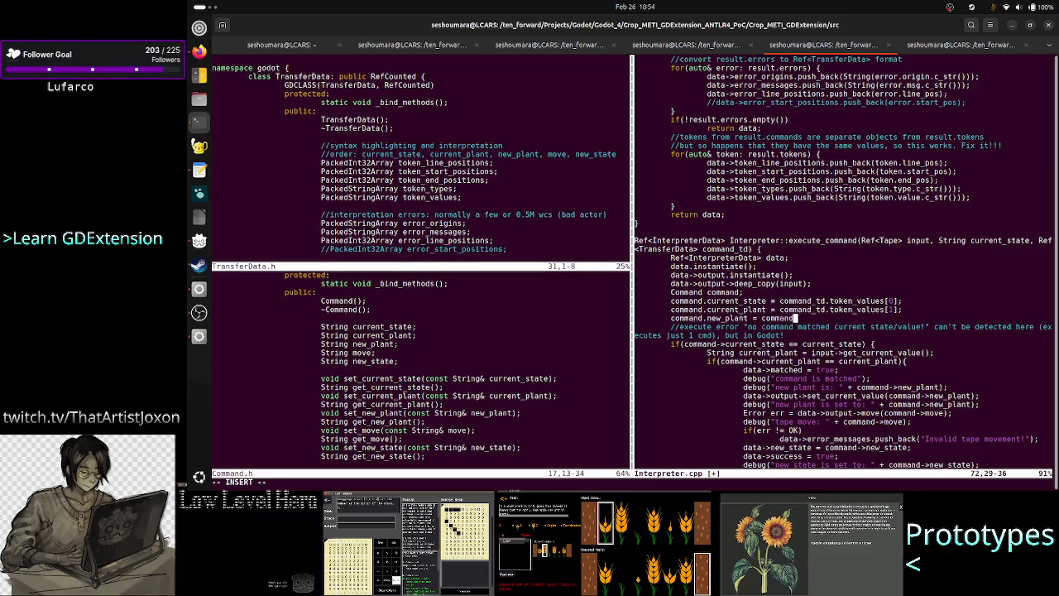
text(_td.token_)
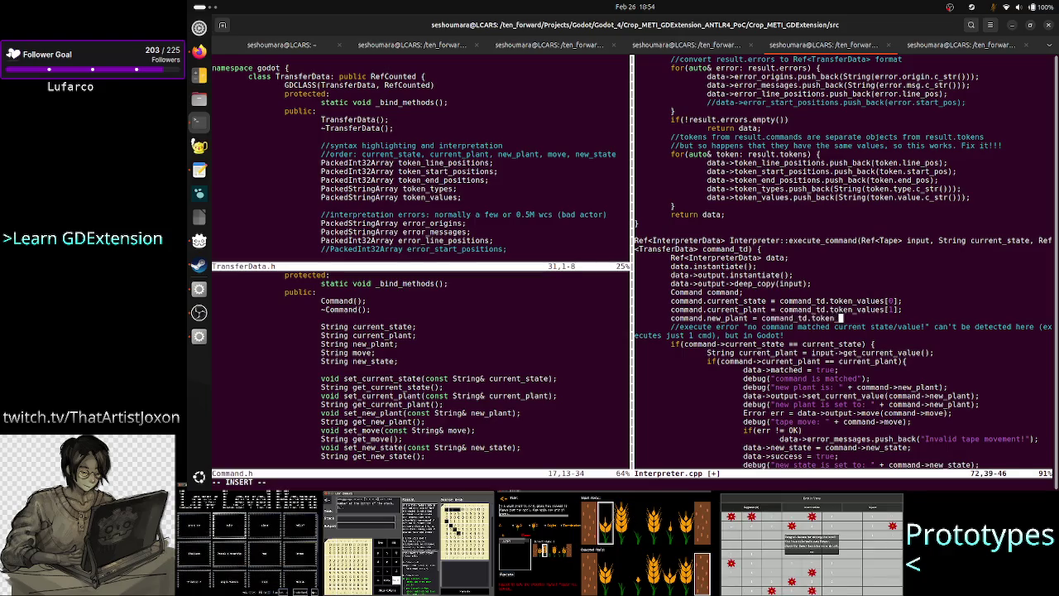
text(values[2)
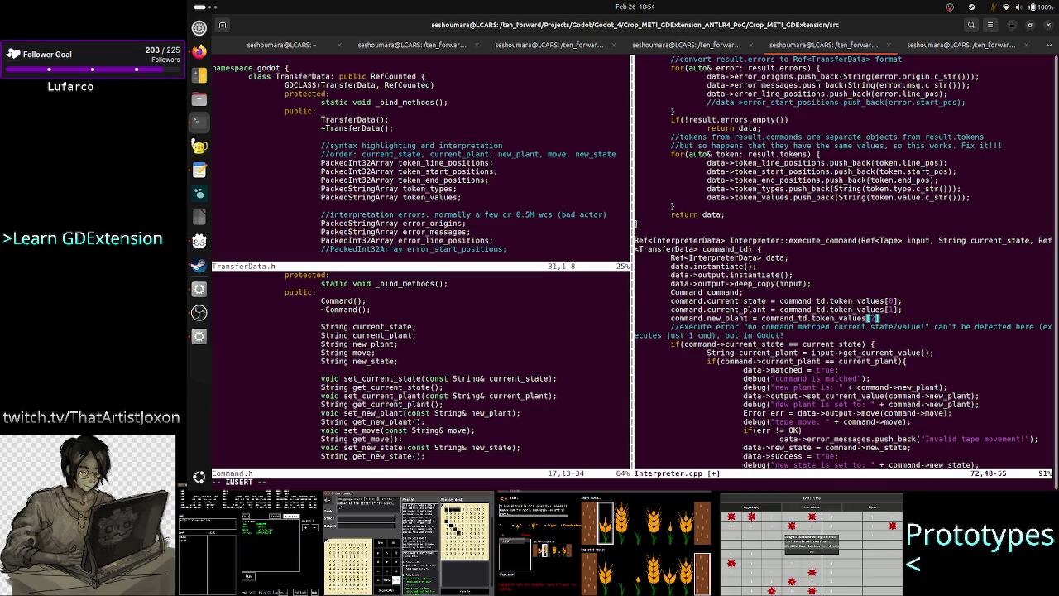
text(];)
key(Return)
text(com)
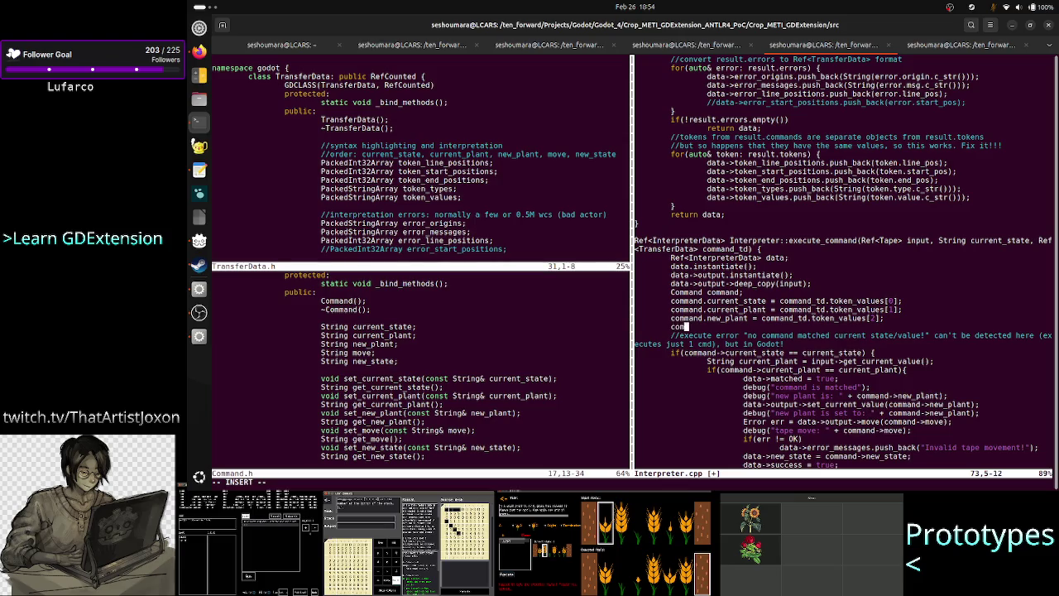
text(mand.move)
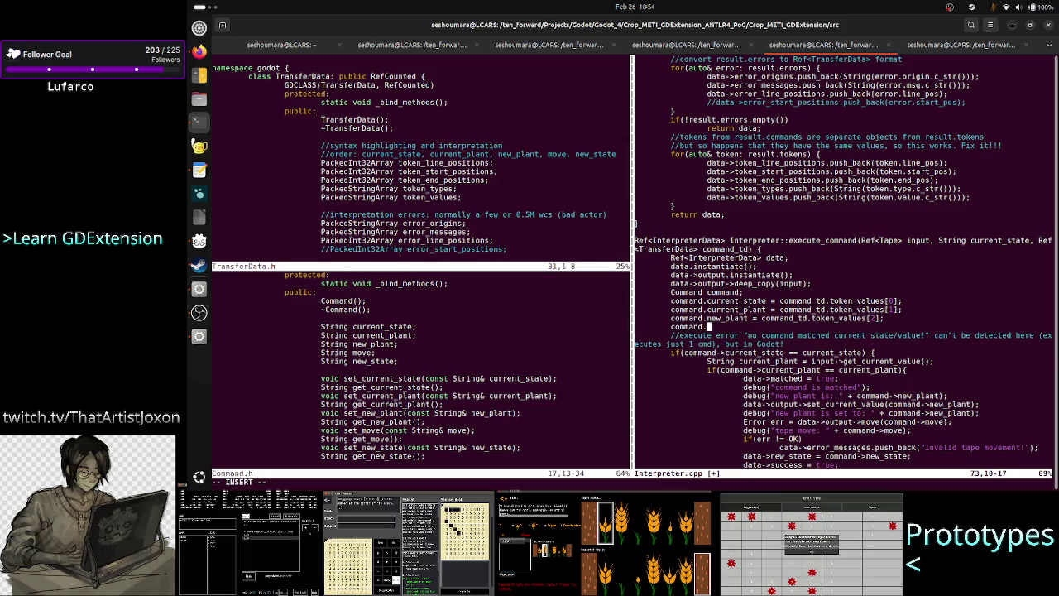
text( = )
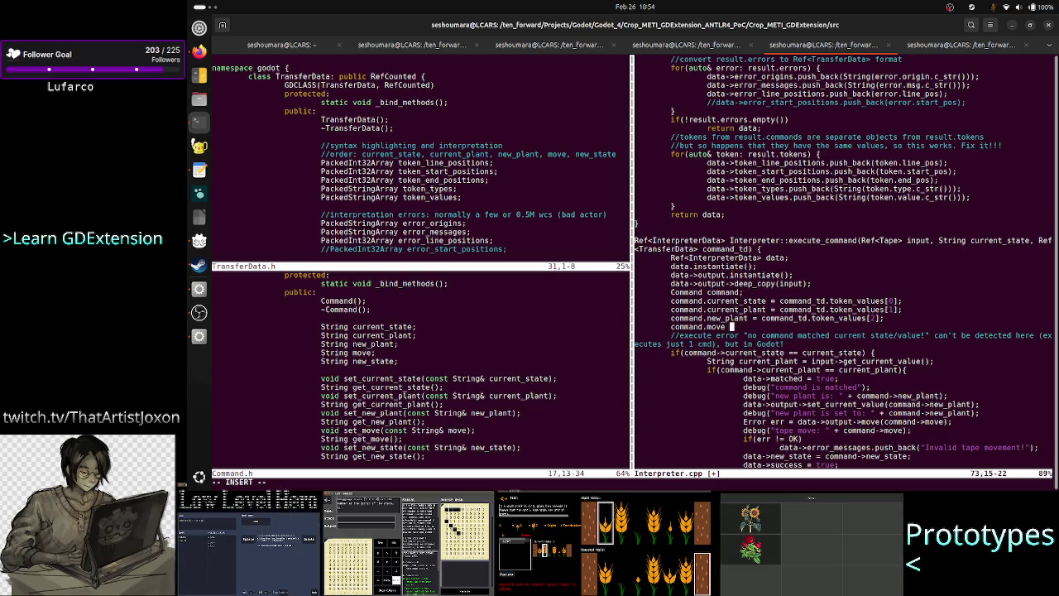
text(command_)
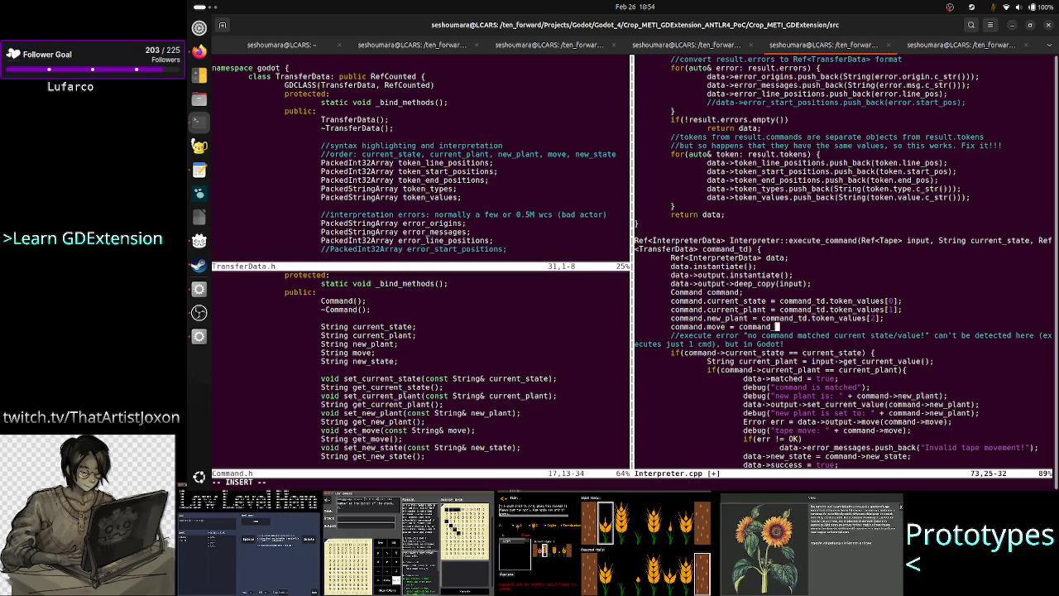
text(td.token_values[)
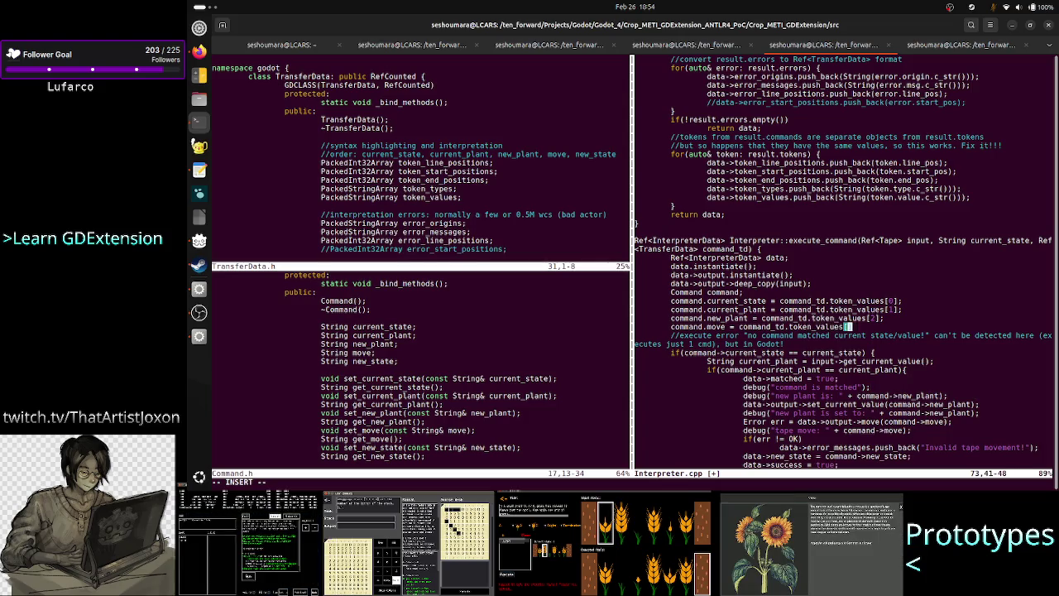
text(];)
key(Return)
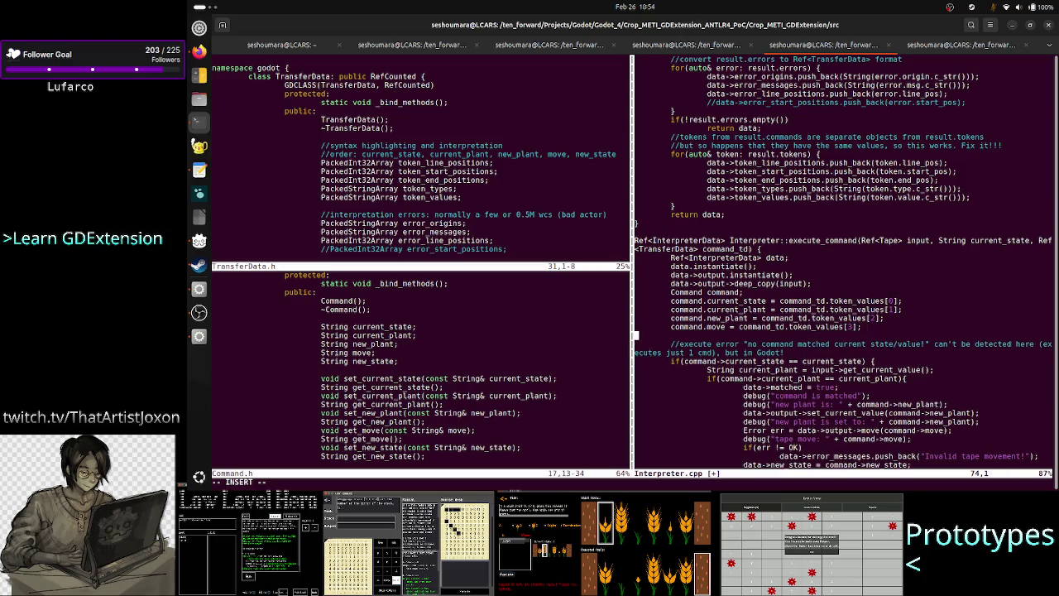
text(command.)
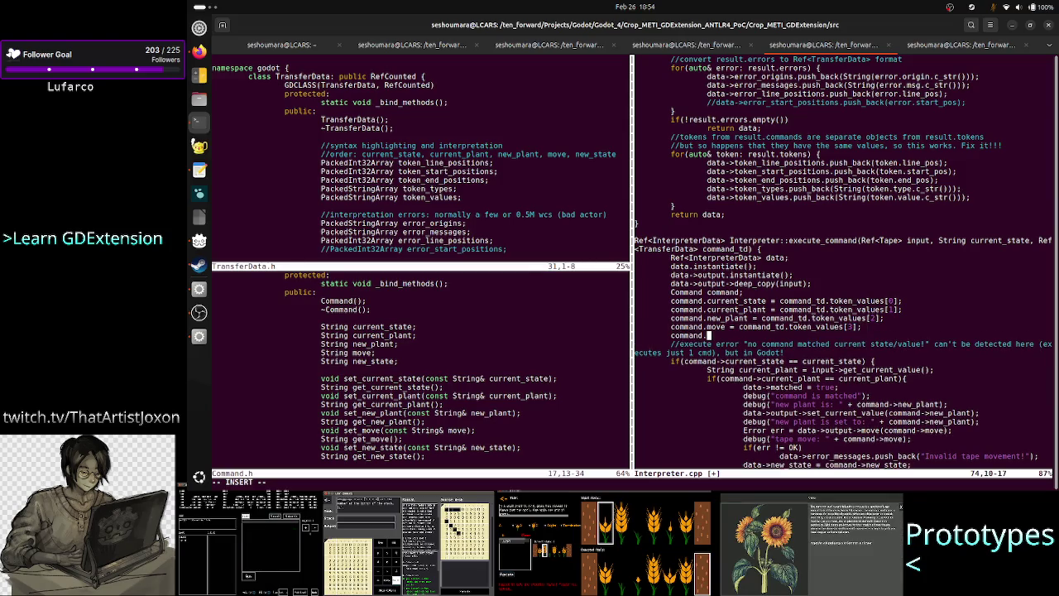
text(new_state =)
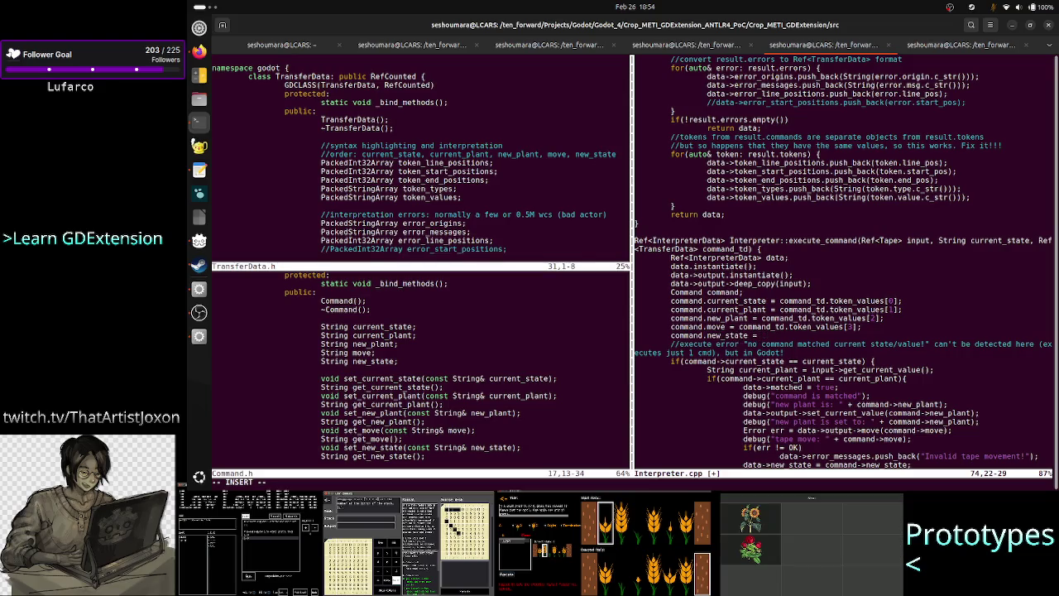
text(command)
text(_td.t)
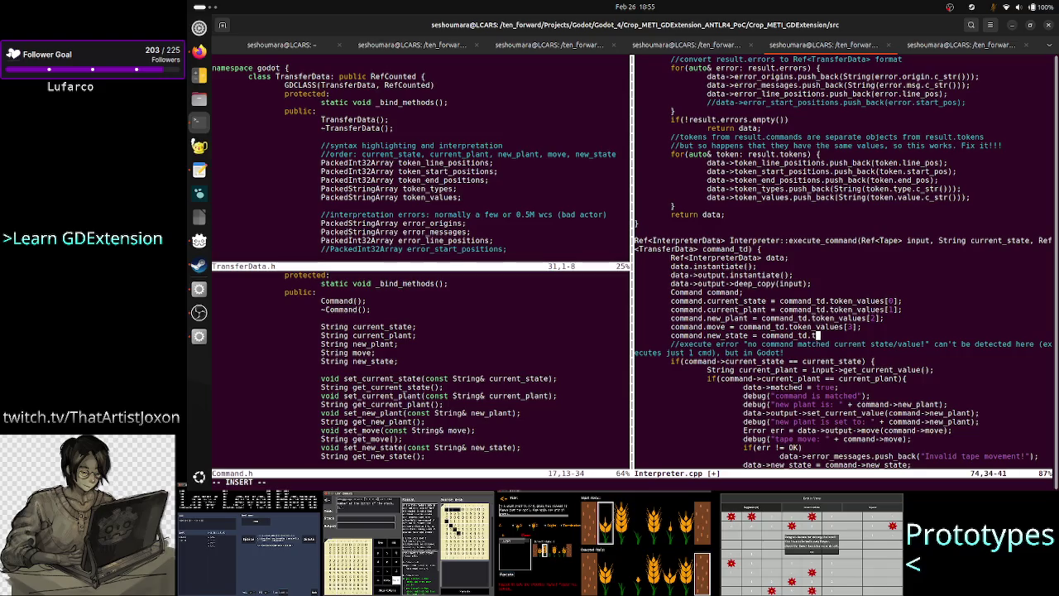
text(okevalues)
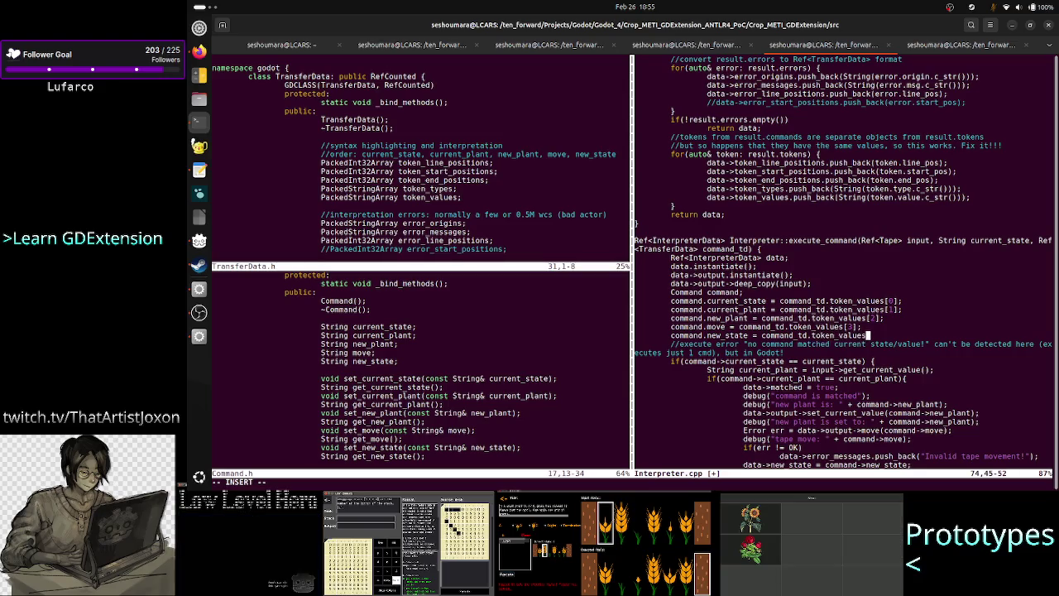
text([]4])
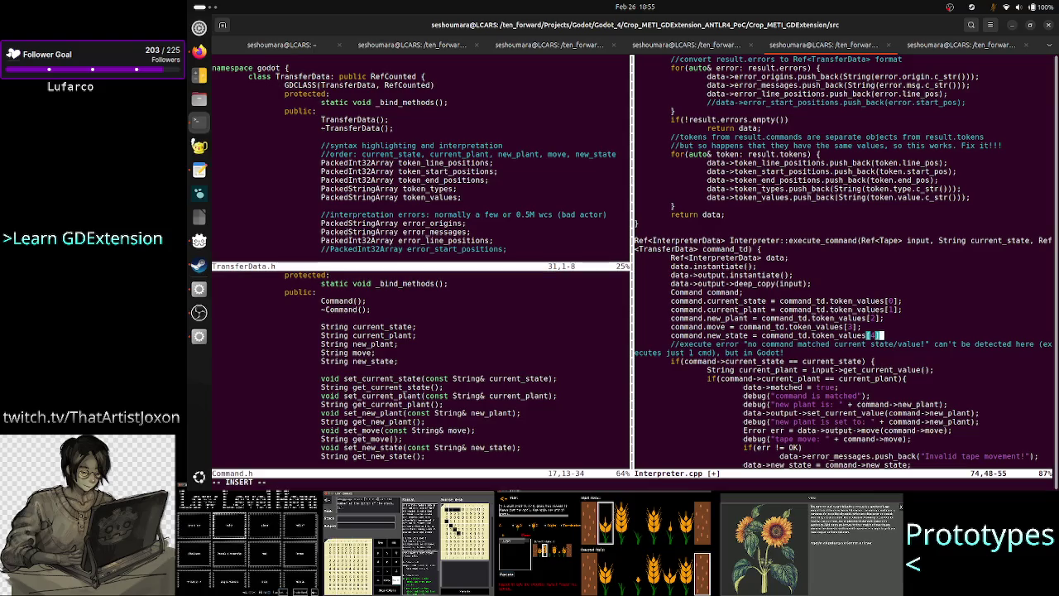
key(Up)
key(Up)
key(Up)
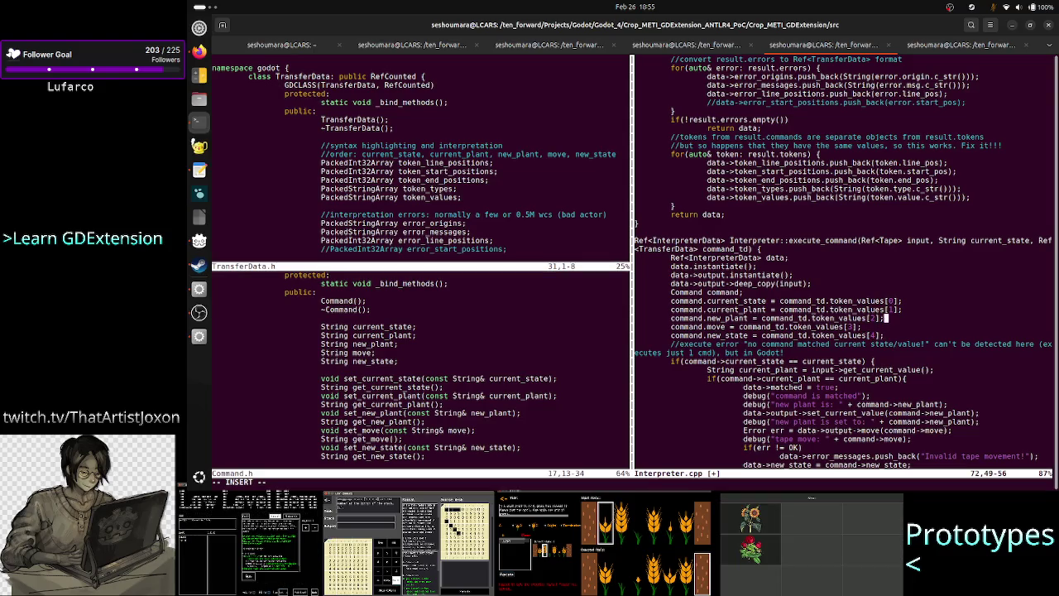
key(Escape)
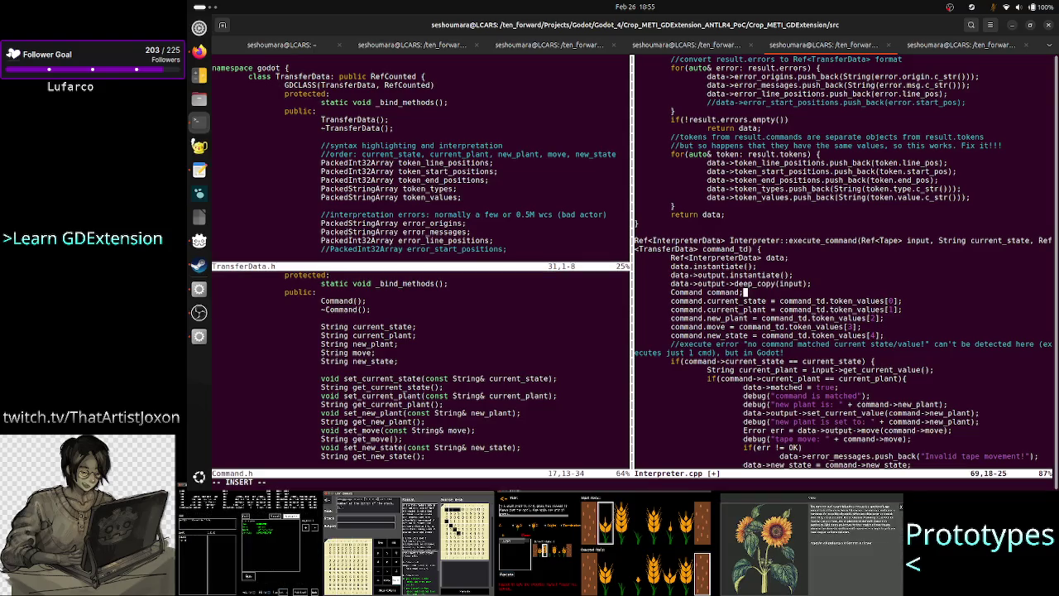
Insert 'if(command_td.token_types[0] == "STATE")' on a new line above the current_state assignment
key(shift+o)
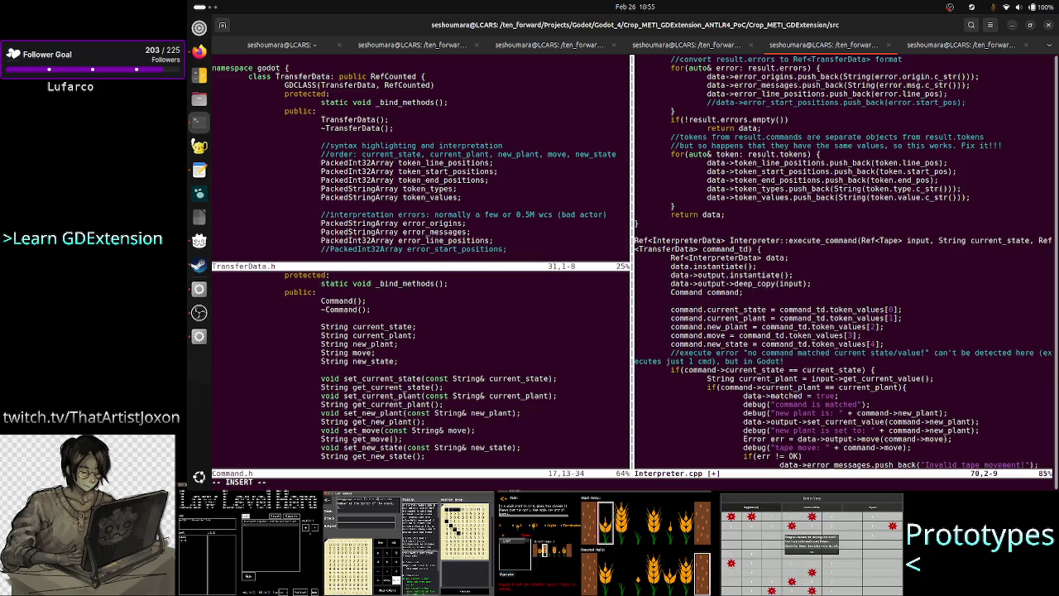
text(if)
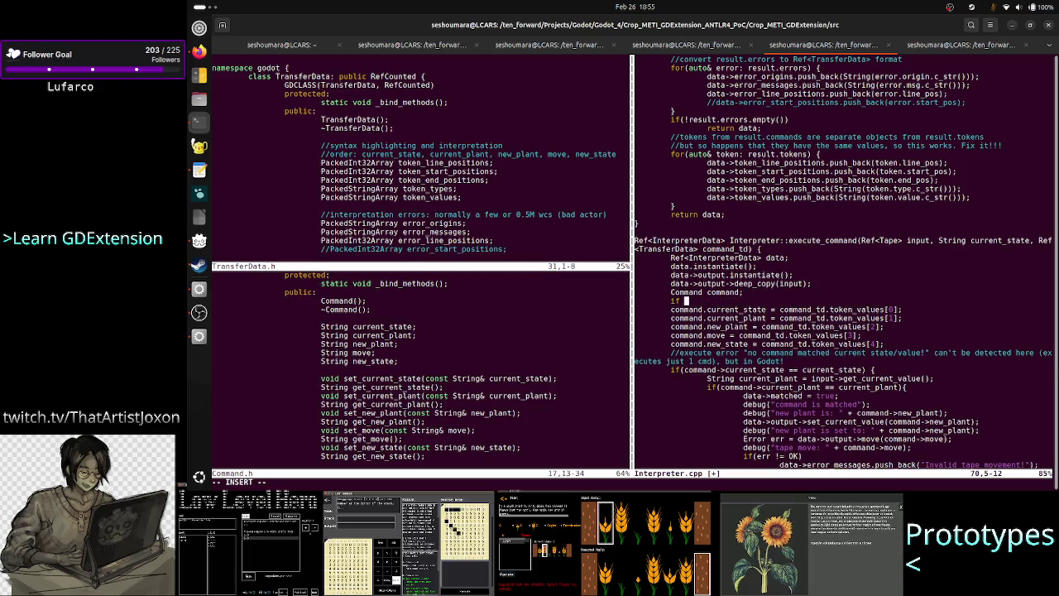
text(()
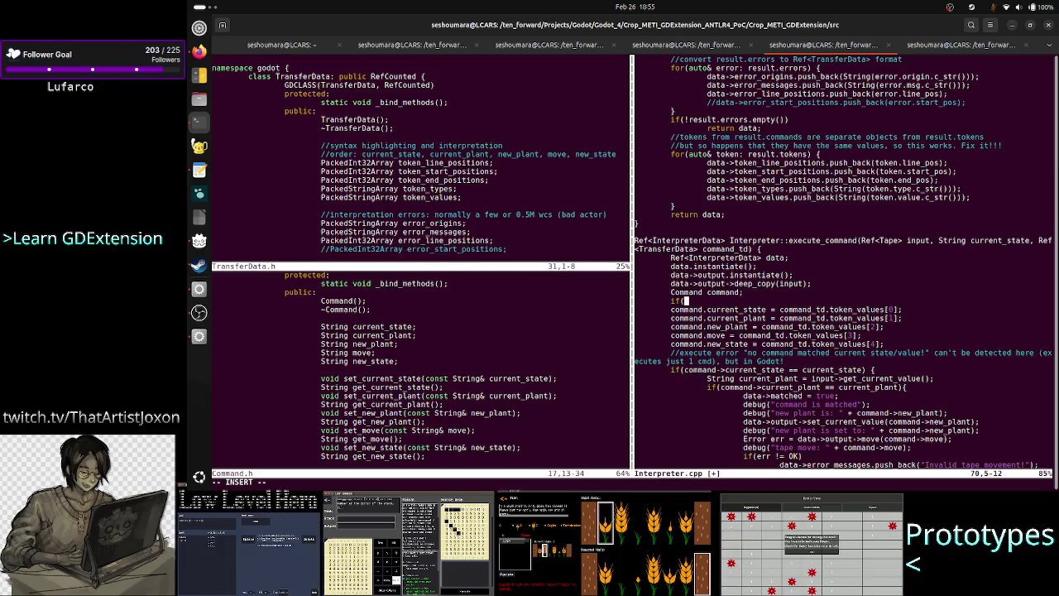
text(command_)
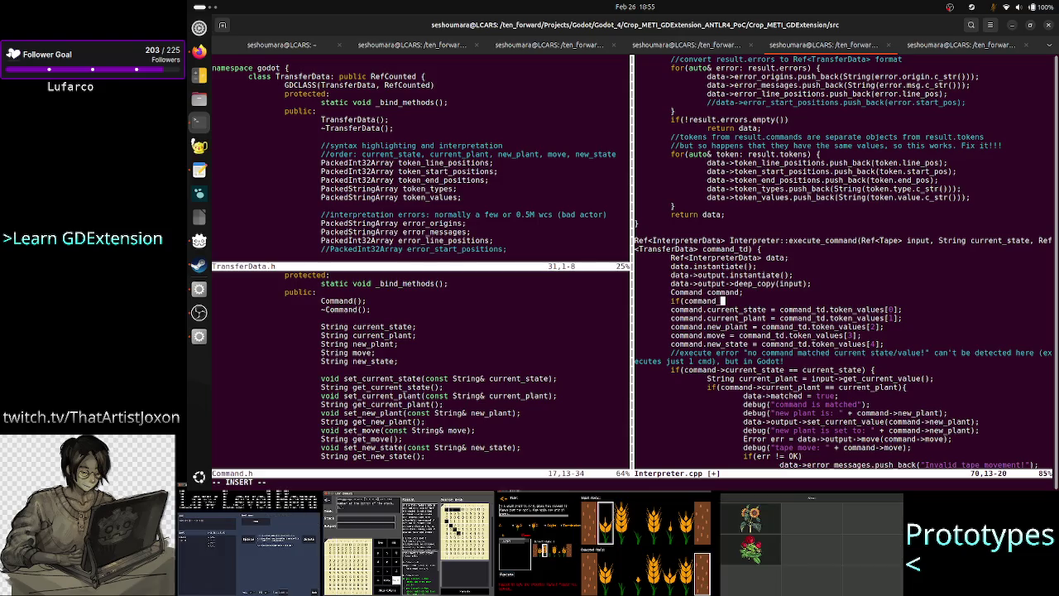
text(td.token_)
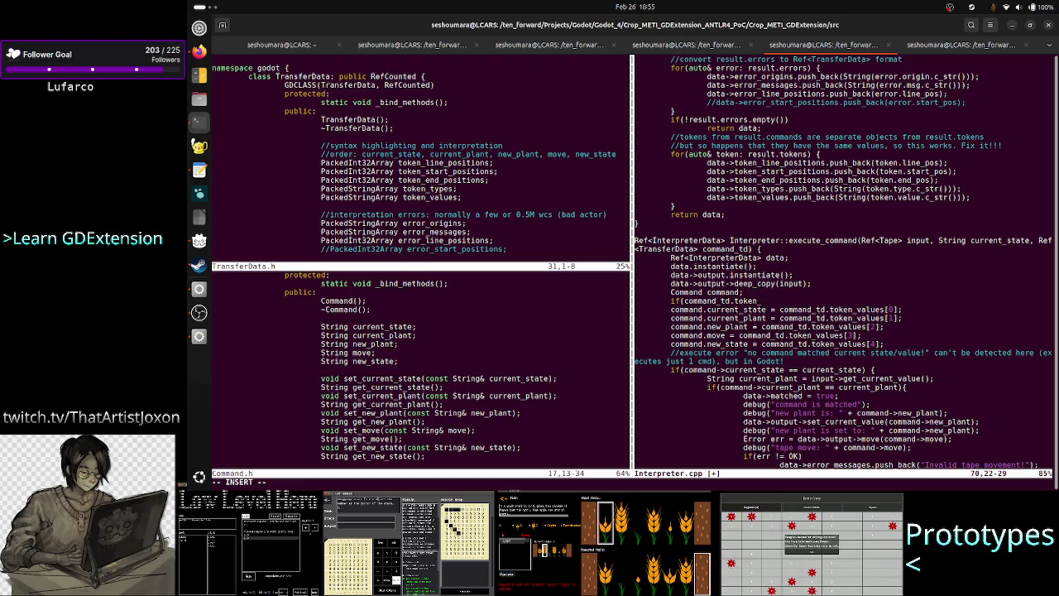
text(ty)
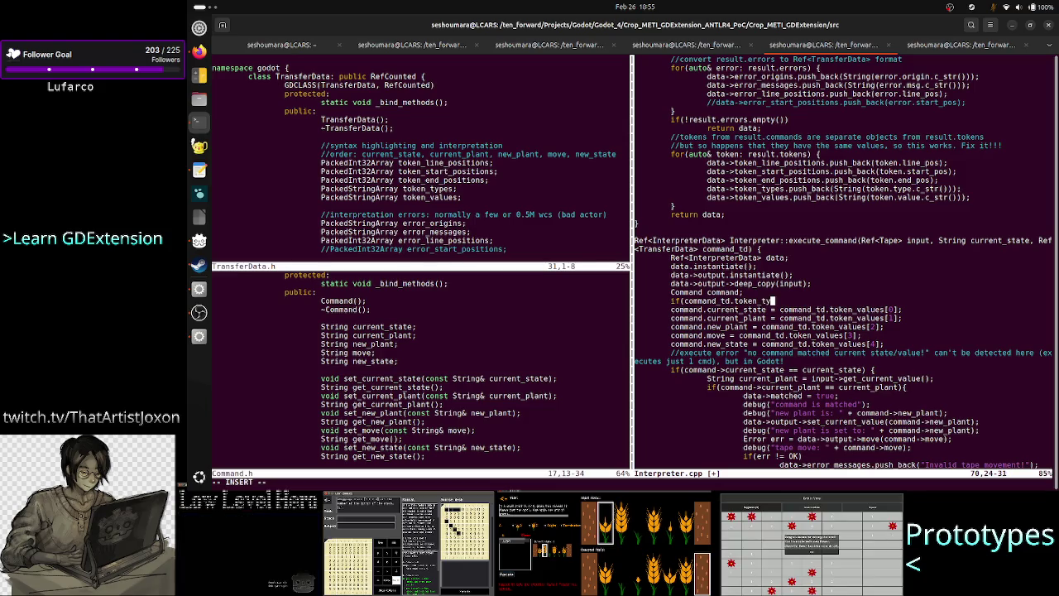
text(pes)
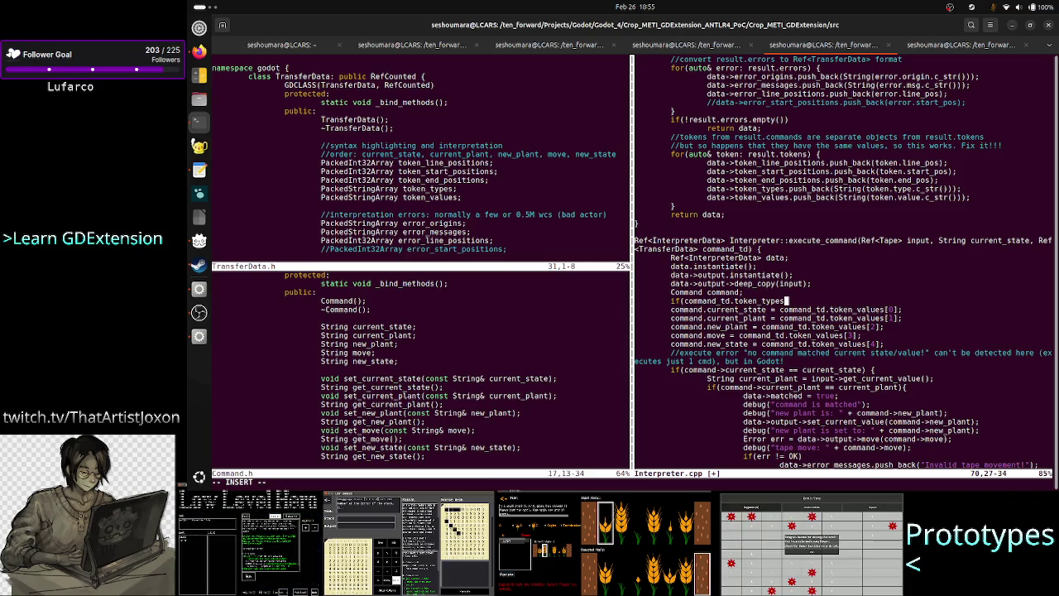
text([)
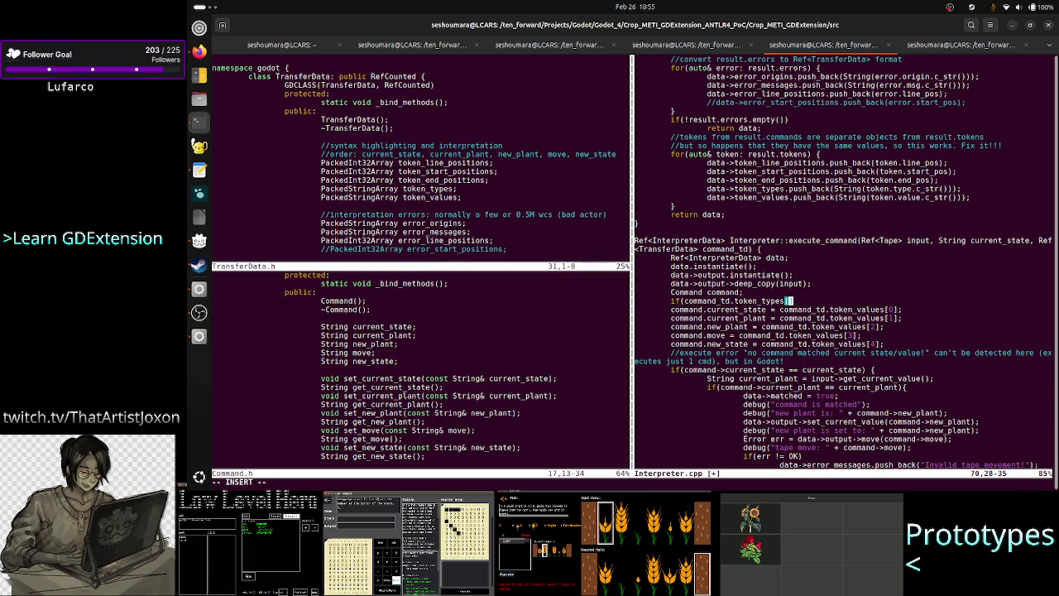
text(0])
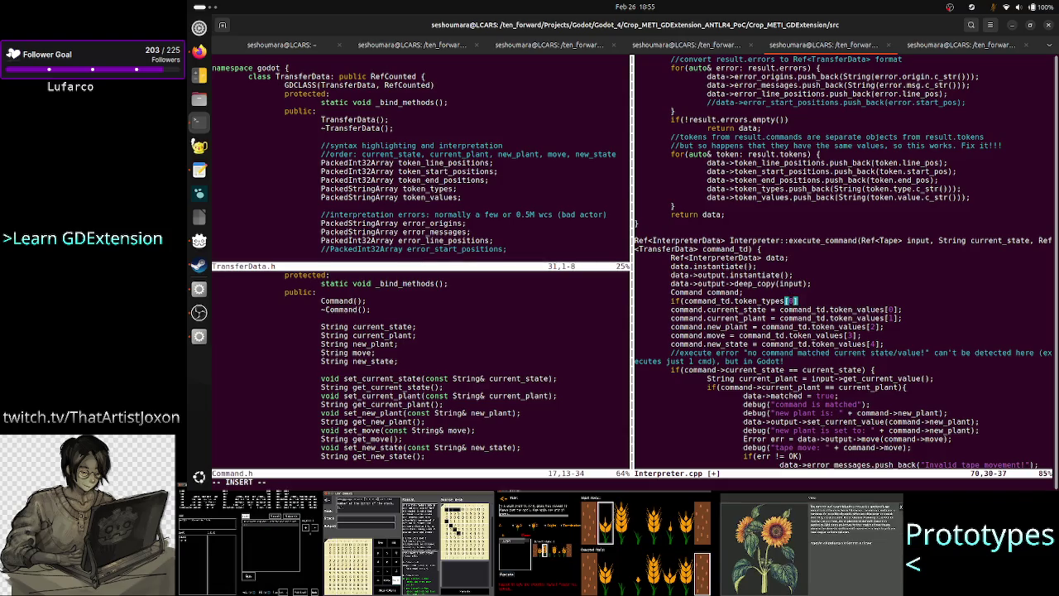
text( =)
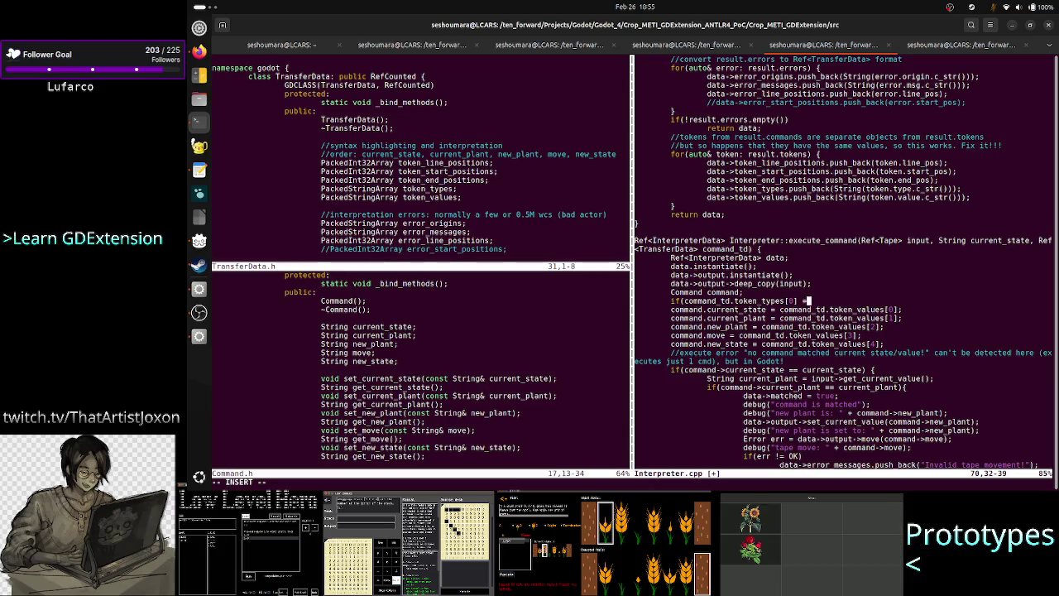
key(BackSpace)
text(= ')
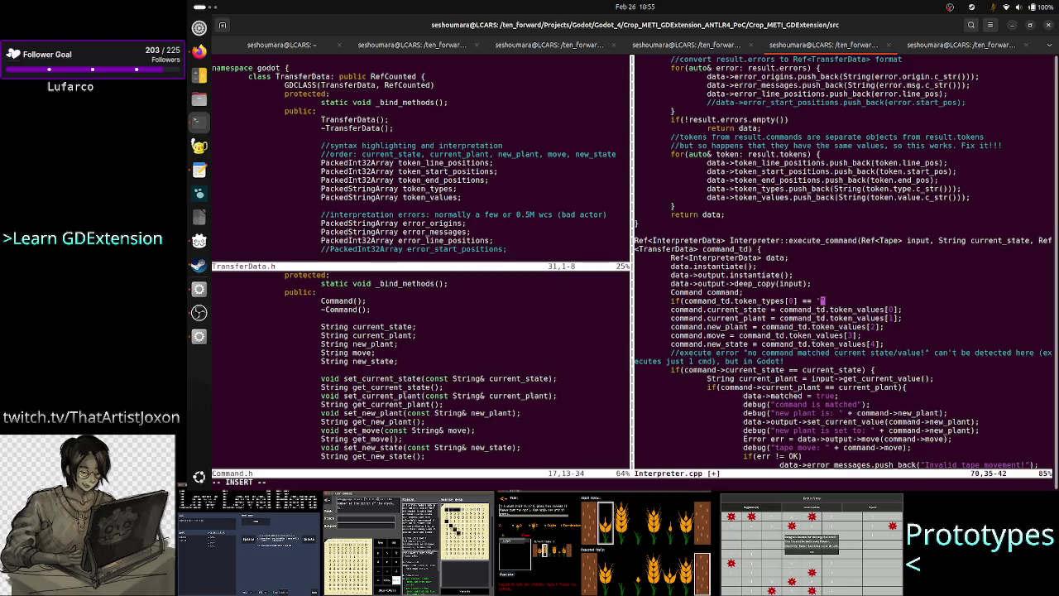
text(STATE)
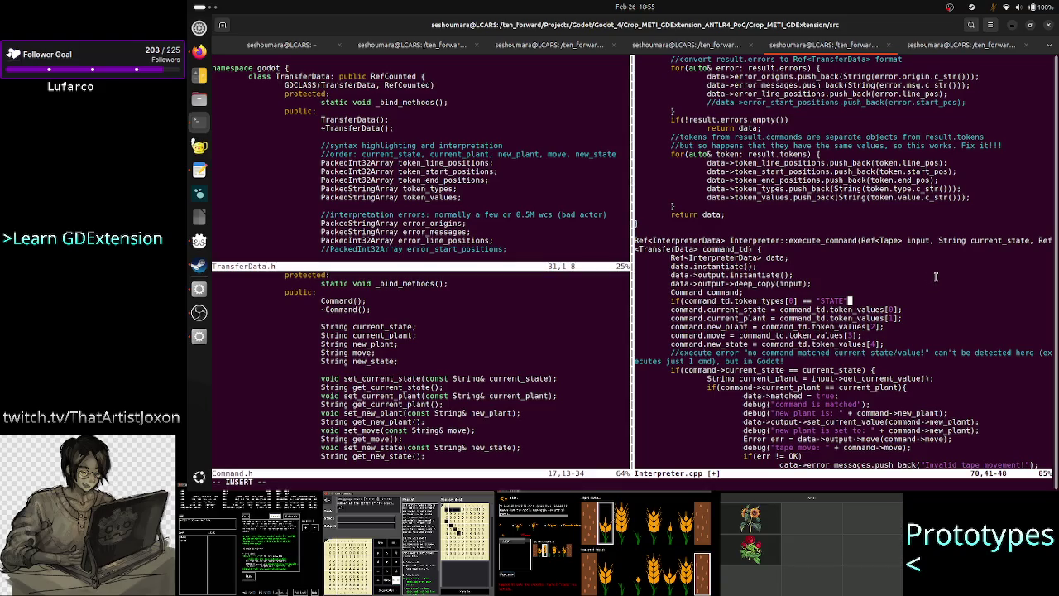
text())
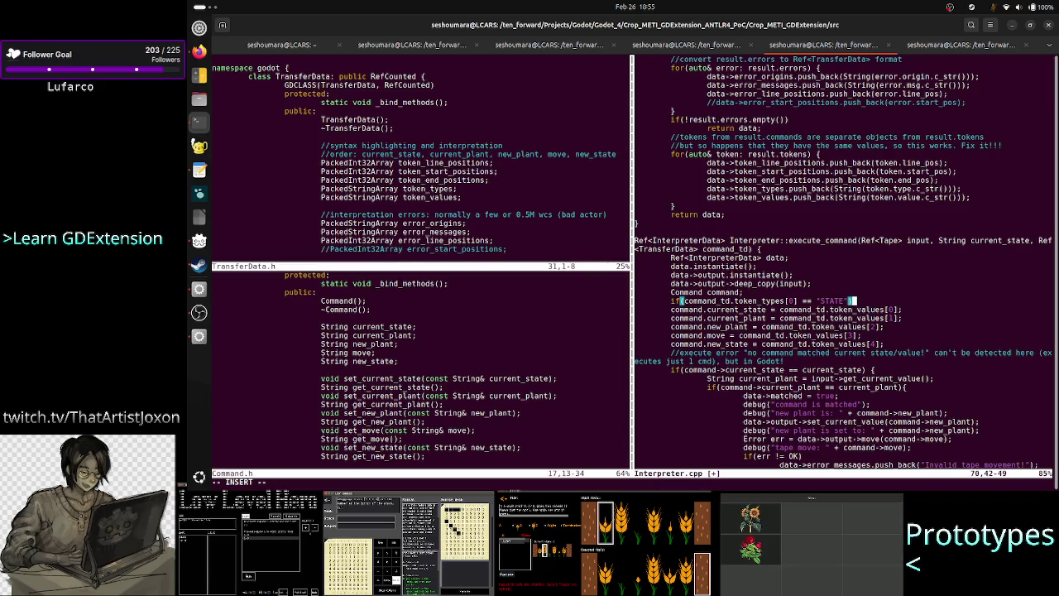
click(854, 309)
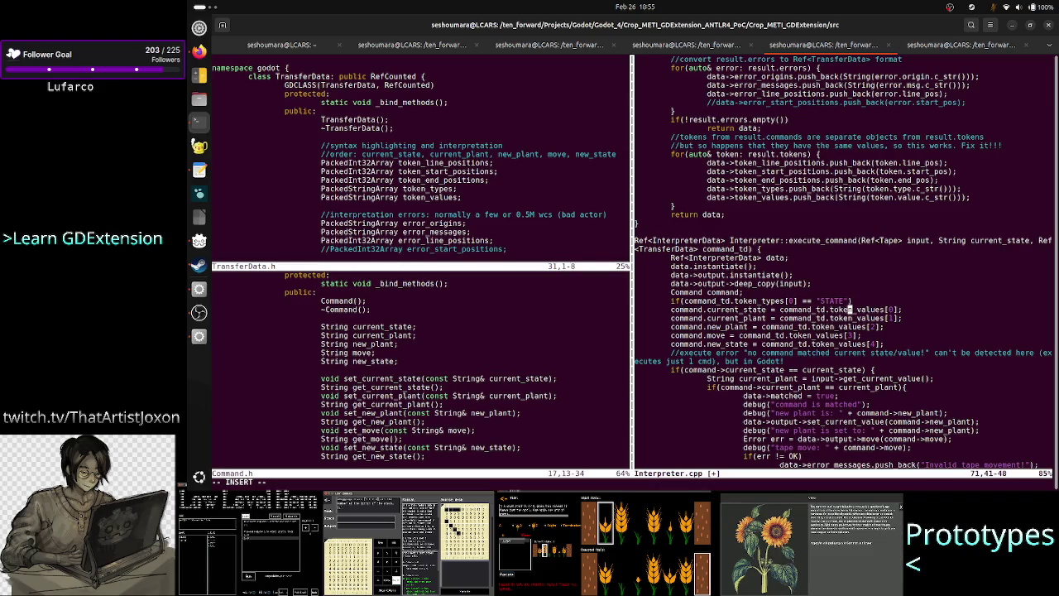
key(ctrl+Left)
key(ctrl+Left)
key(ctrl+Left)
key(Tab)
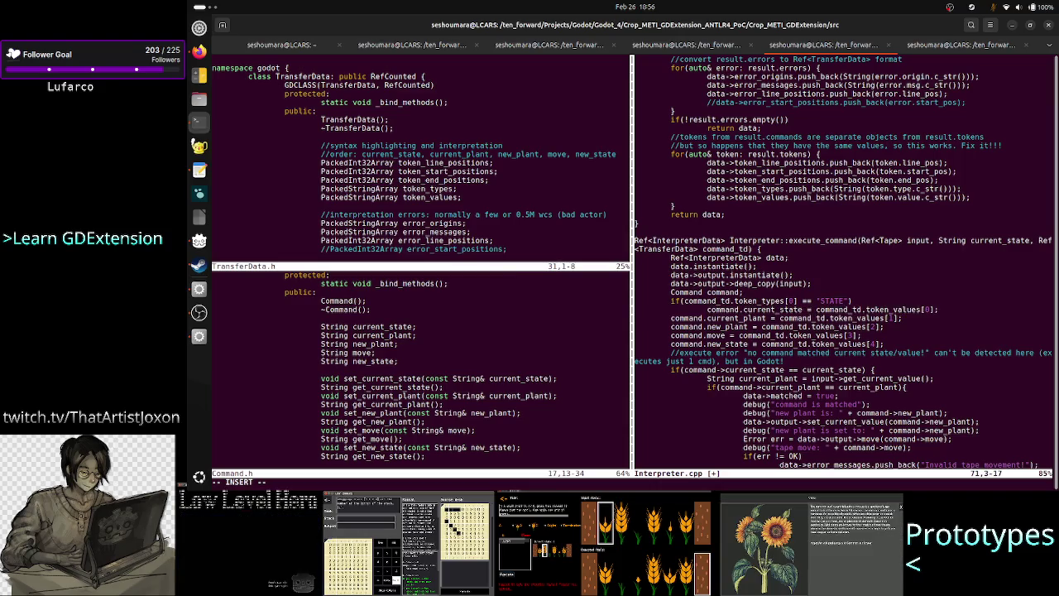
key(Up)
key(Right)
key(Right)
key(Right)
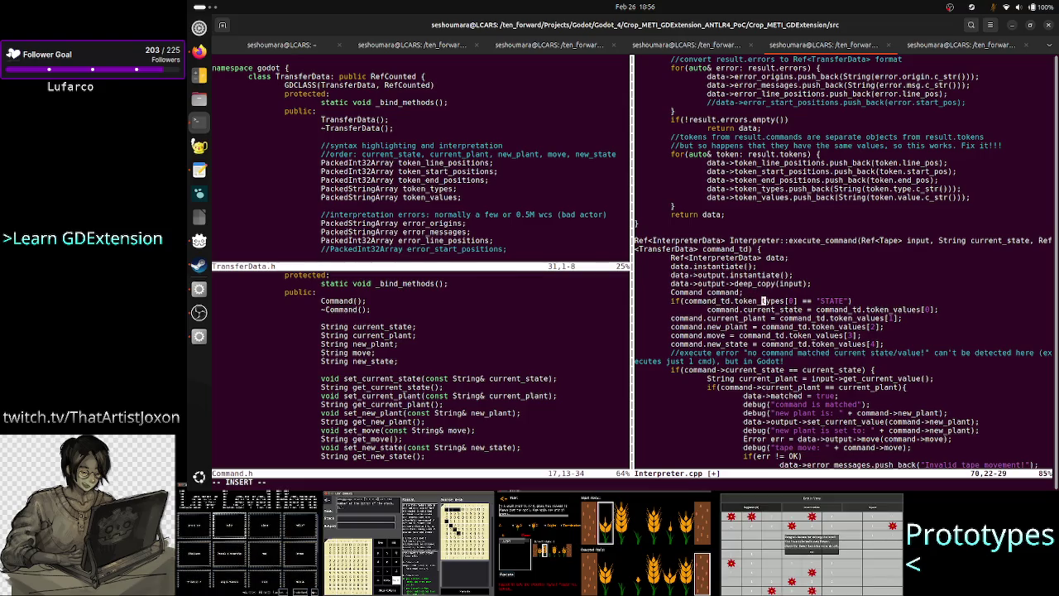
key(Down)
key(Left)
key(Left)
key(Left)
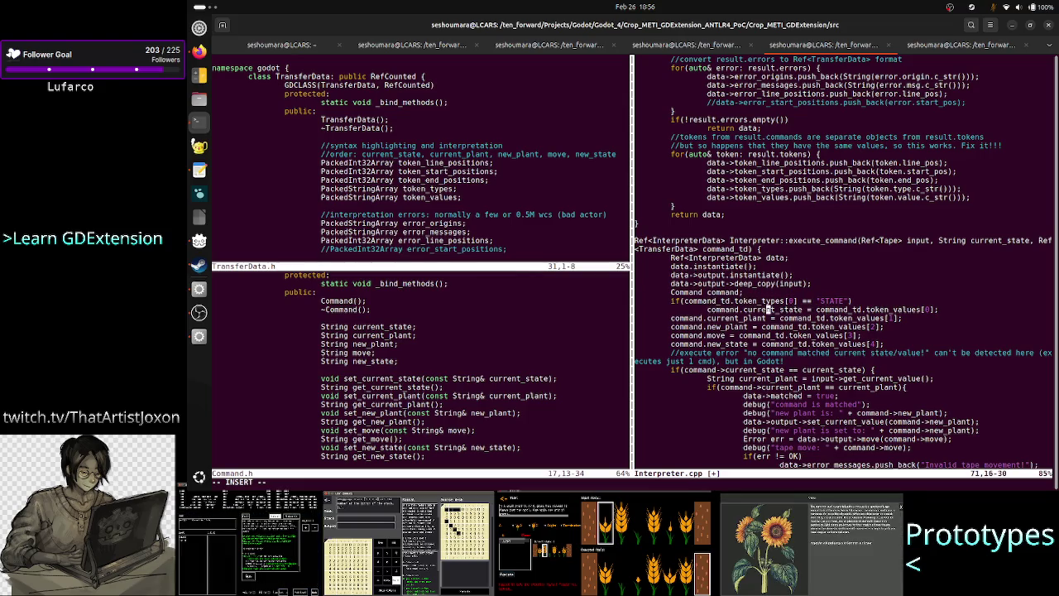
key(Right)
key(Right)
key(Right)
key(Right)
key(Right)
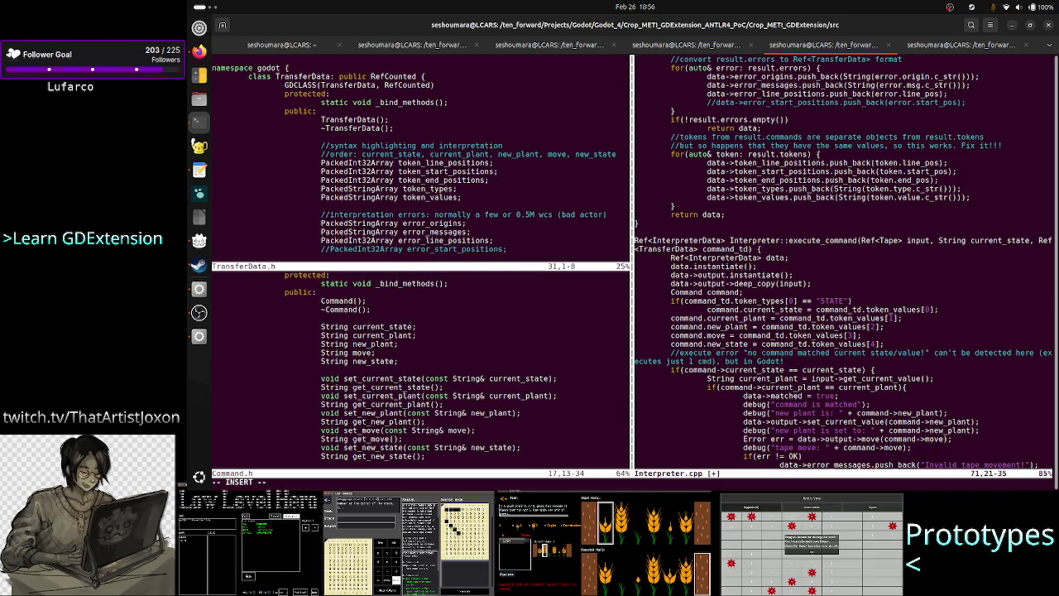
key(Right)
key(Right)
key(Right)
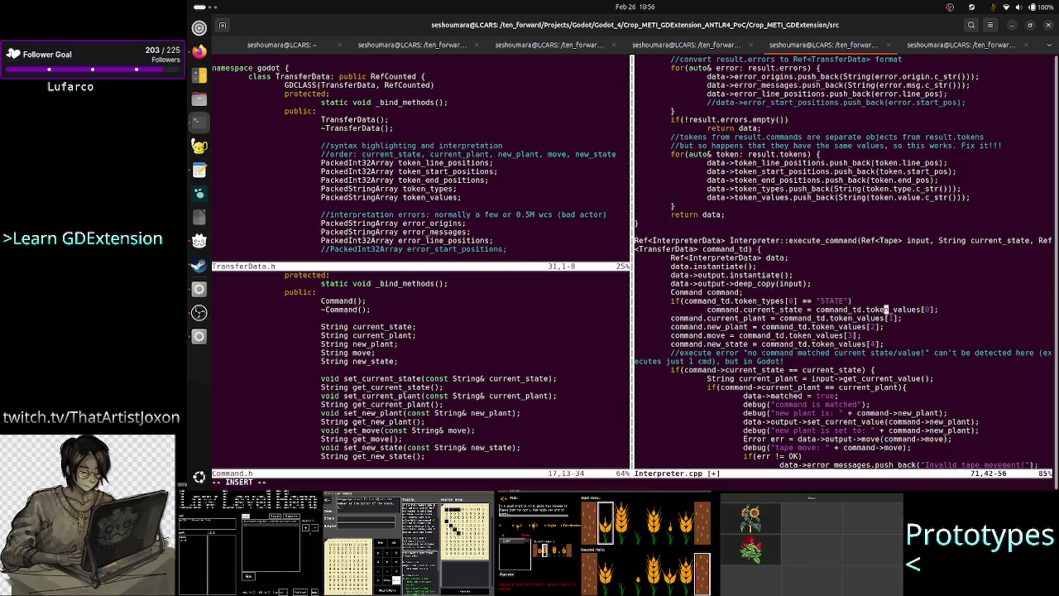
key(Right)
key(Right)
key(Right)
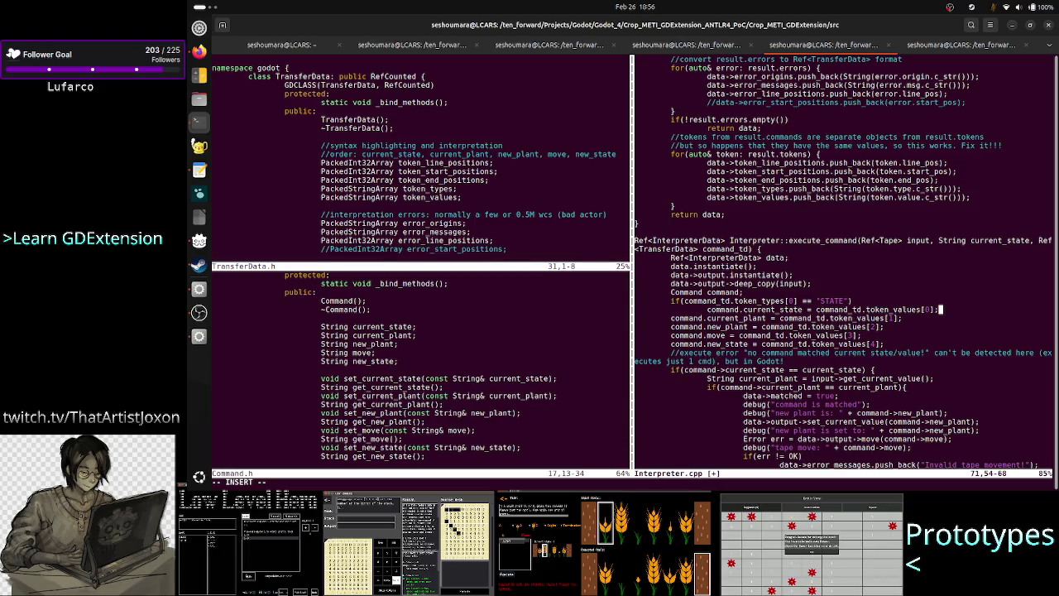
key(Left)
key(Left)
key(Left)
key(Left)
key(Left)
key(Left)
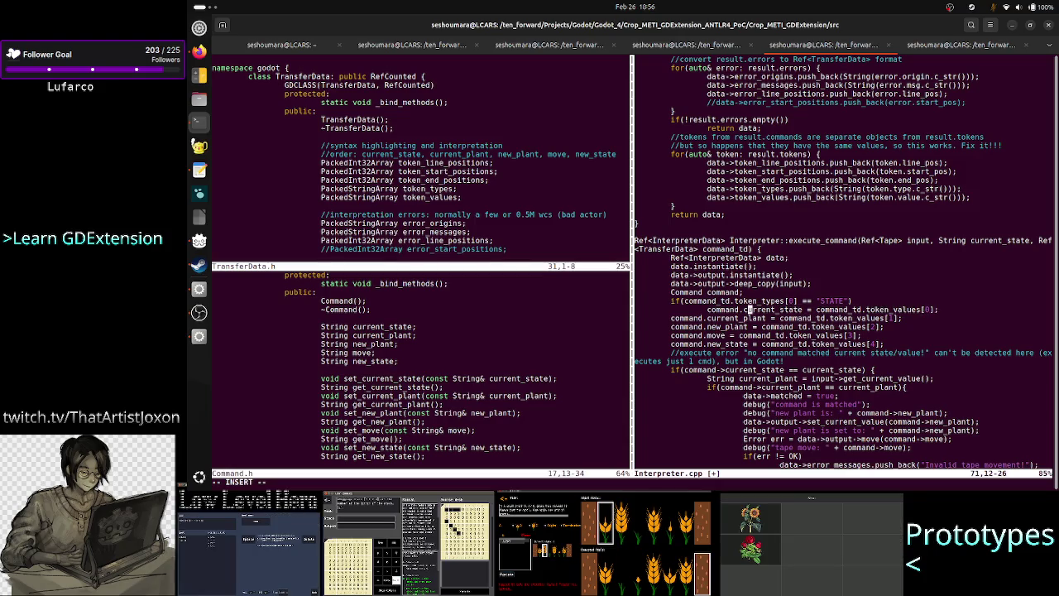
key(Right)
key(Right)
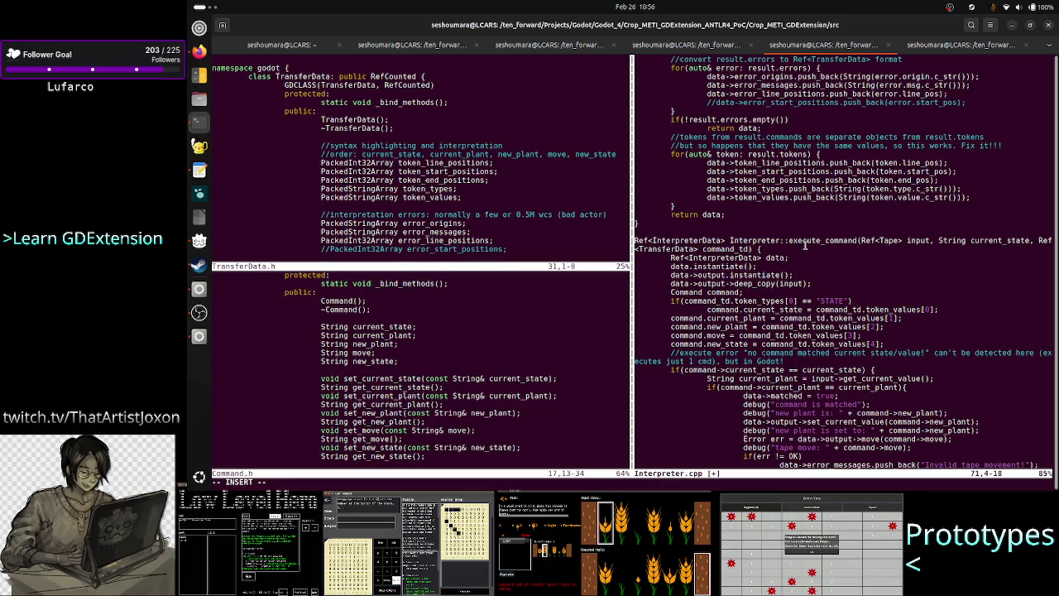
double_click(724, 248)
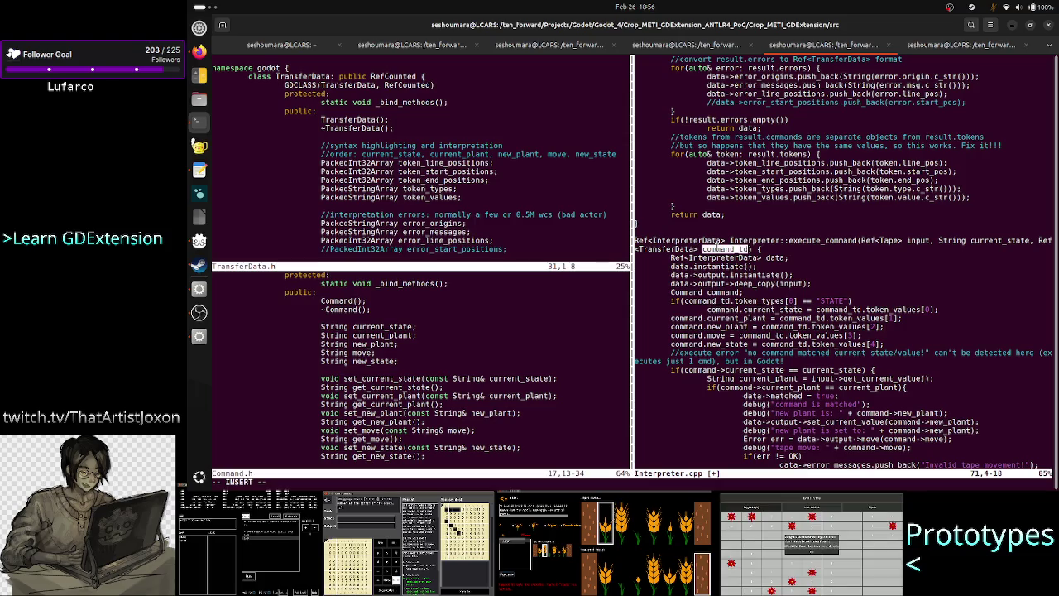
Scroll up to inspect get_commands and the STATE string in the new condition
scroll(757, 197, up, 3)
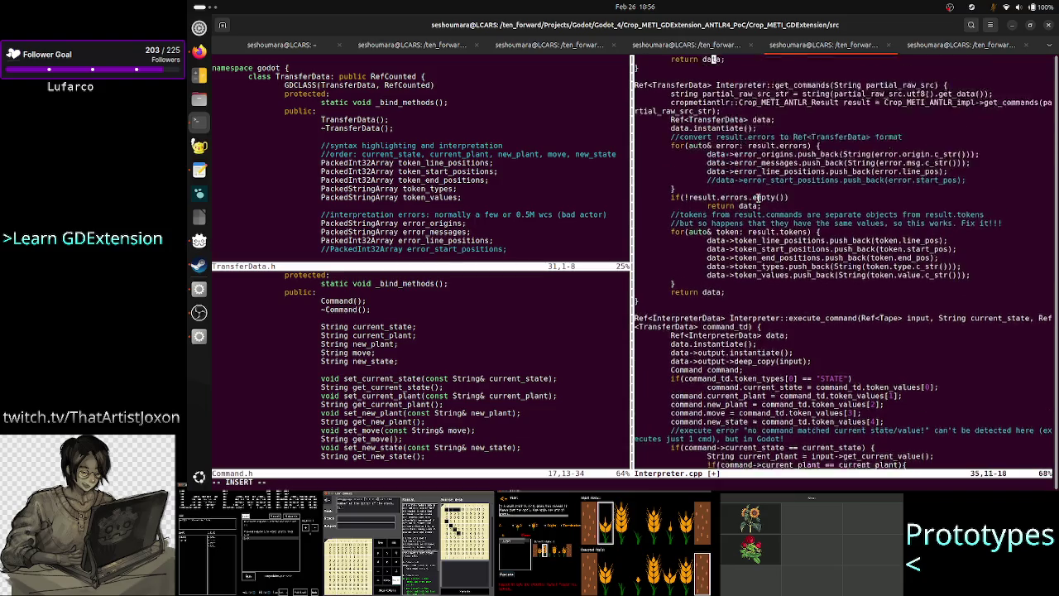
scroll(757, 197, up, 1)
double_click(801, 120)
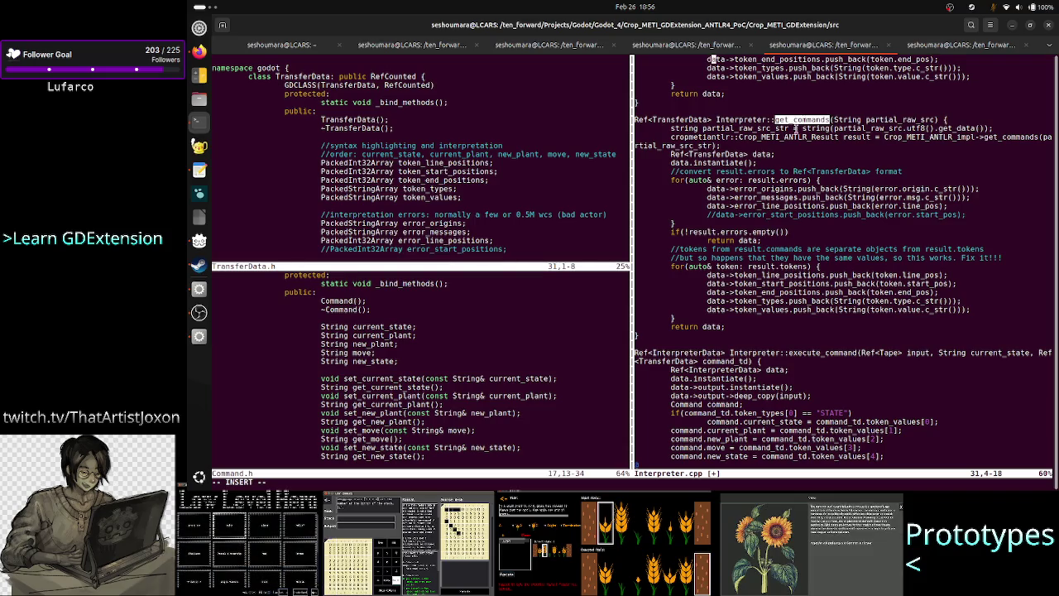
click(760, 267)
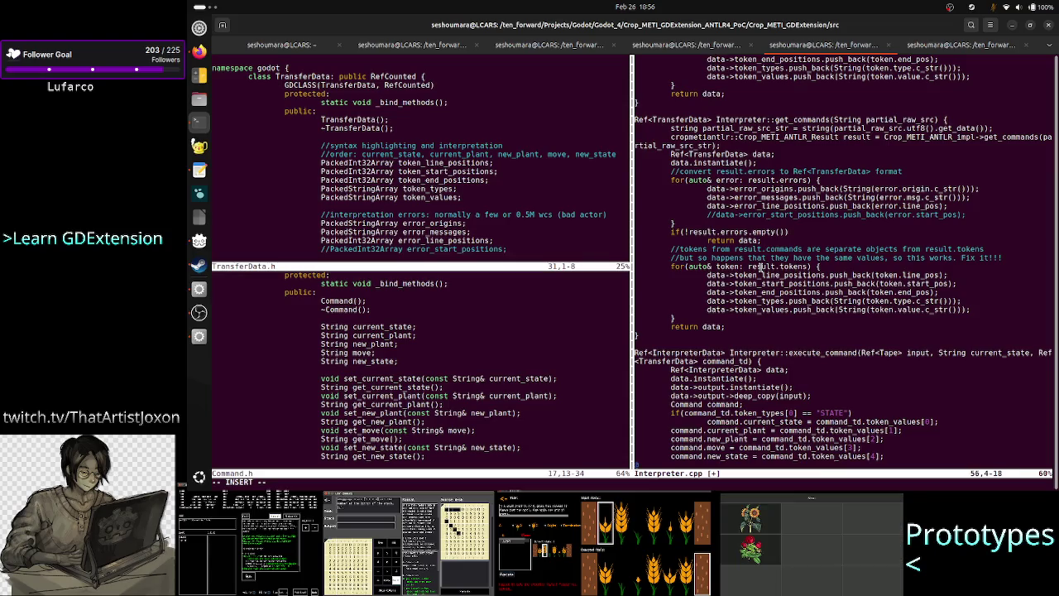
key(Down)
key(Down)
key(Down)
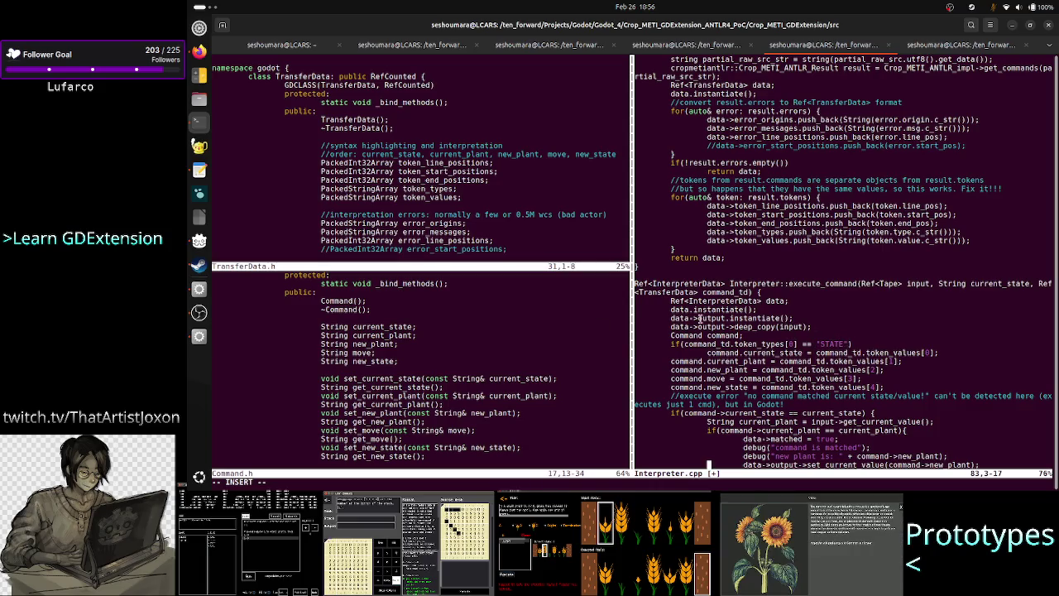
double_click(831, 342)
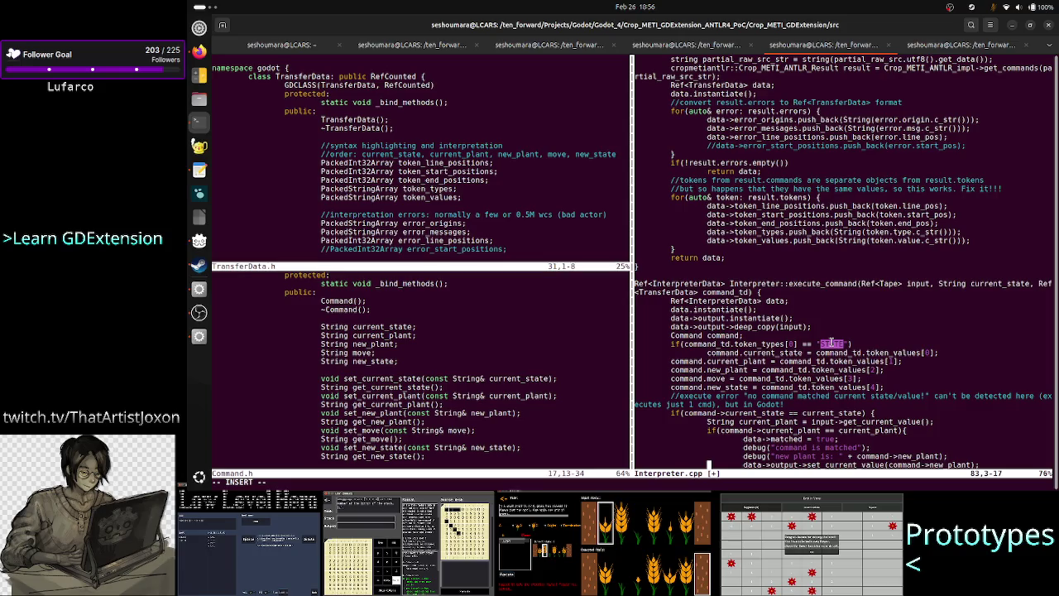
click(832, 342)
Open an indented blank line right after the current_state assignment
key(Up)
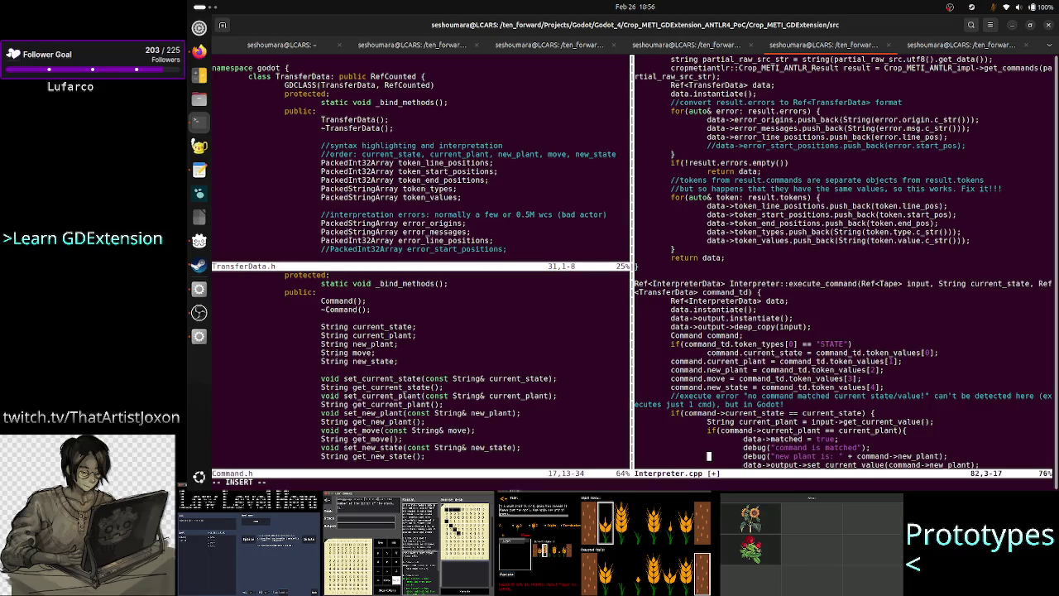
click(712, 379)
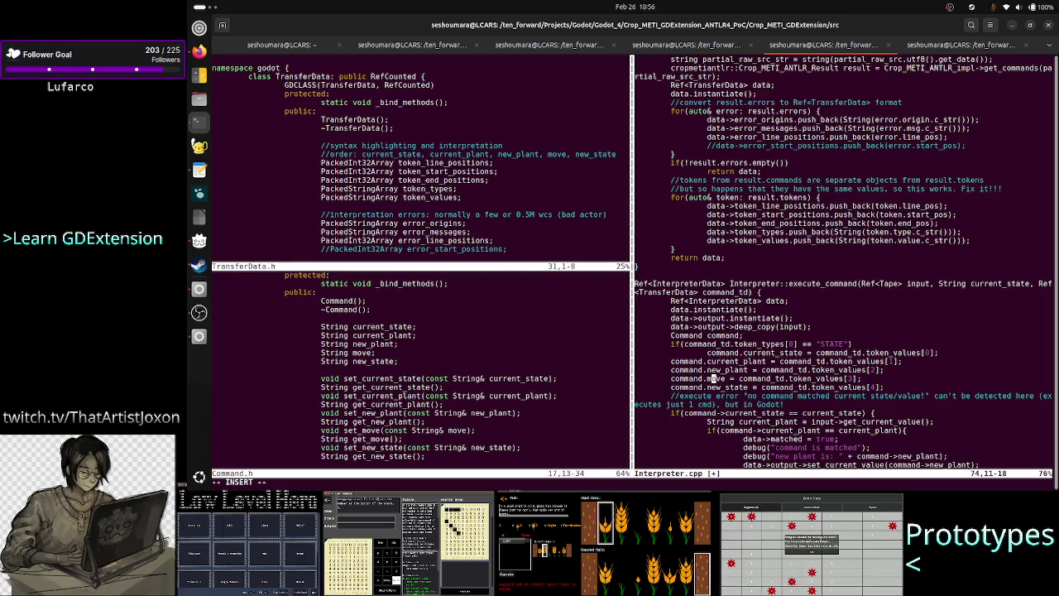
key(Up)
key(Up)
key(Up)
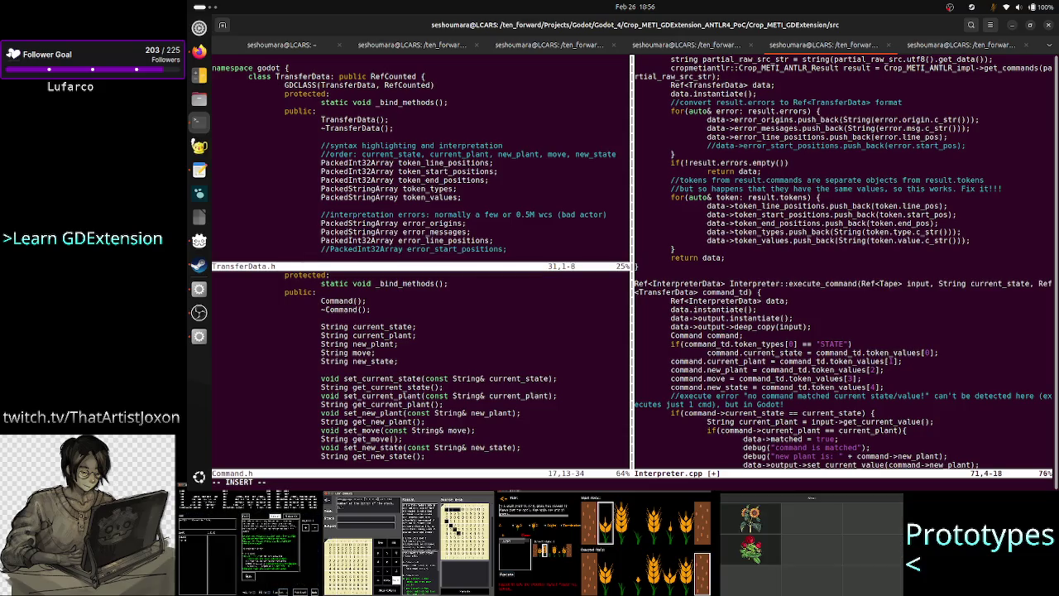
key(Right)
key(Right)
key(Right)
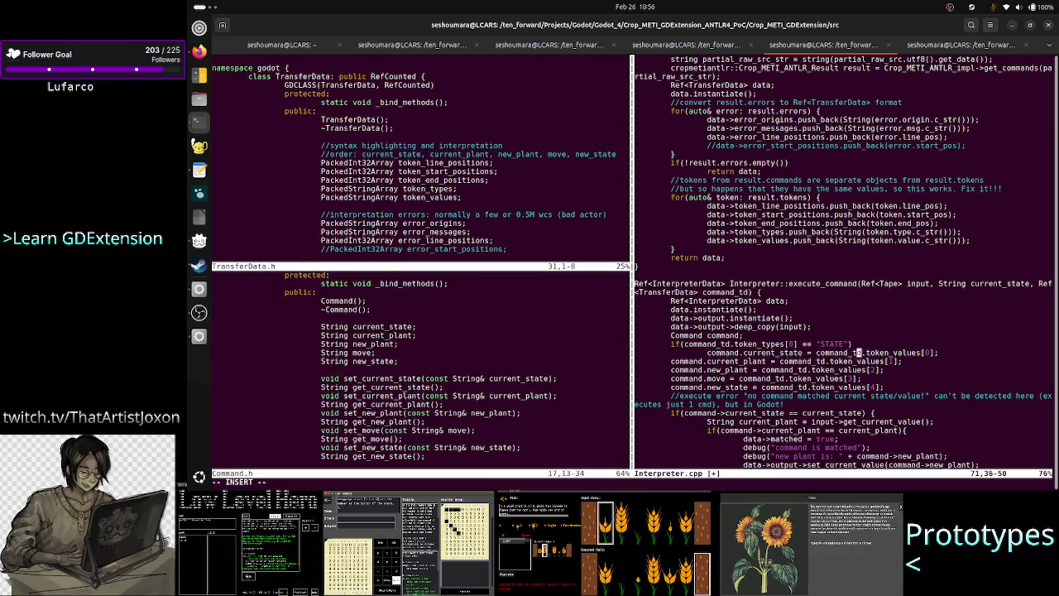
key(End)
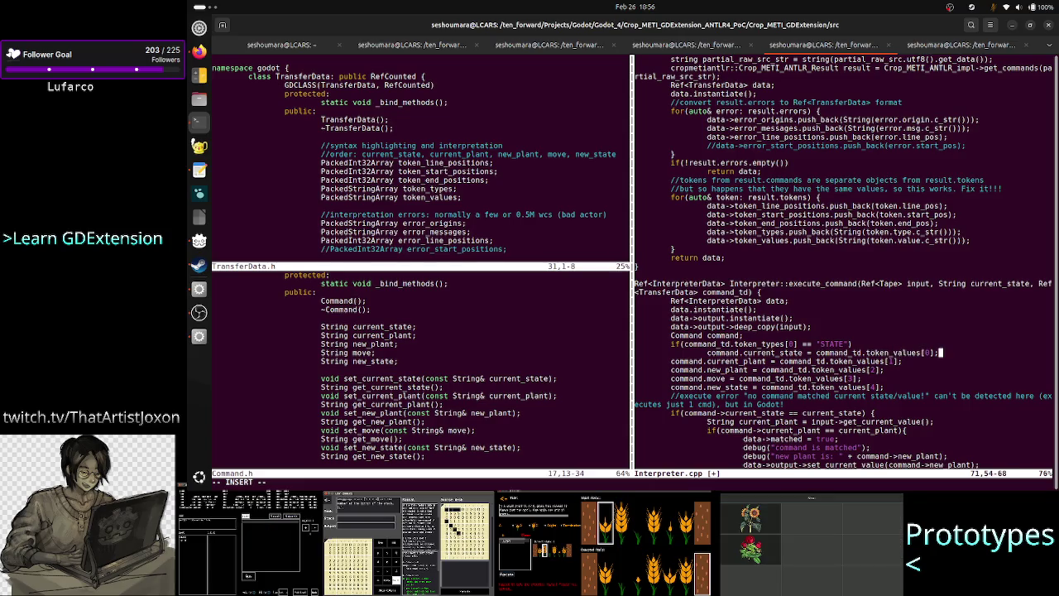
key(Return)
key(Tab)
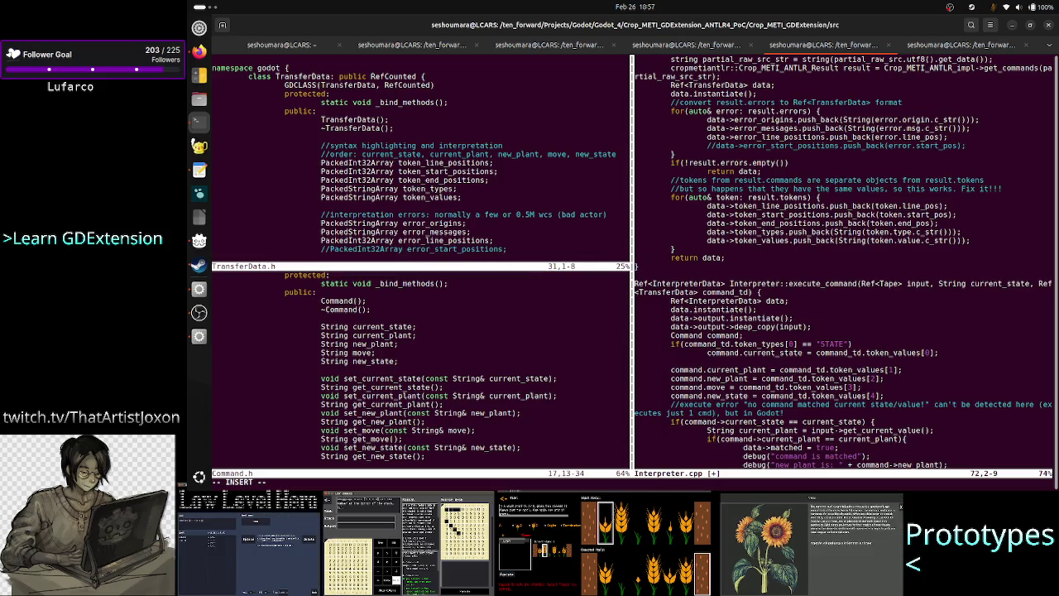
Add an else: branch with an indented line starting with data
text(else)
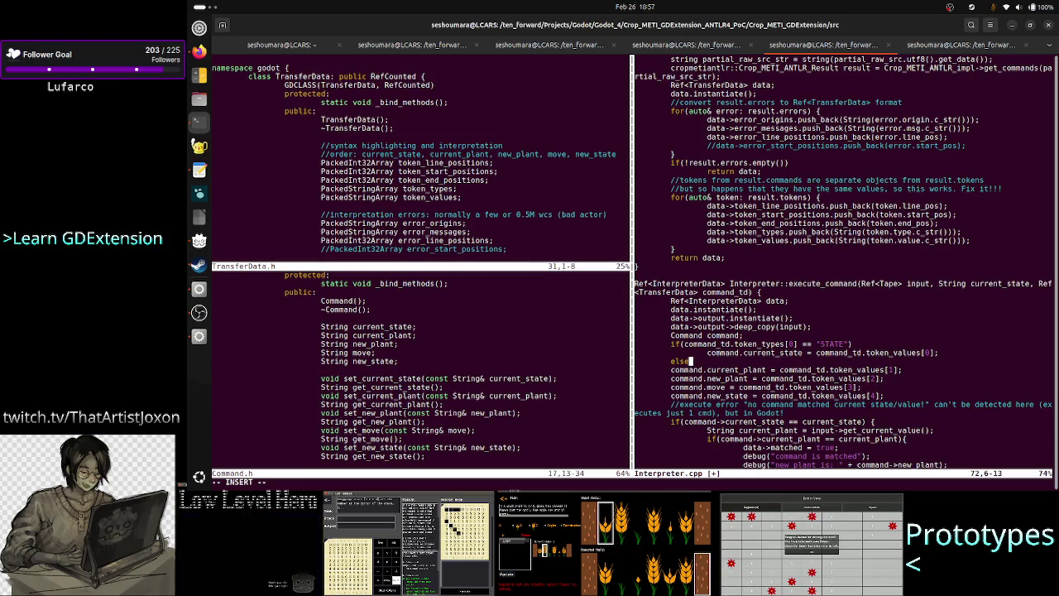
text(:)
key(Return)
key(Tab)
key(Tab)
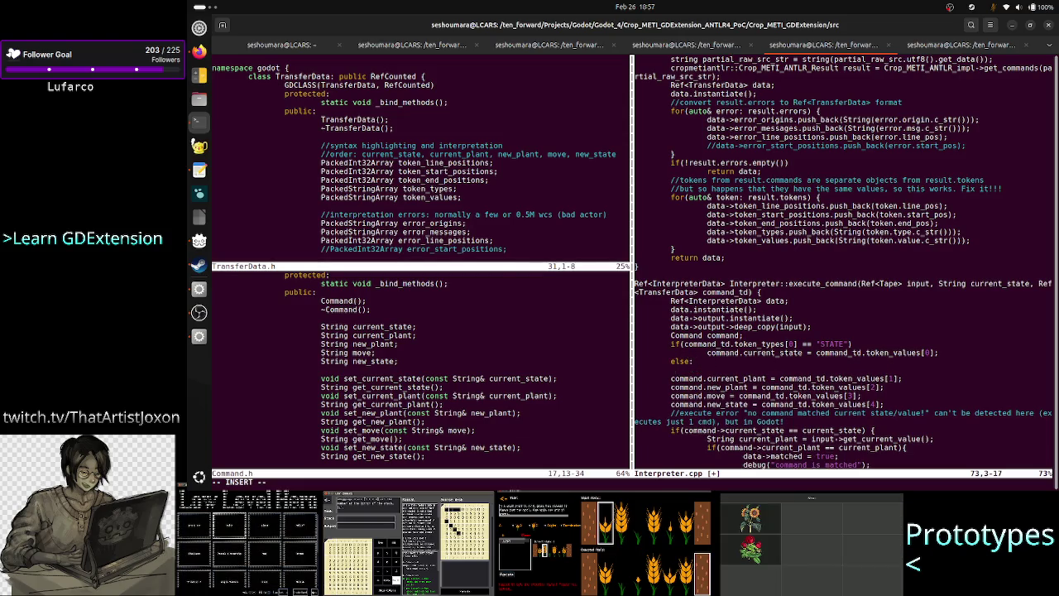
text(retu)
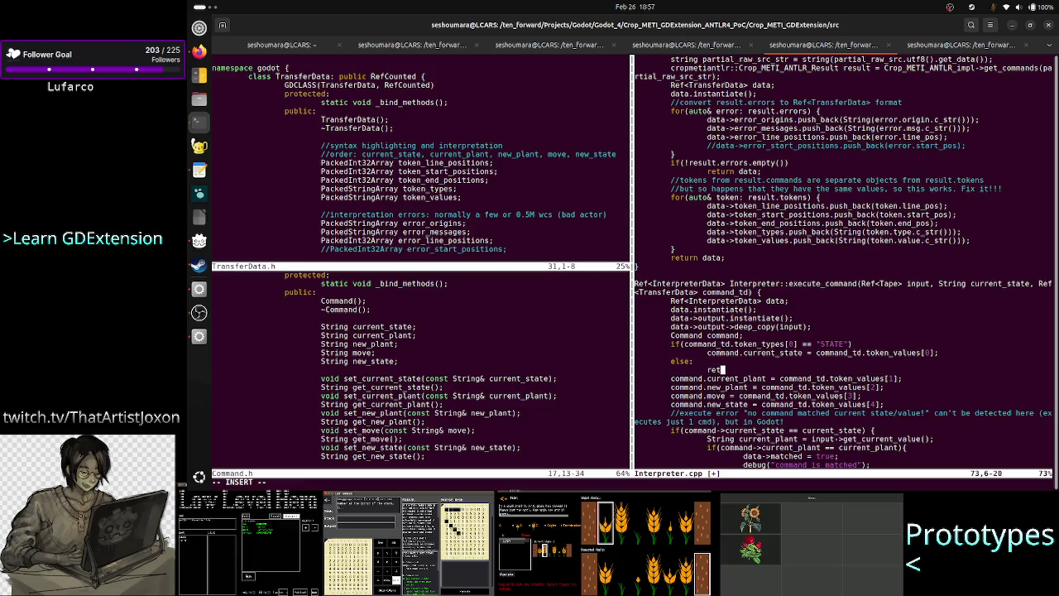
key(BackSpace)
key(BackSpace)
key(BackSpace)
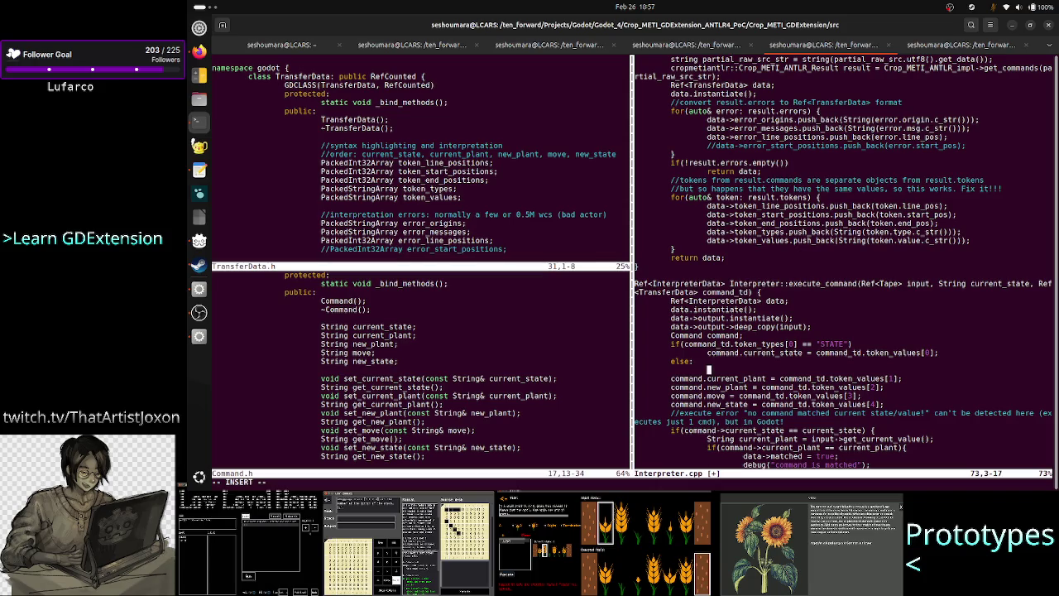
key(Up)
key(Up)
key(Up)
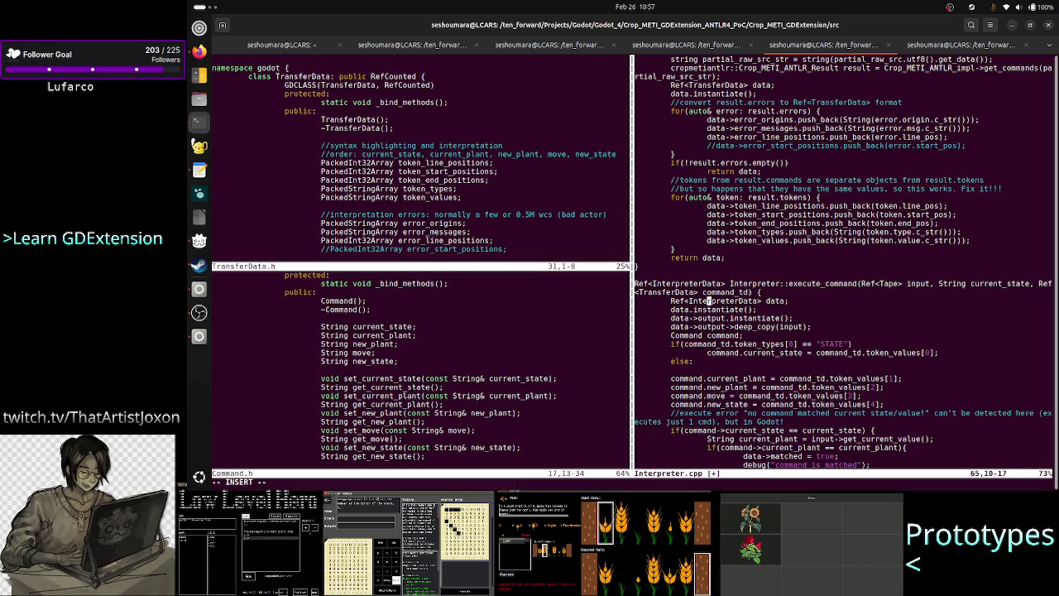
key(Down)
key(Down)
key(Down)
text(d)
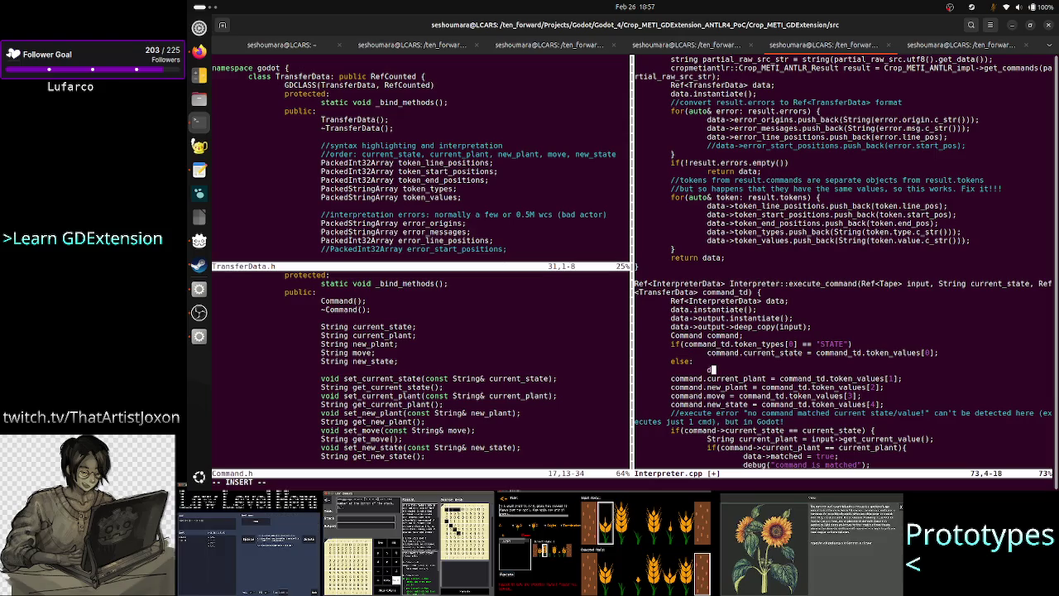
text(ata)
key(BackSpace)
key(BackSpace)
key(BackSpace)
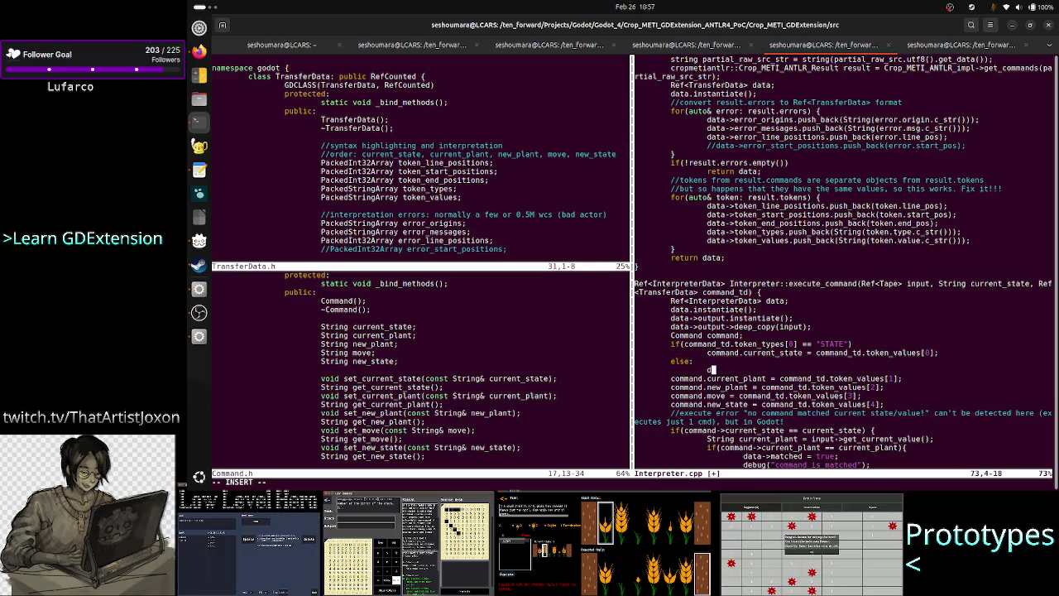
text(ata.)
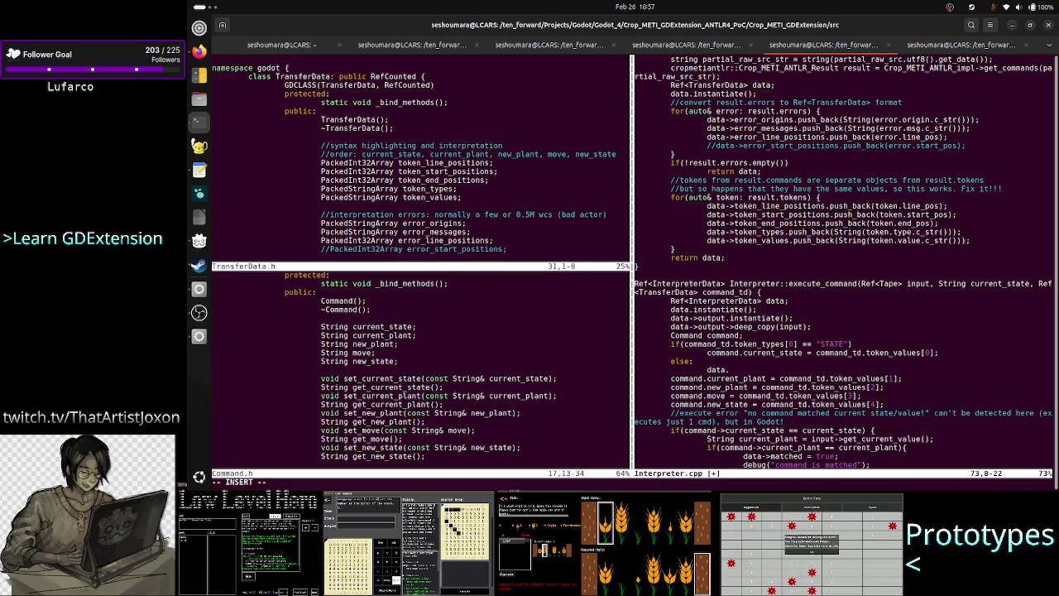
Fill the else branch with data.error_messages.push_back() and data.success = false
key(Down)
key(Down)
key(Down)
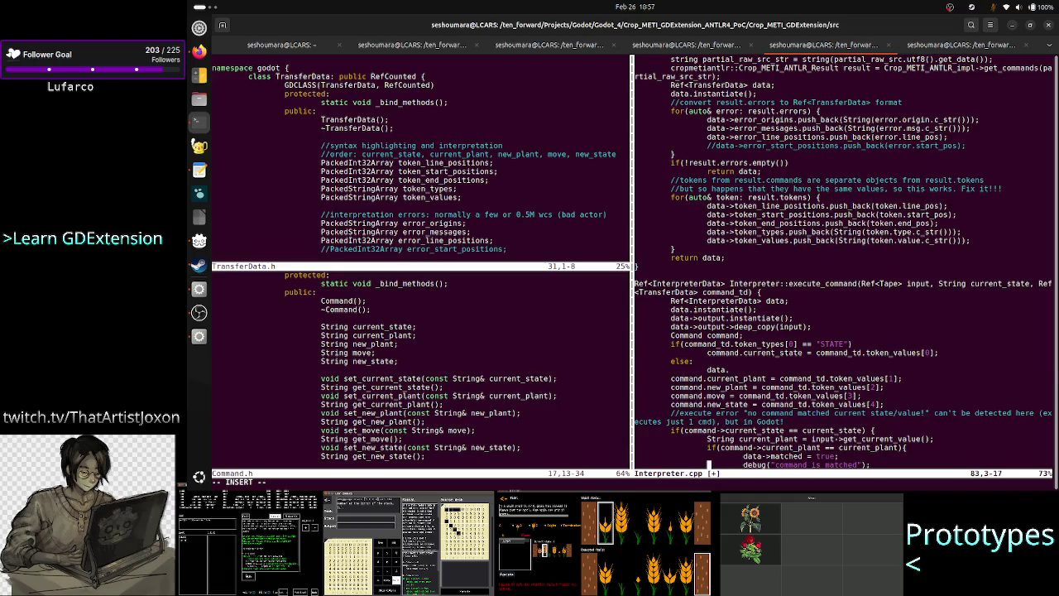
key(Down)
key(Down)
key(Up)
key(Up)
key(Up)
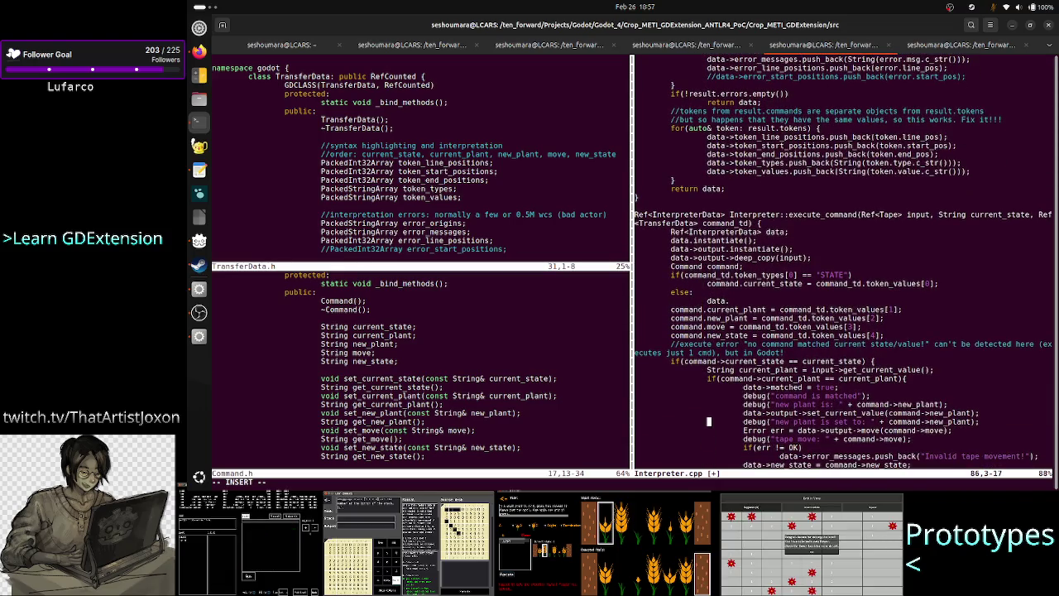
key(Right)
key(Right)
key(Right)
key(Right)
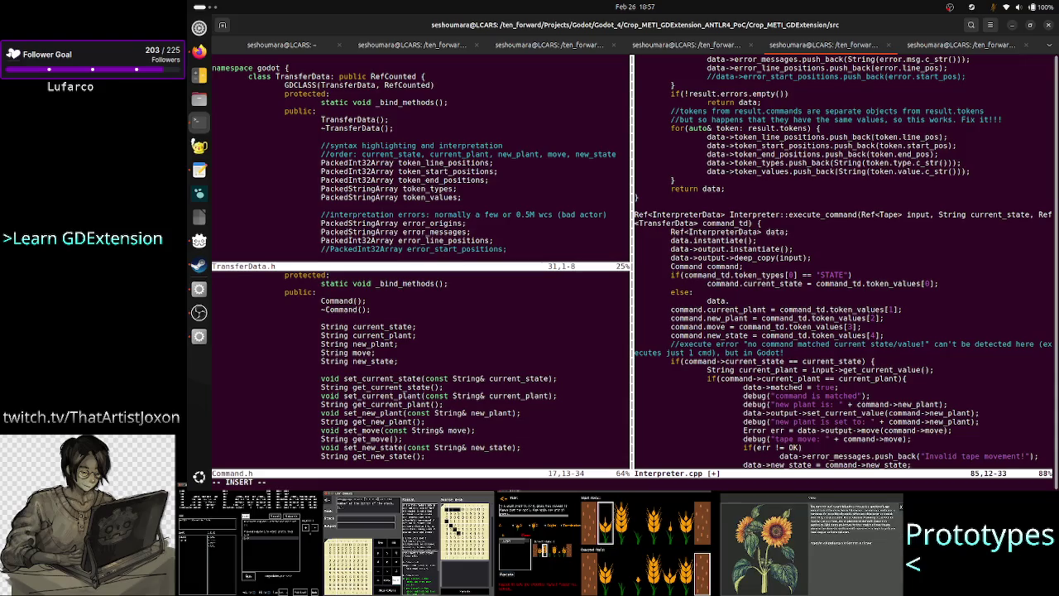
key(Down)
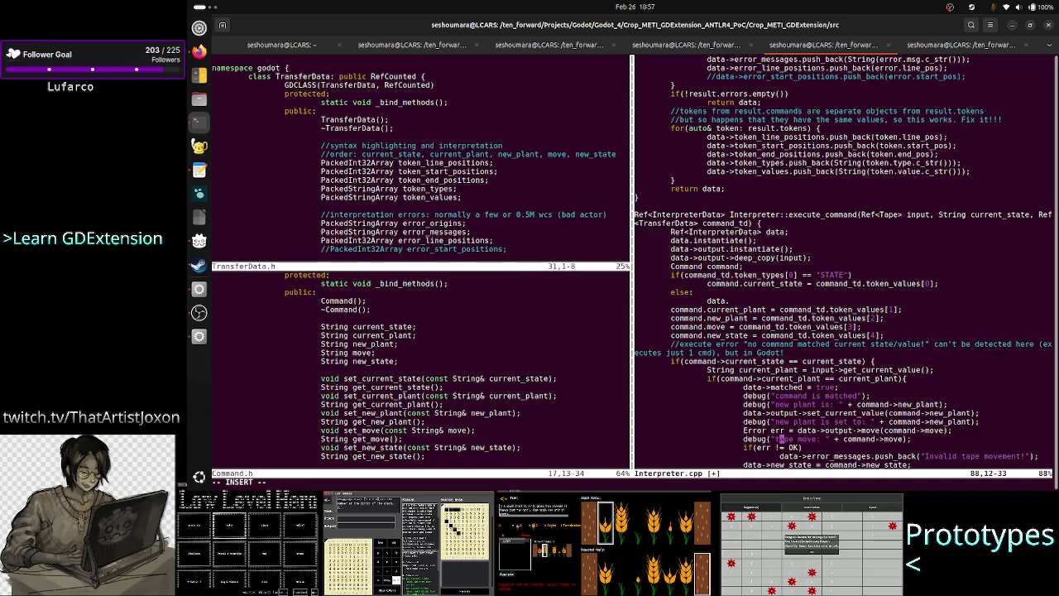
key(Down)
key(Down)
key(Down)
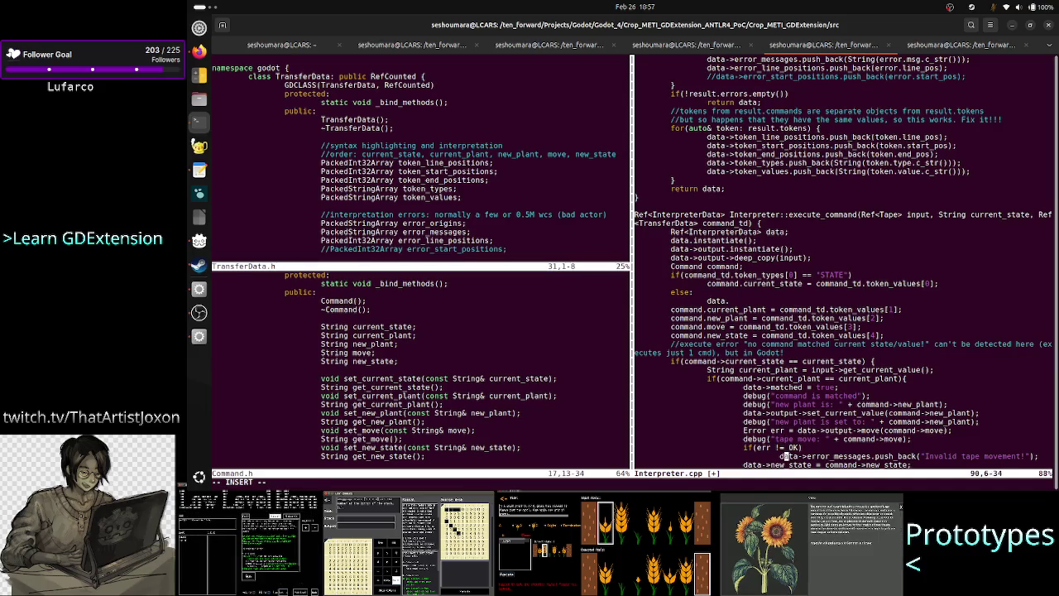
key(Down)
key(Down)
key(Down)
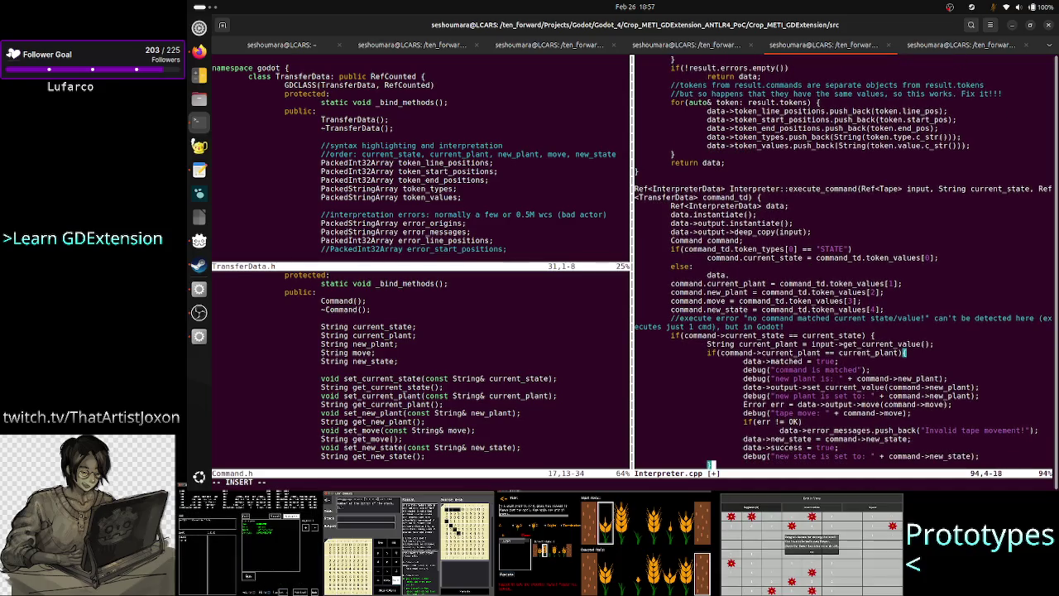
key(Up)
key(Up)
key(Up)
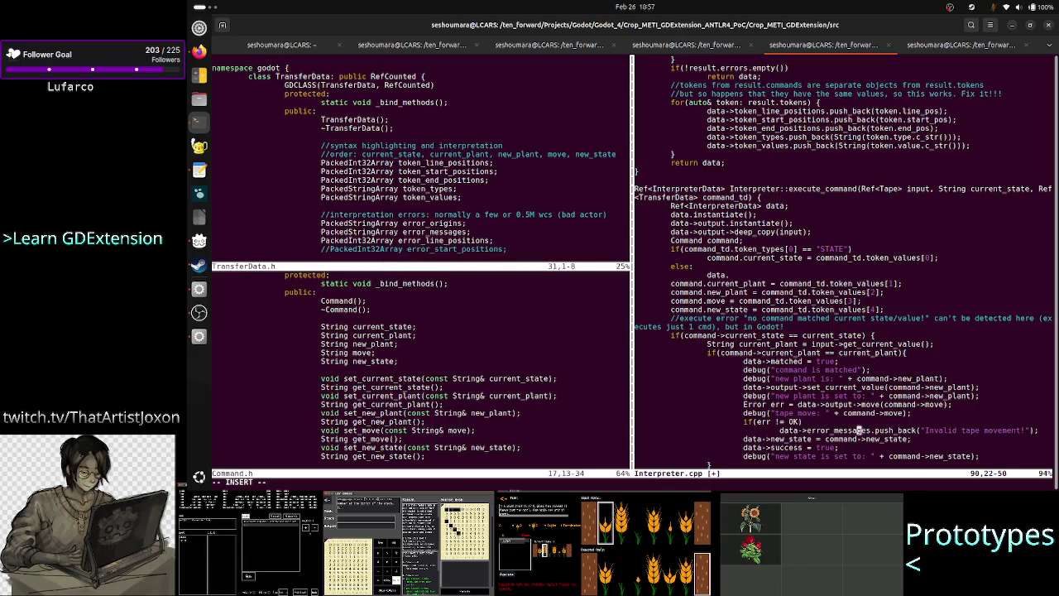
text(err)
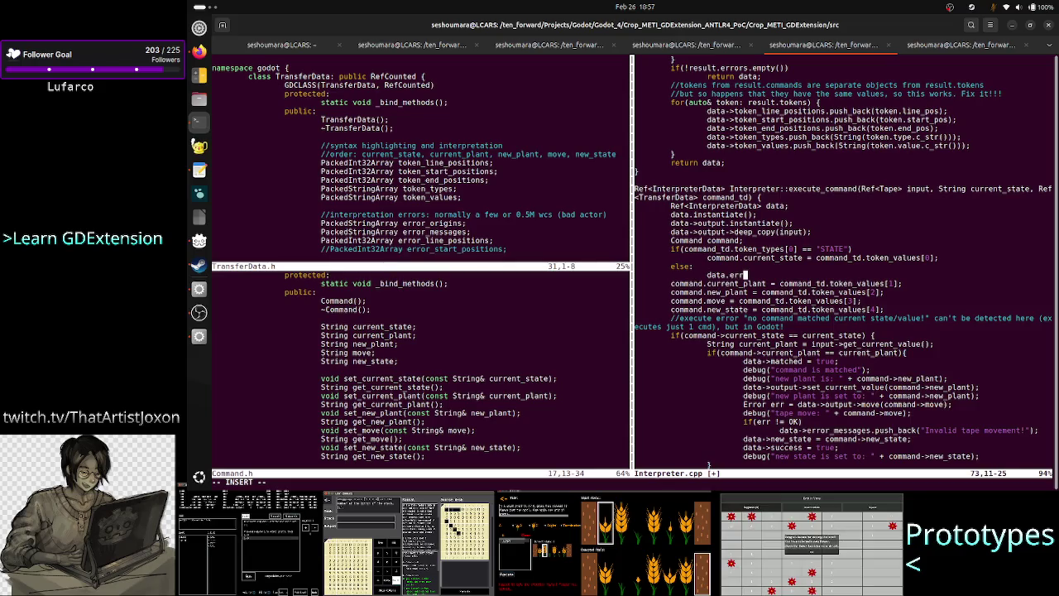
text(or_m)
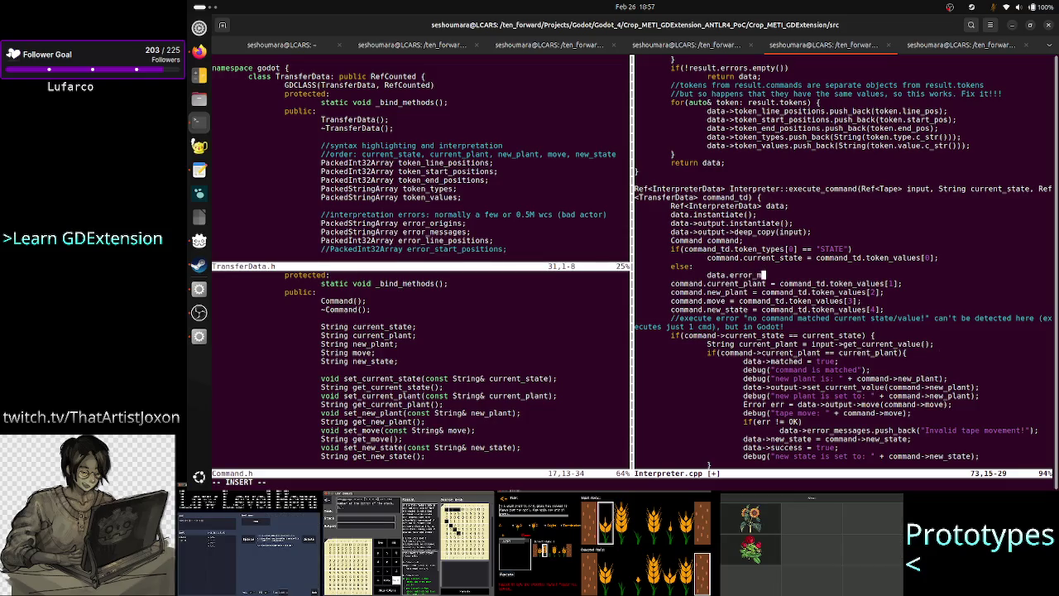
text(essages.push)
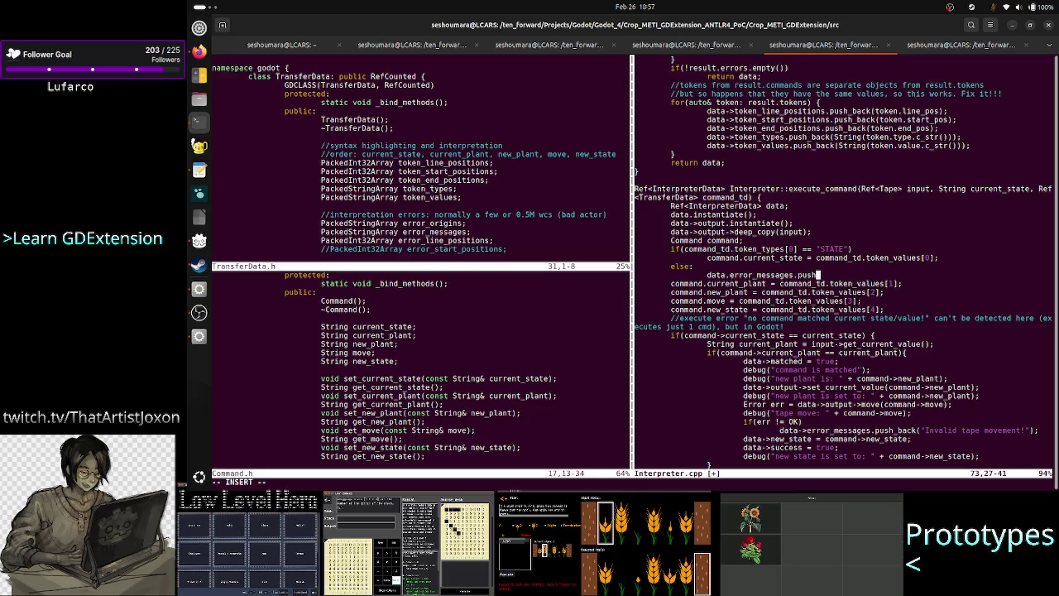
text(_back())
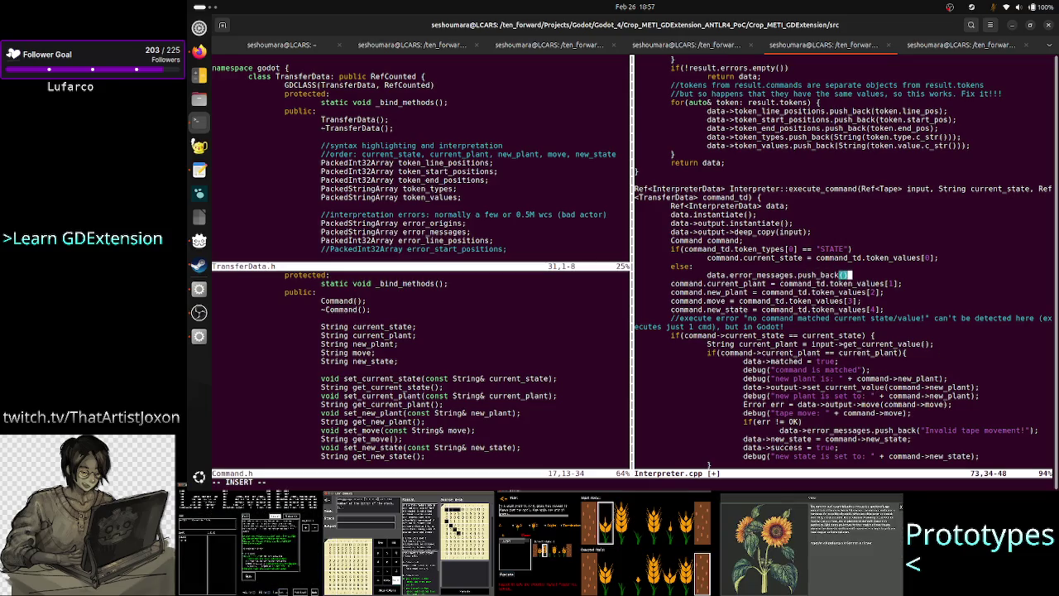
key(Return)
text(data)
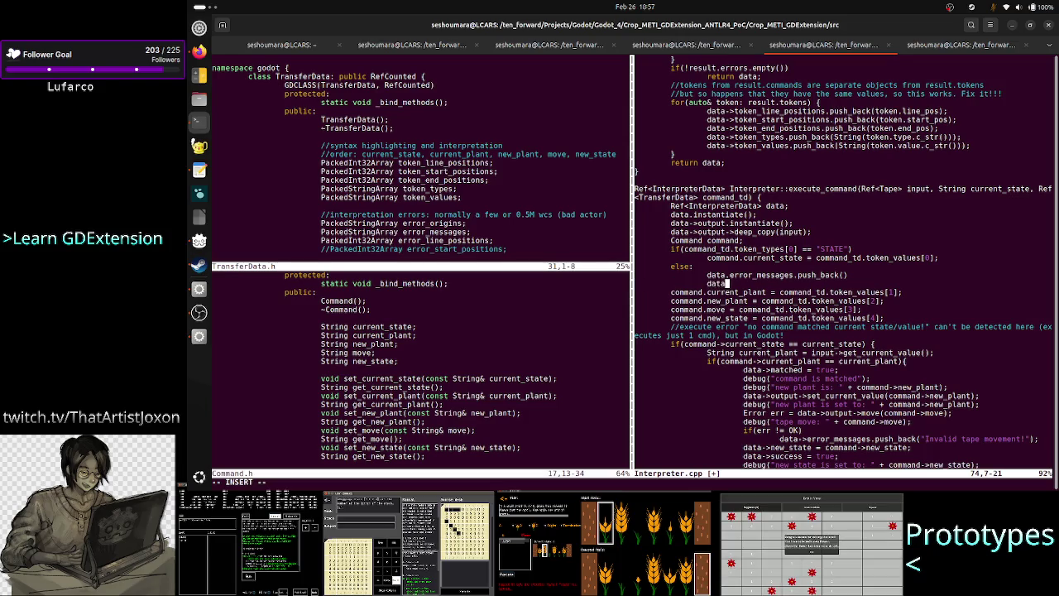
text(.success = false)
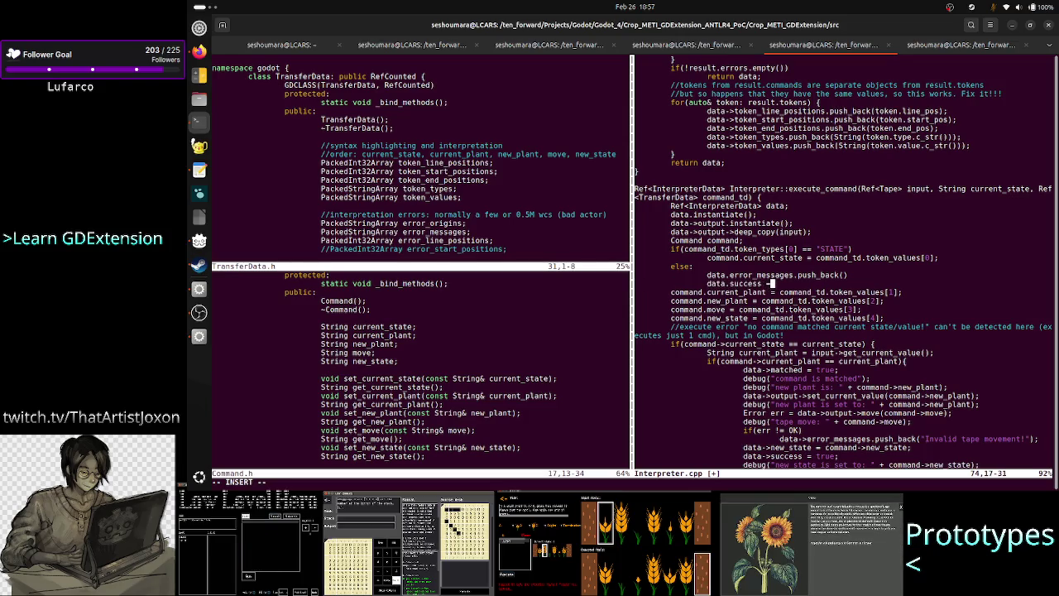
key(Return)
Indent a new empty line, highlight the command assignments below, and leave insert mode
key(Tab)
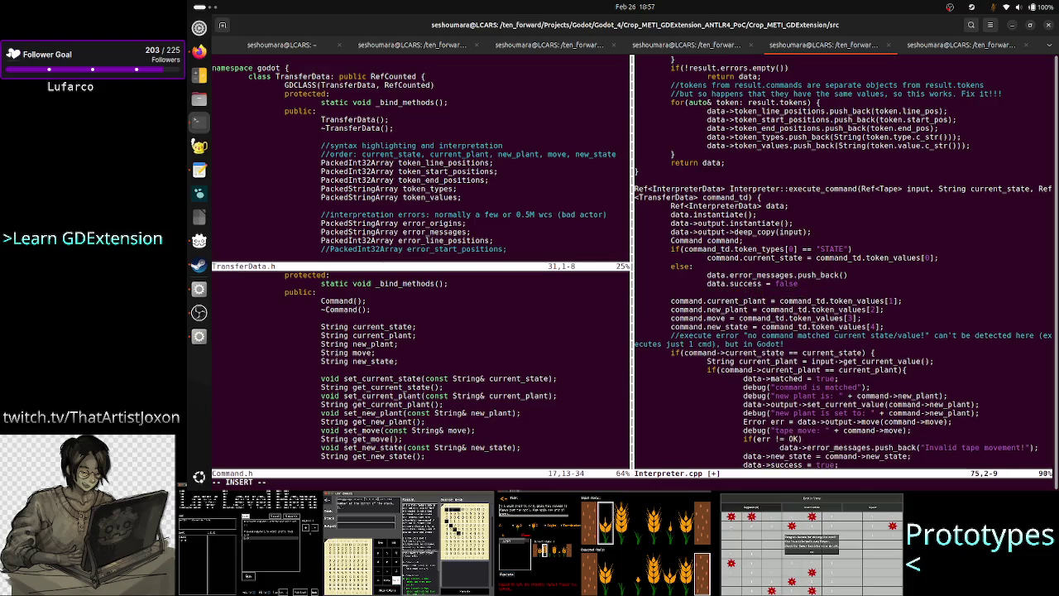
mouse_move(662, 299)
mouse_down()
mouse_move(838, 335)
mouse_move(886, 330)
mouse_up()
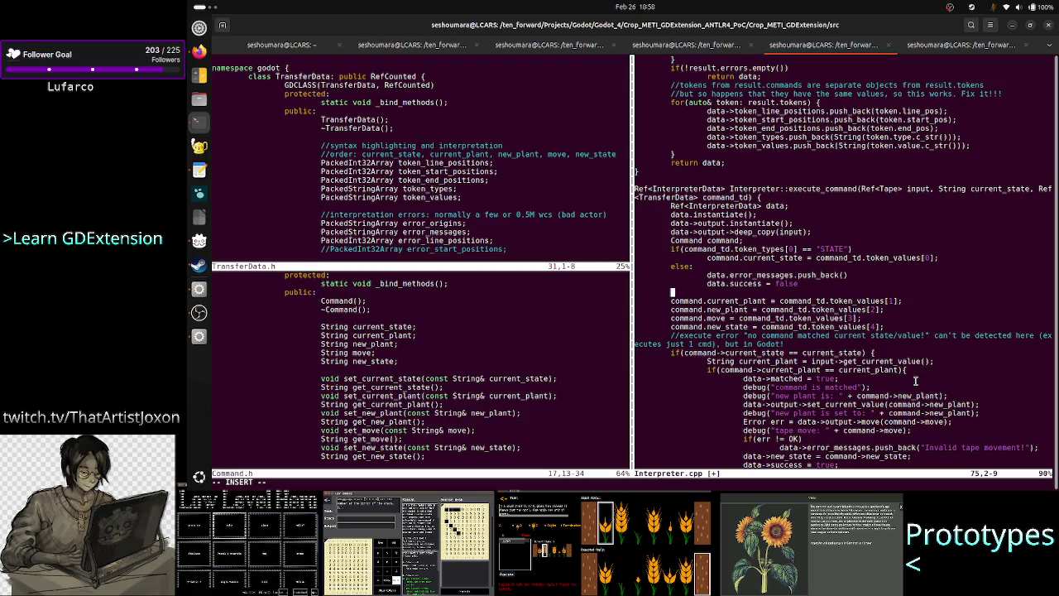
key(Up)
key(Up)
key(Up)
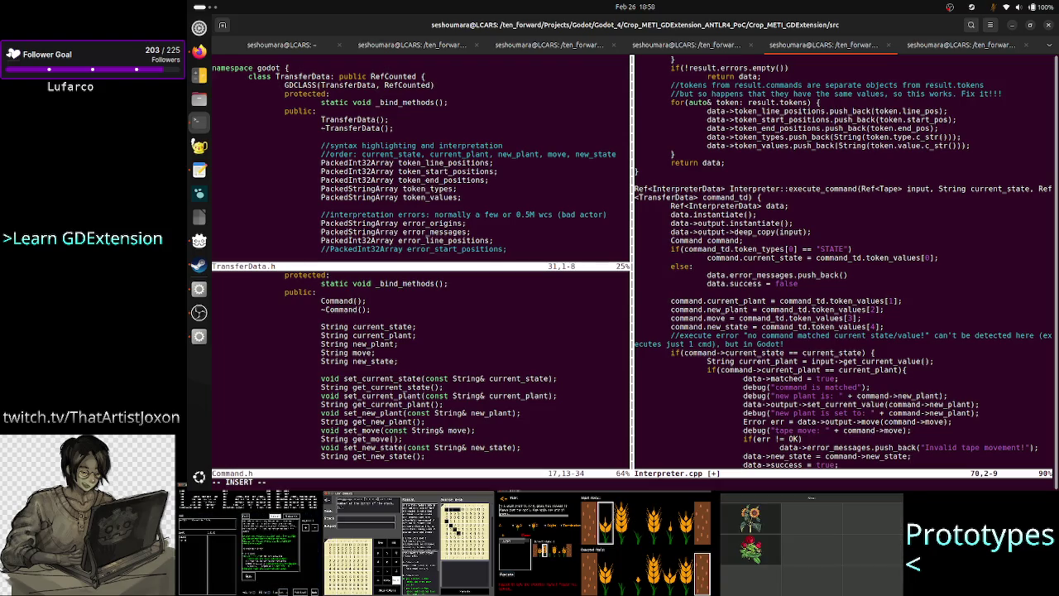
key(Escape)
key(h)
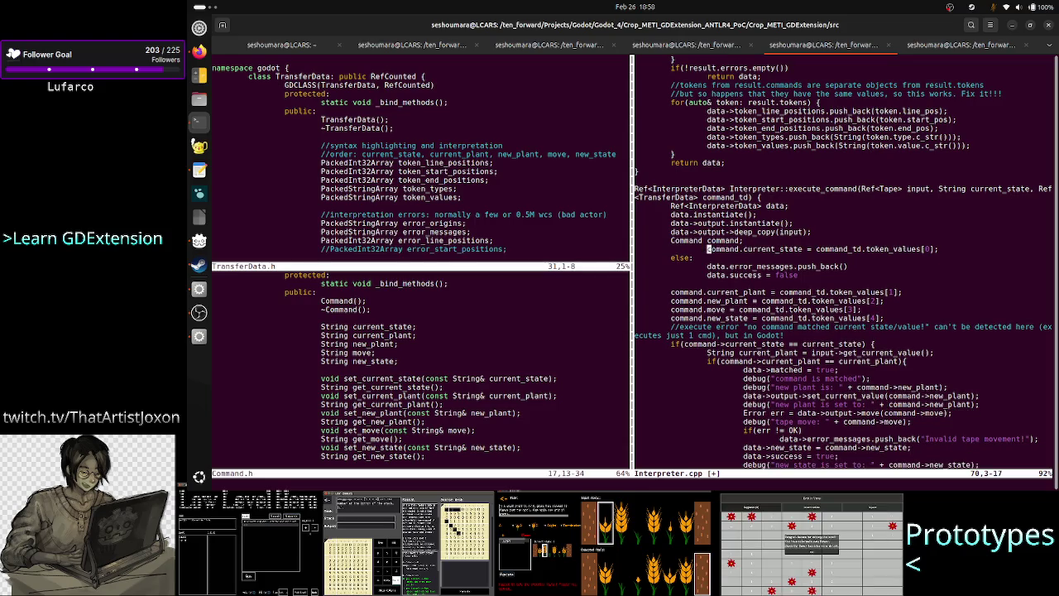
Delete the three-line else block and unindent the command.current_state line
key(j)
key(shift+v)
key(j)
key(j)
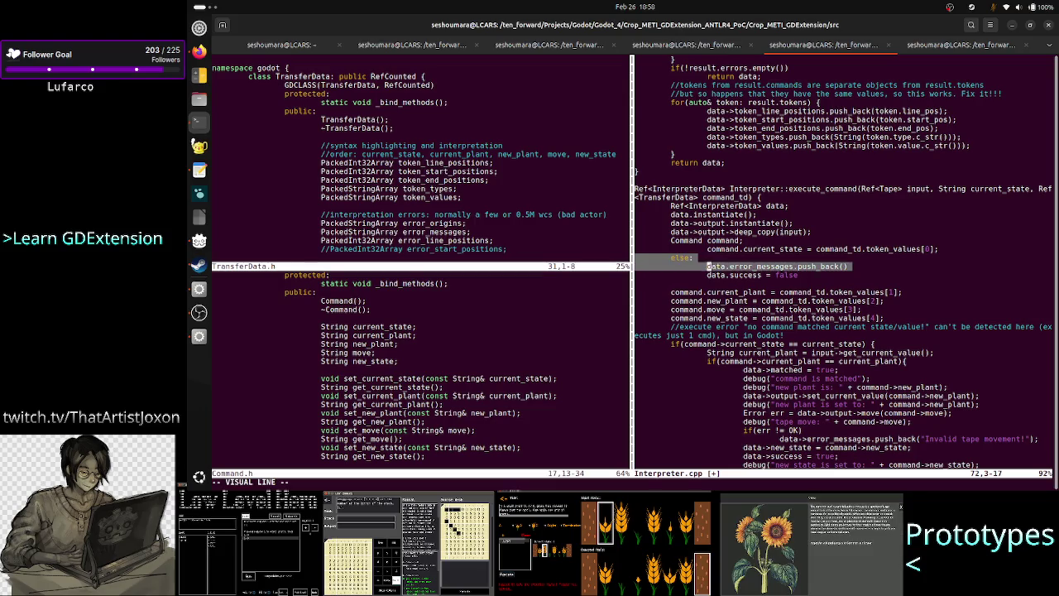
key(d)
key(d)
key(d)
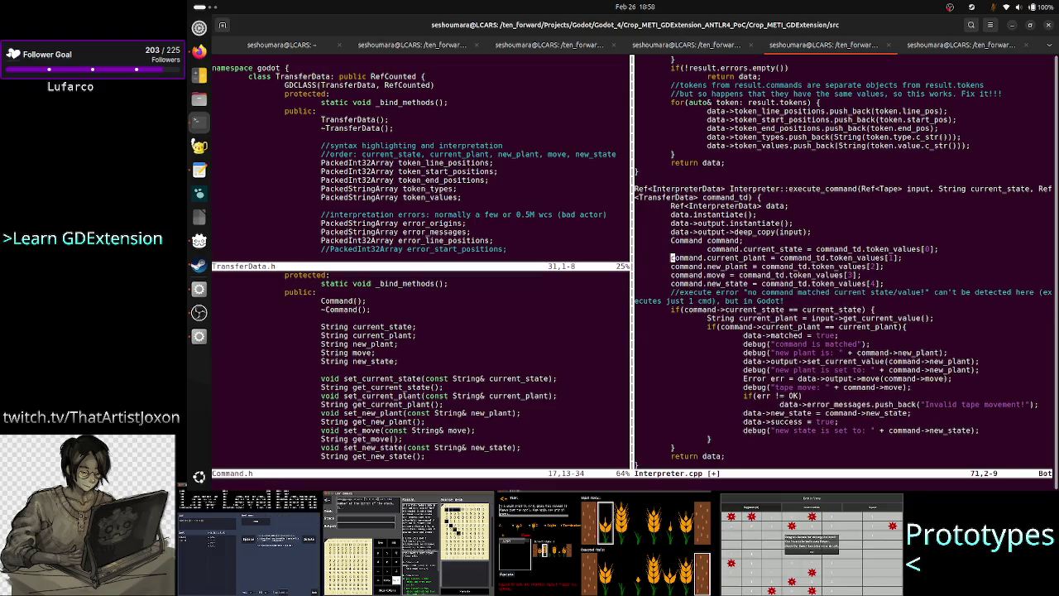
key(k)
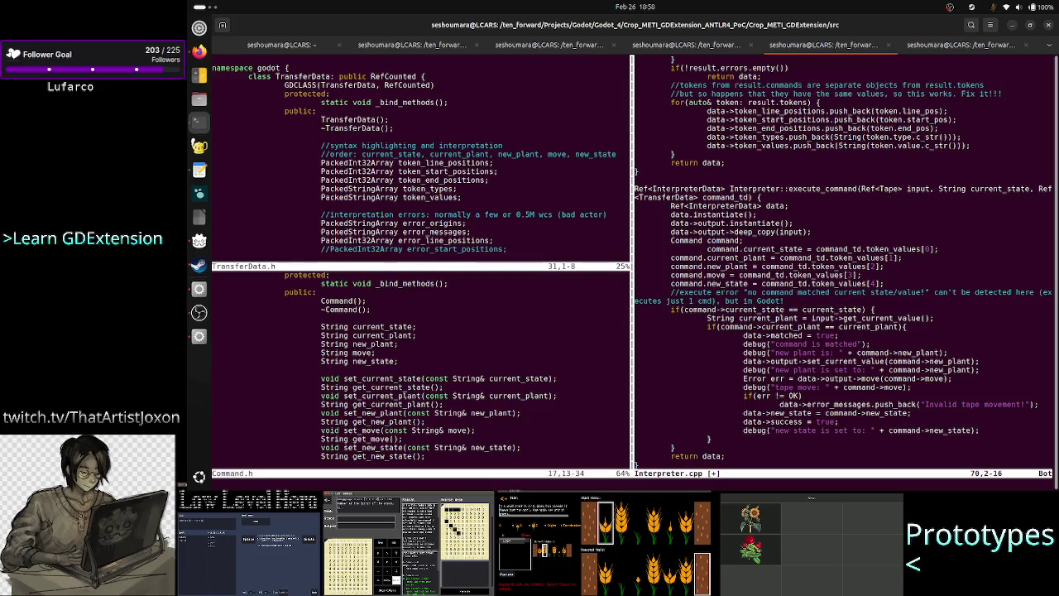
key(a)
key(BackSpace)
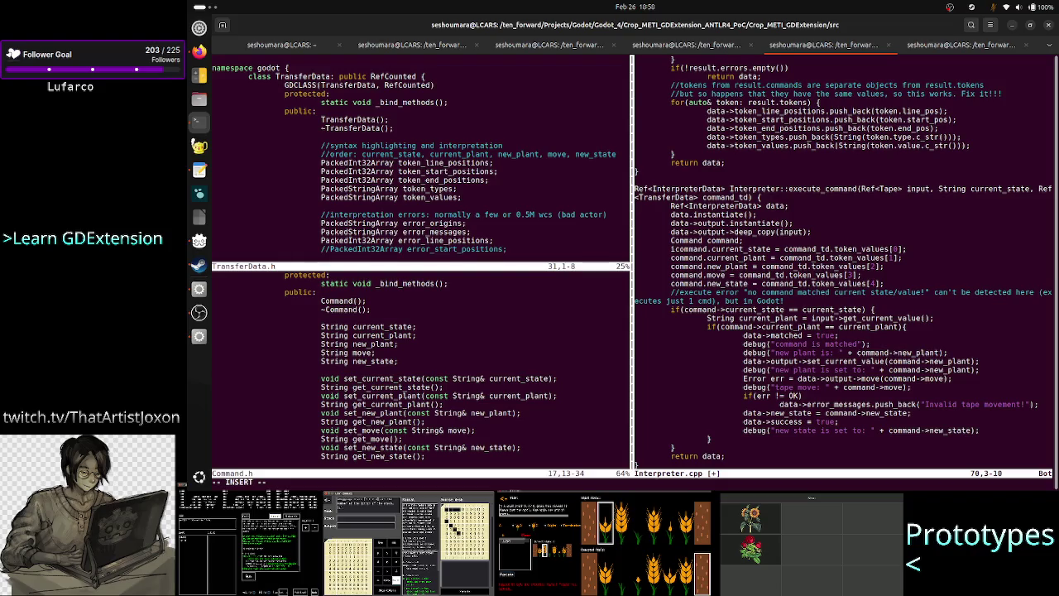
Add the comment '//command_tf is assumed to be trusted, no validation happens!??' below Command command
key(Up)
key(Right)
key(Right)
key(Right)
key(Right)
key(Right)
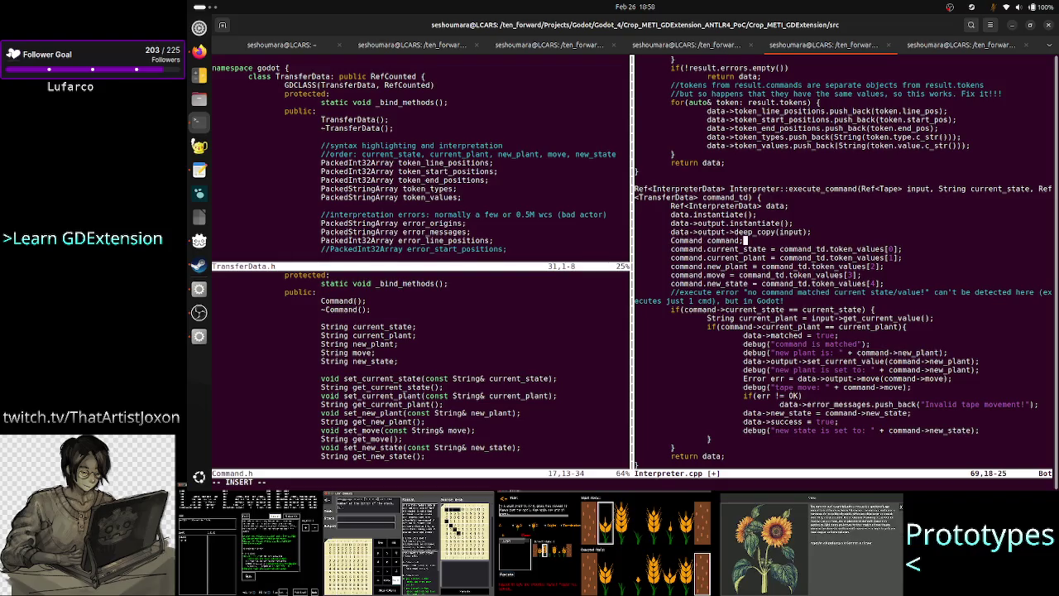
key(Return)
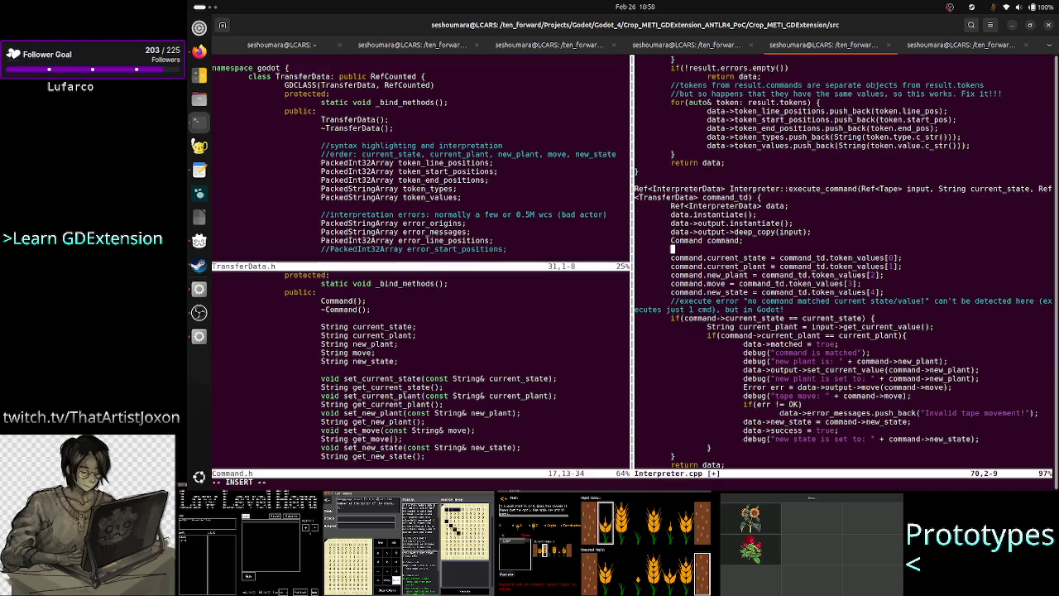
key(Tab)
text(#)
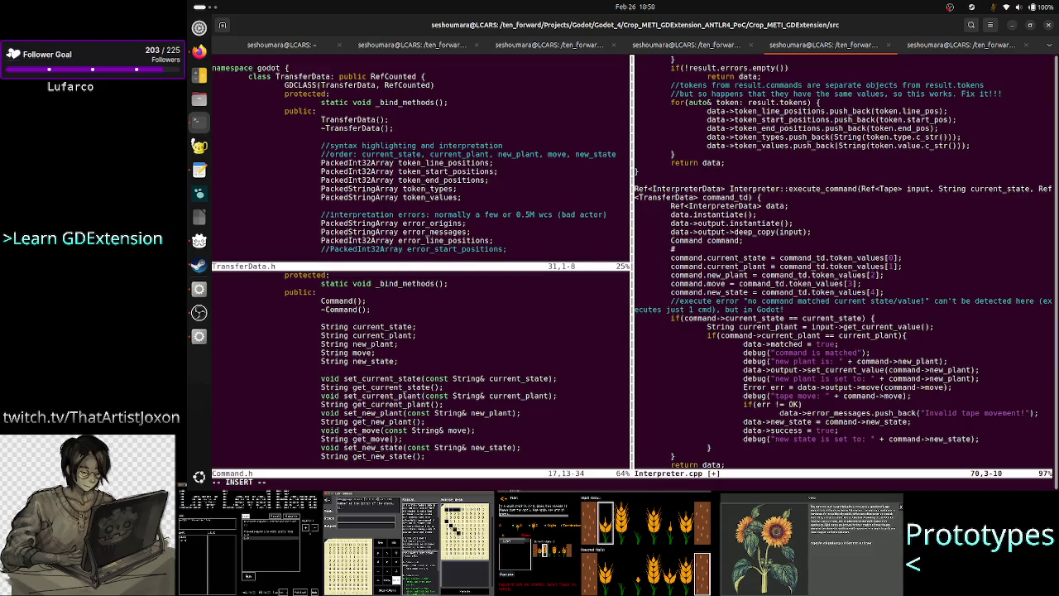
key(BackSpace)
text(//)
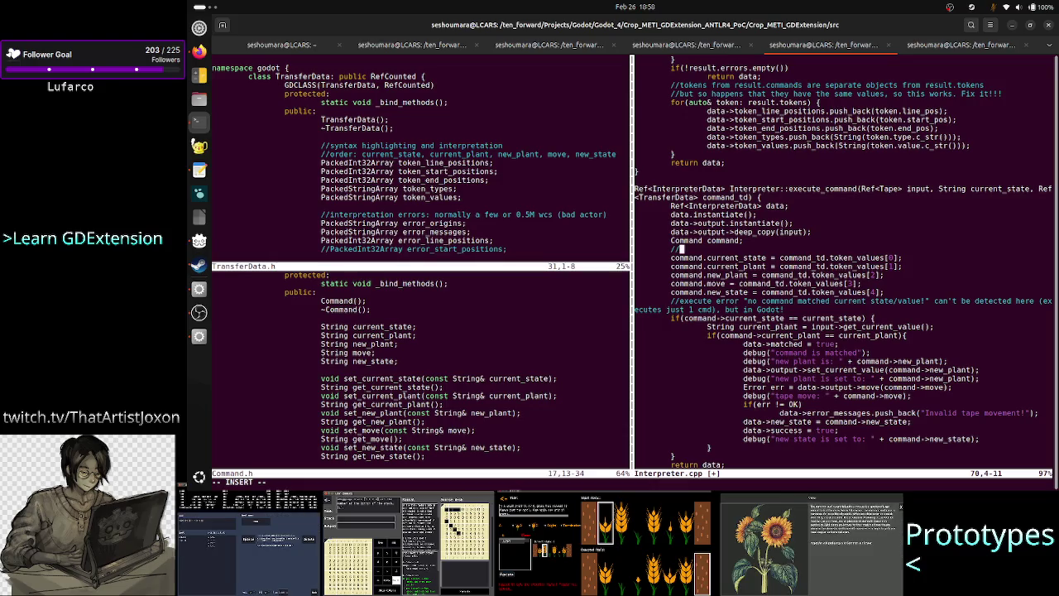
text(c)
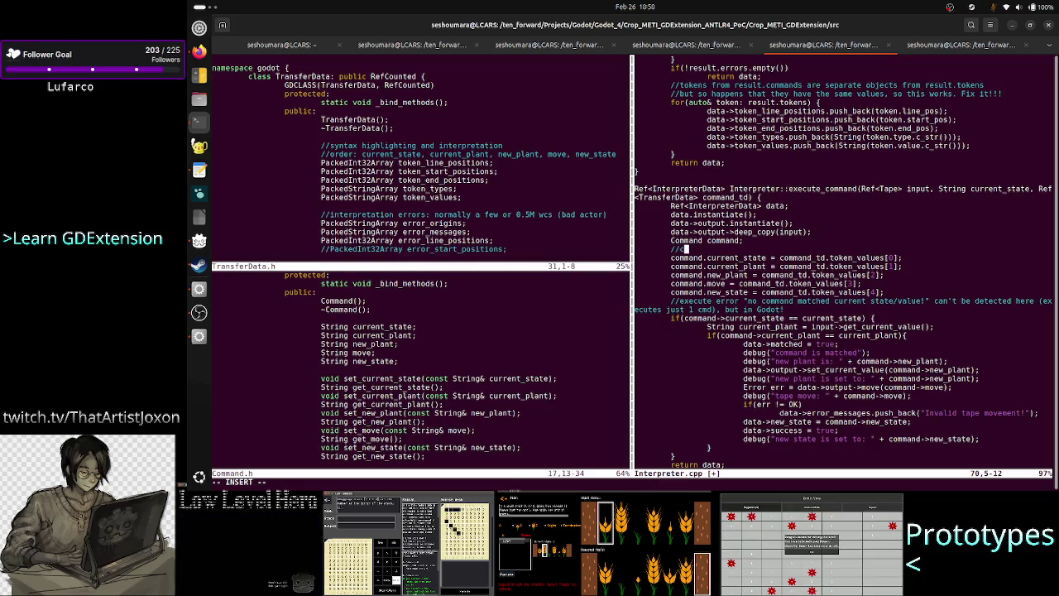
text(ommand_t)
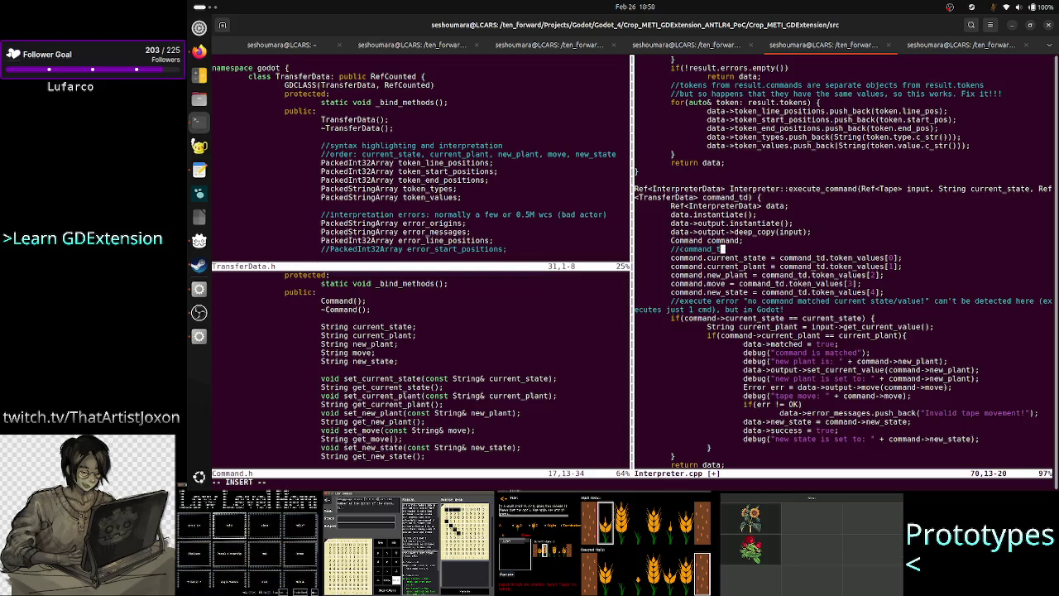
text(f is tr)
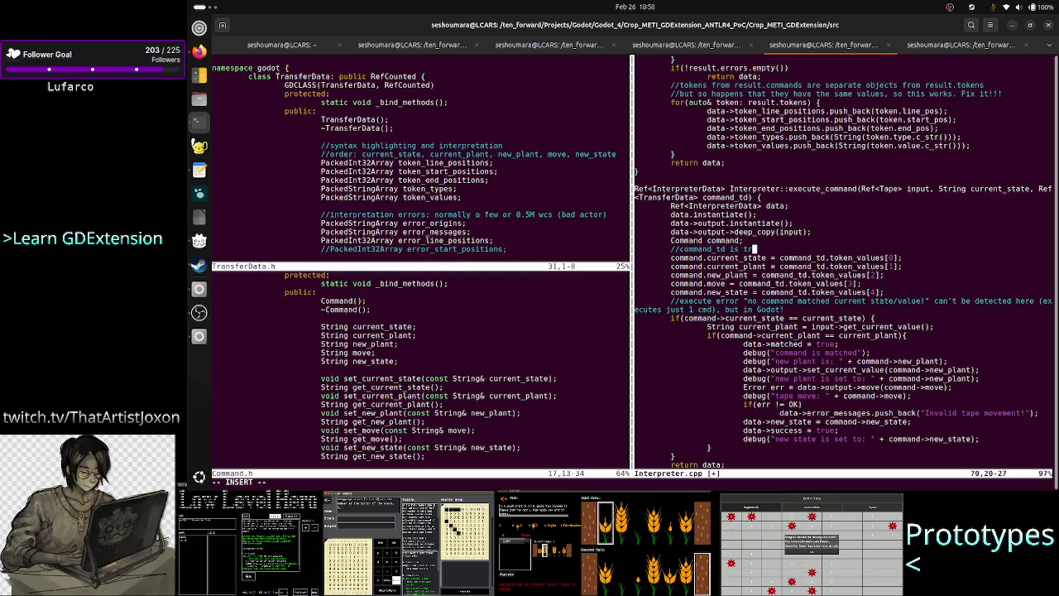
text(uusted)
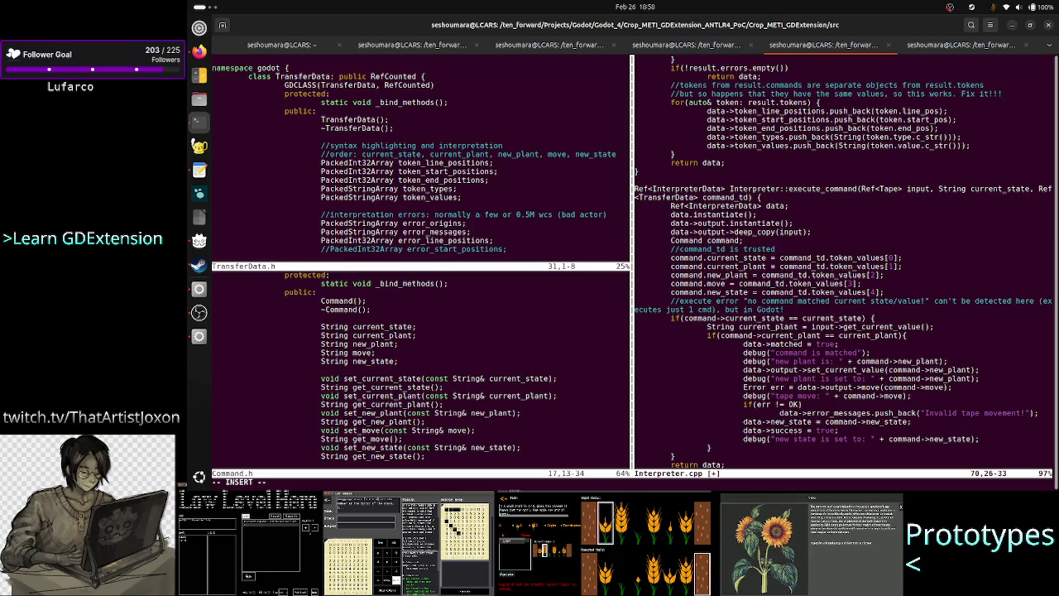
key(ctrl+w)
text(assu)
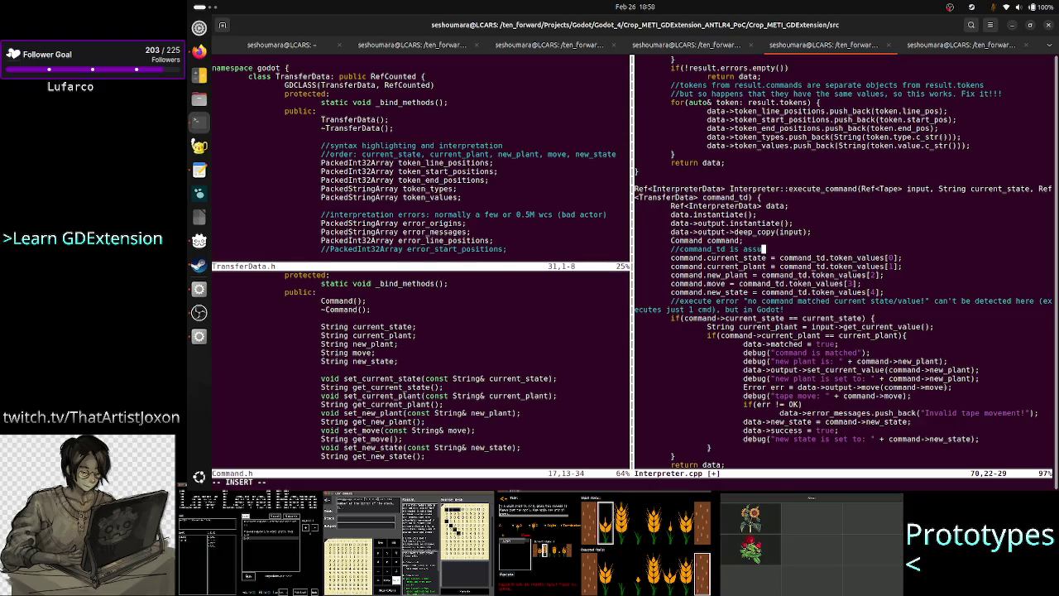
text(med to be tr)
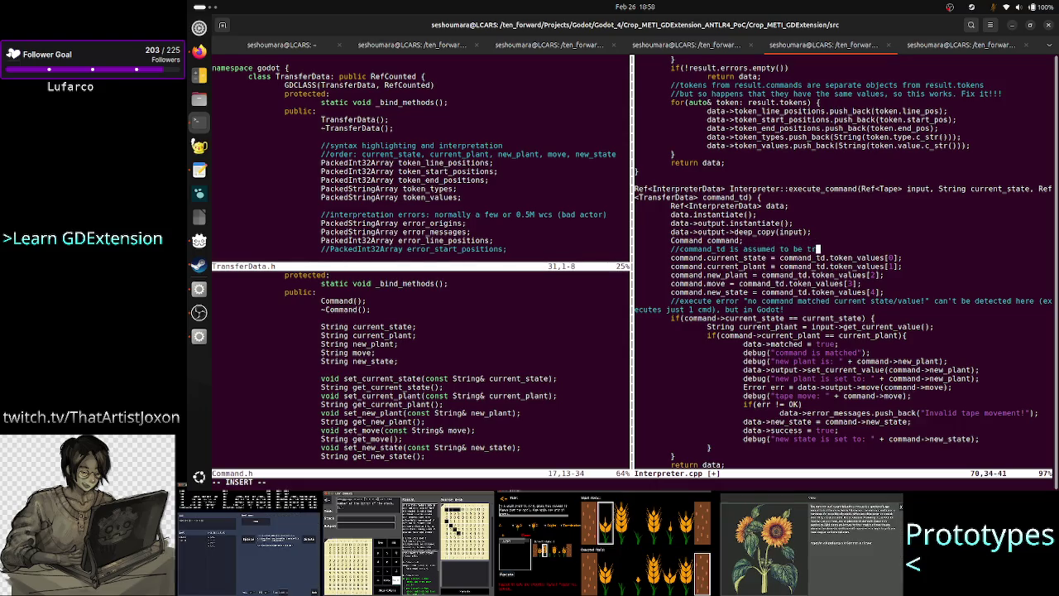
text(usted, )
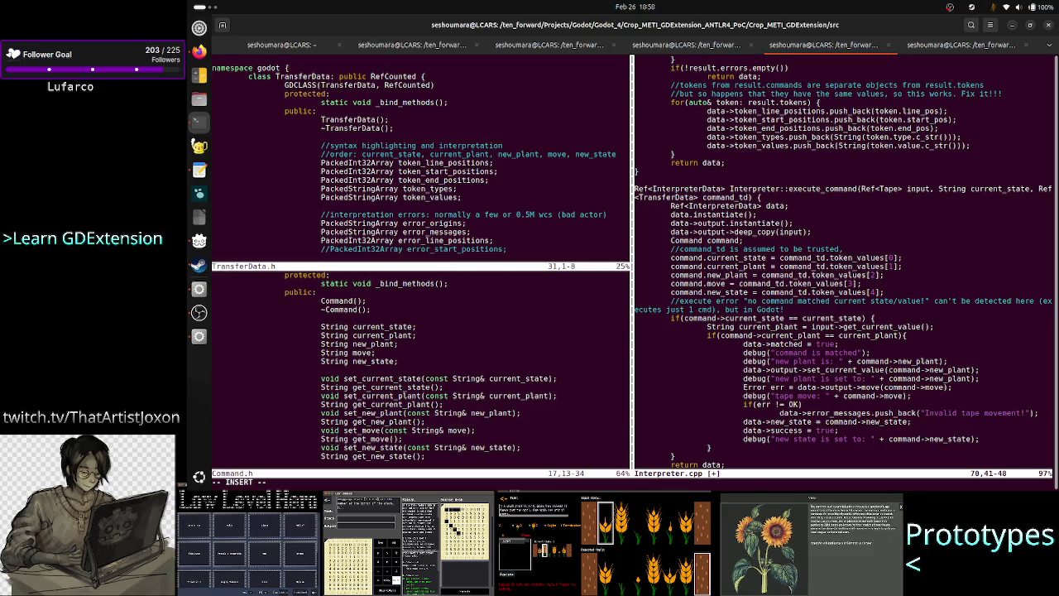
text(n)
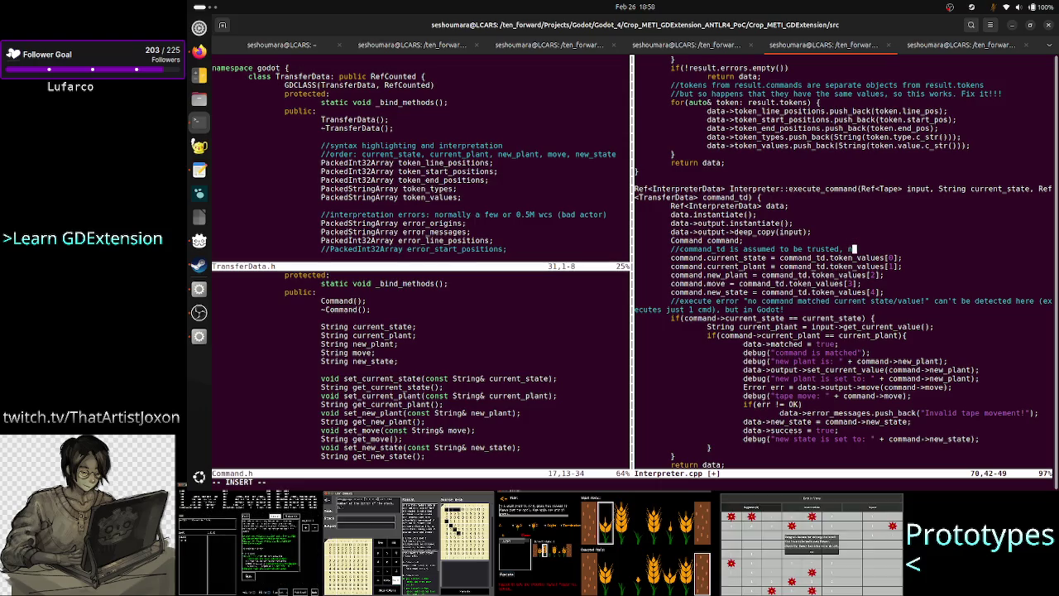
text(o validation )
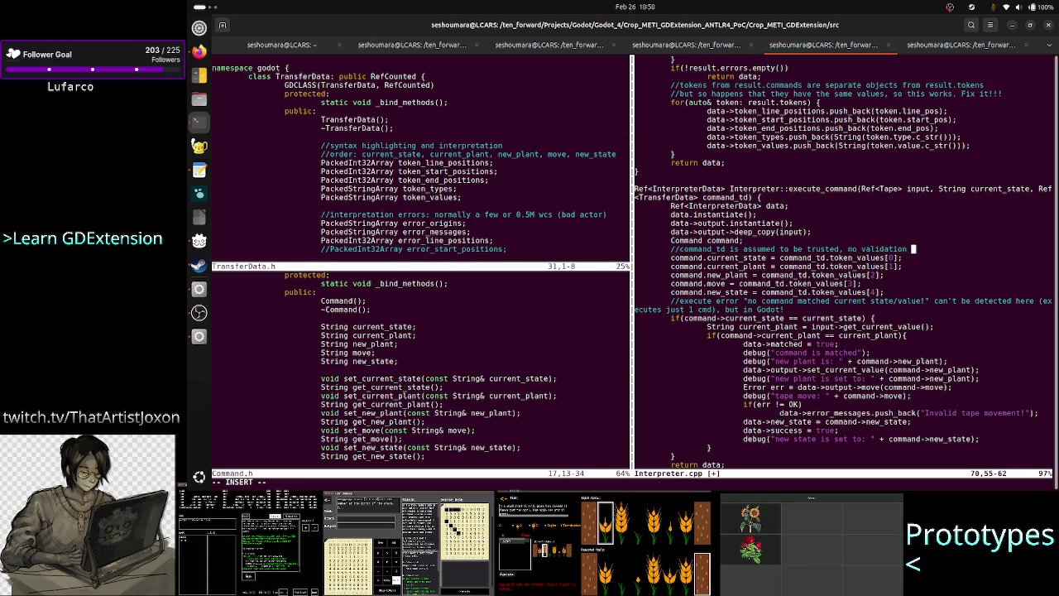
text(happens)
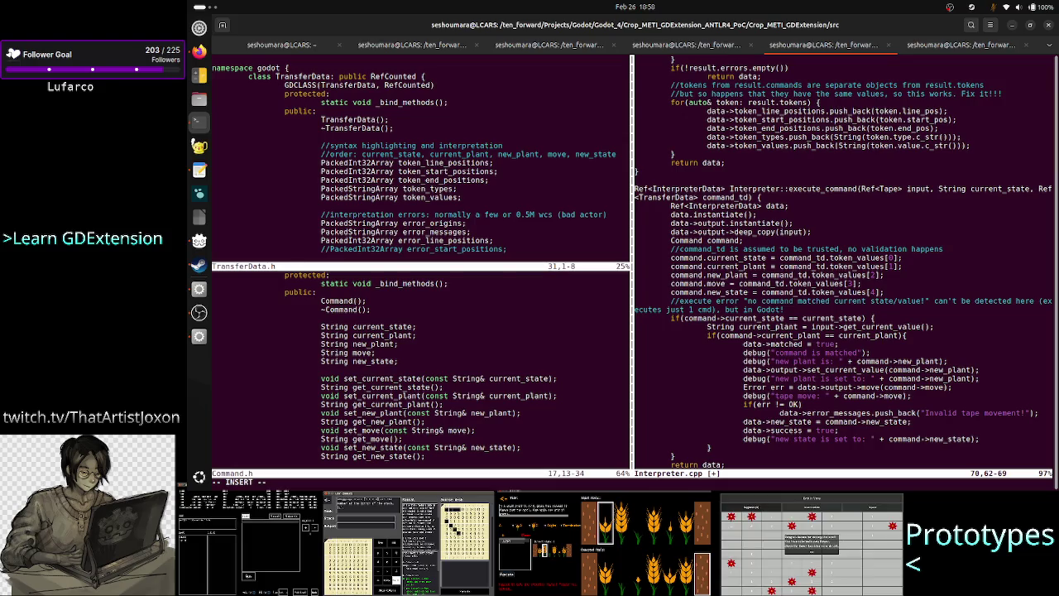
text(!?)
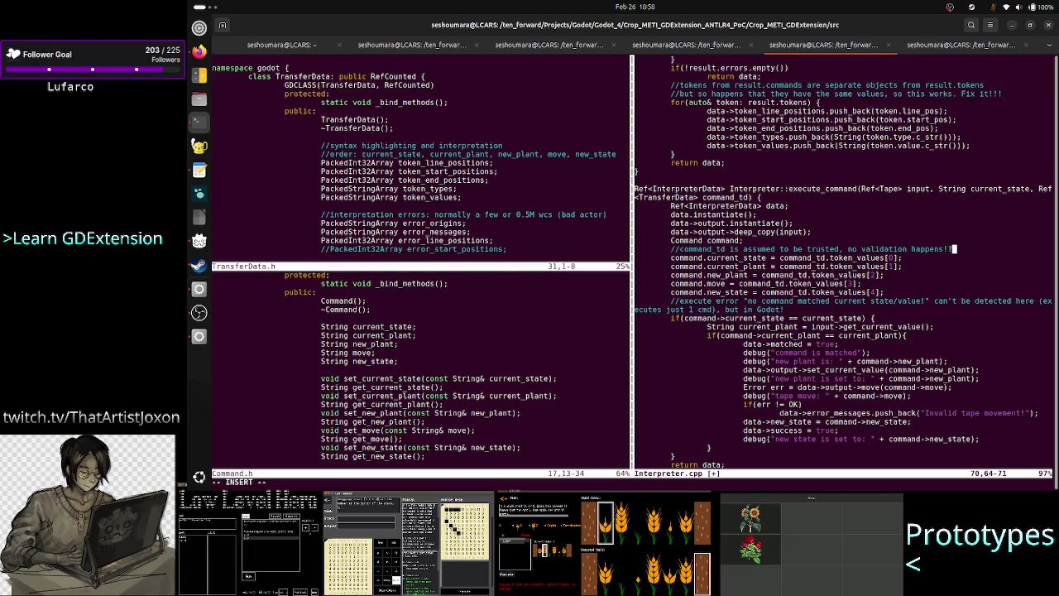
text(?)
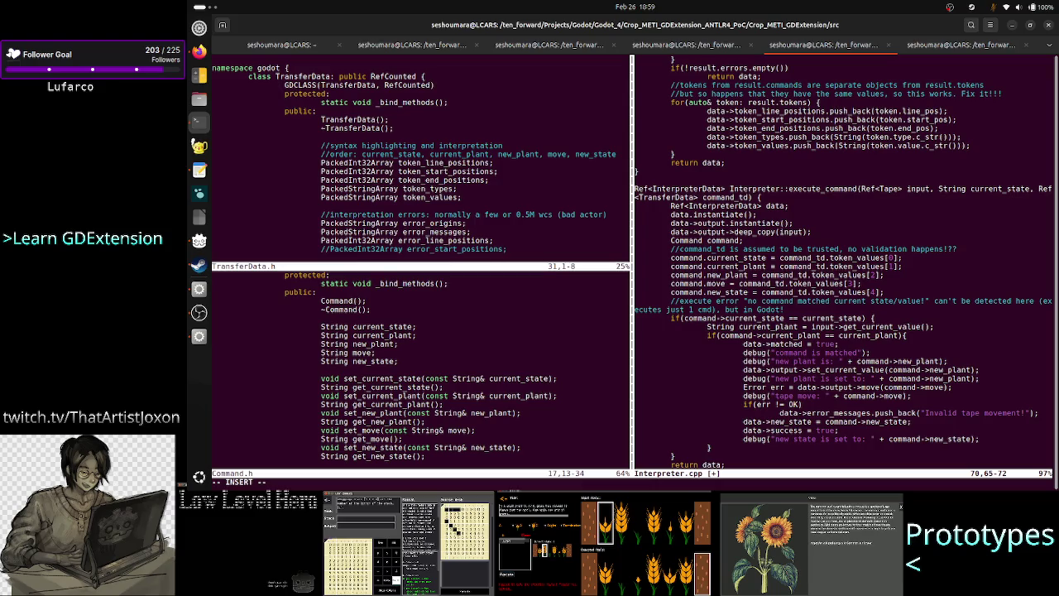
Review the token_values assignments on lines 71–75 and save Interpreter.cpp with :w
click(904, 258)
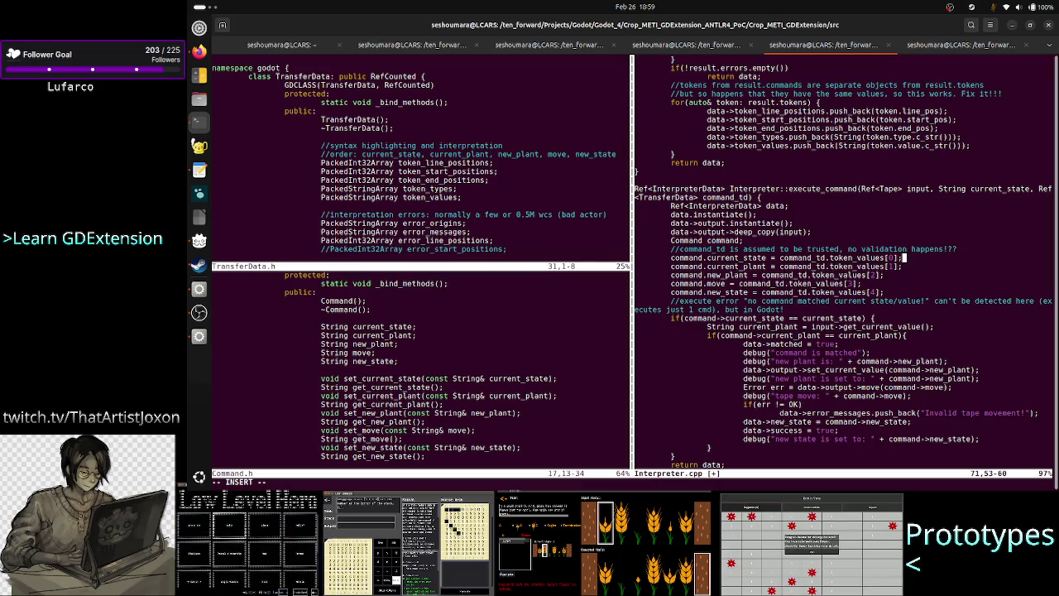
key(Down)
key(Down)
key(Down)
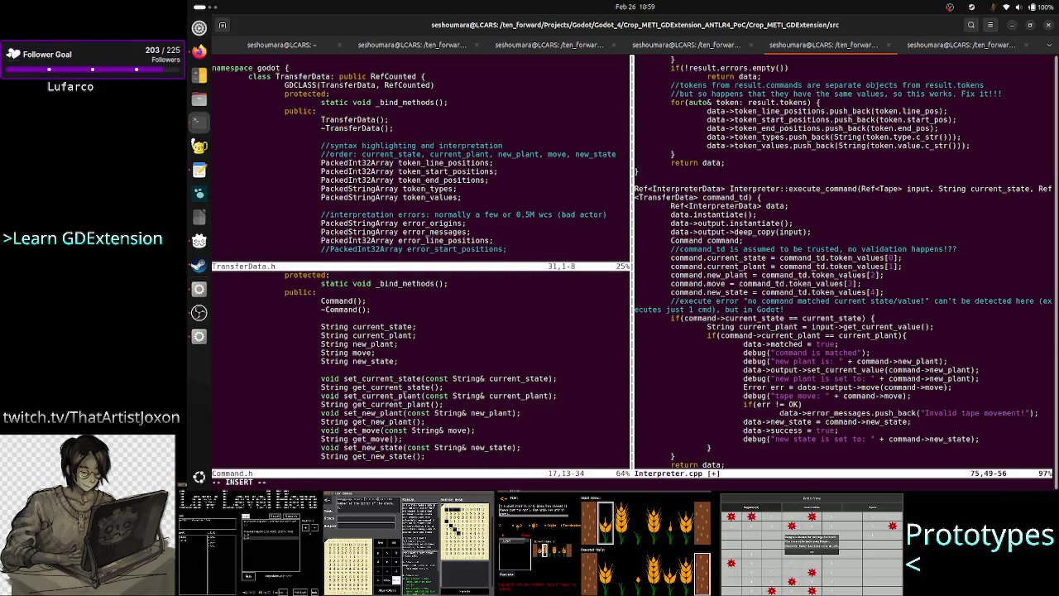
key(Escape)
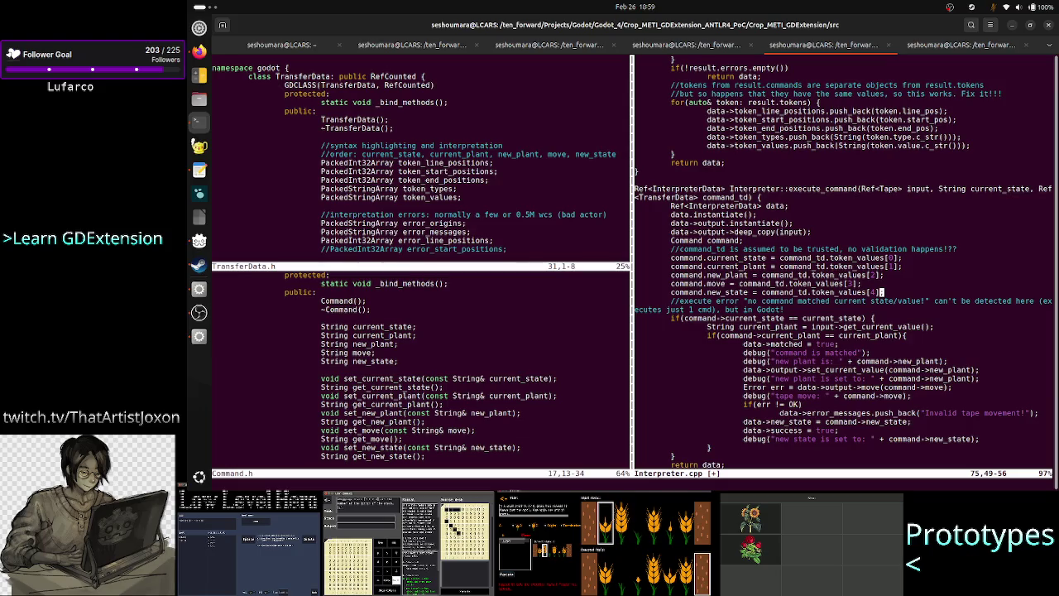
text(:w)
key(Return)
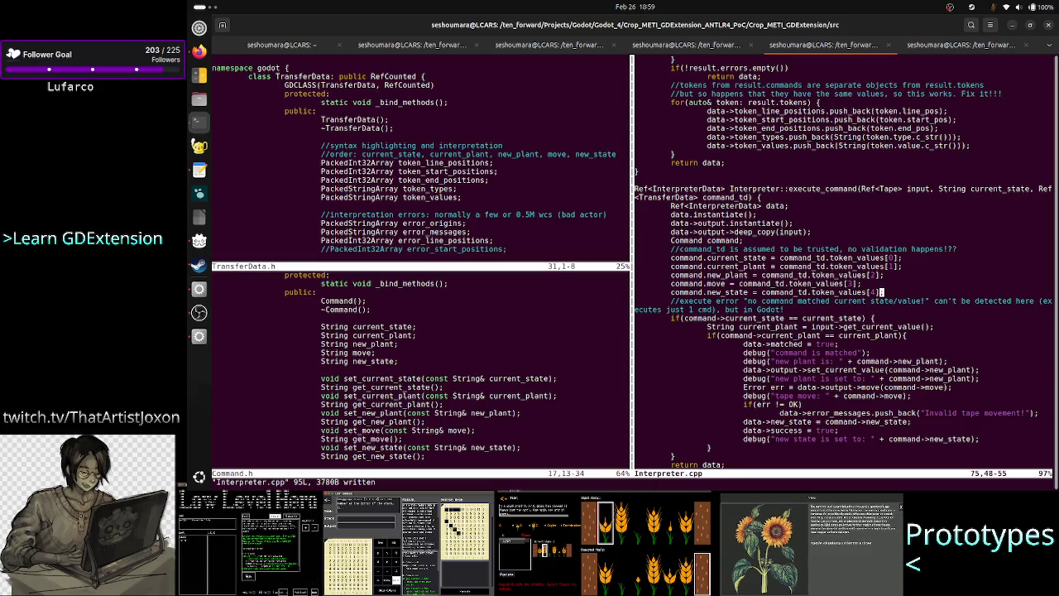
text(:)
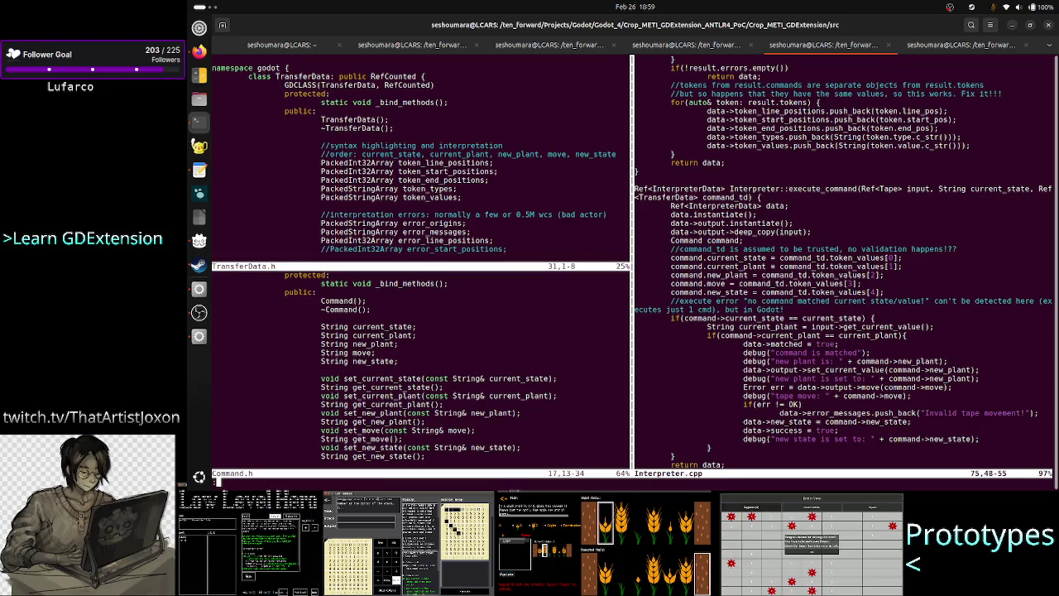
text(q)
Quit Vim, closing the Interpreter.cpp and TransferData.h splits
key(Return)
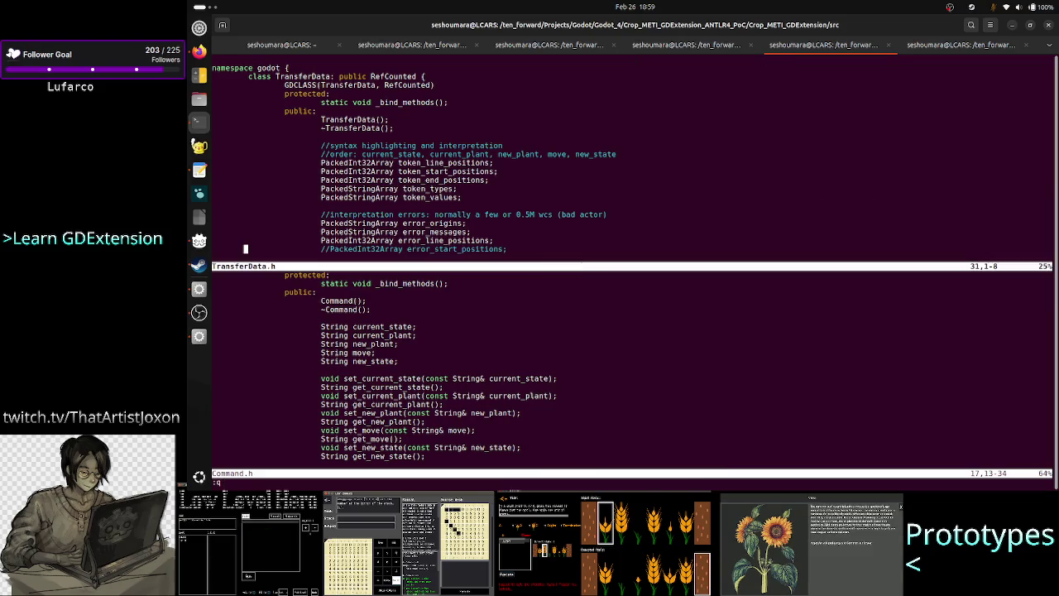
text(q)
key(Return)
text(:q)
key(Return)
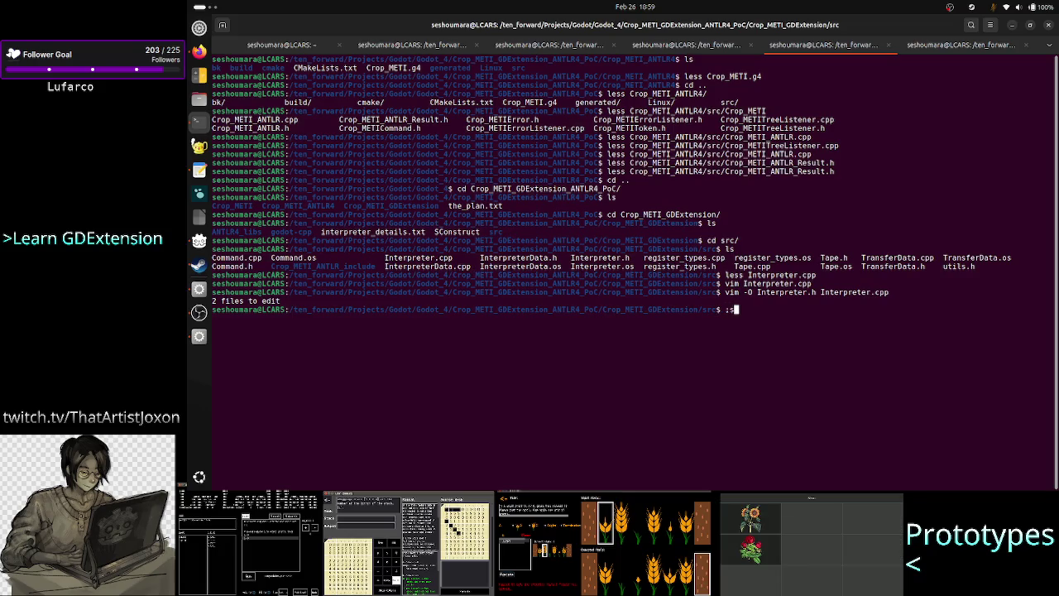
List src, move up to the project folder, and run scons platform=linux
text(ls)
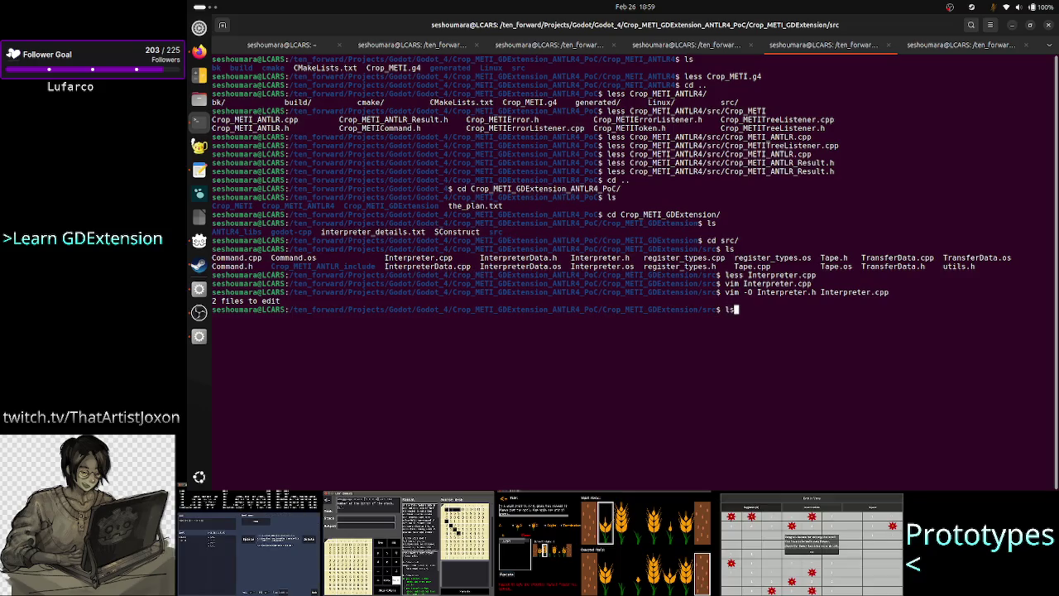
key(Return)
text(cd ..)
key(Return)
text(ls)
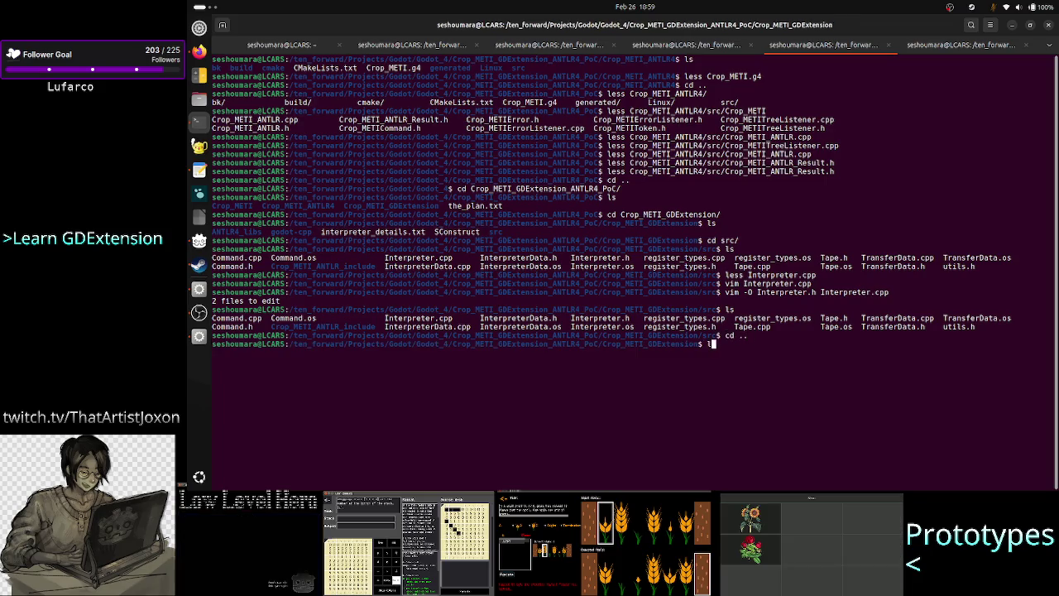
key(Return)
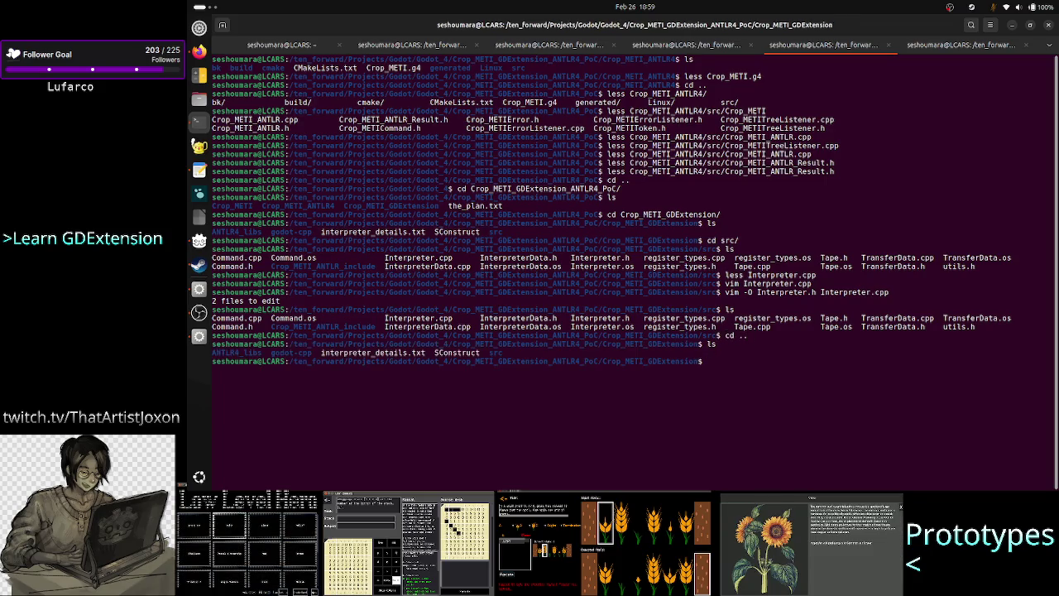
text(scons platfor)
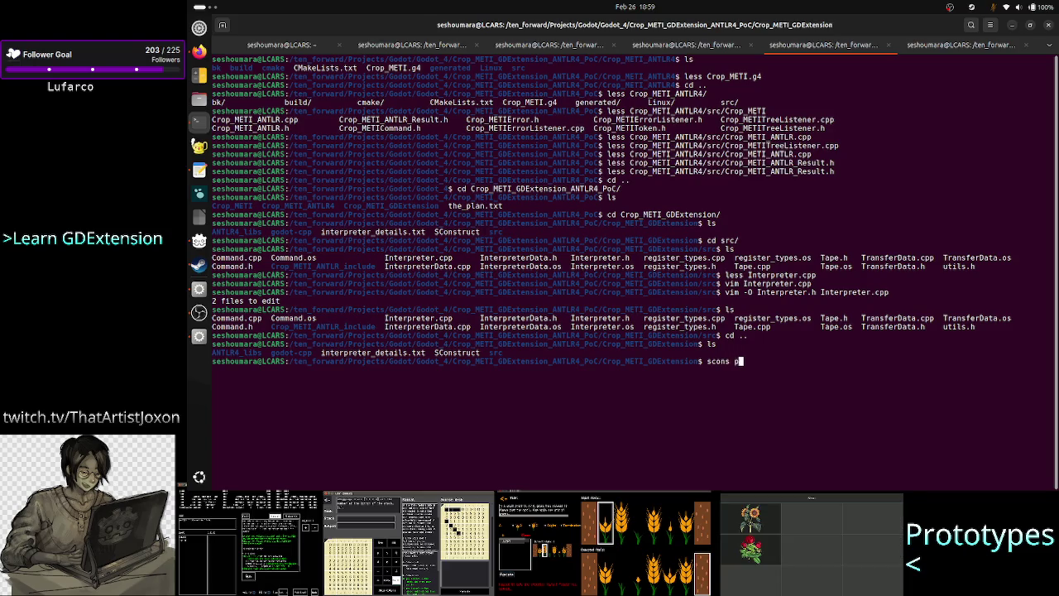
text(m=linux)
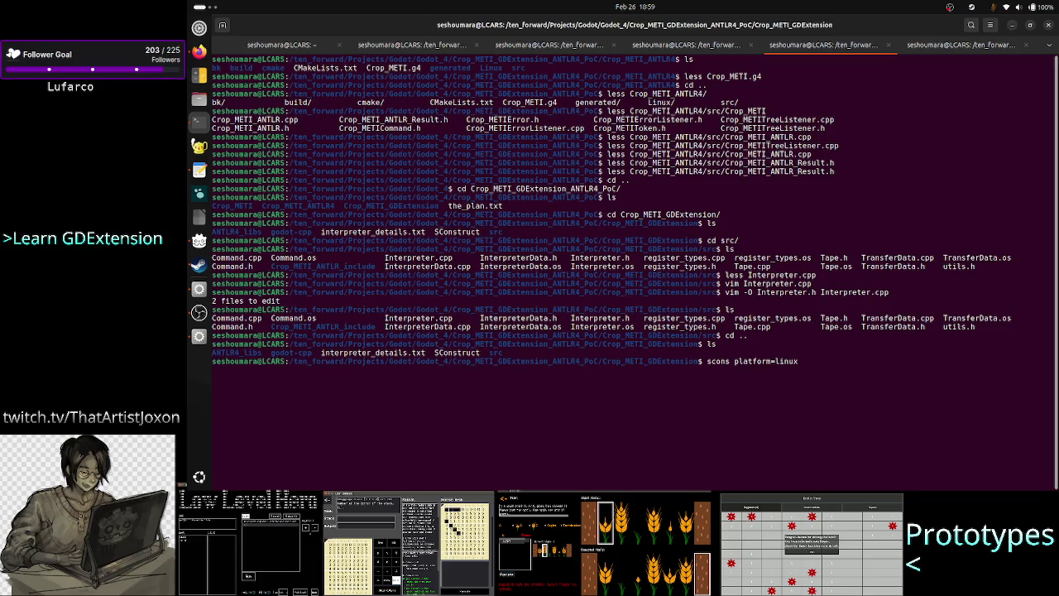
key(Return)
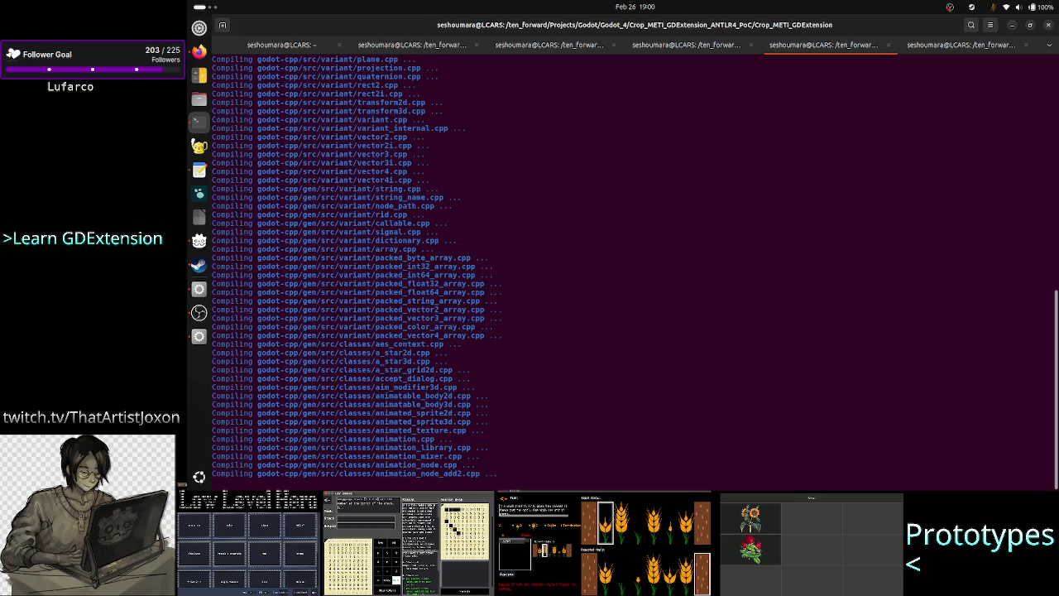
Bring OBS Studio to the front while godot-cpp compiles
click(199, 313)
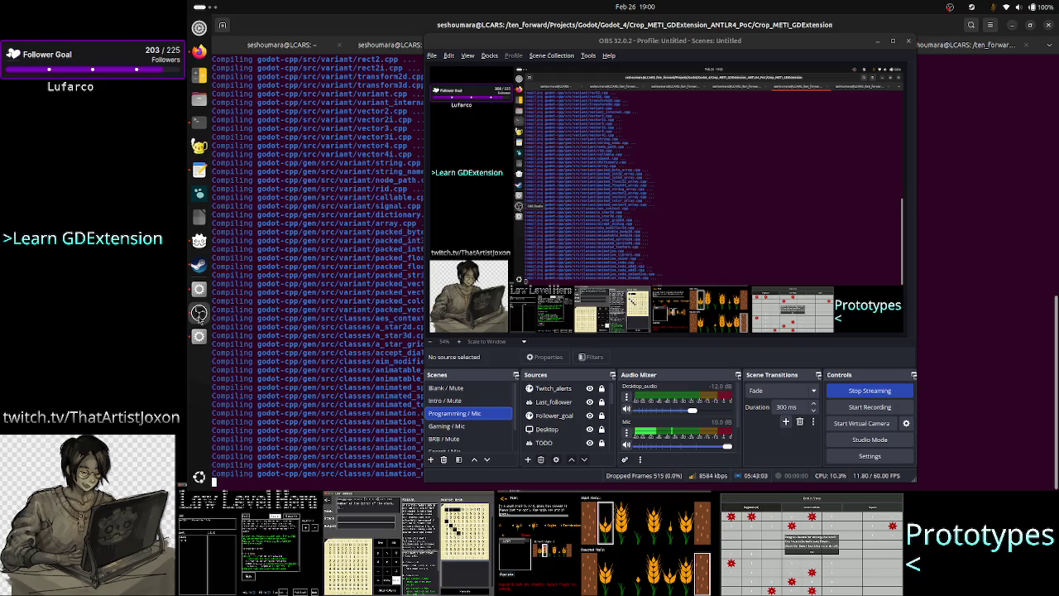
Return to the terminal until the build fails on token_values errors, then bring OBS forward
click(957, 384)
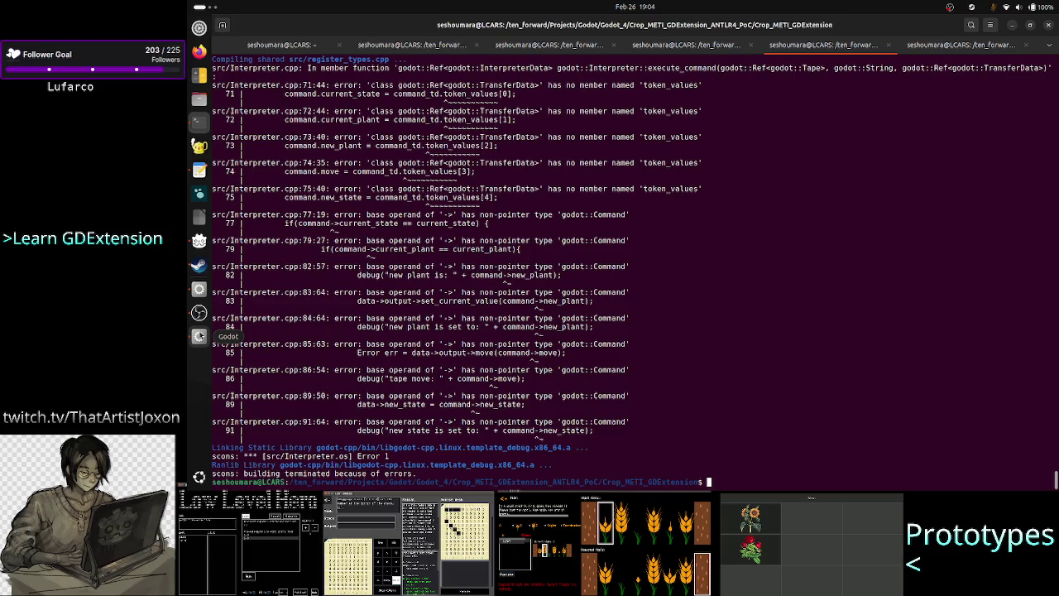
click(198, 313)
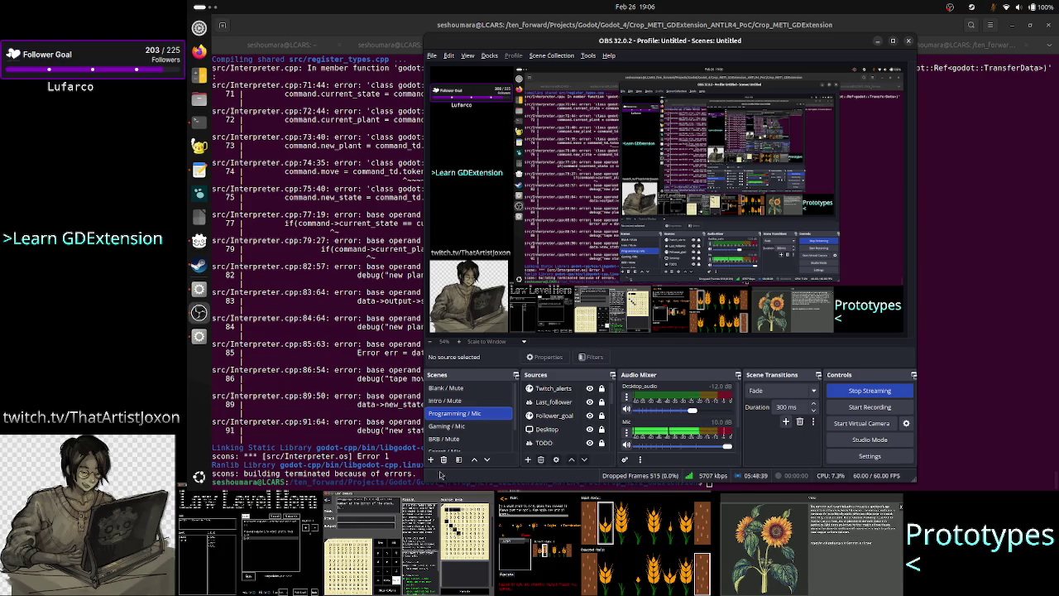
Bring the terminal forward, scroll through the token_values errors, and list the project folder
click(374, 382)
scroll(495, 344, up, 5)
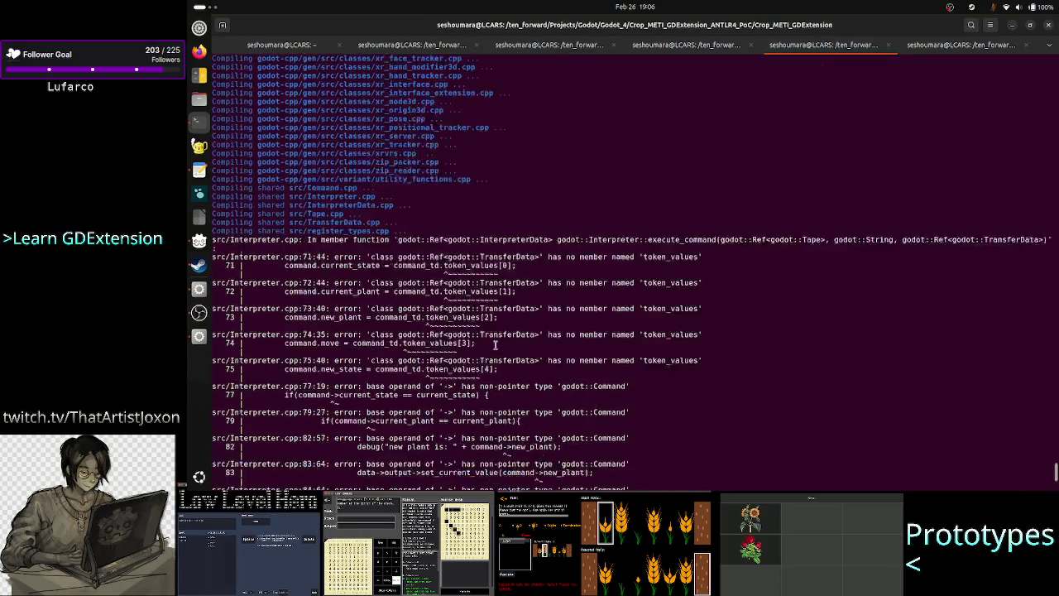
scroll(495, 344, up, 1)
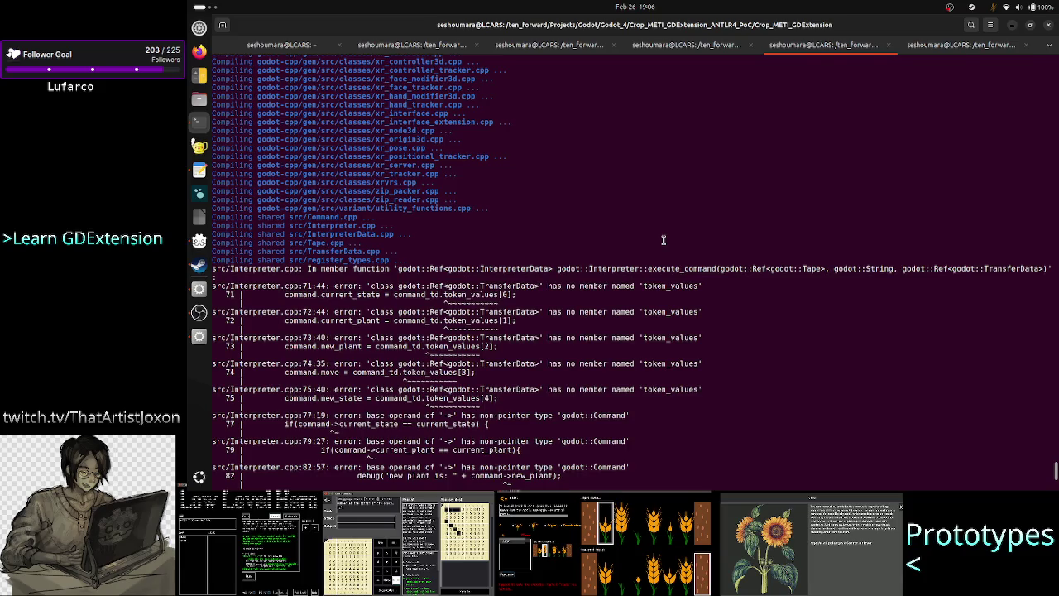
scroll(663, 240, down, 5)
text(ls)
key(Return)
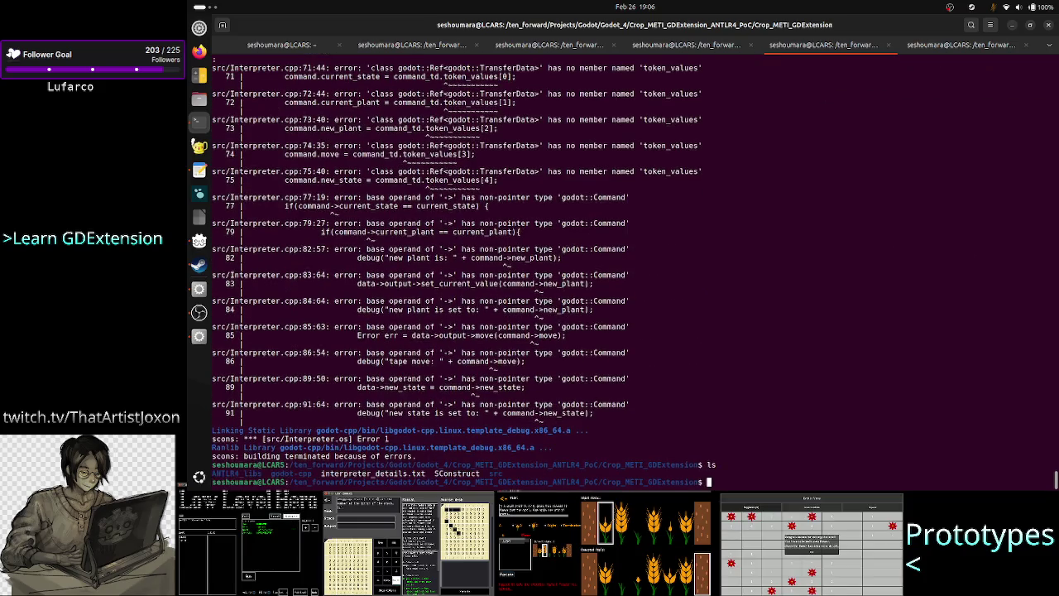
Open src/Interpreter.cpp in Vim and move to the current_plant token_values line
text(vim s)
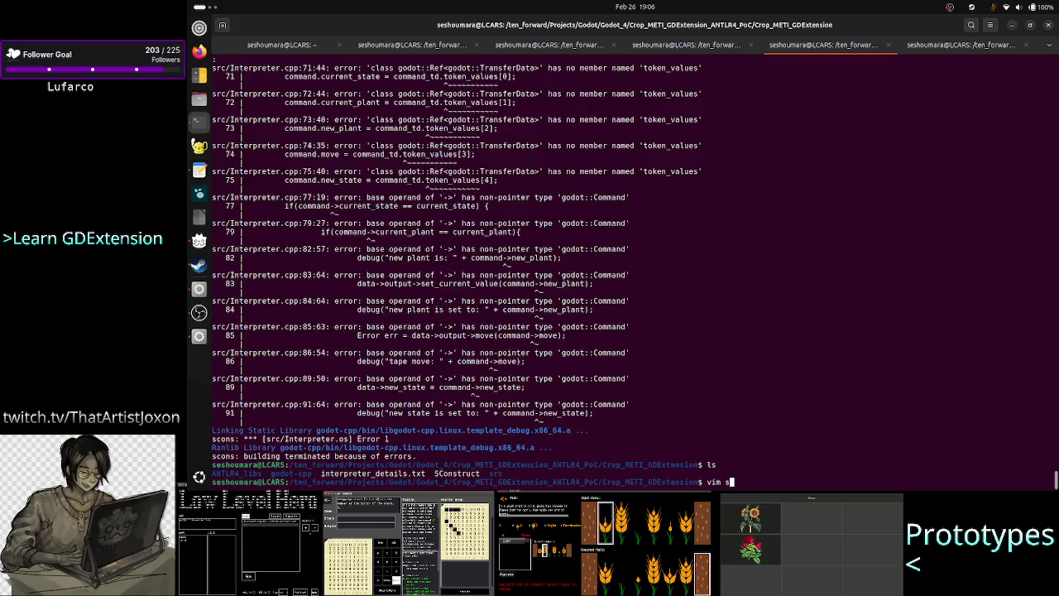
text(rc/)
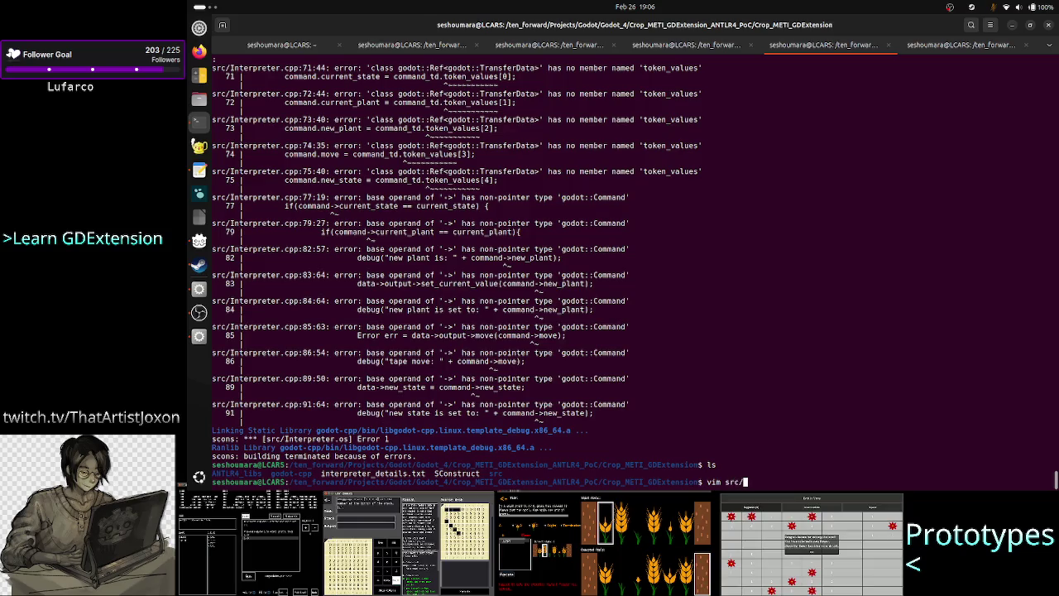
text(Interpreter.)
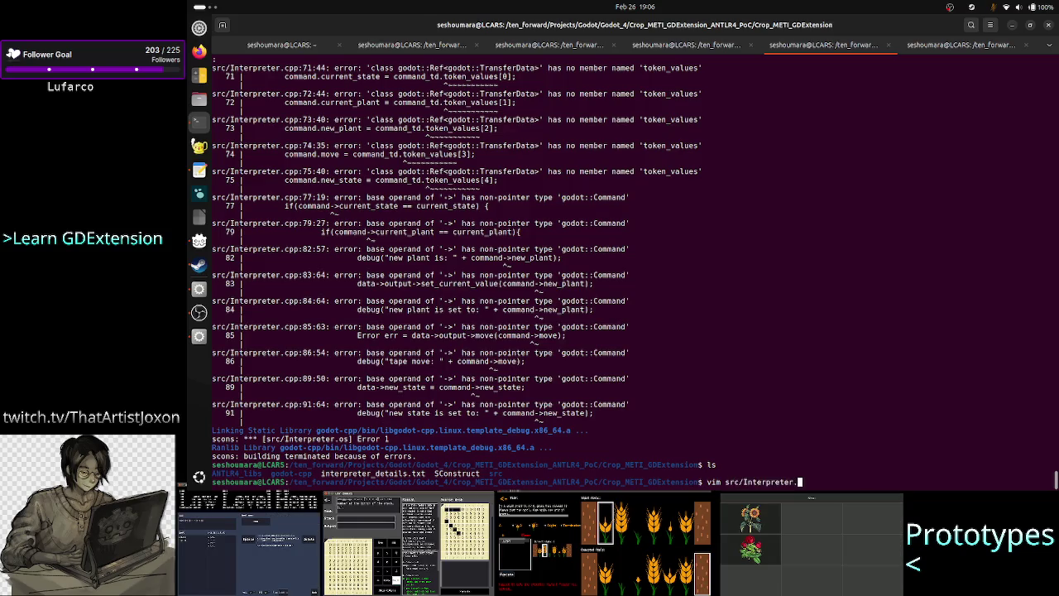
text(cpp)
key(Return)
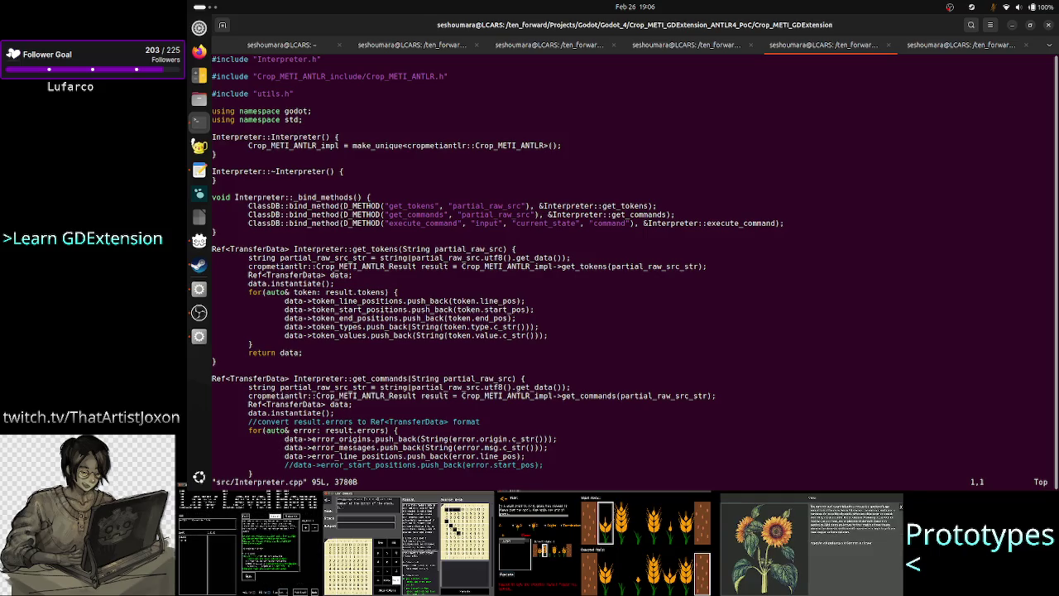
scroll(649, 257, down, 20)
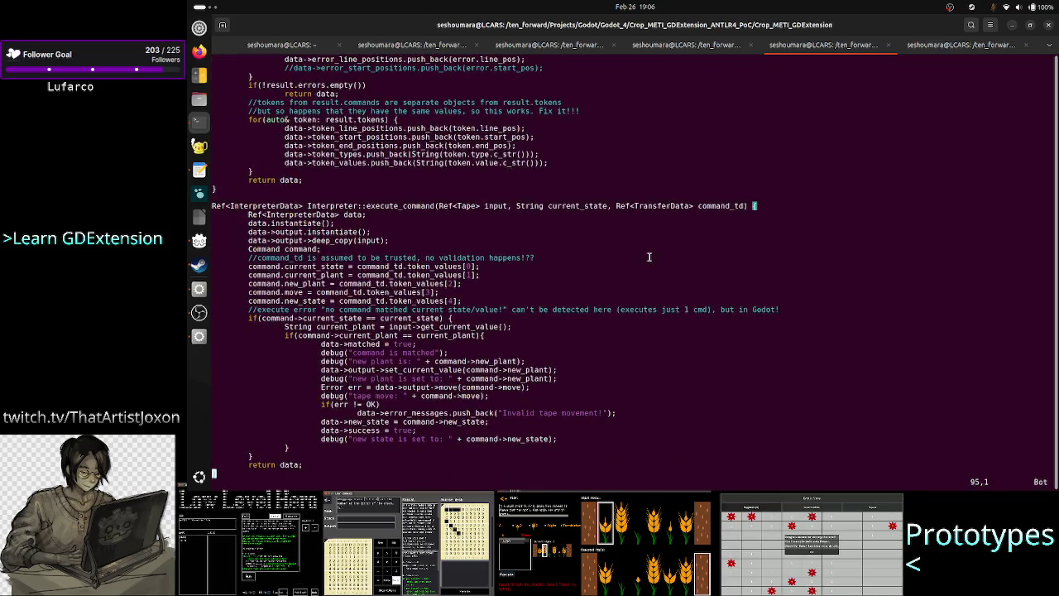
key(k)
key(k)
key(k)
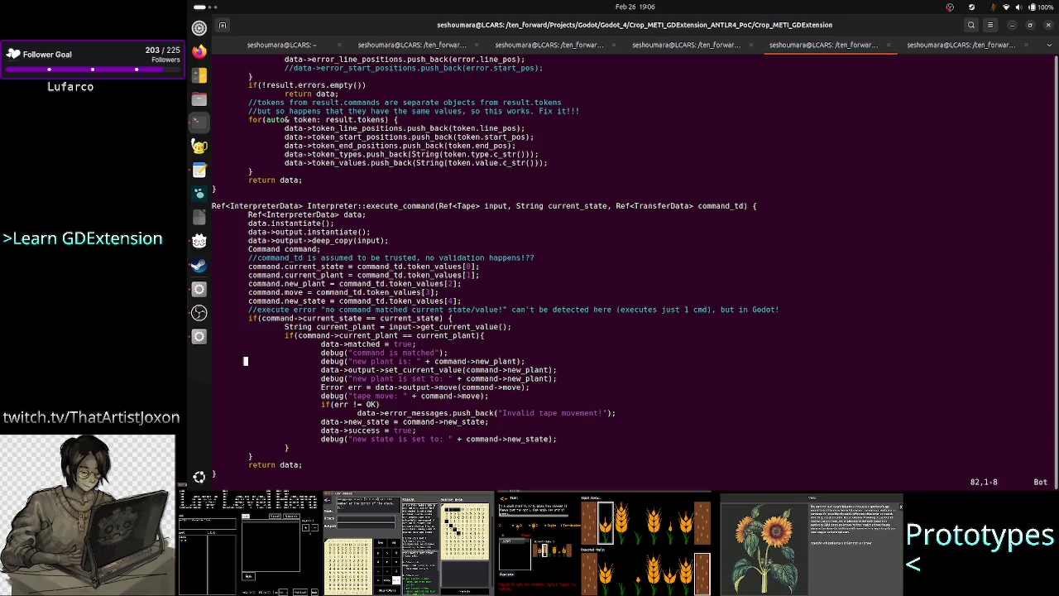
key(k)
key(k)
key(k)
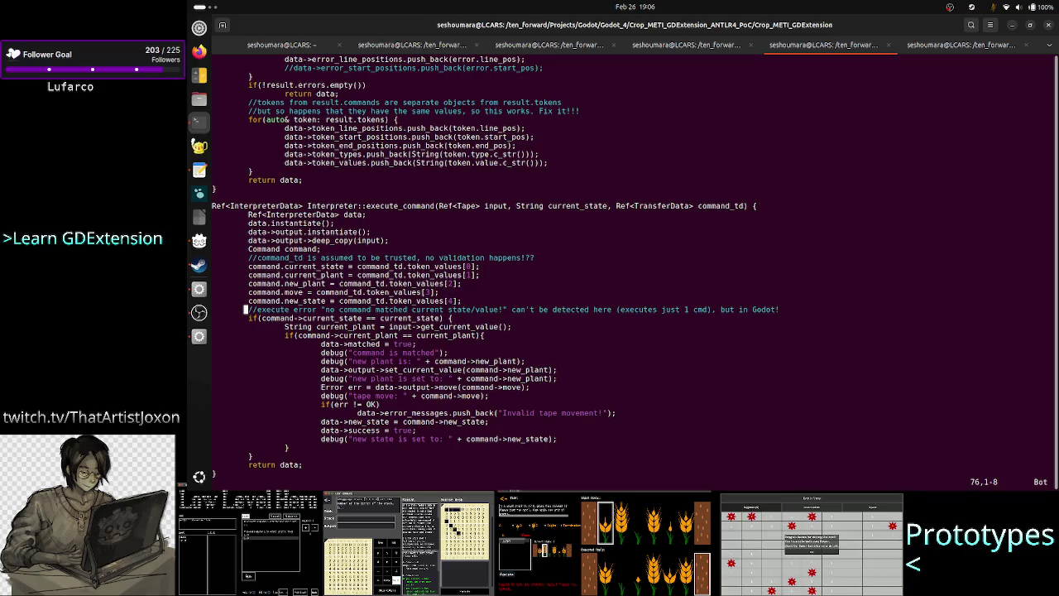
key(k)
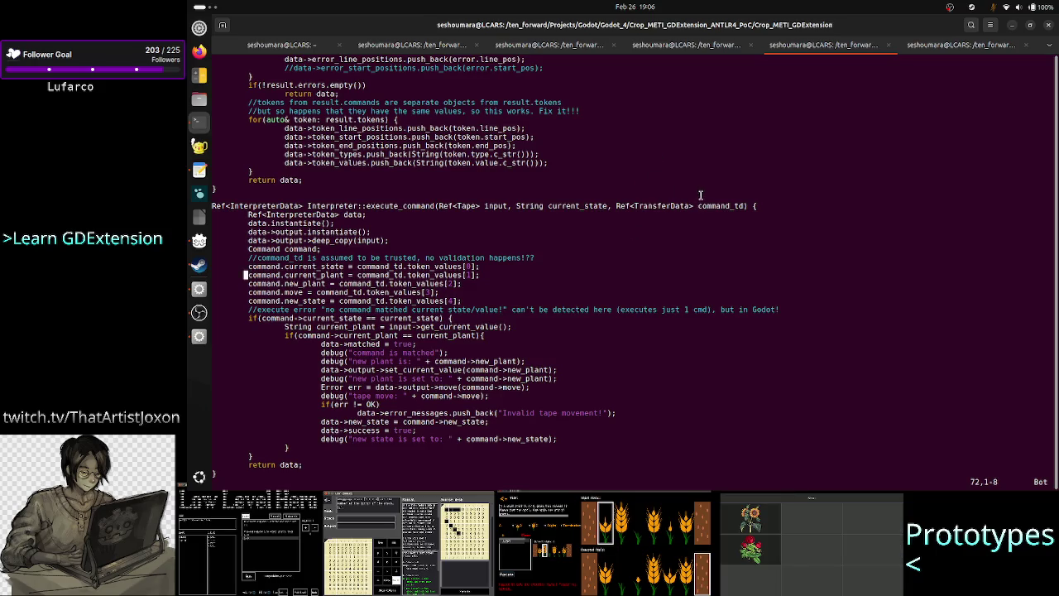